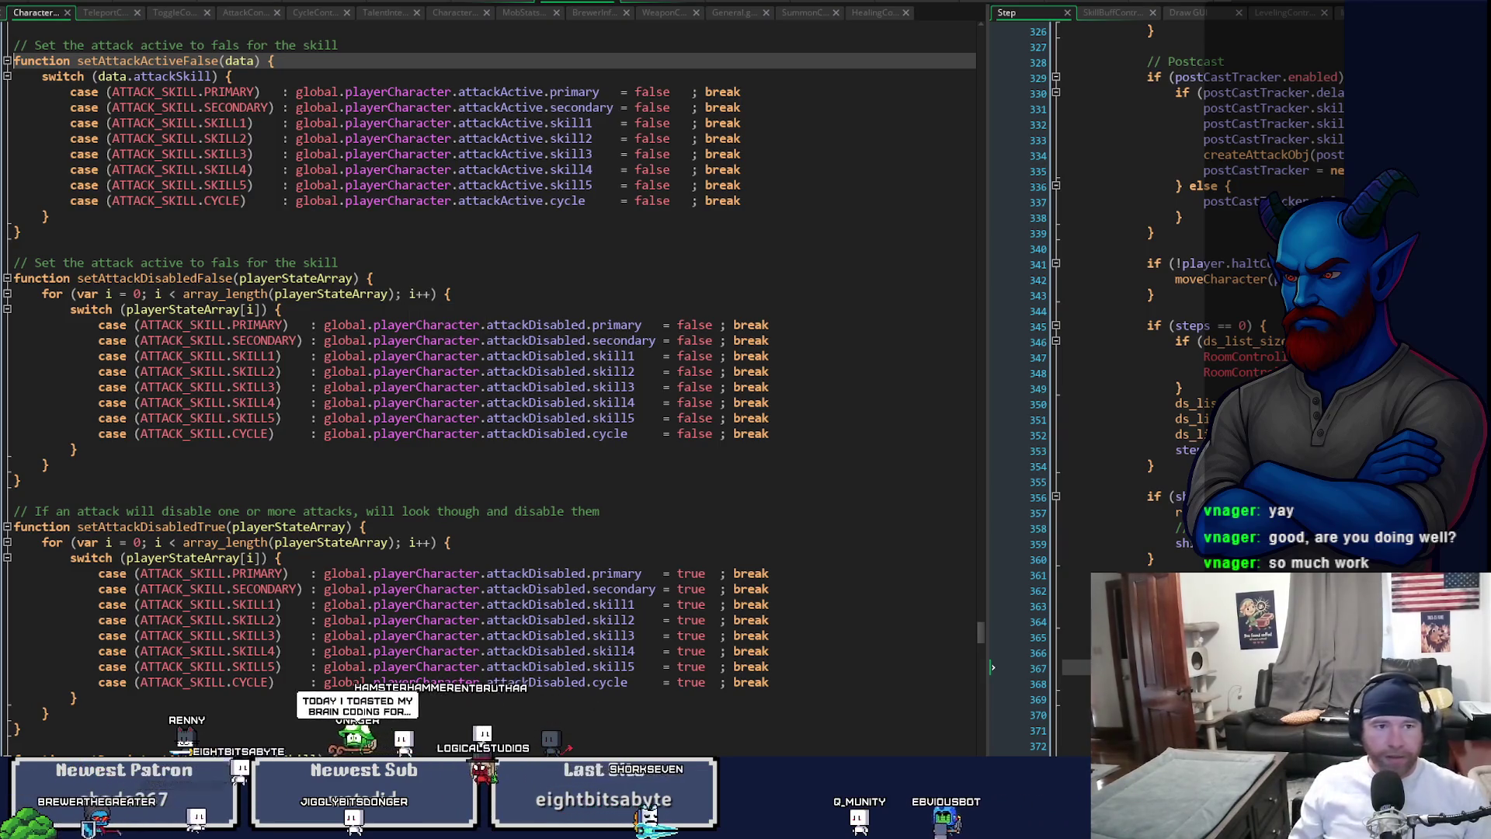
- Search the player's Create code for 'counter' and step to the next match
key(alt+Left)
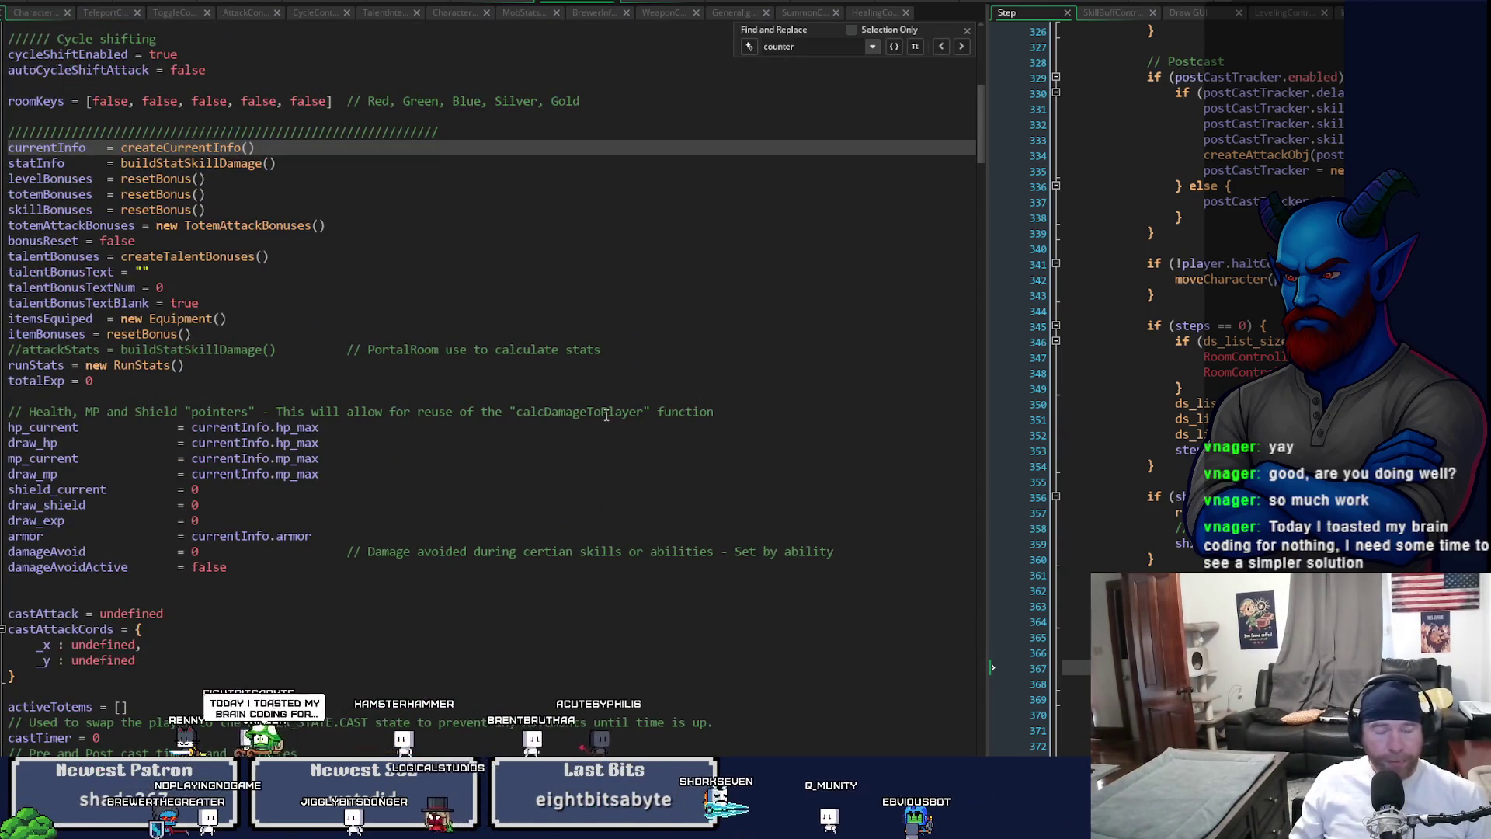
drag(977, 146, 981, 155)
scroll(982, 155, up, 3)
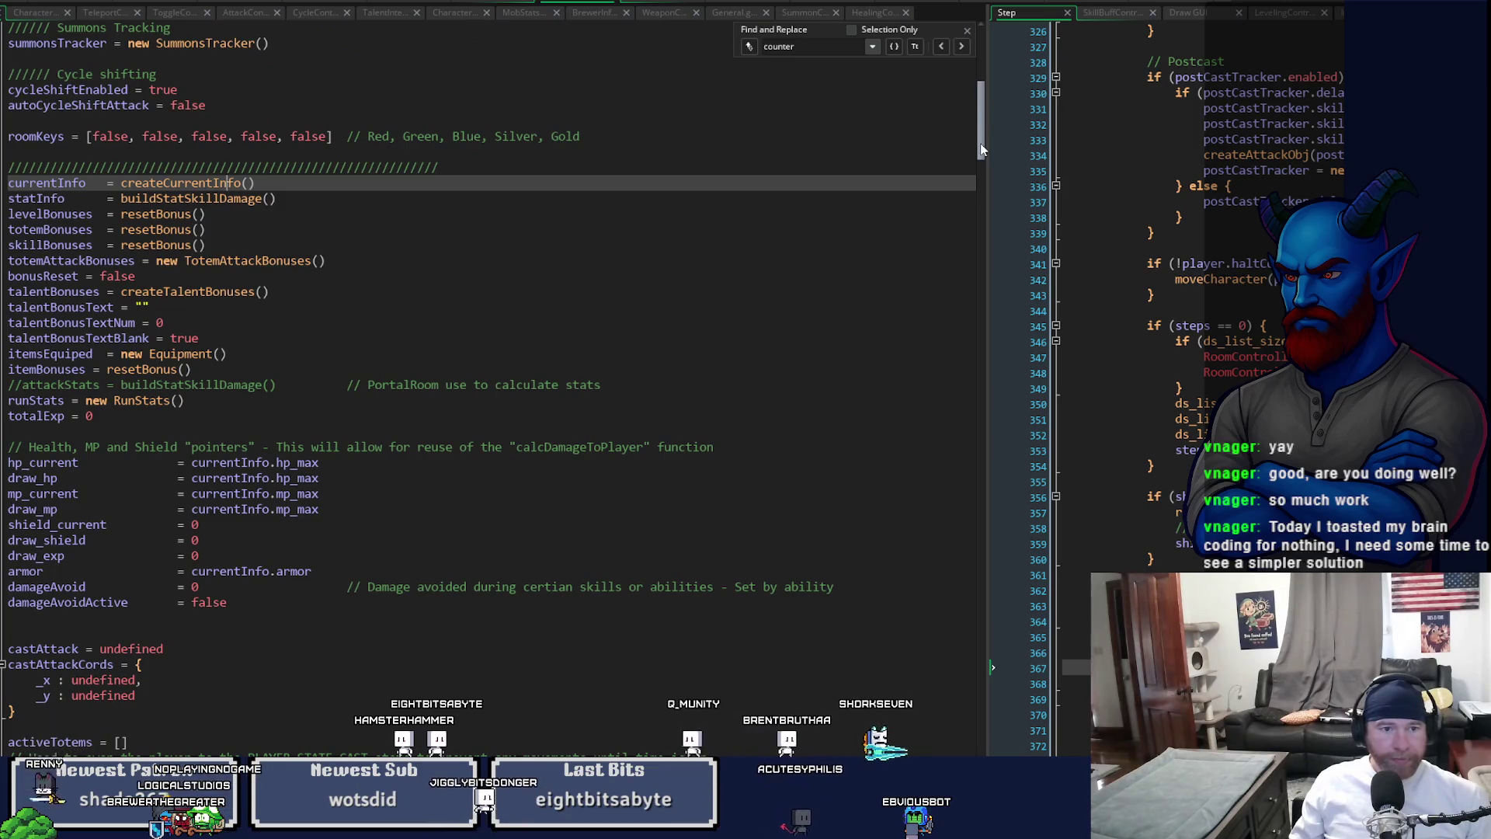
scroll(980, 148, up, 1)
scroll(980, 148, up, 1)
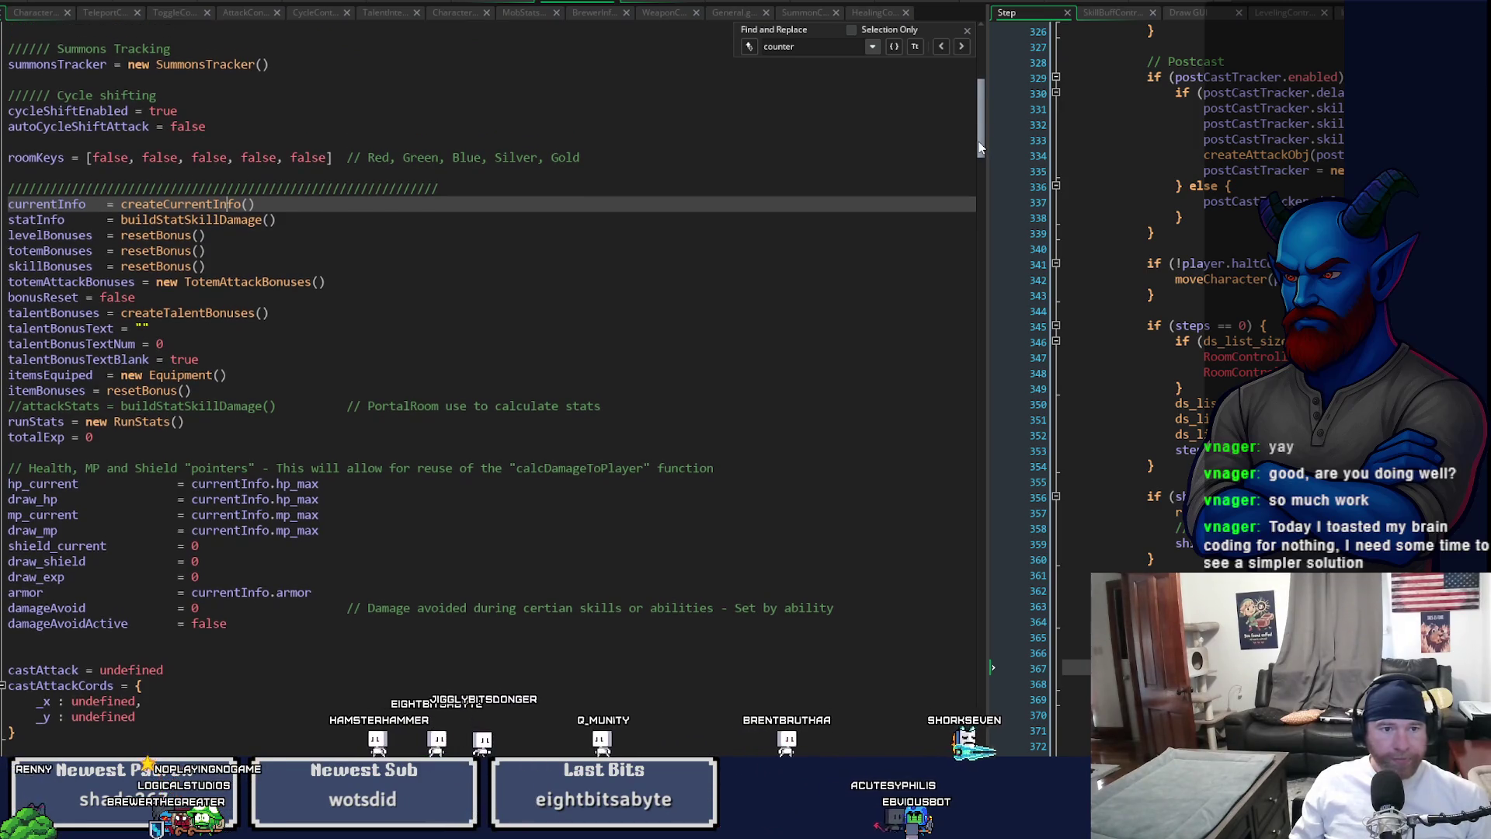
scroll(980, 148, up, 2)
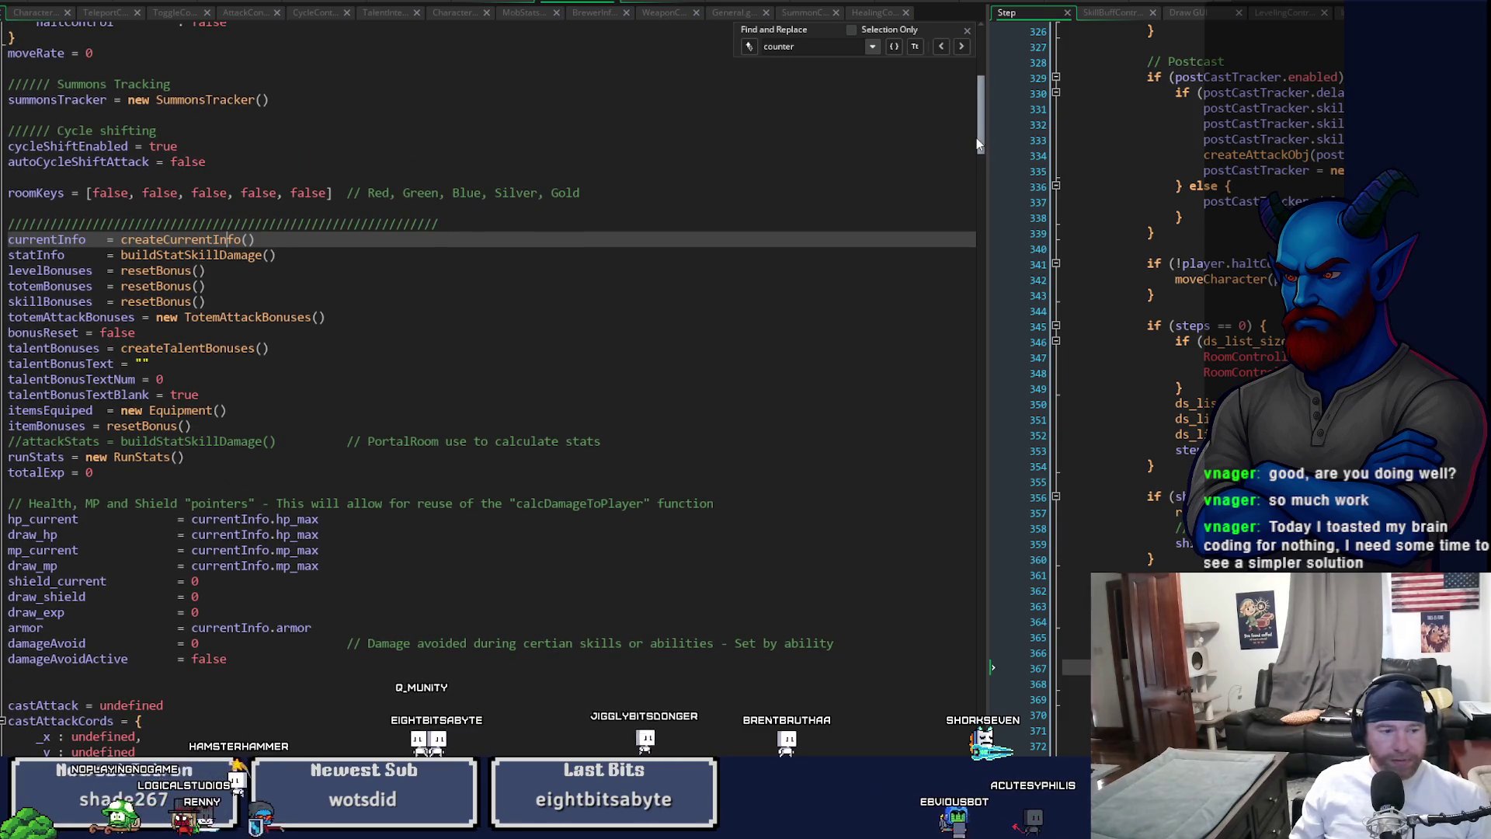
mouse_move(976, 138)
mouse_down()
mouse_move(955, 293)
mouse_move(925, 160)
mouse_move(631, 164)
mouse_up()
click(610, 163)
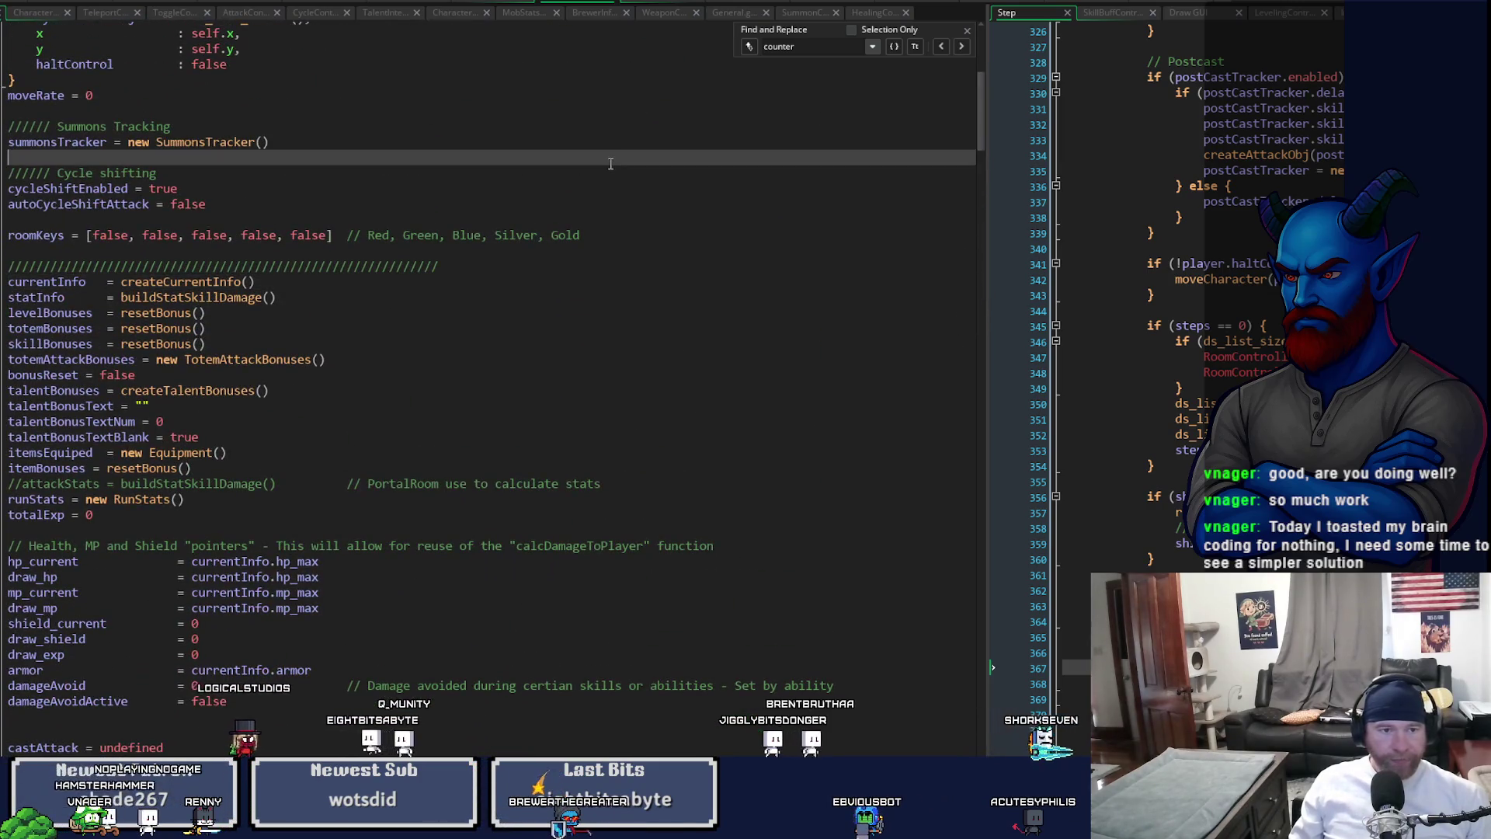
key(ctrl+f)
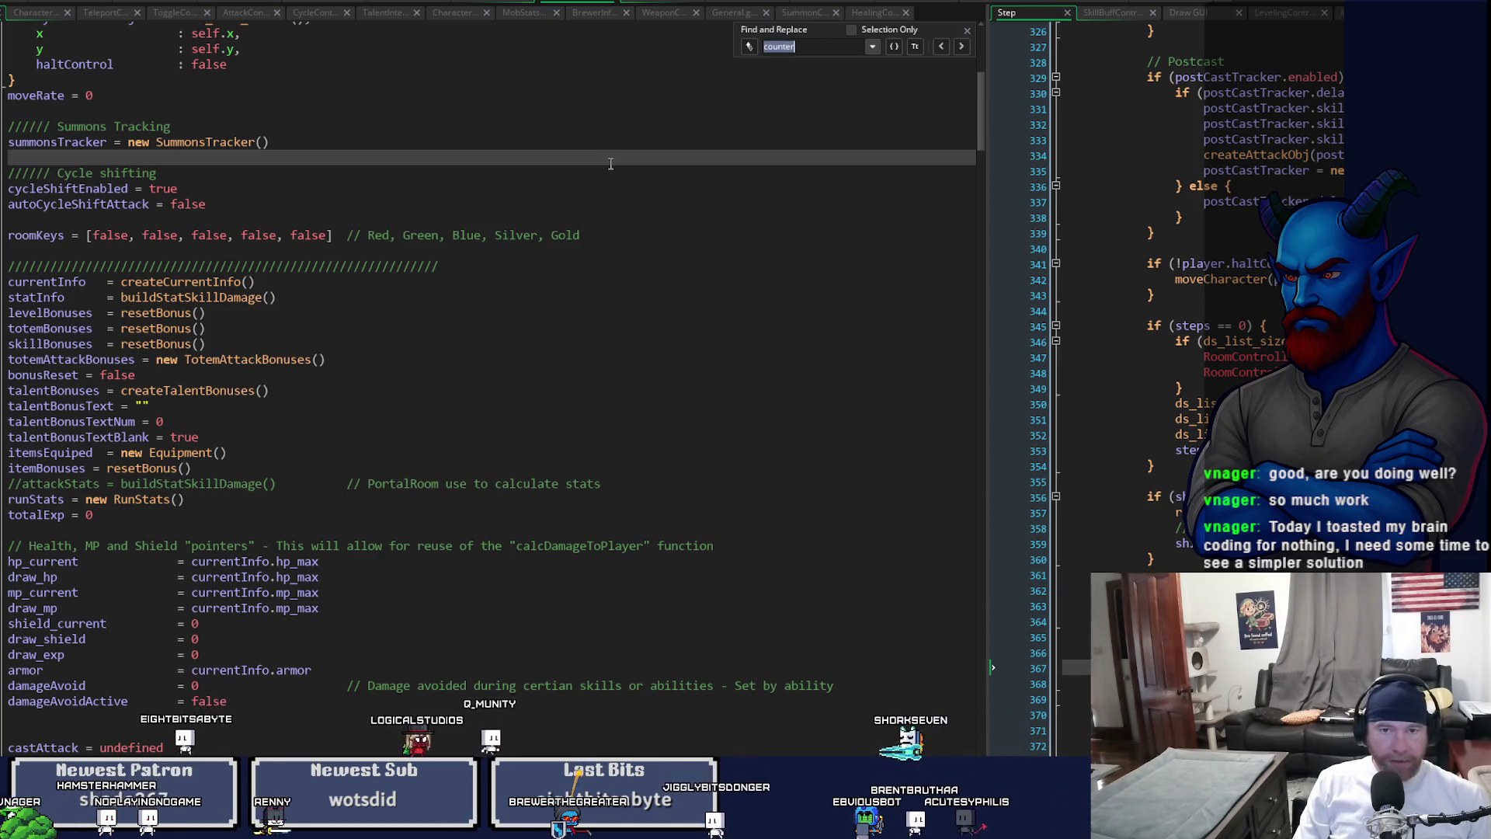
key(Return)
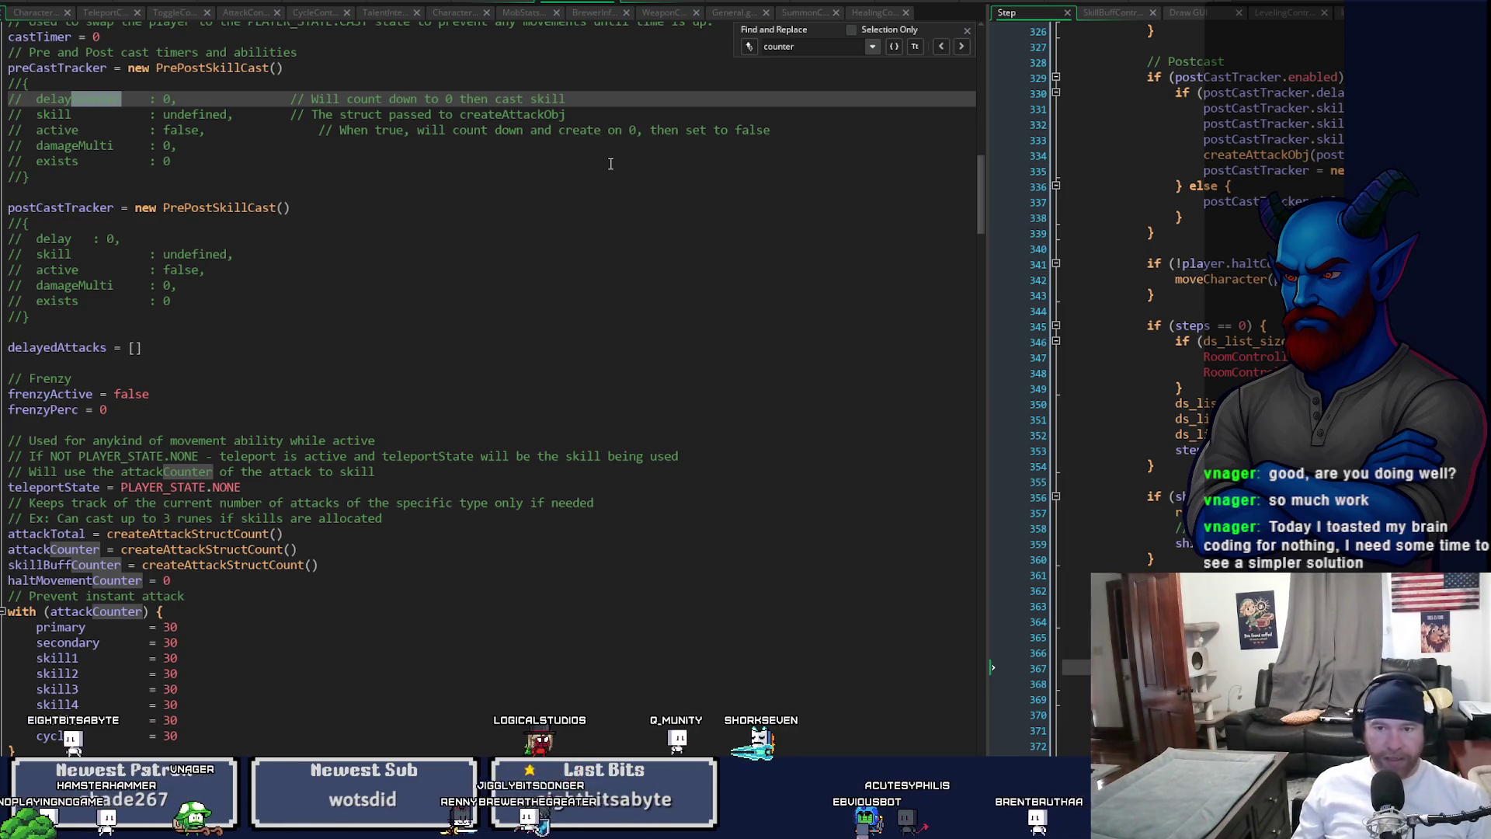
- Widen the Step event code pane and scroll to the decCounters() call
mouse_move(980, 205)
mouse_down()
mouse_move(980, 39)
mouse_move(963, 284)
mouse_up()
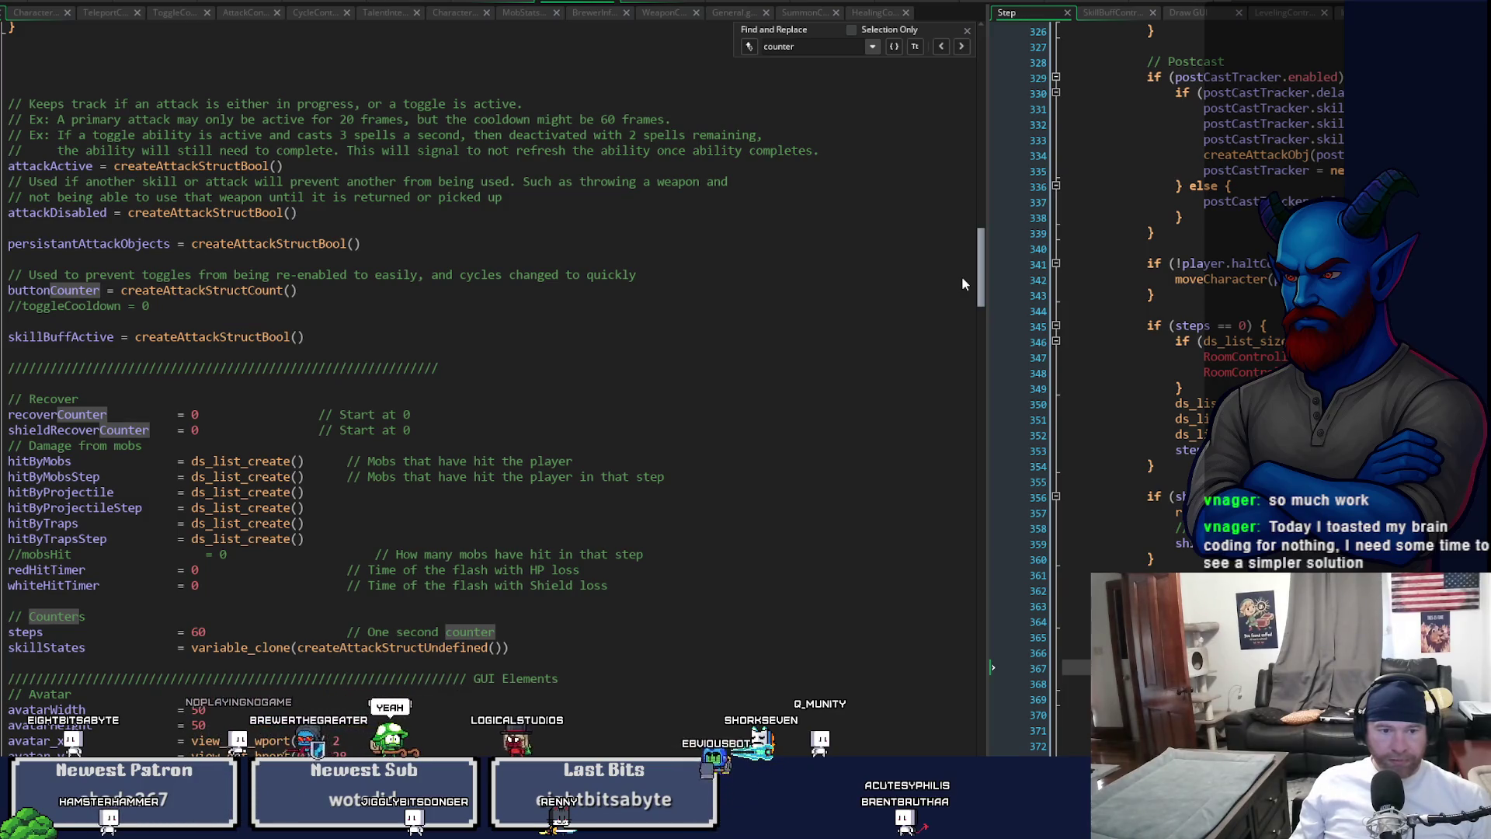
mouse_move(961, 278)
mouse_down()
mouse_move(962, 430)
mouse_move(781, 423)
mouse_up()
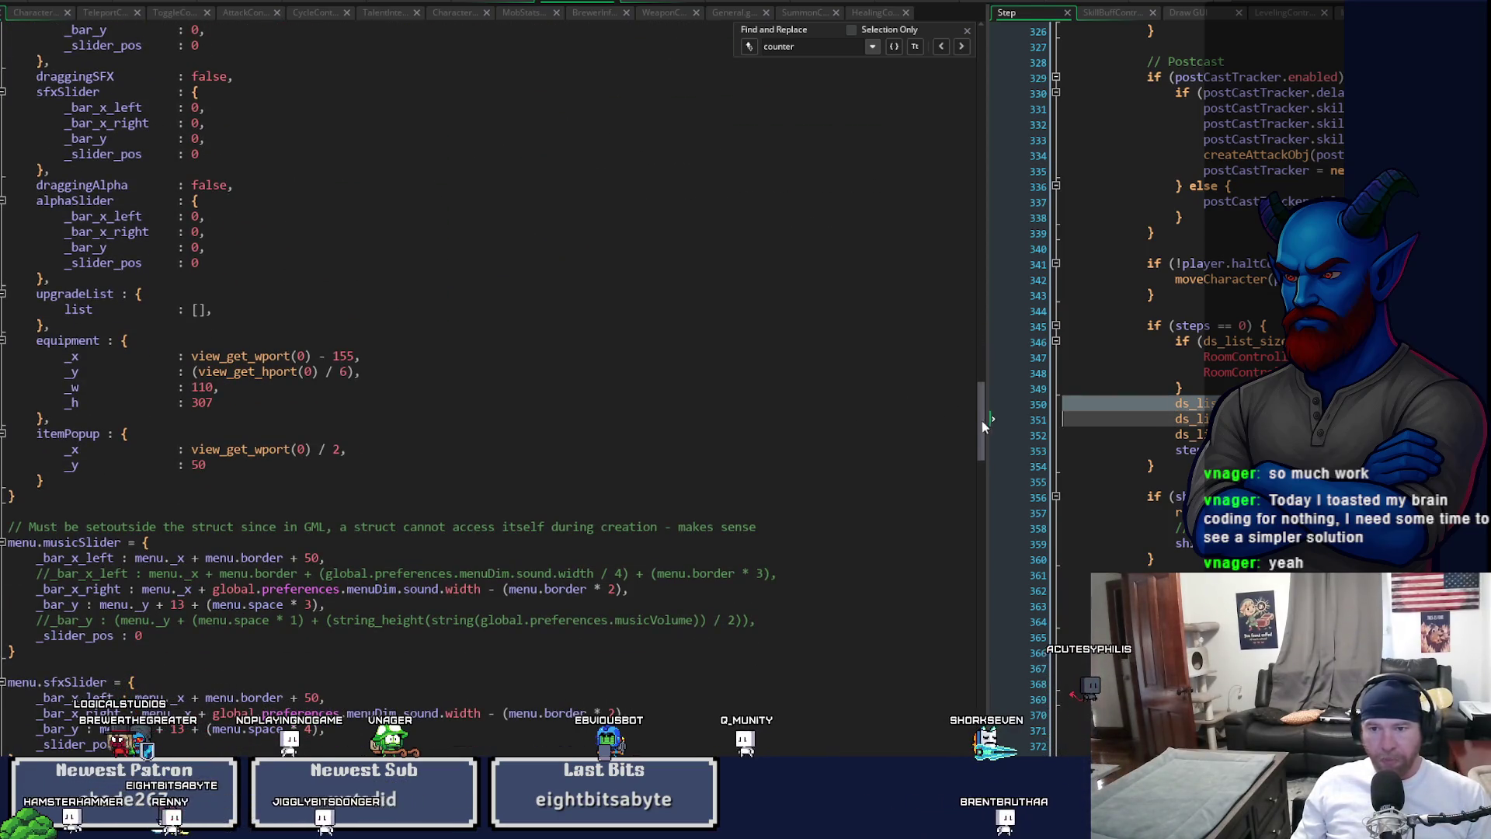
drag(989, 421, 681, 419)
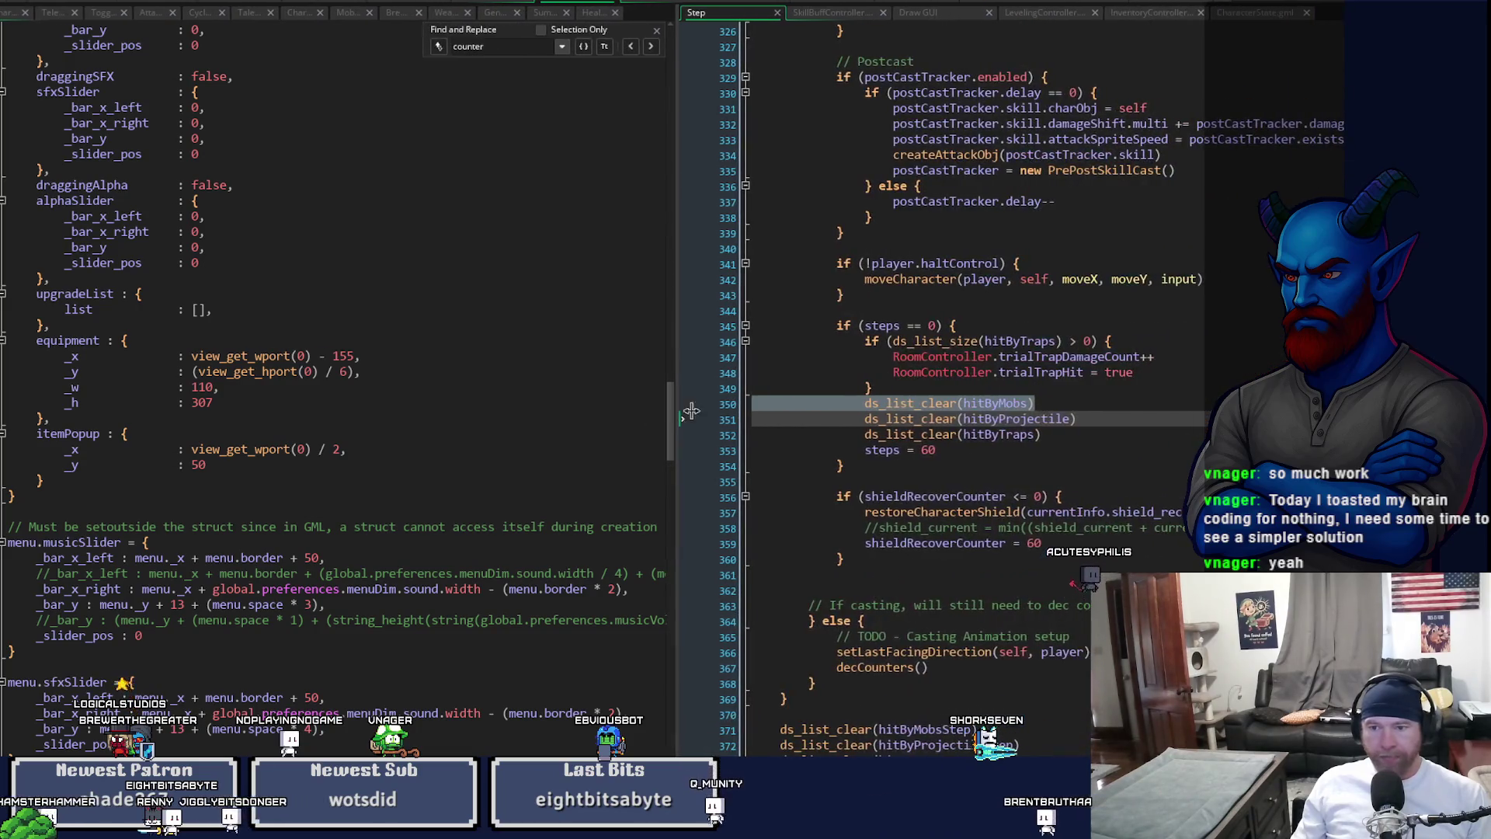
scroll(917, 389, down, 20)
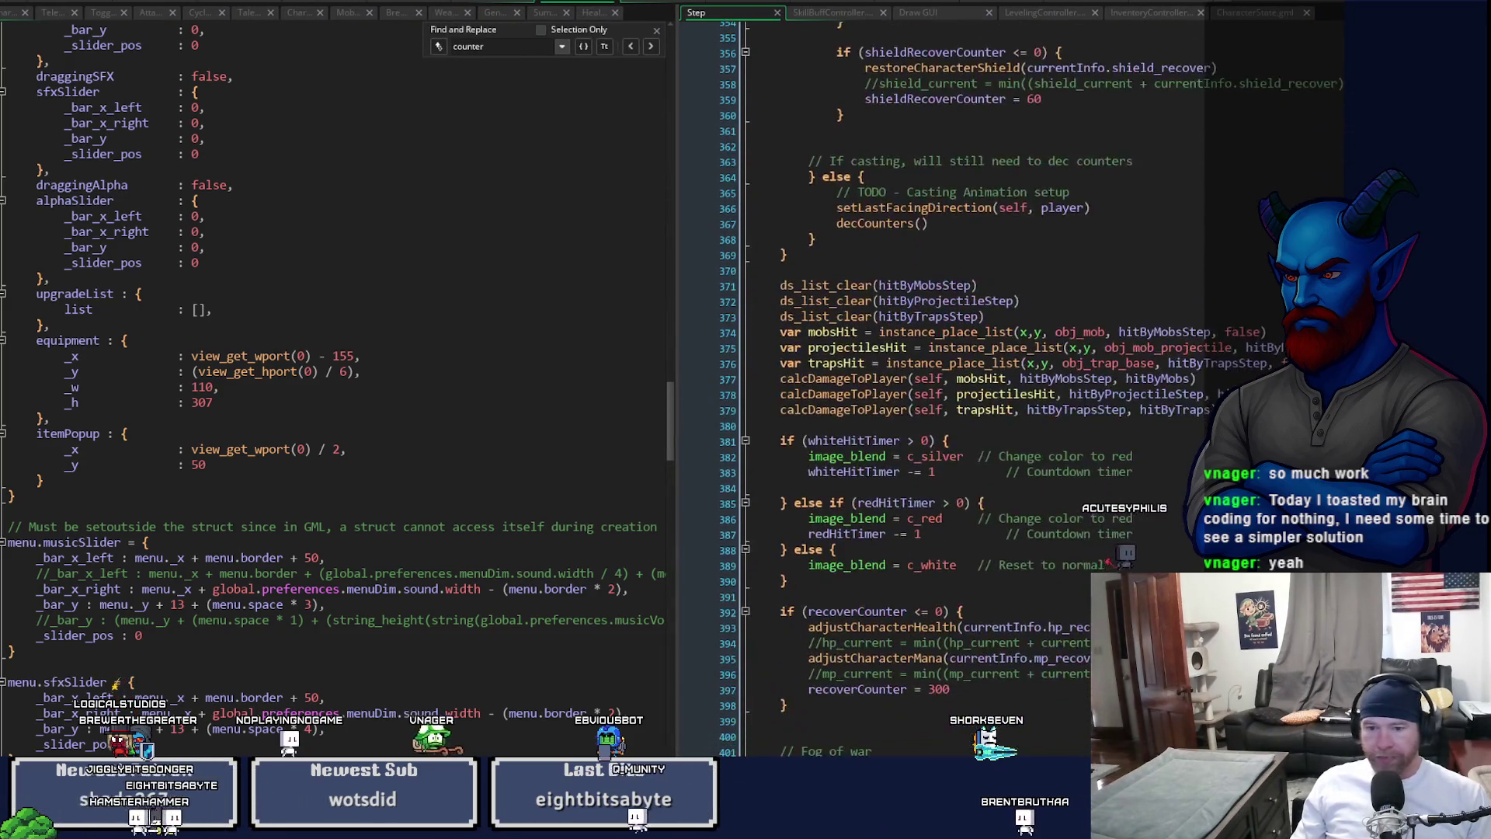
scroll(917, 389, down, 9)
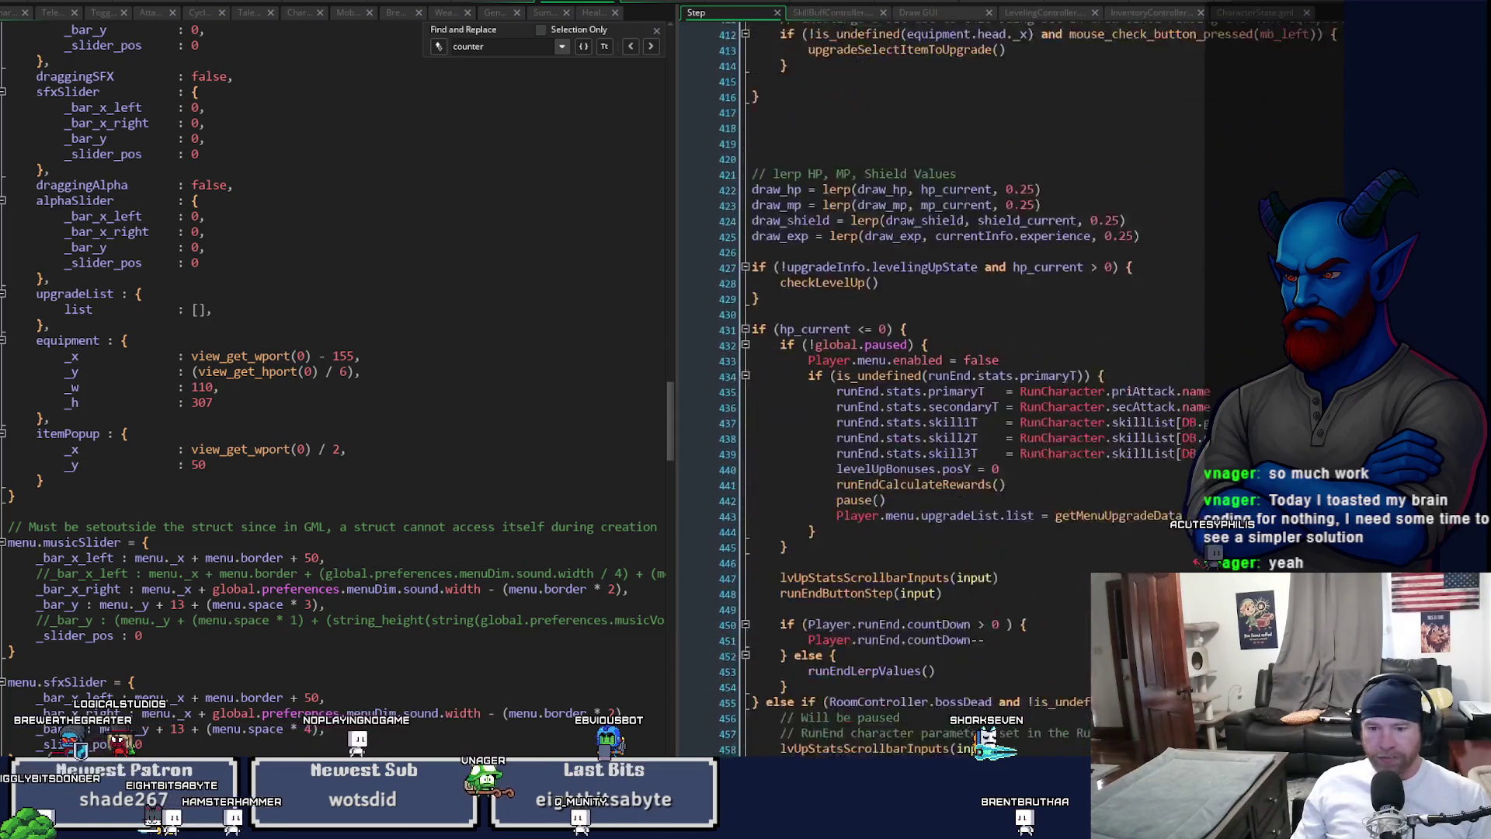
scroll(916, 388, up, 14)
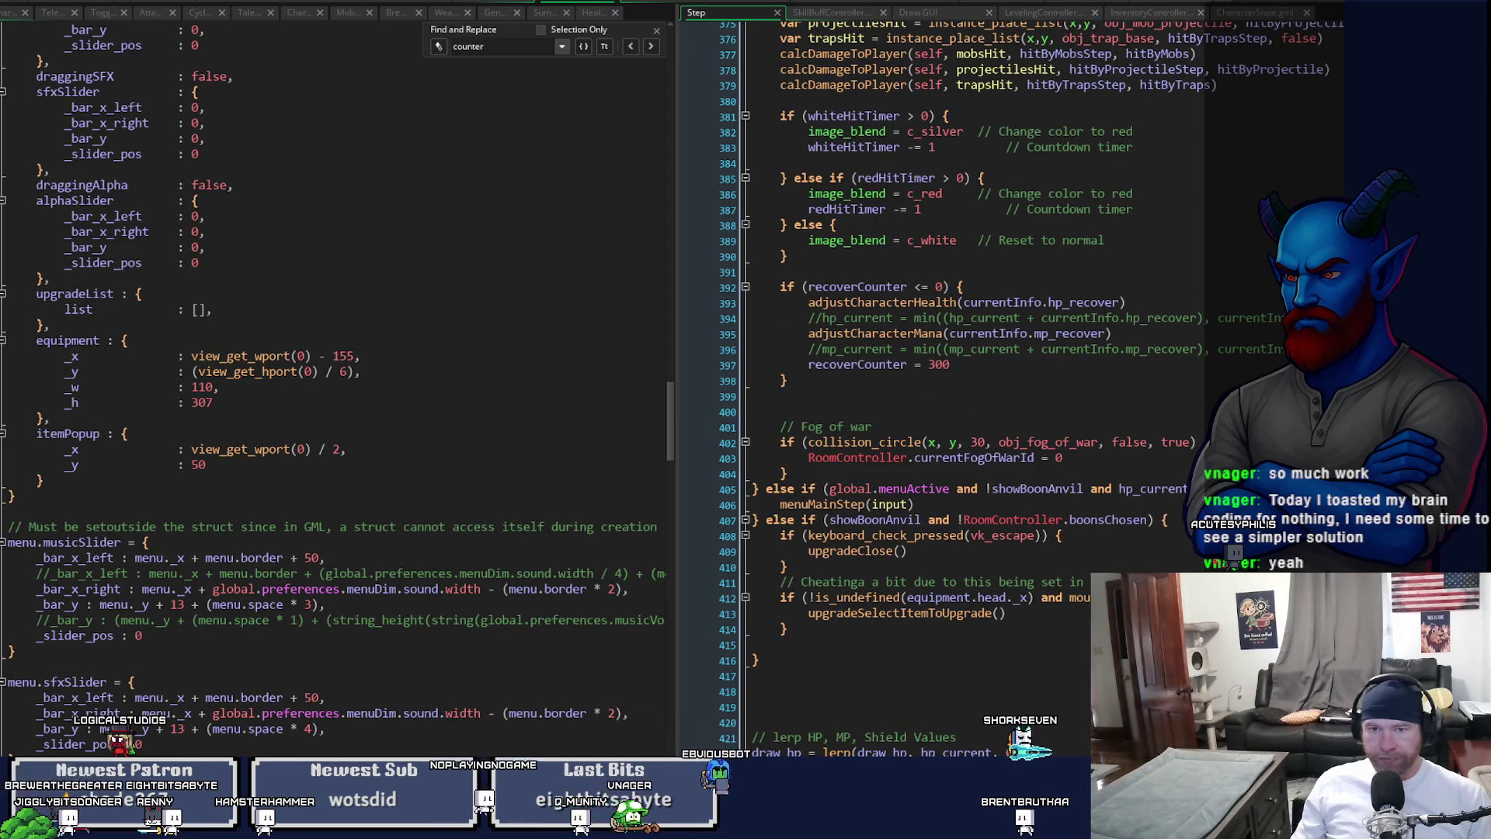
scroll(917, 388, up, 4)
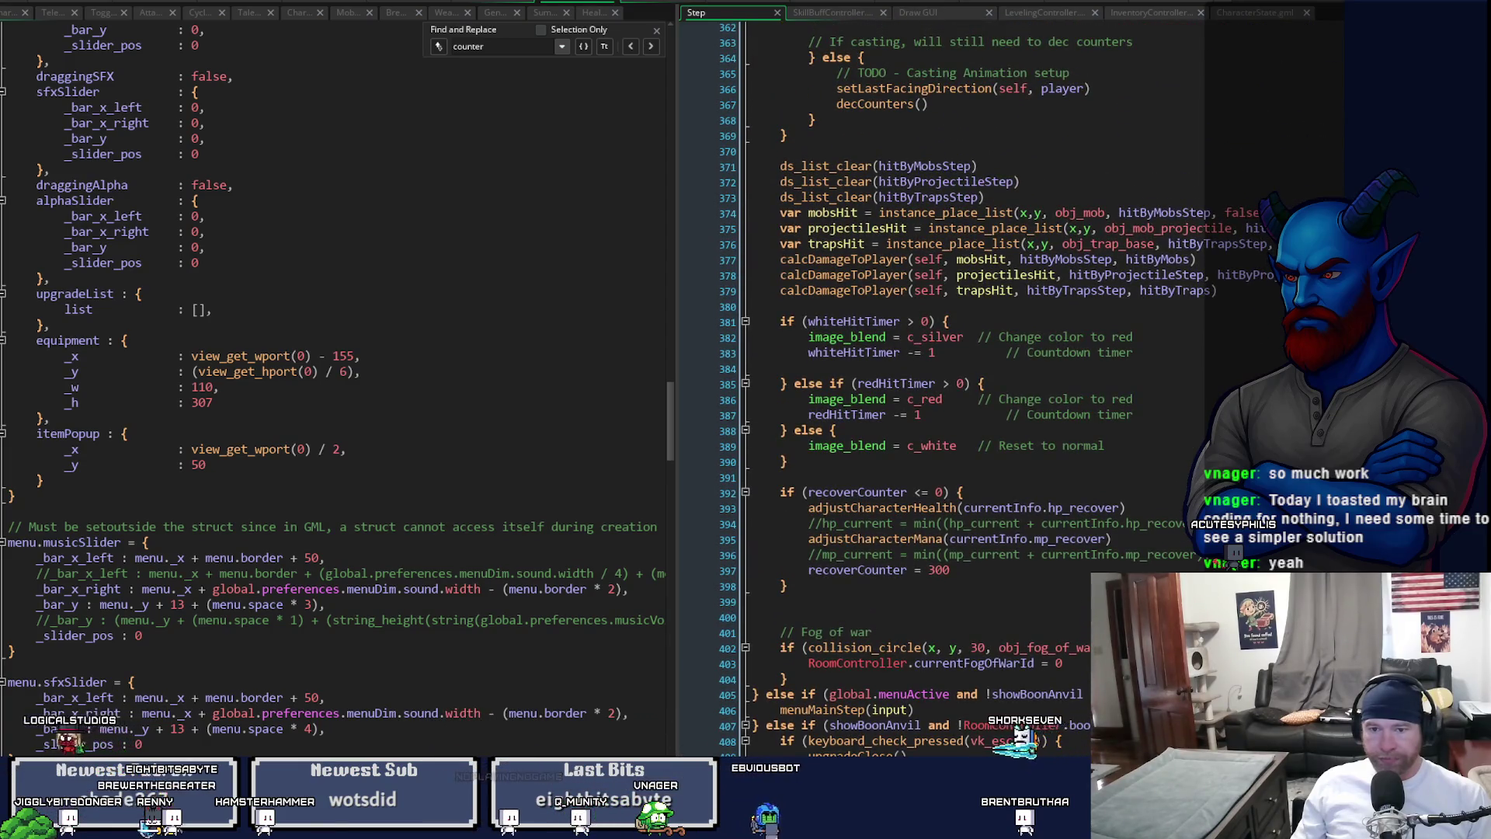
scroll(682, 272, up, 9)
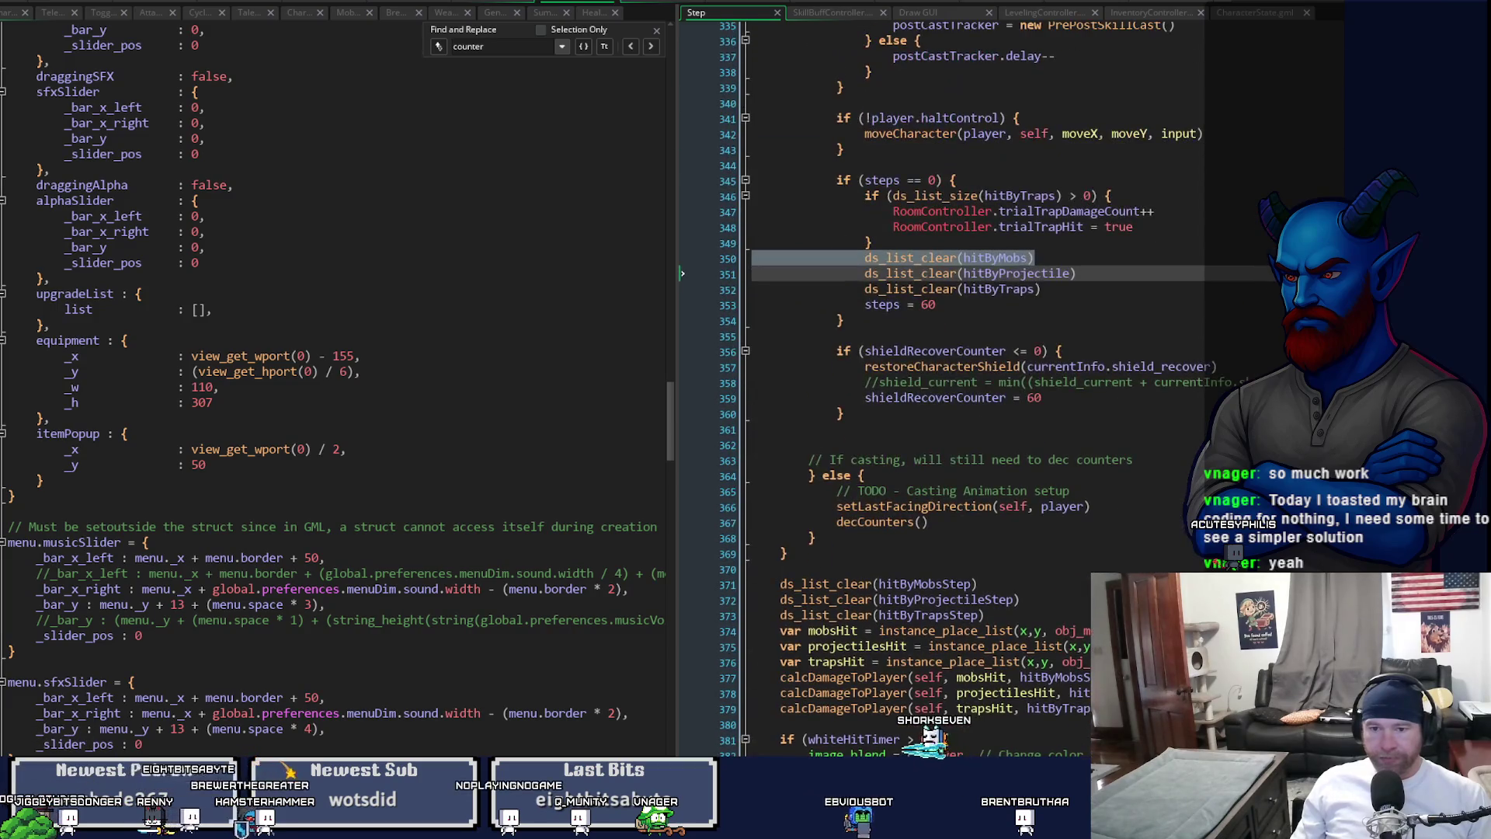
- Open the decCounters() function definition and widen the left code pane
click(861, 522)
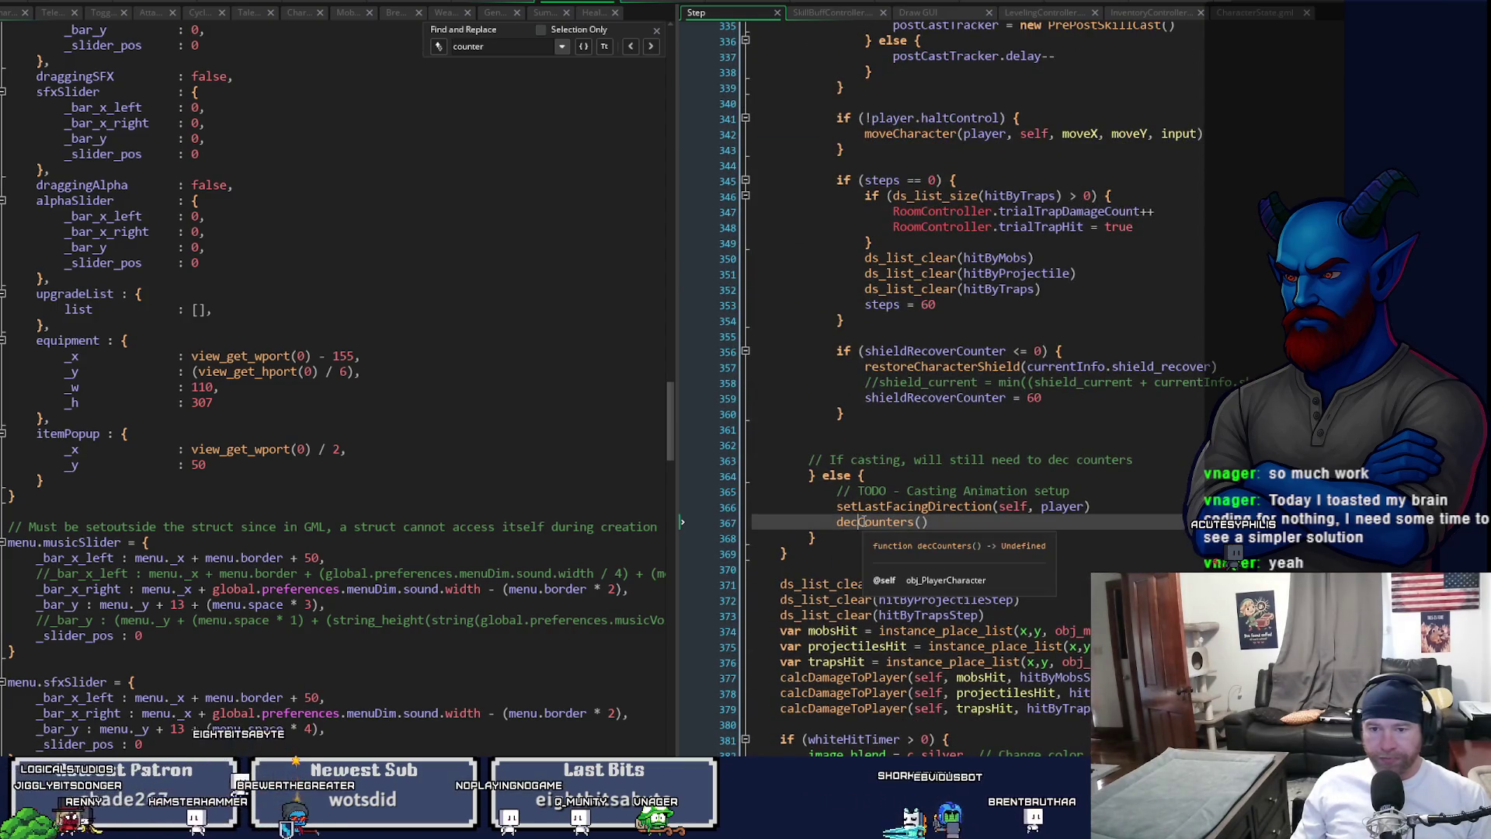
middle_click(862, 522)
mouse_move(679, 128)
mouse_down()
mouse_move(826, 134)
mouse_move(813, 178)
mouse_up()
scroll(813, 178, down, 3)
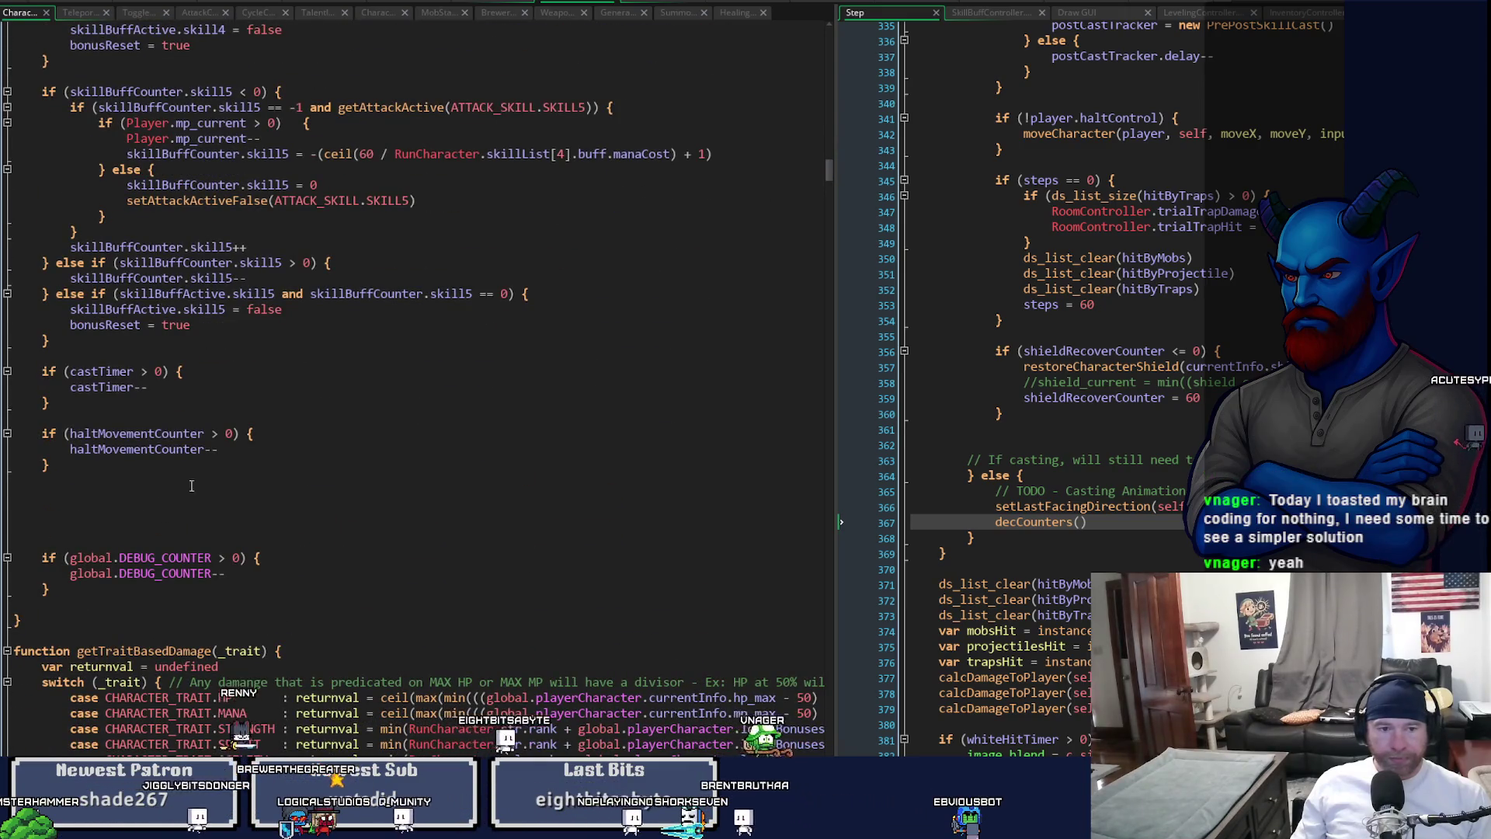
- Add an if (teleportMoveIncCounter > 0) block below the haltMovementCounter check
click(158, 481)
key(Return)
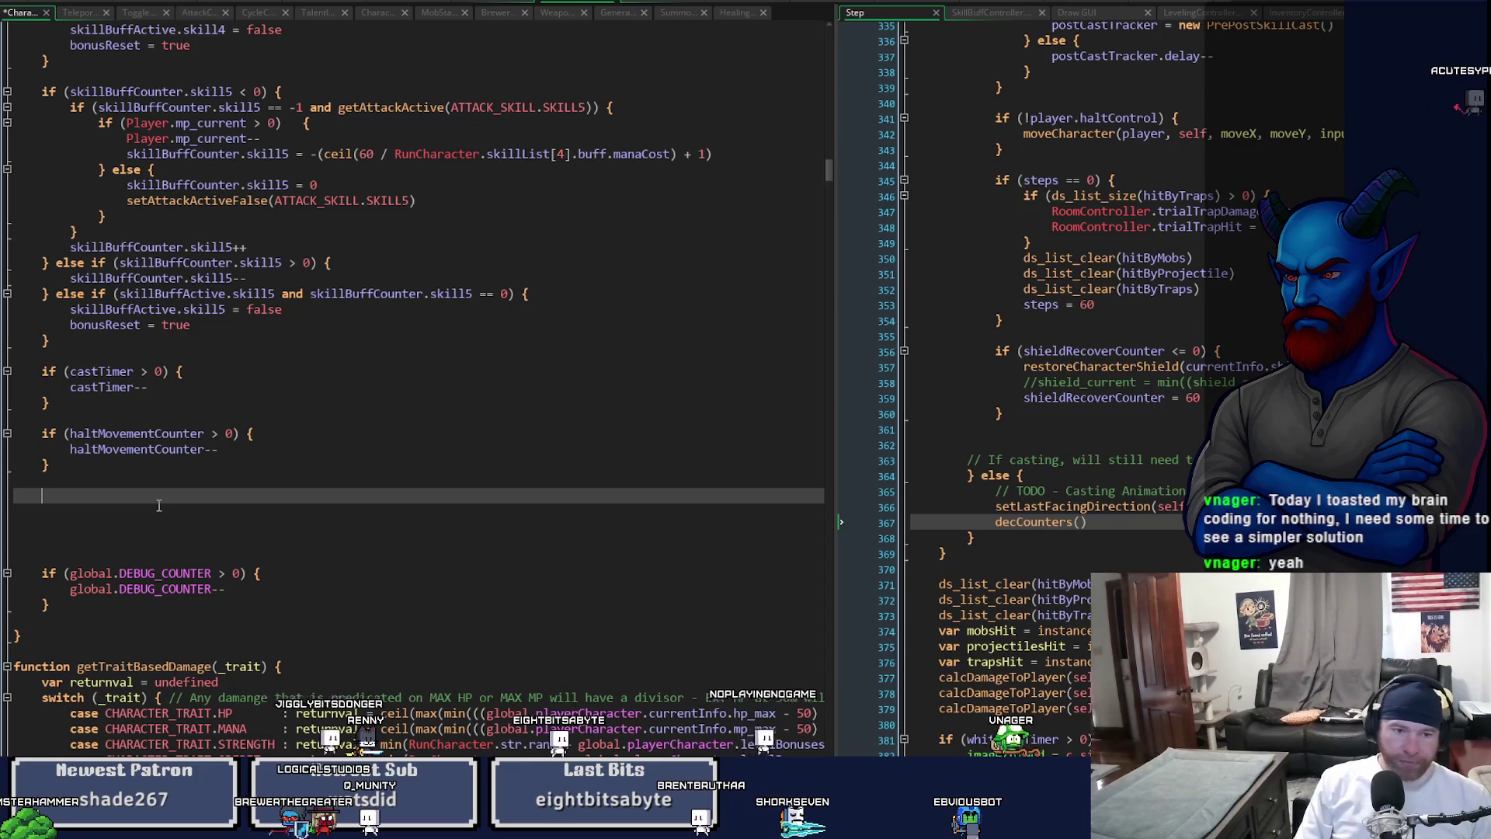
text(if()
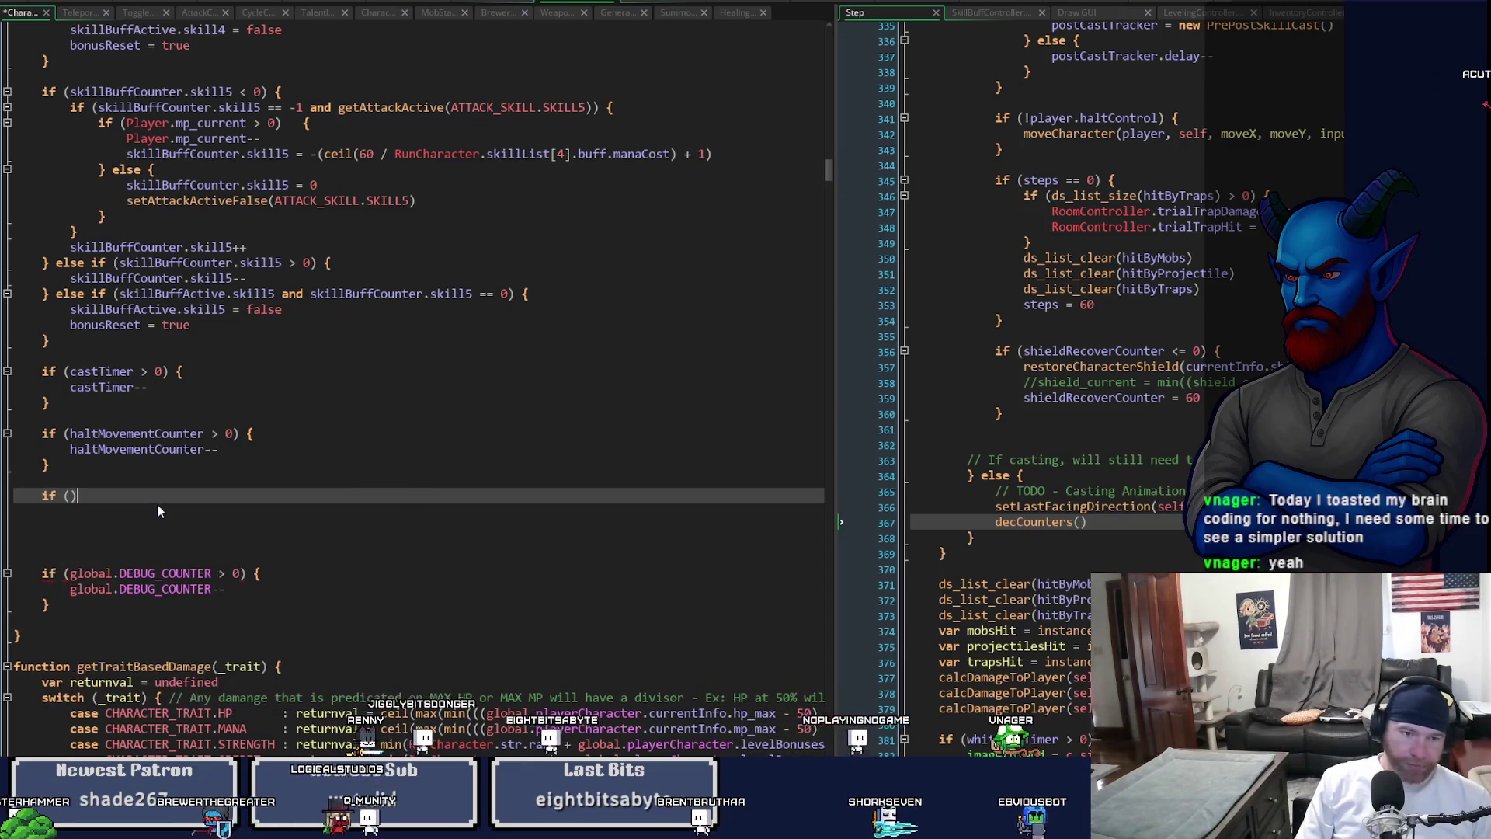
text(teleportM)
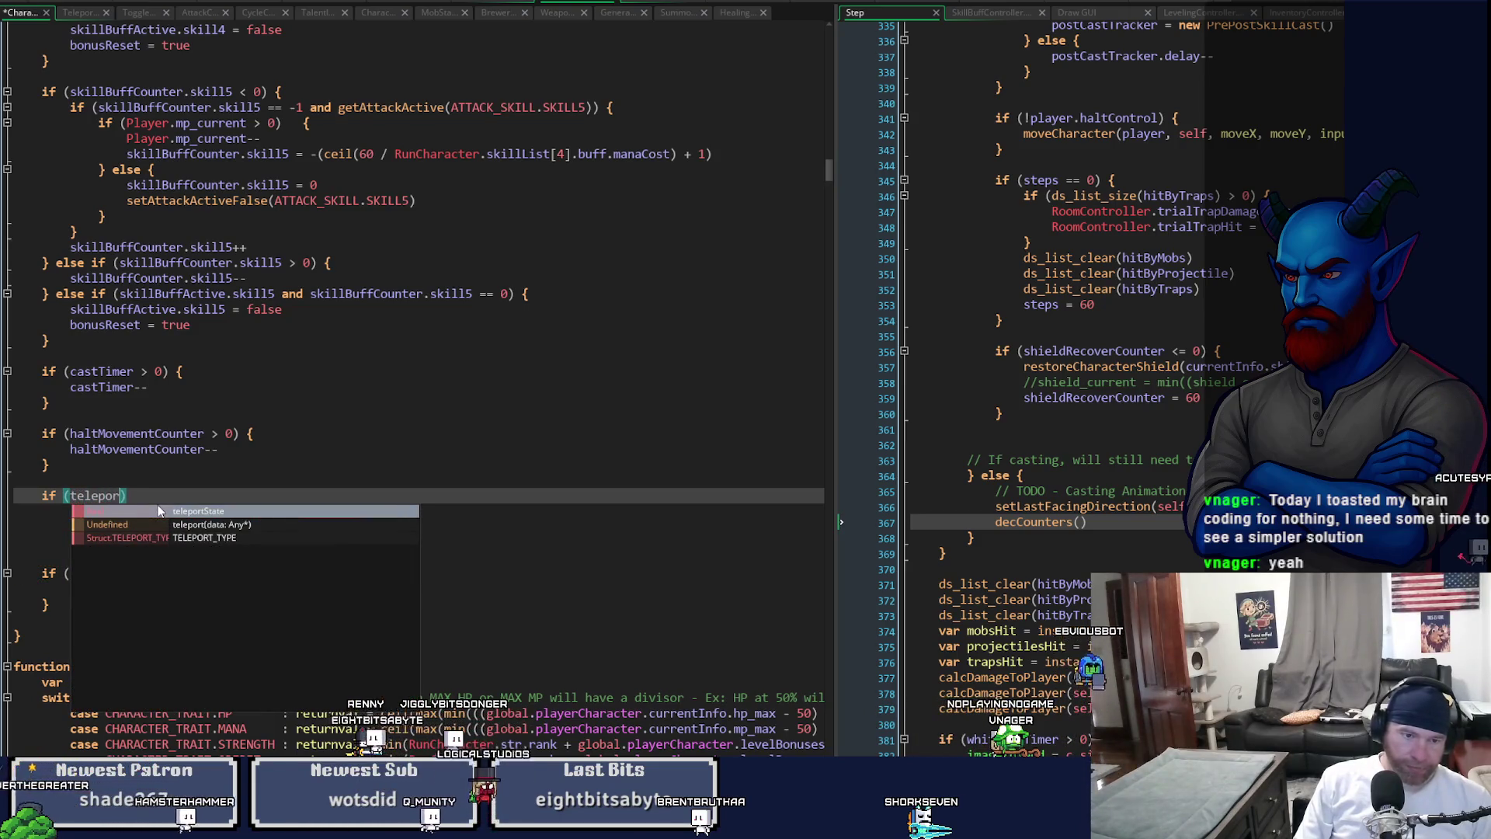
text(oveIncCou)
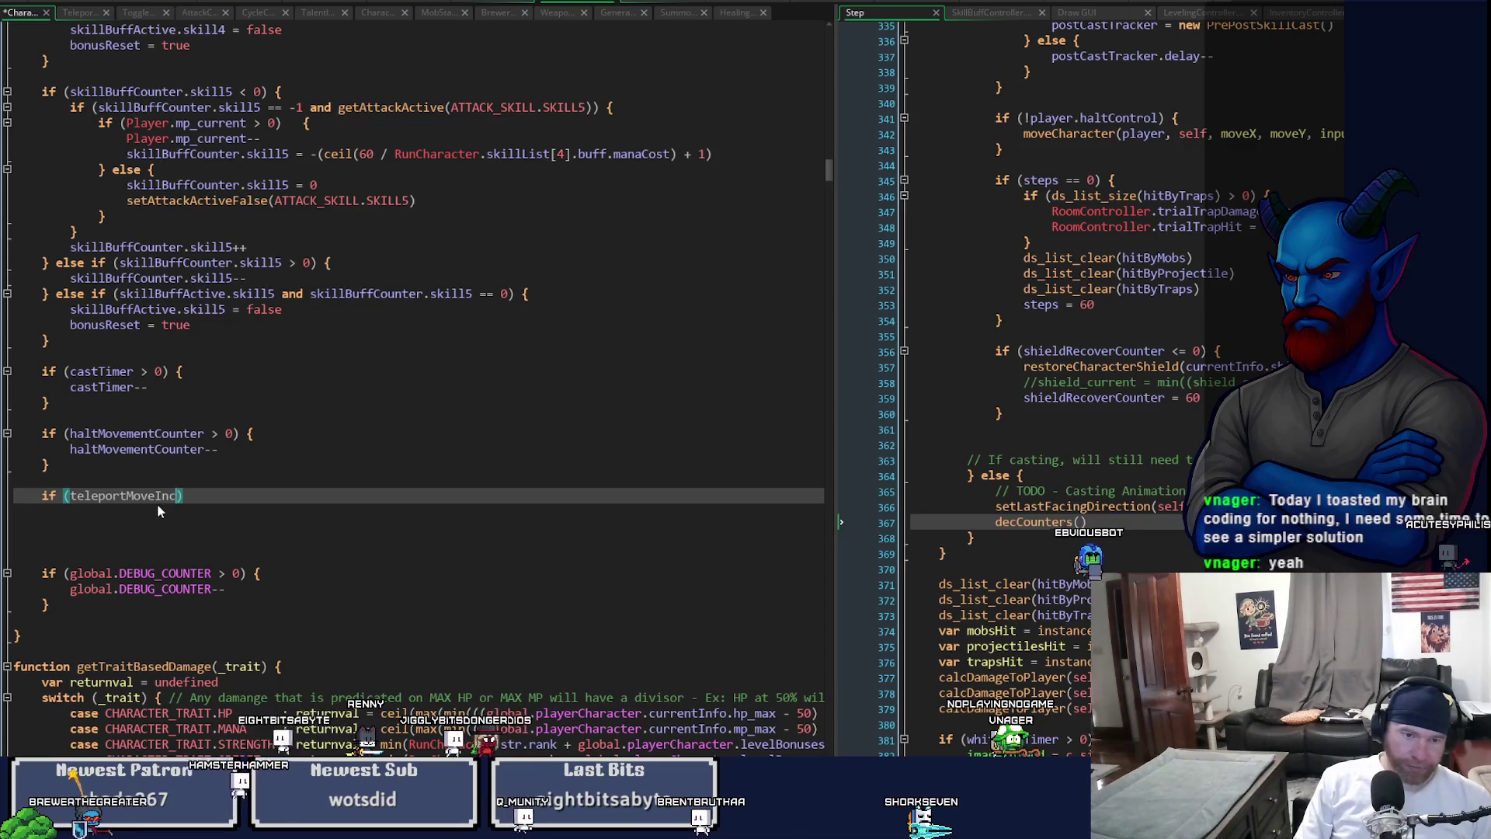
text(nter > 0))
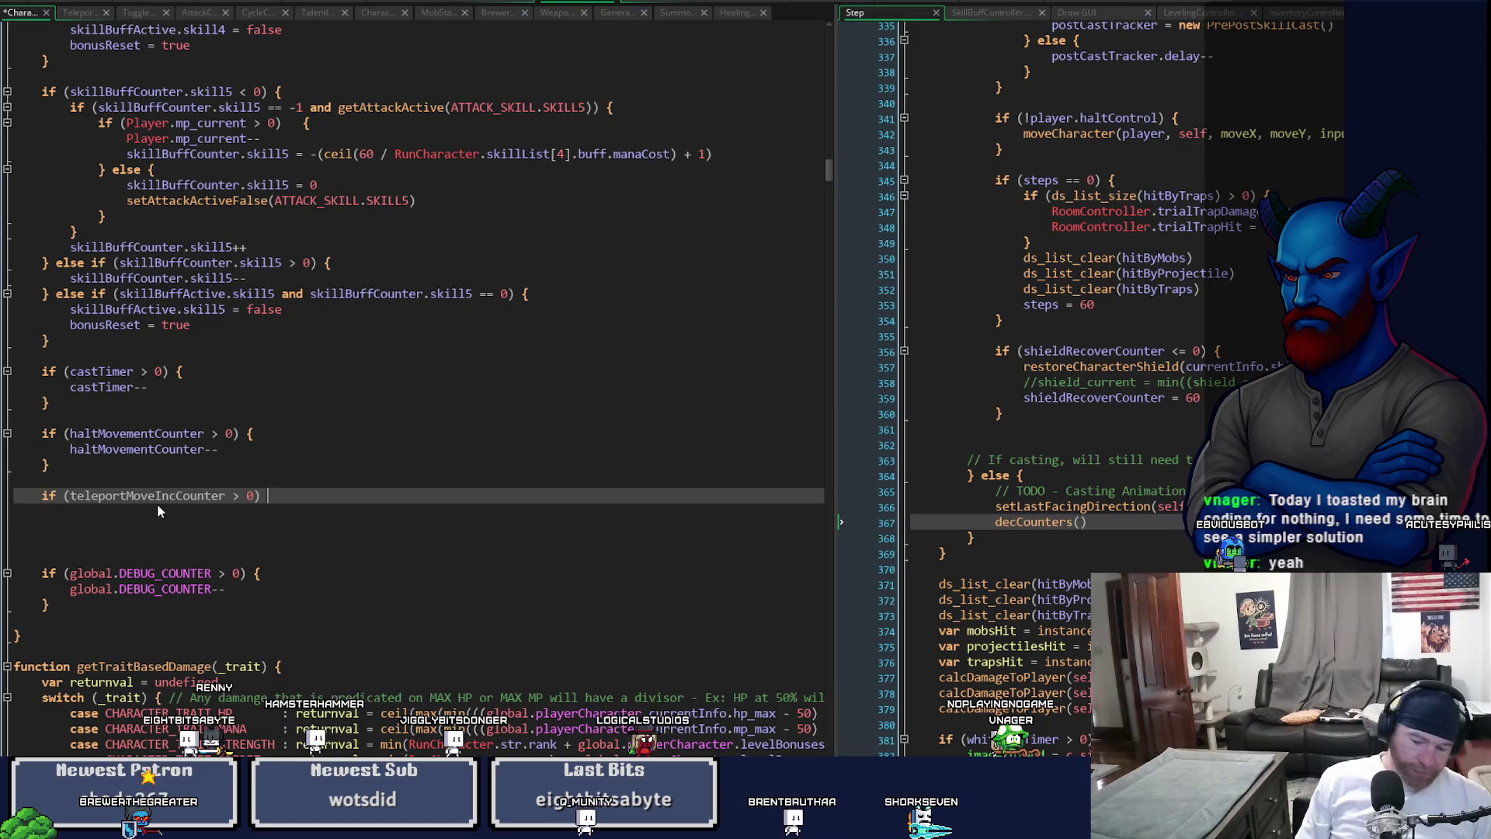
text( {)
key(Return)
key(Return)
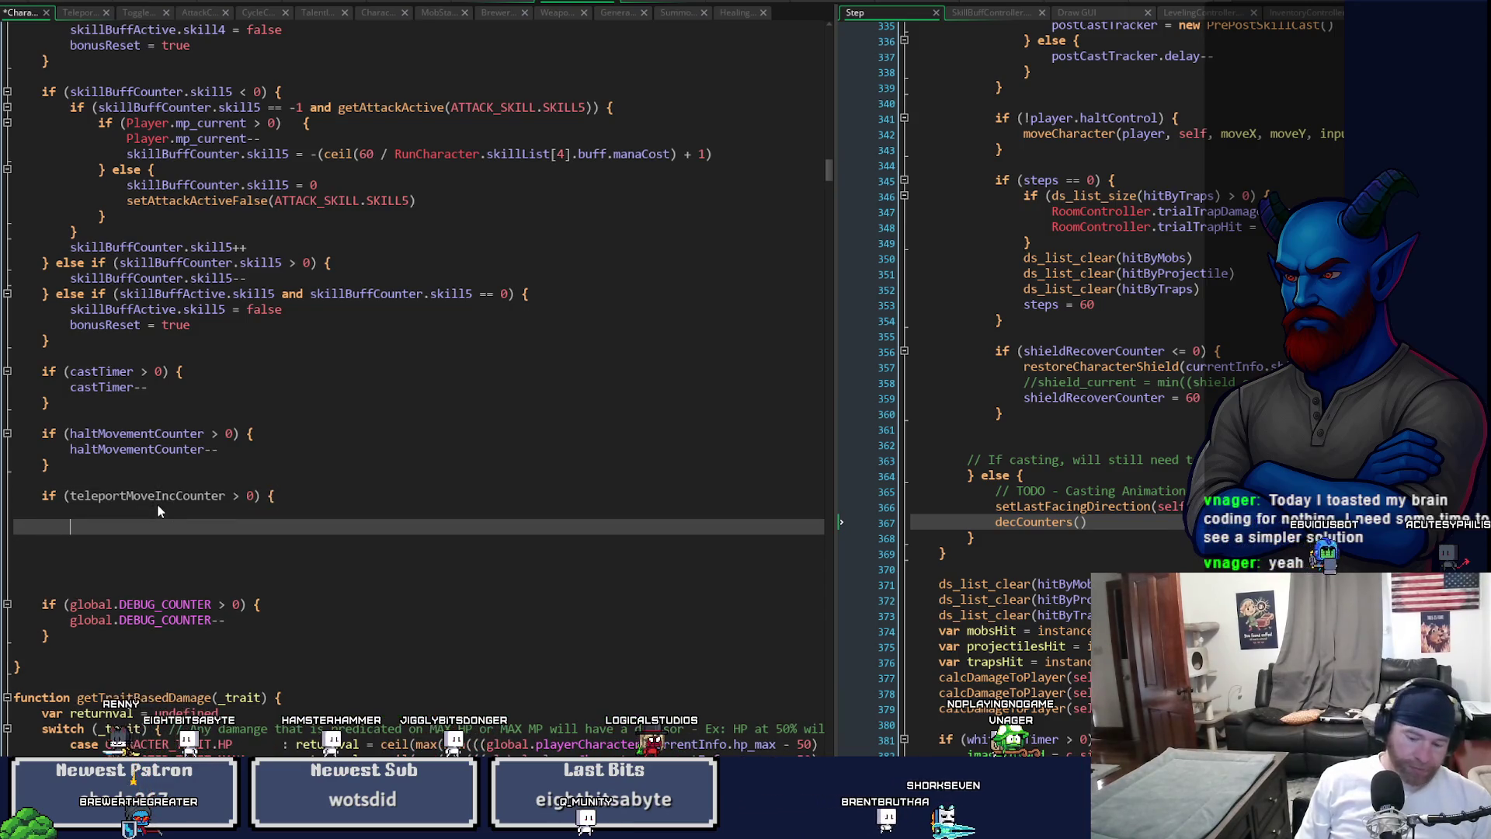
text(})
key(Up)
key(Up)
key(Up)
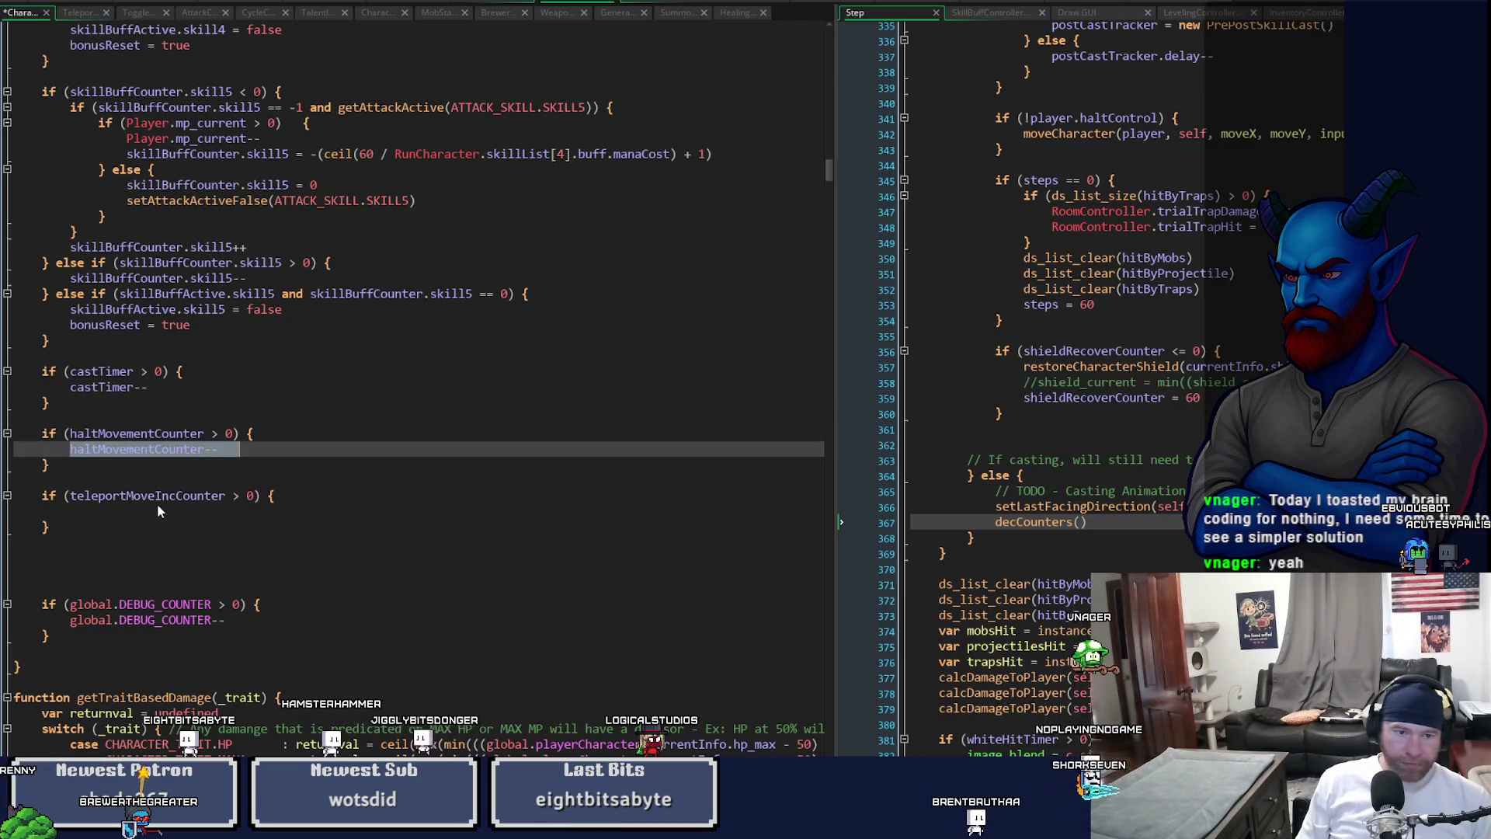
key(Down)
key(Down)
key(Down)
- Put teleportMoveIncCounter-- inside the new block, fix its indentation and save
key(Left)
key(Left)
key(ctrl+shift+Left)
key(ctrl+shift+Left)
key(ctrl+shift+Left)
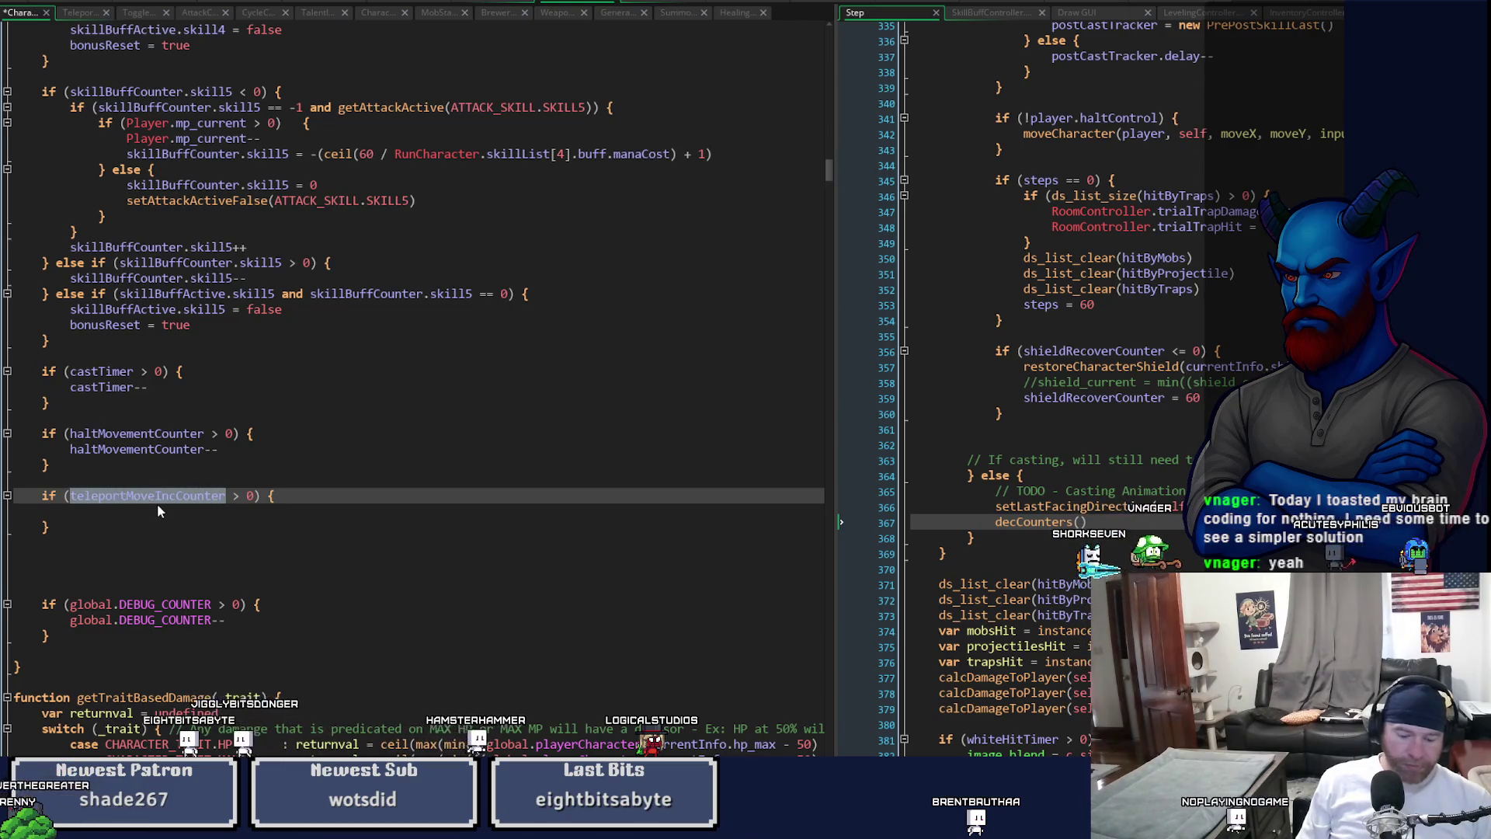
key(Down)
text(teleportMoveIncCounter--)
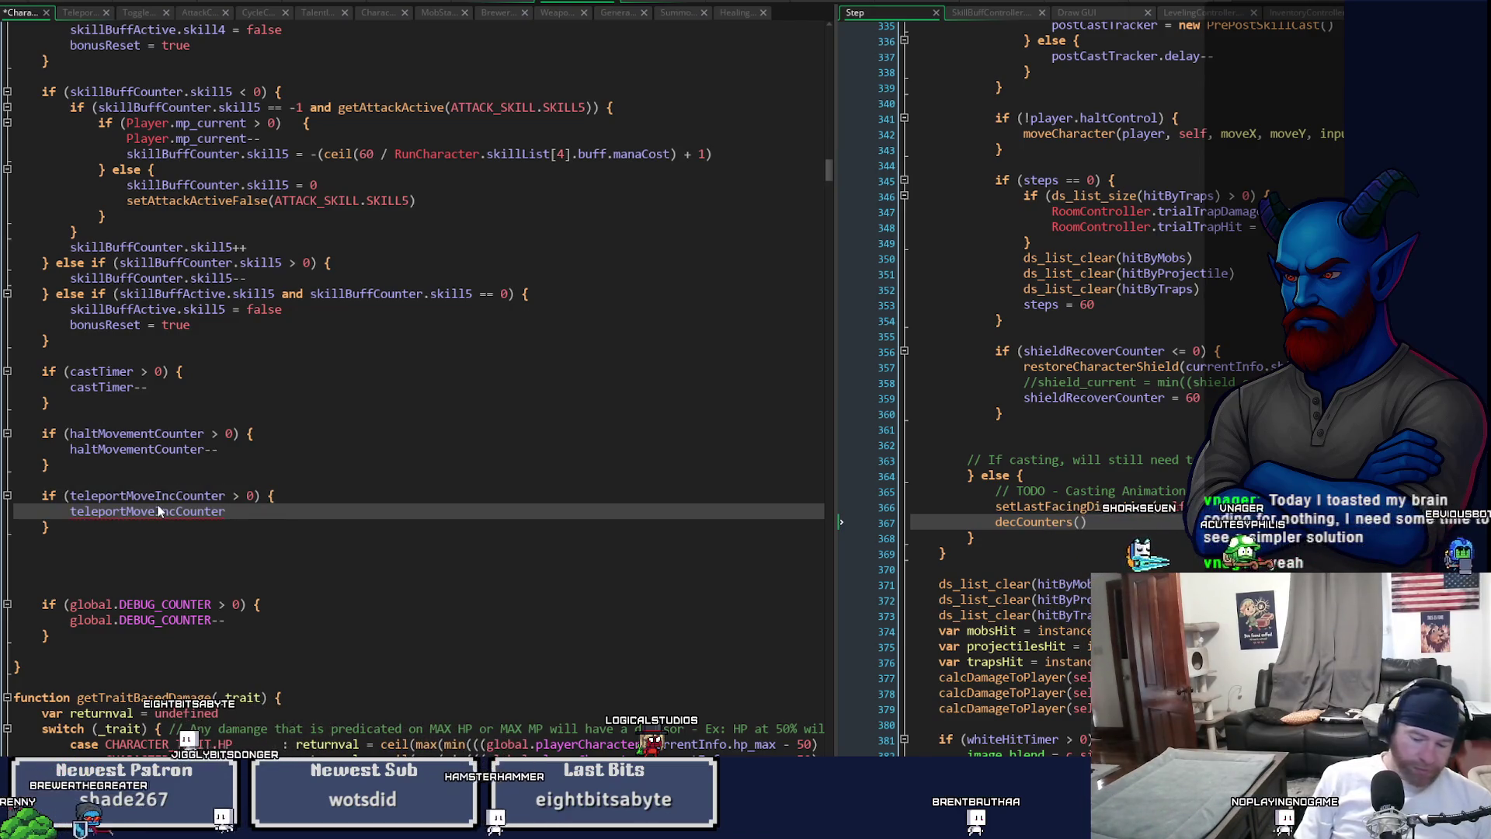
key(ctrl+s)
key(Home)
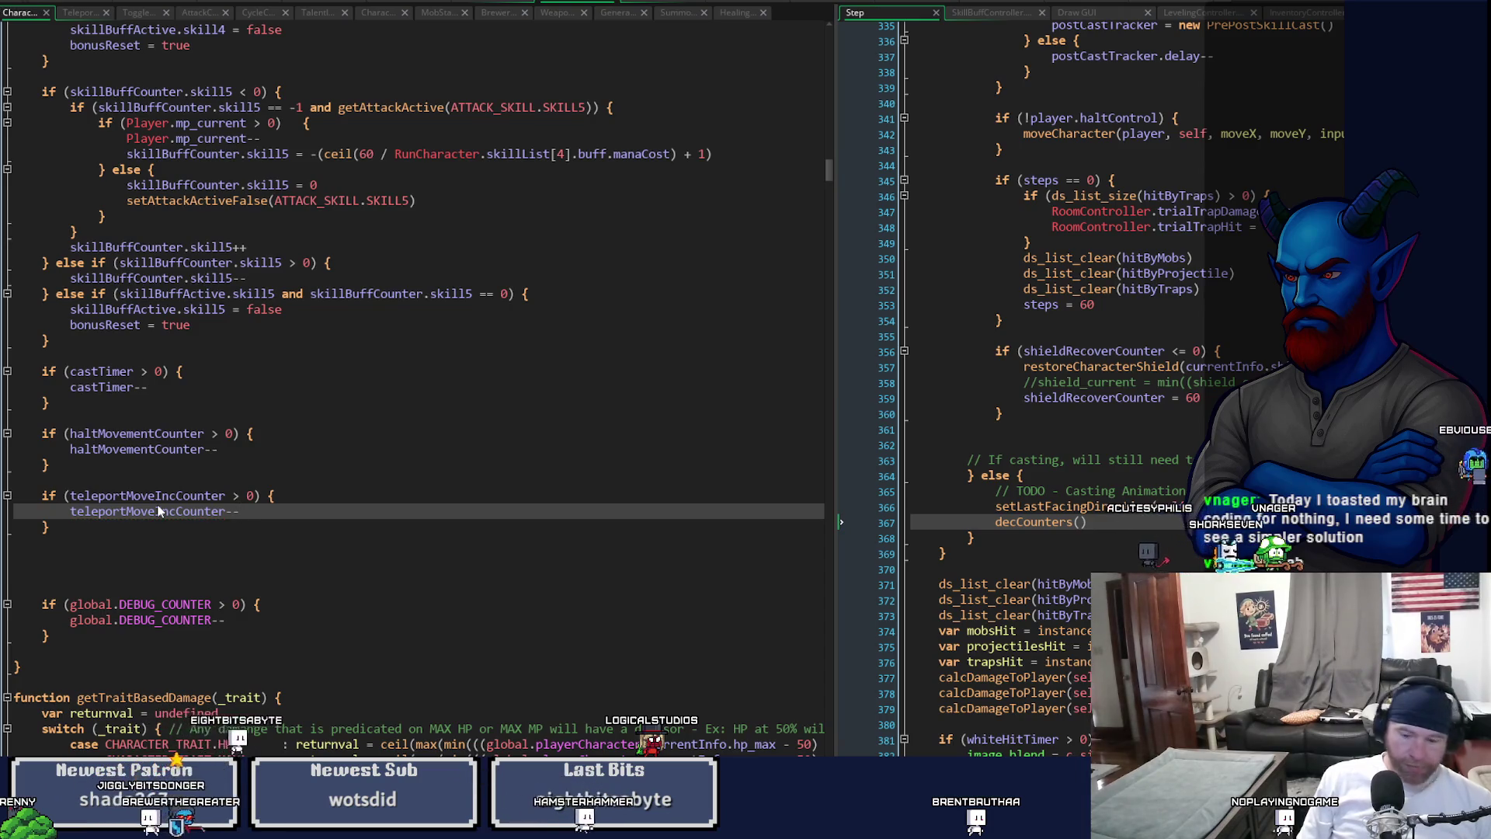
key(shift+Tab)
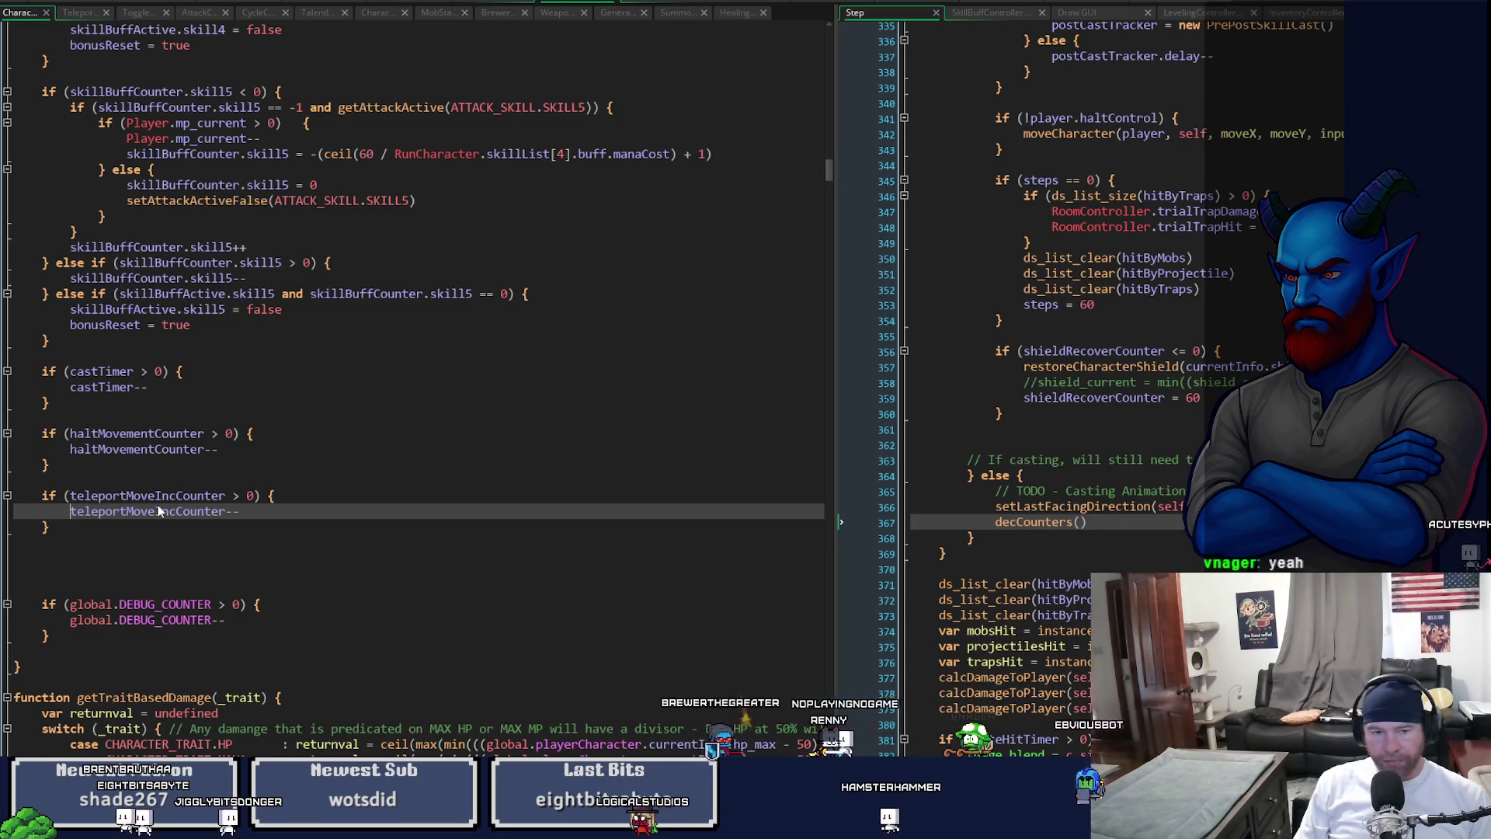
key(Down)
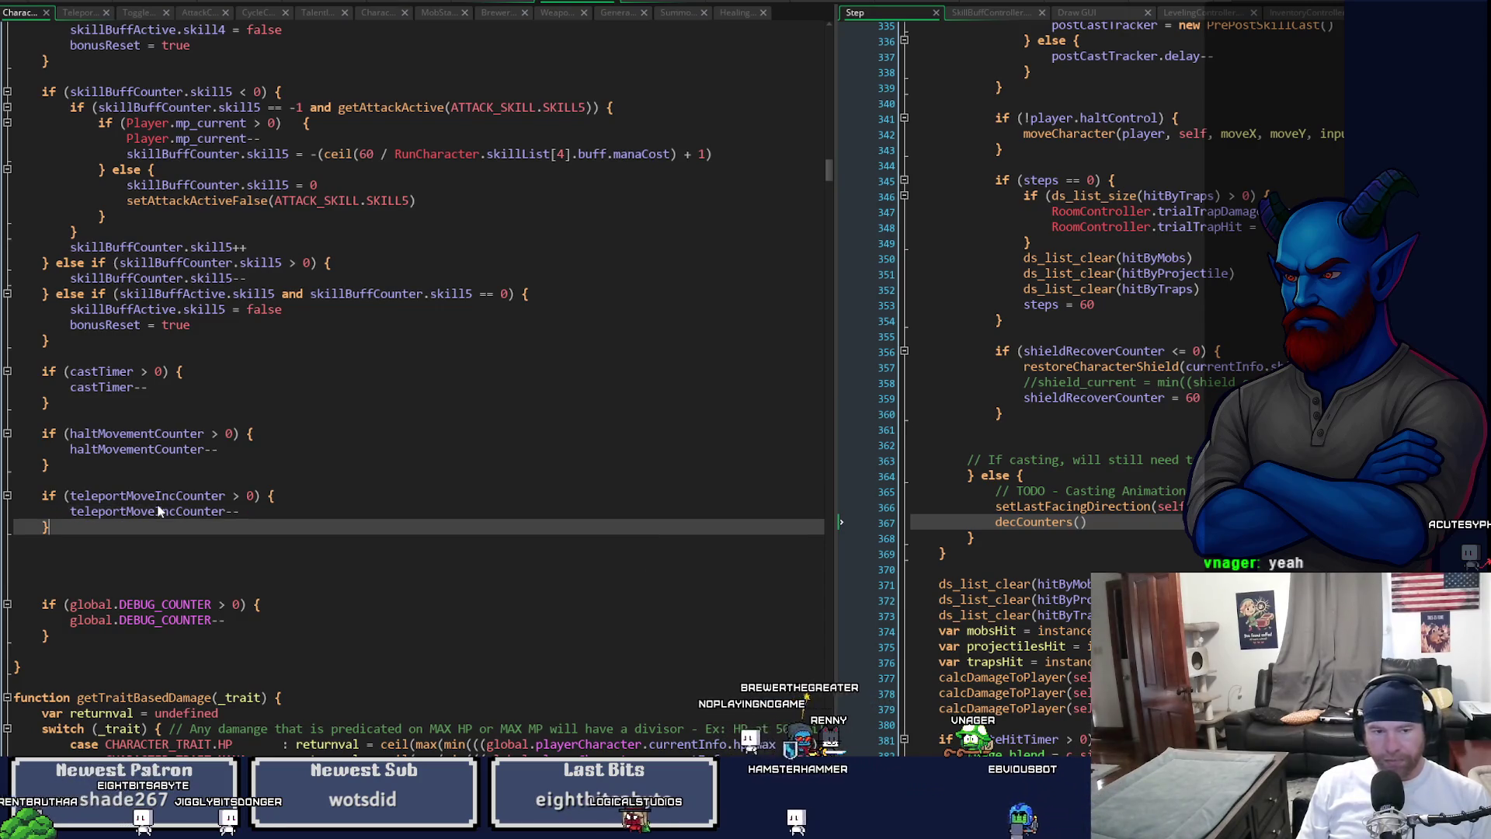
click(20, 13)
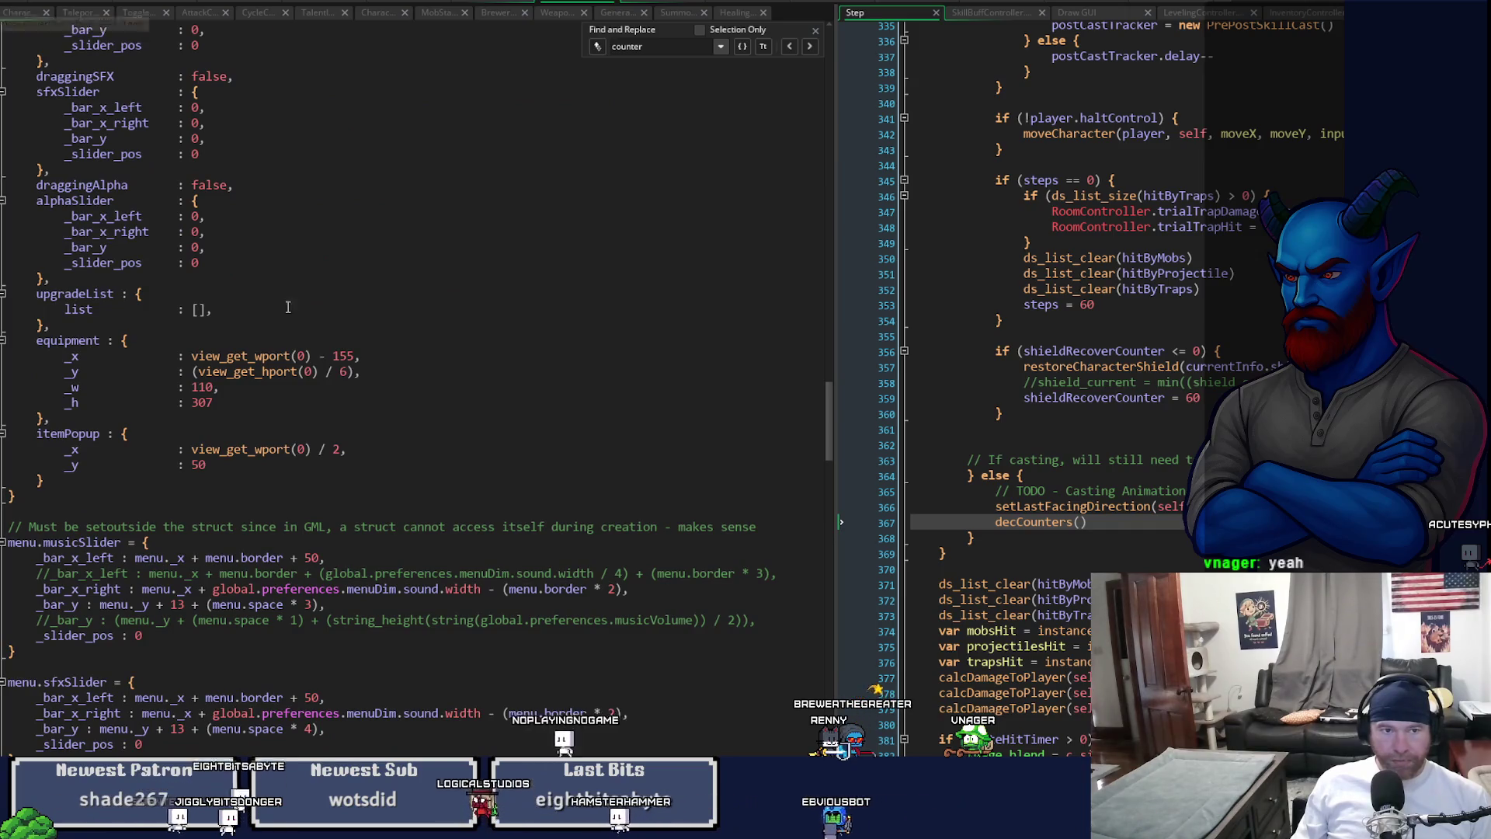
- Type a new player variable teleportMoveIncCounter = 0 after haltMovementCounter
mouse_move(831, 435)
mouse_down()
mouse_move(855, 264)
mouse_move(850, 126)
mouse_move(834, 245)
mouse_up()
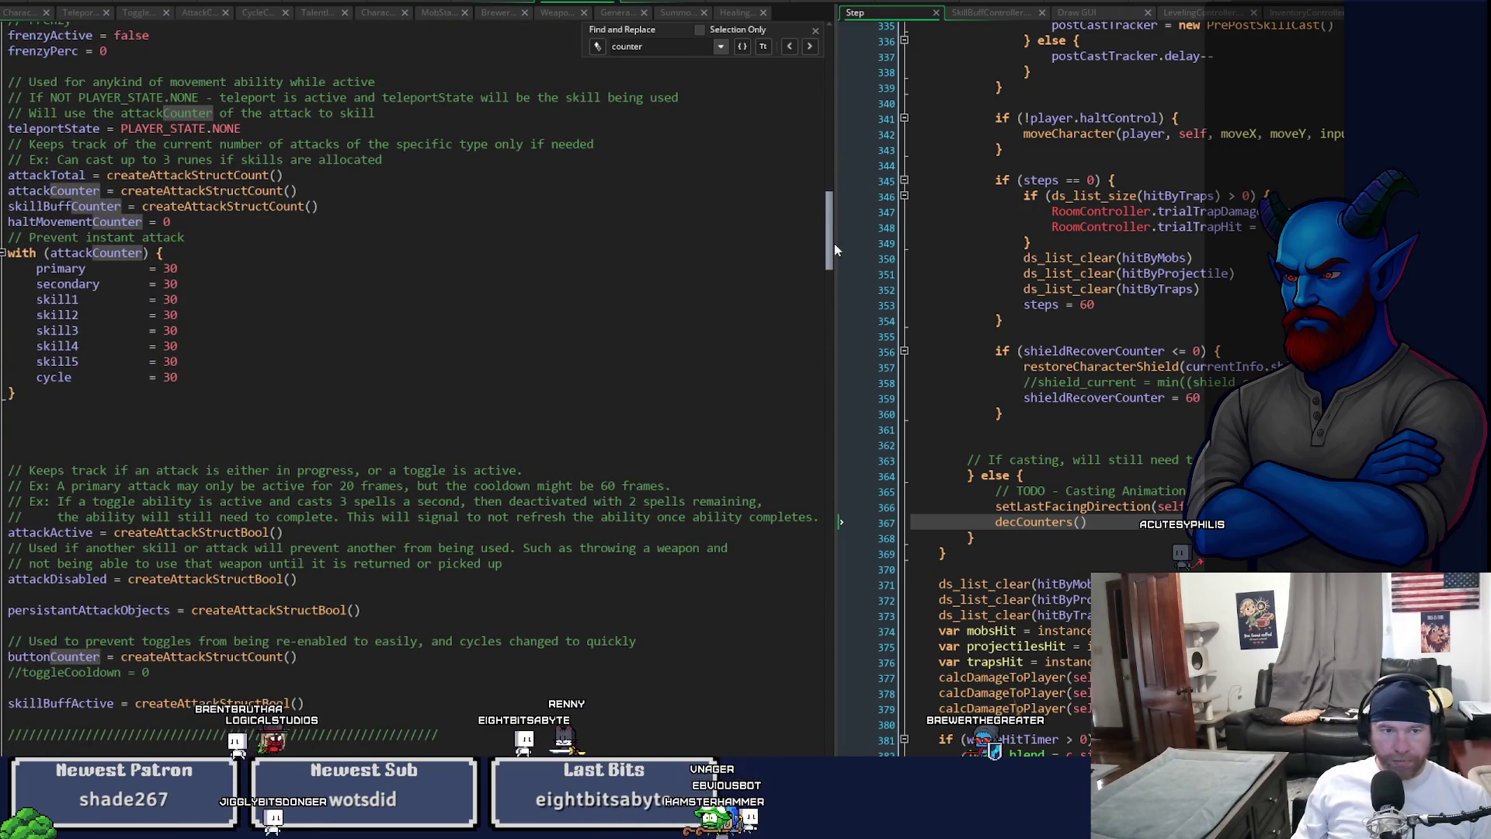
click(197, 222)
key(Return)
key(Return)
key(BackSpace)
text(t)
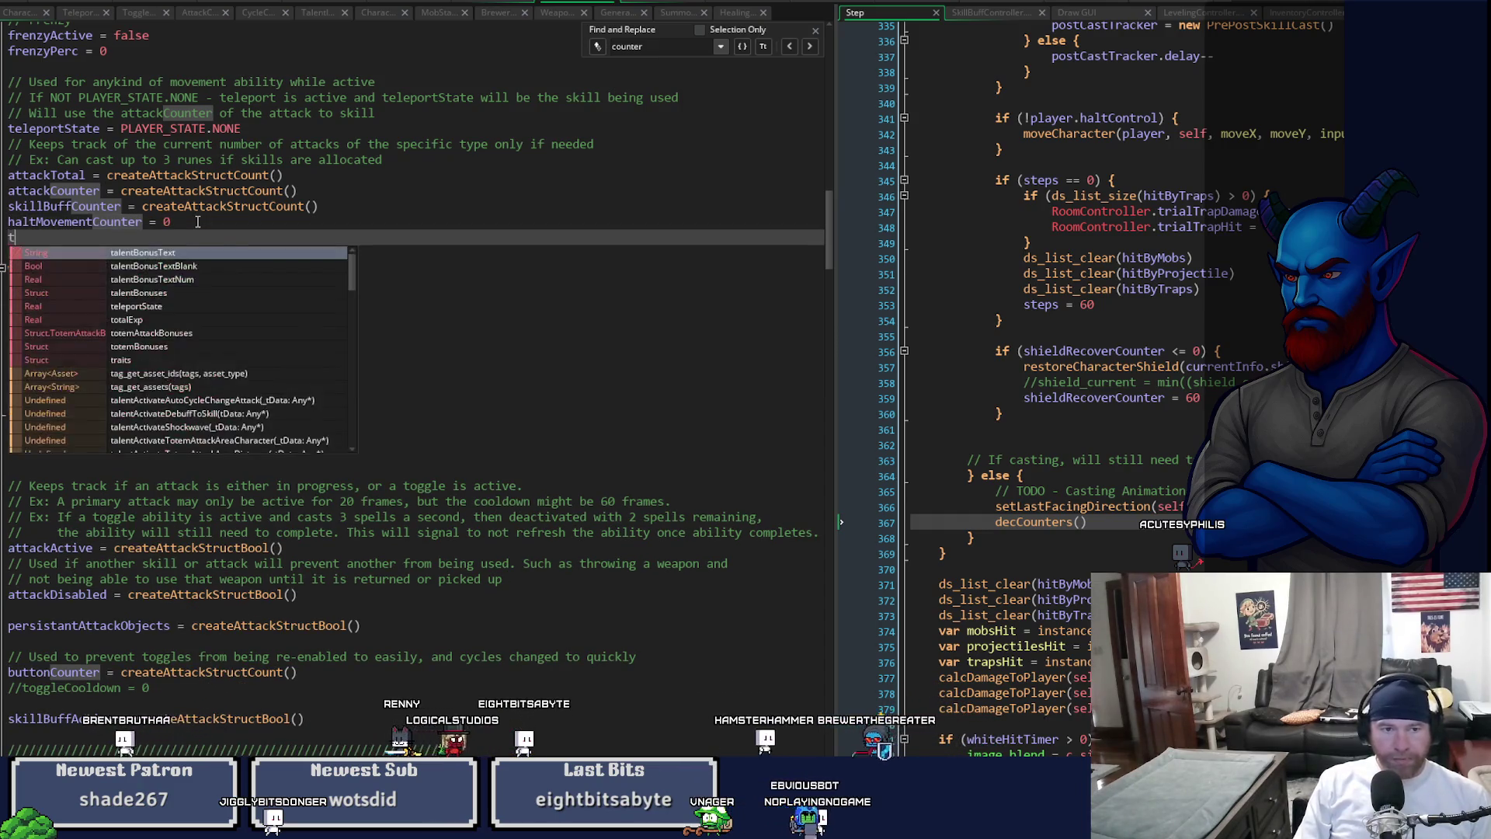
text(eleportMoveIncCounter = )
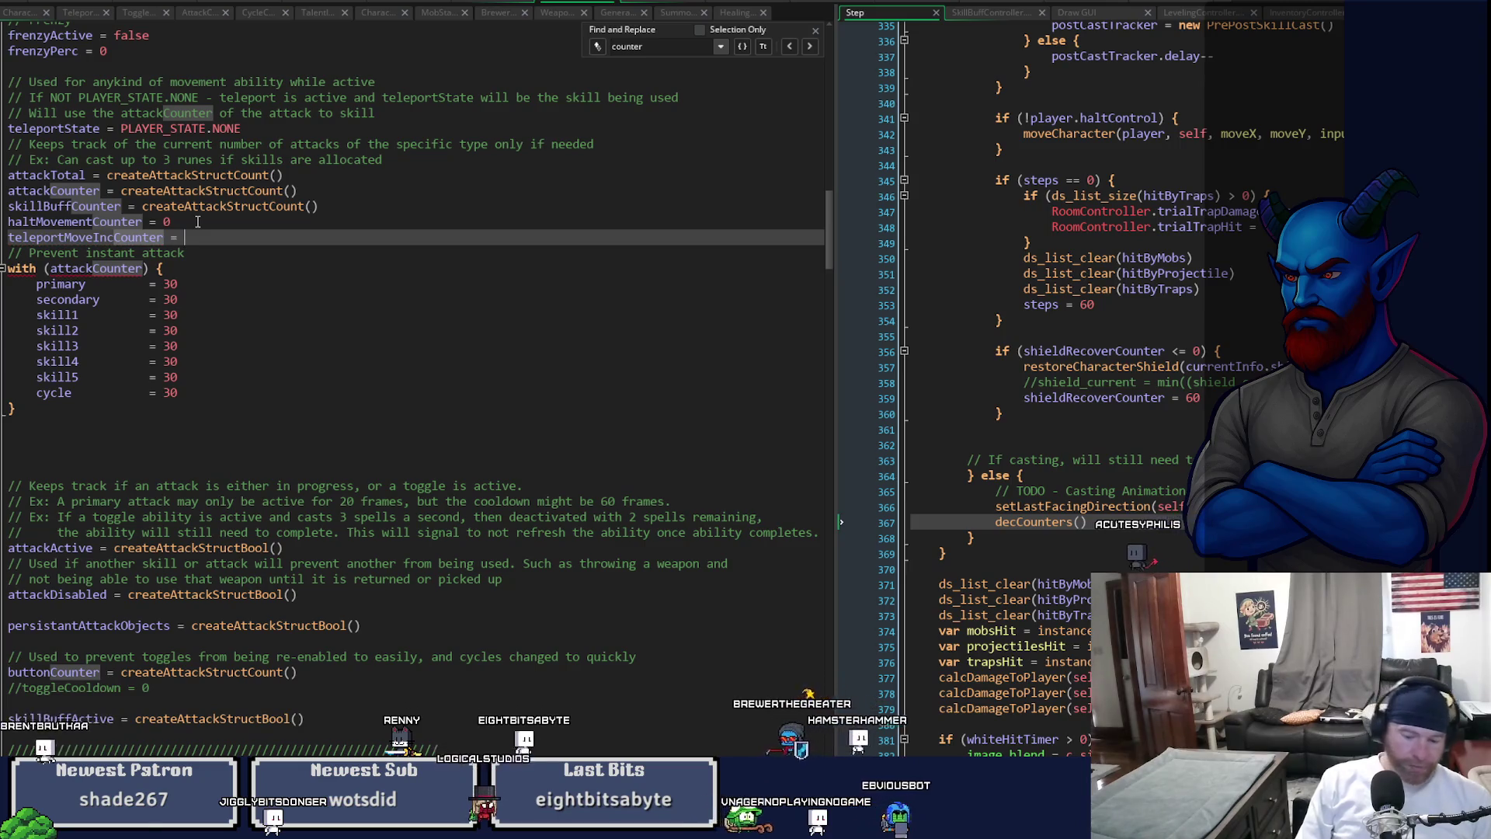
text(0)
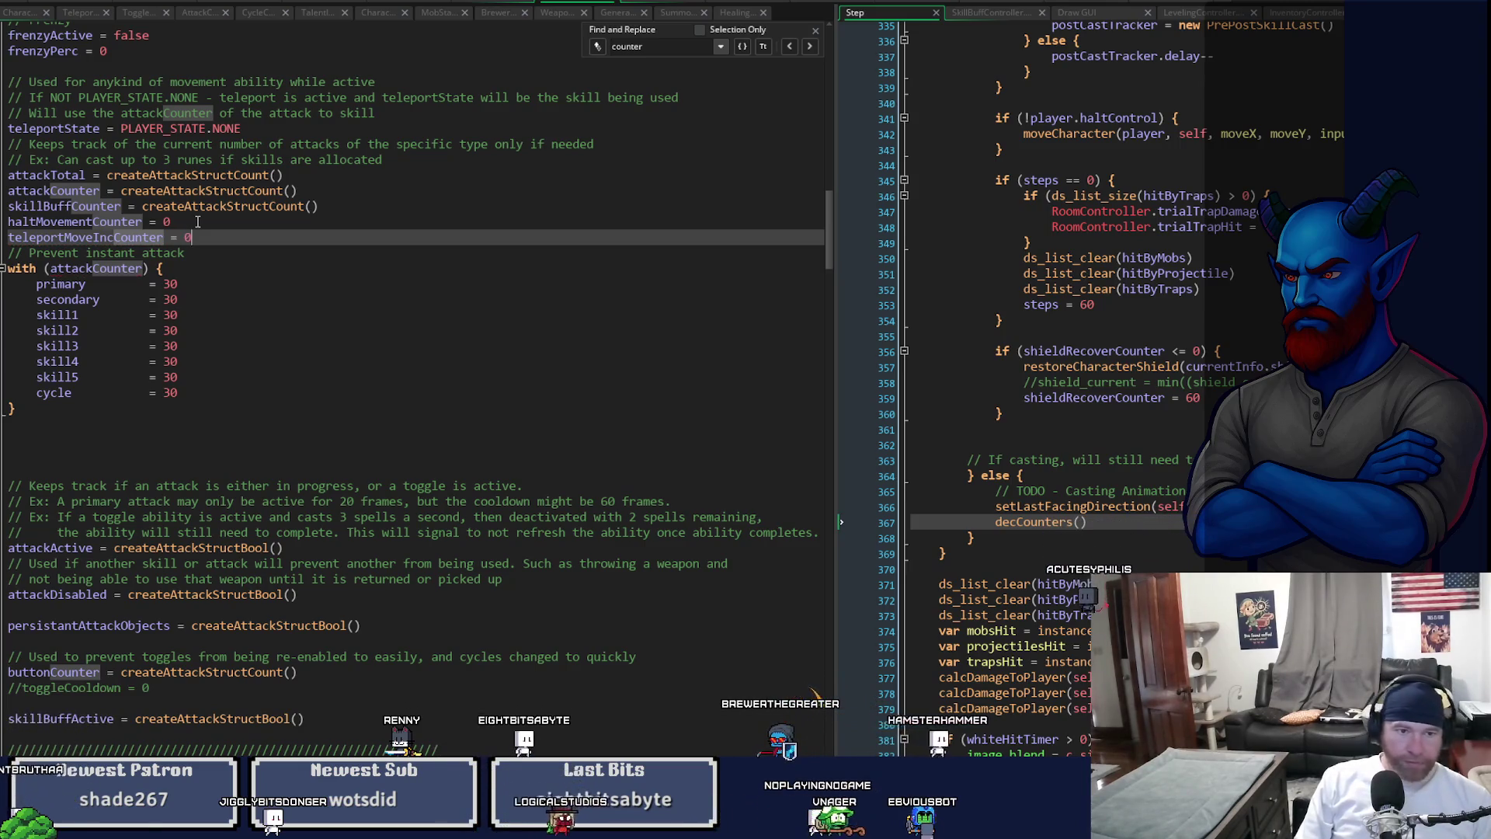
- Move the teleportMoveIncCounter = 0 line below the attack cooldown block and start another line
key(shift+Home)
key(ctrl+x)
key(Down)
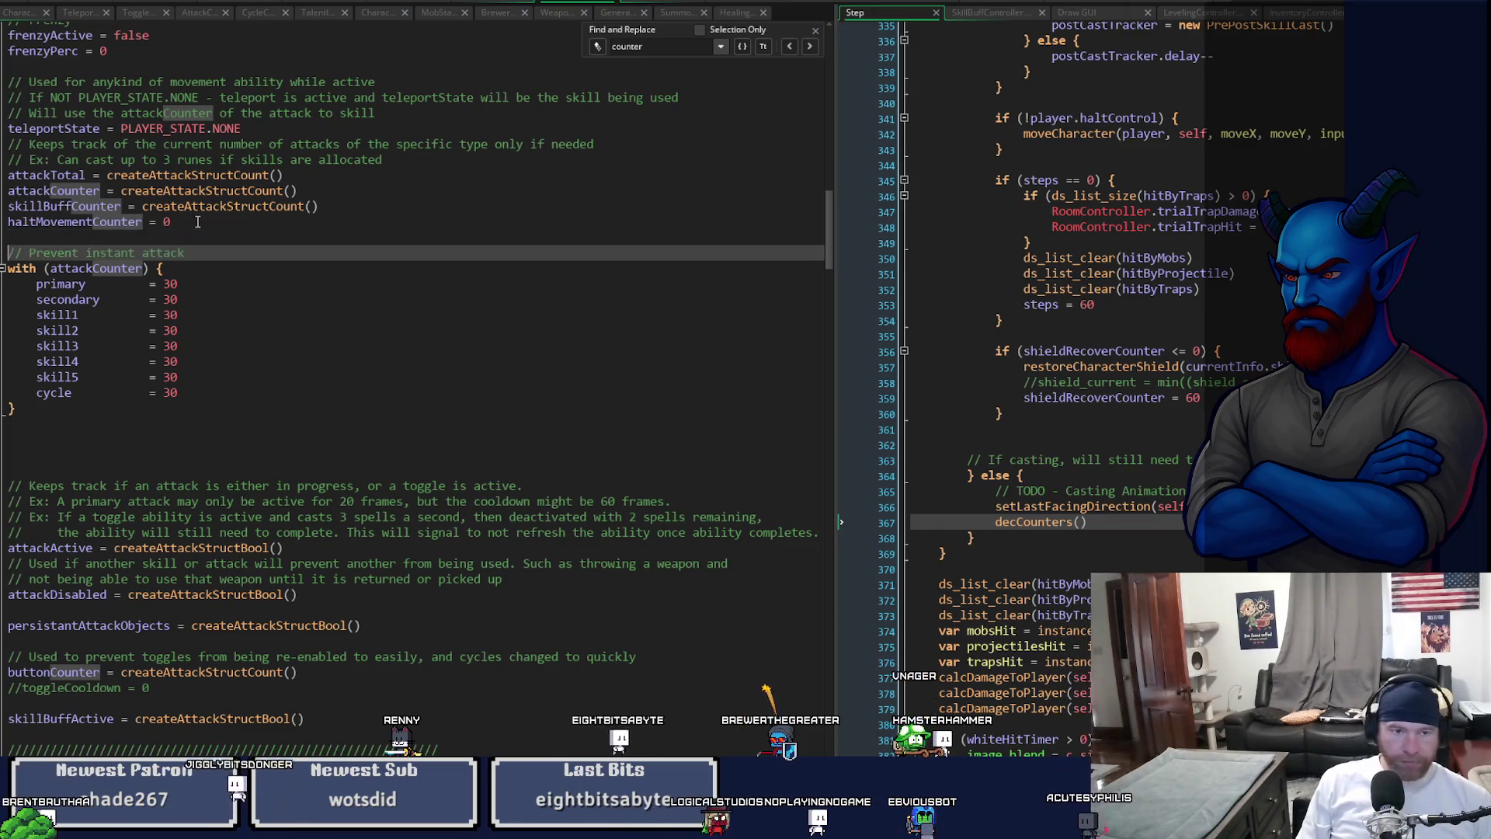
key(Down)
key(Down)
key(Down)
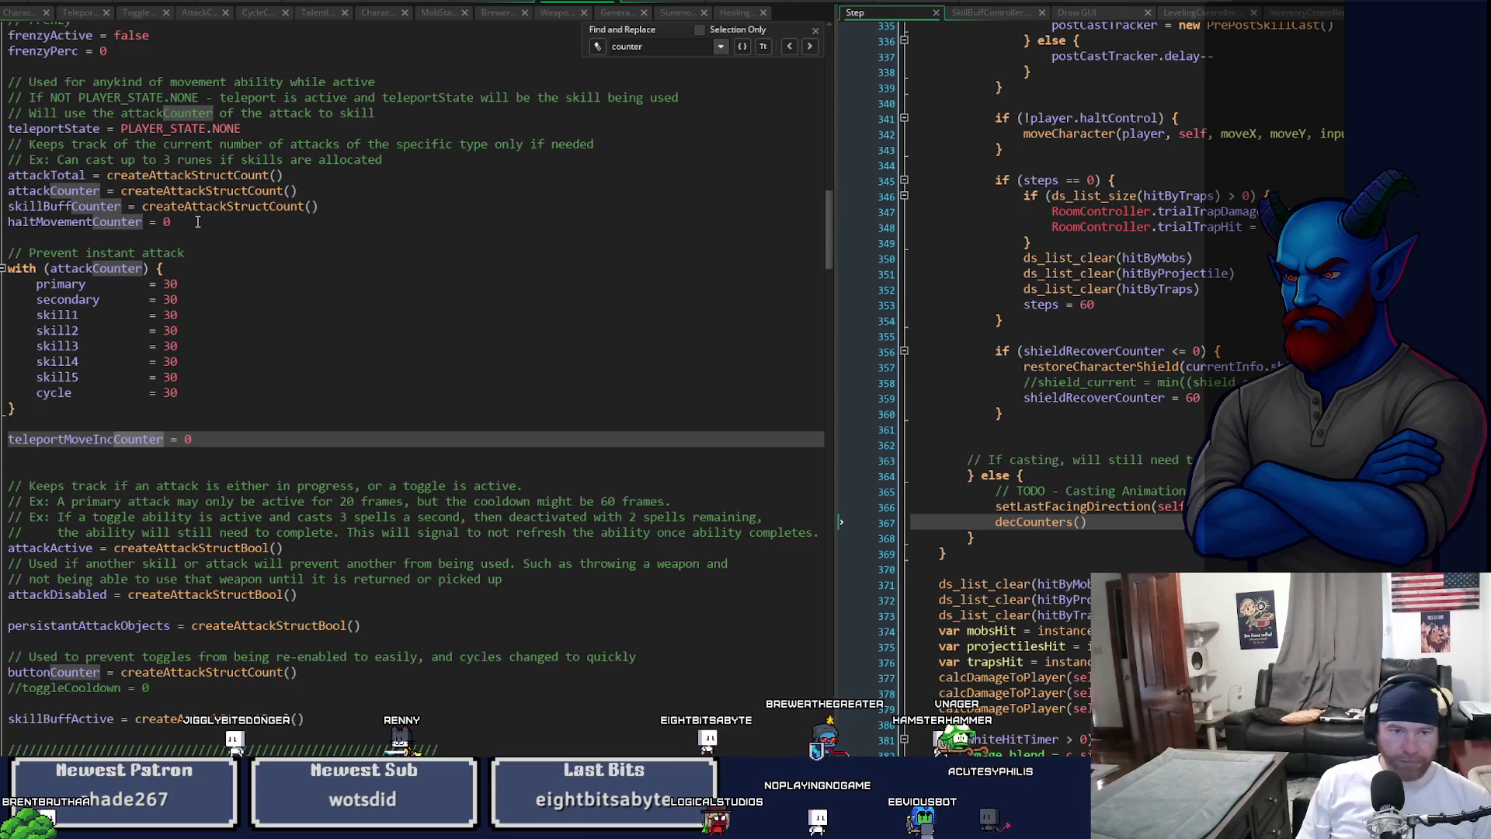
key(Return)
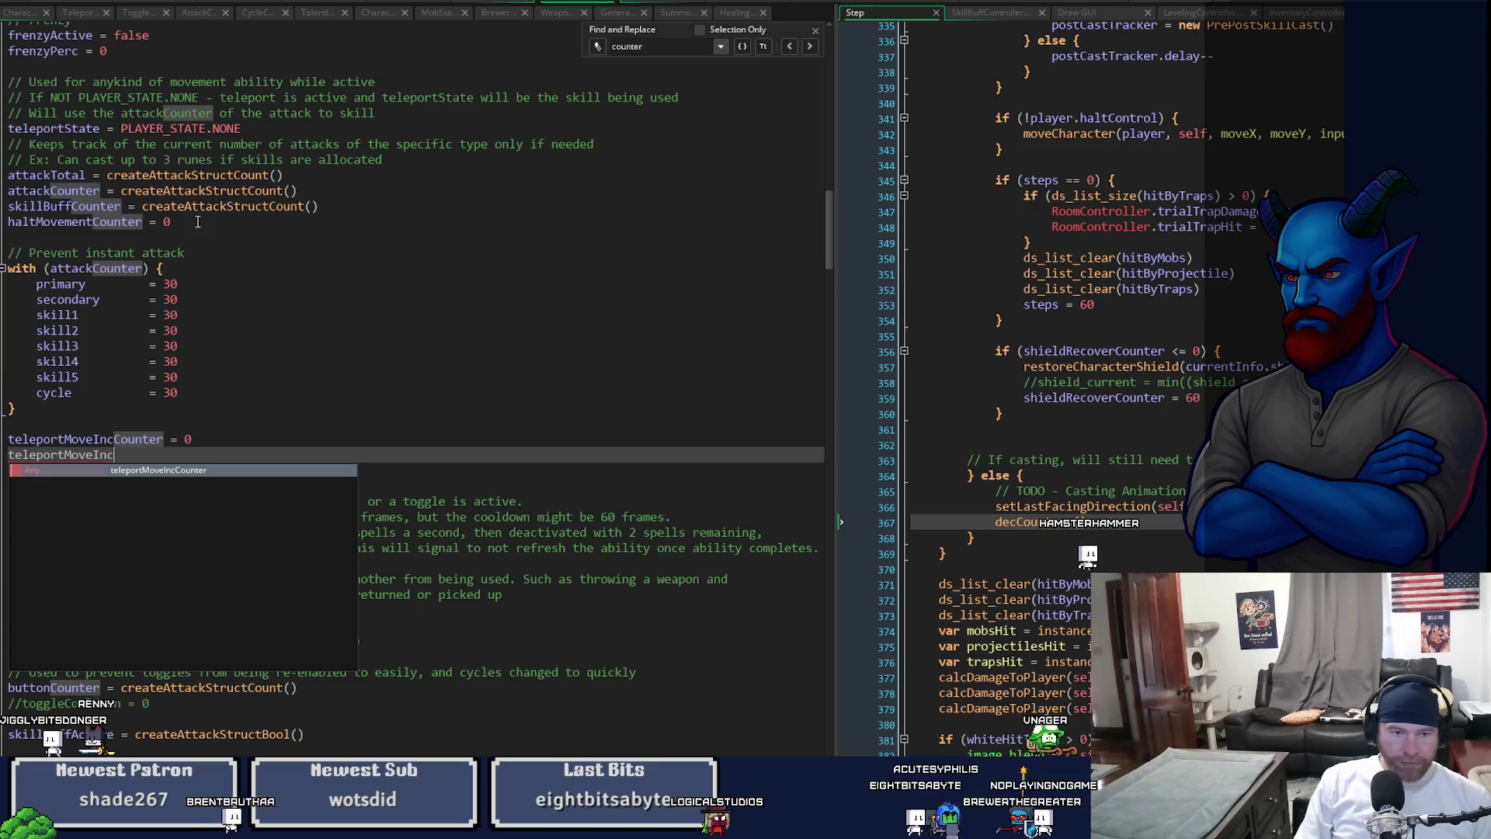
text(Active  = false)
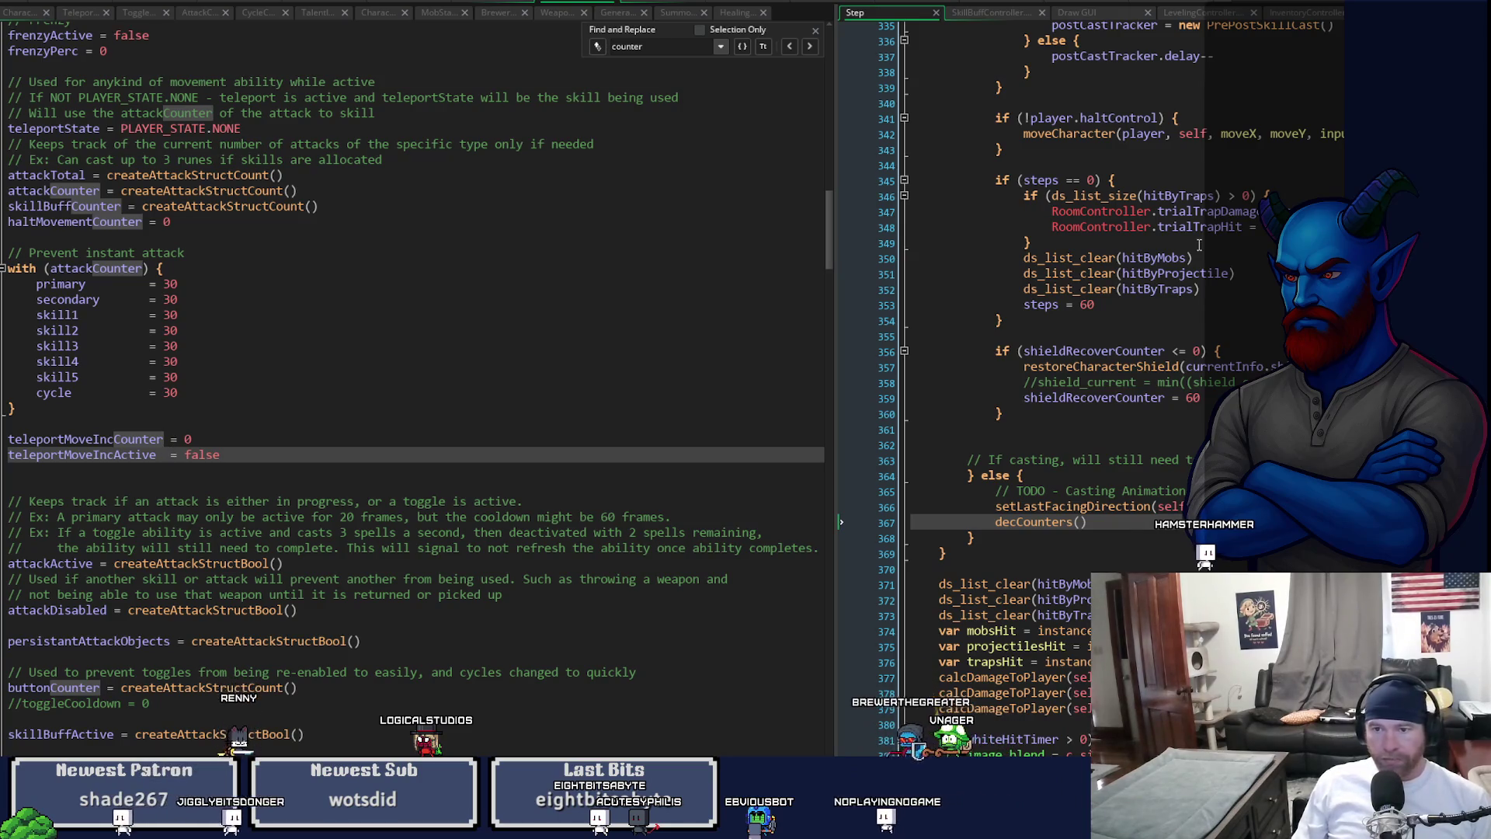
- Scroll the Step code up to the movement section around line 223
scroll(1009, 388, up, 10)
scroll(1009, 389, up, 13)
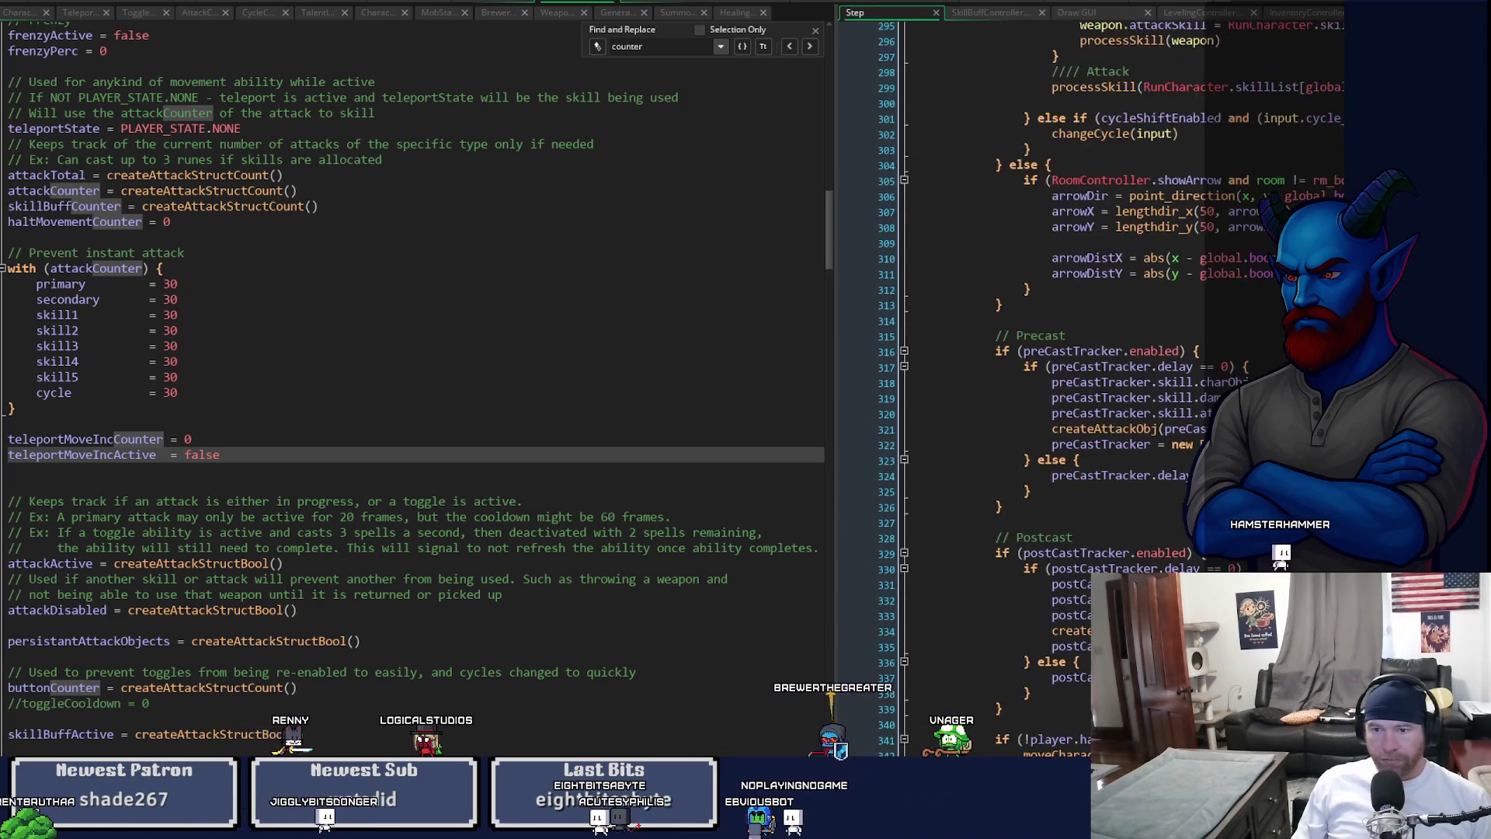
scroll(1010, 388, up, 14)
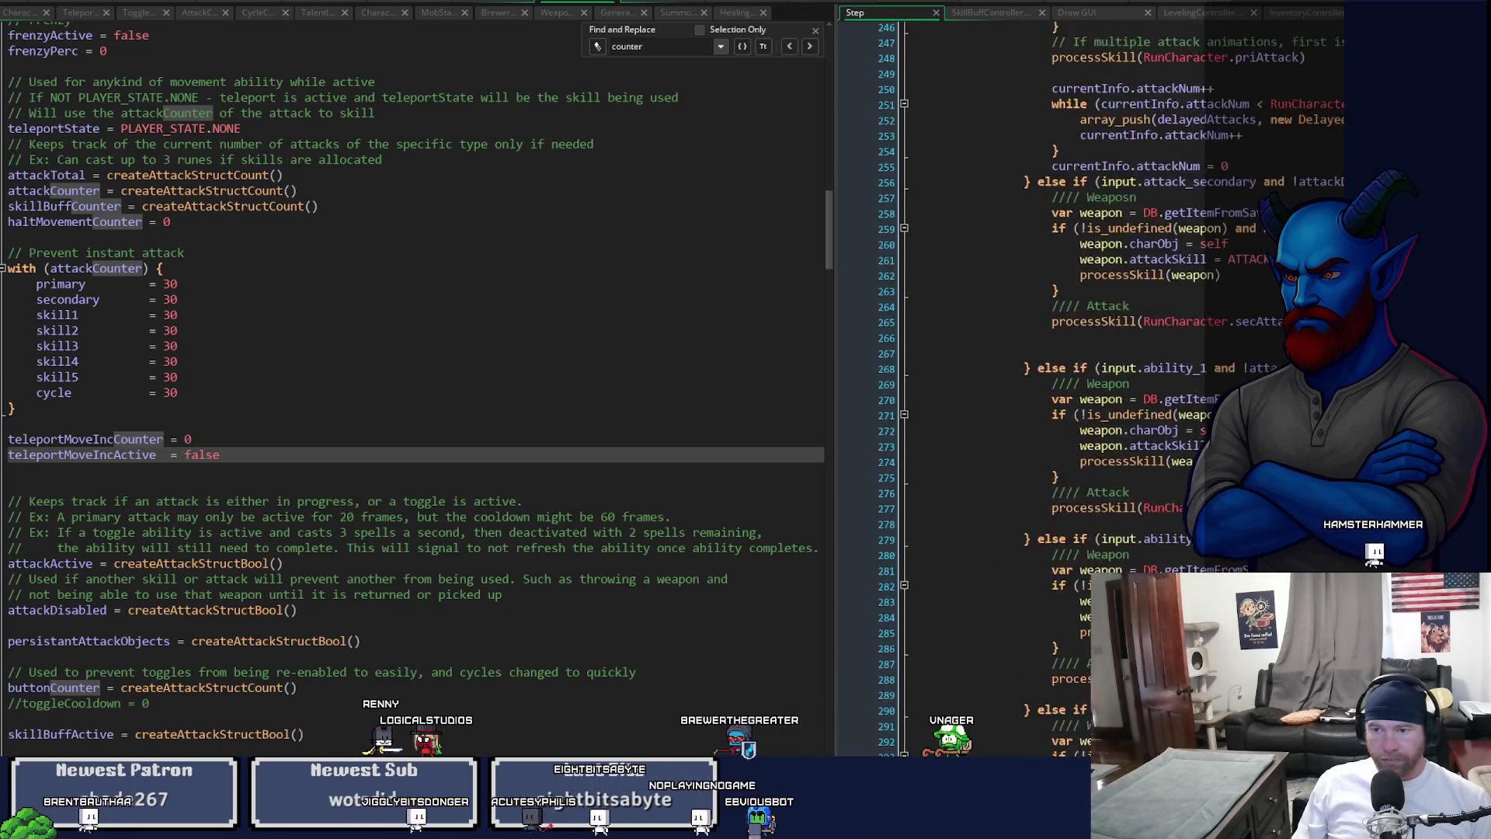
scroll(1009, 388, up, 4)
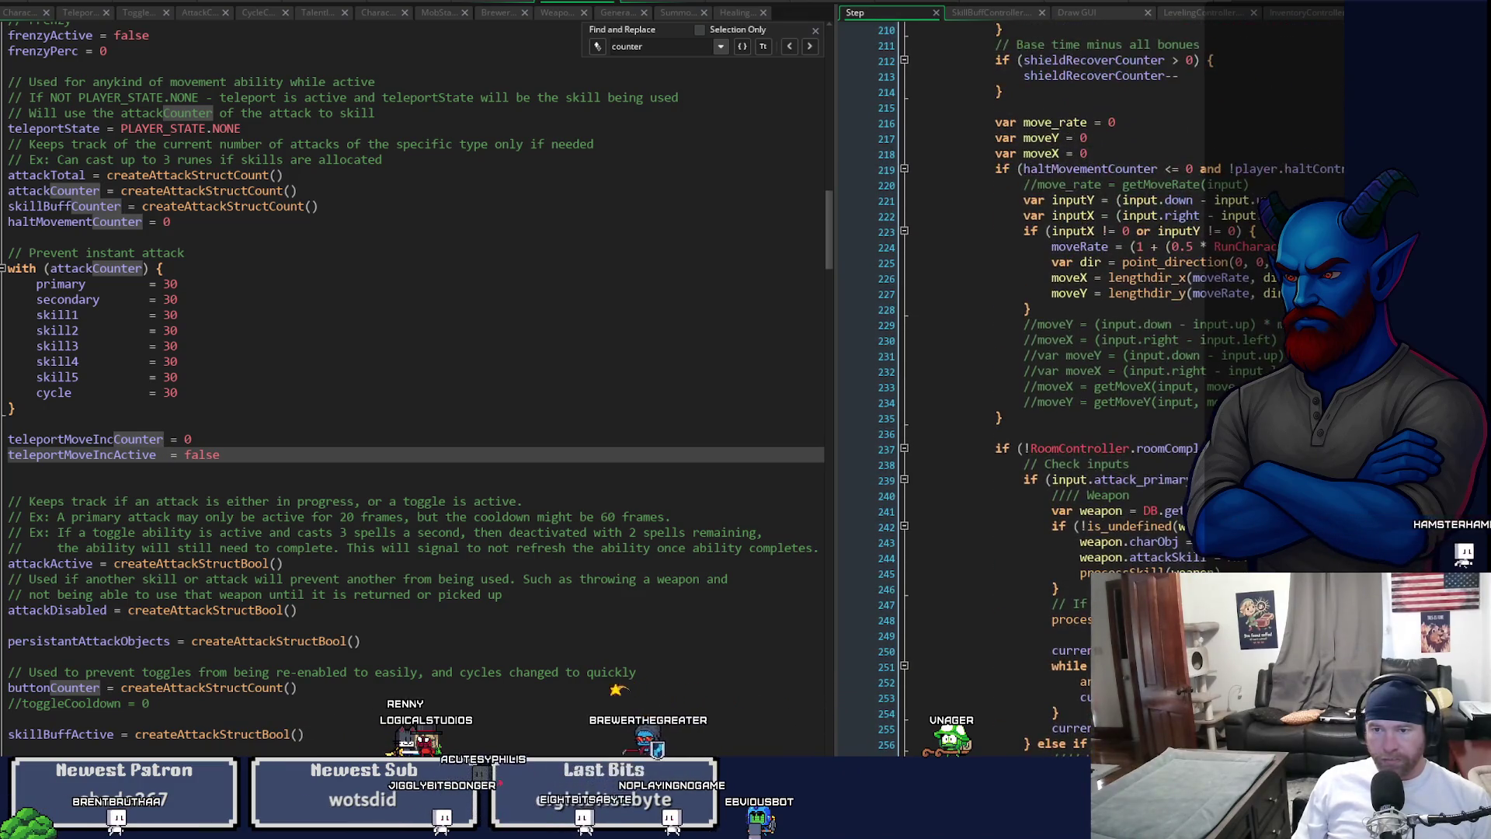
scroll(1010, 389, up, 2)
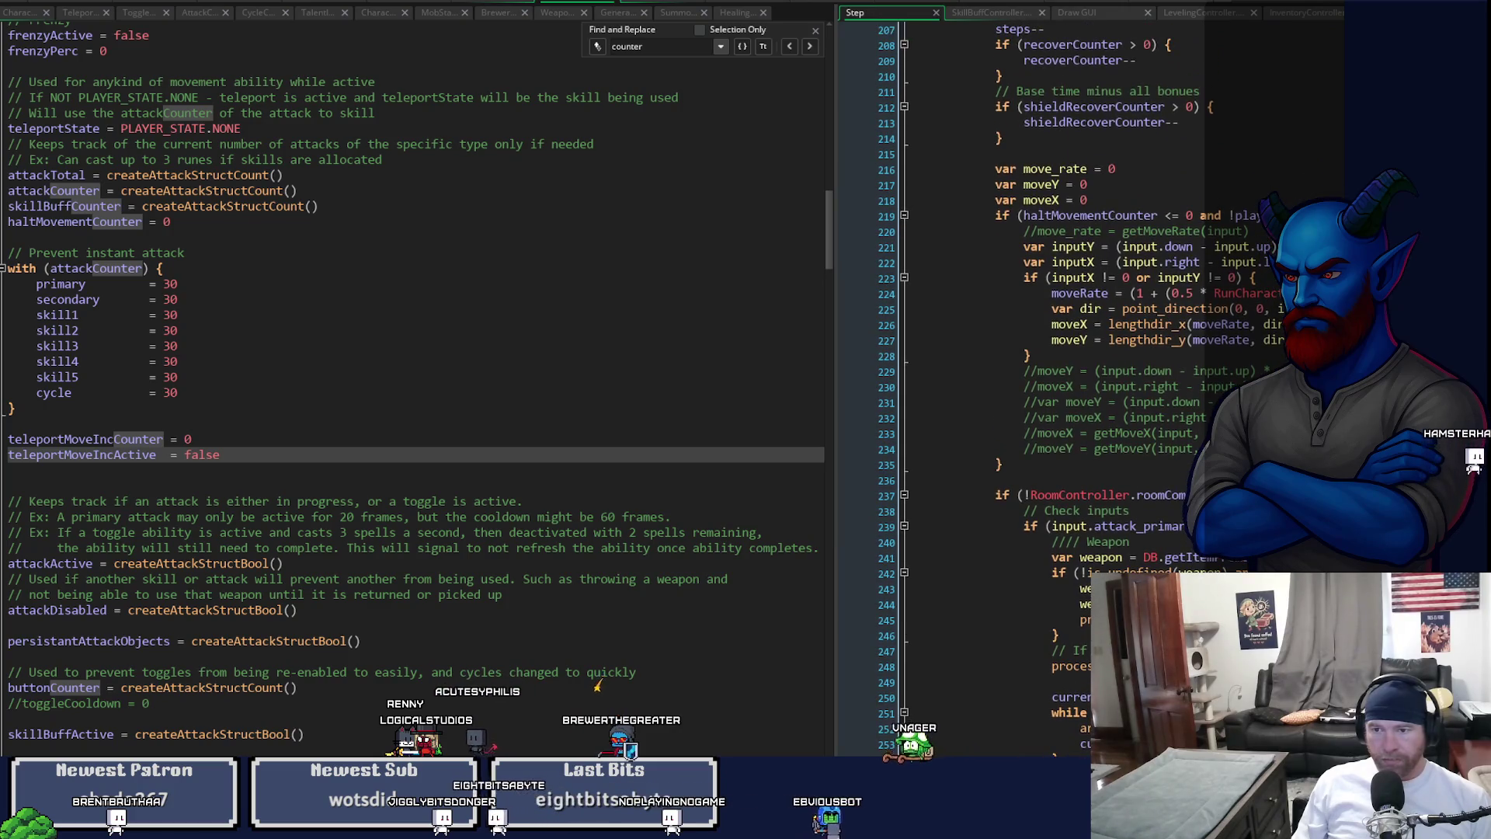
scroll(1009, 389, up, 1)
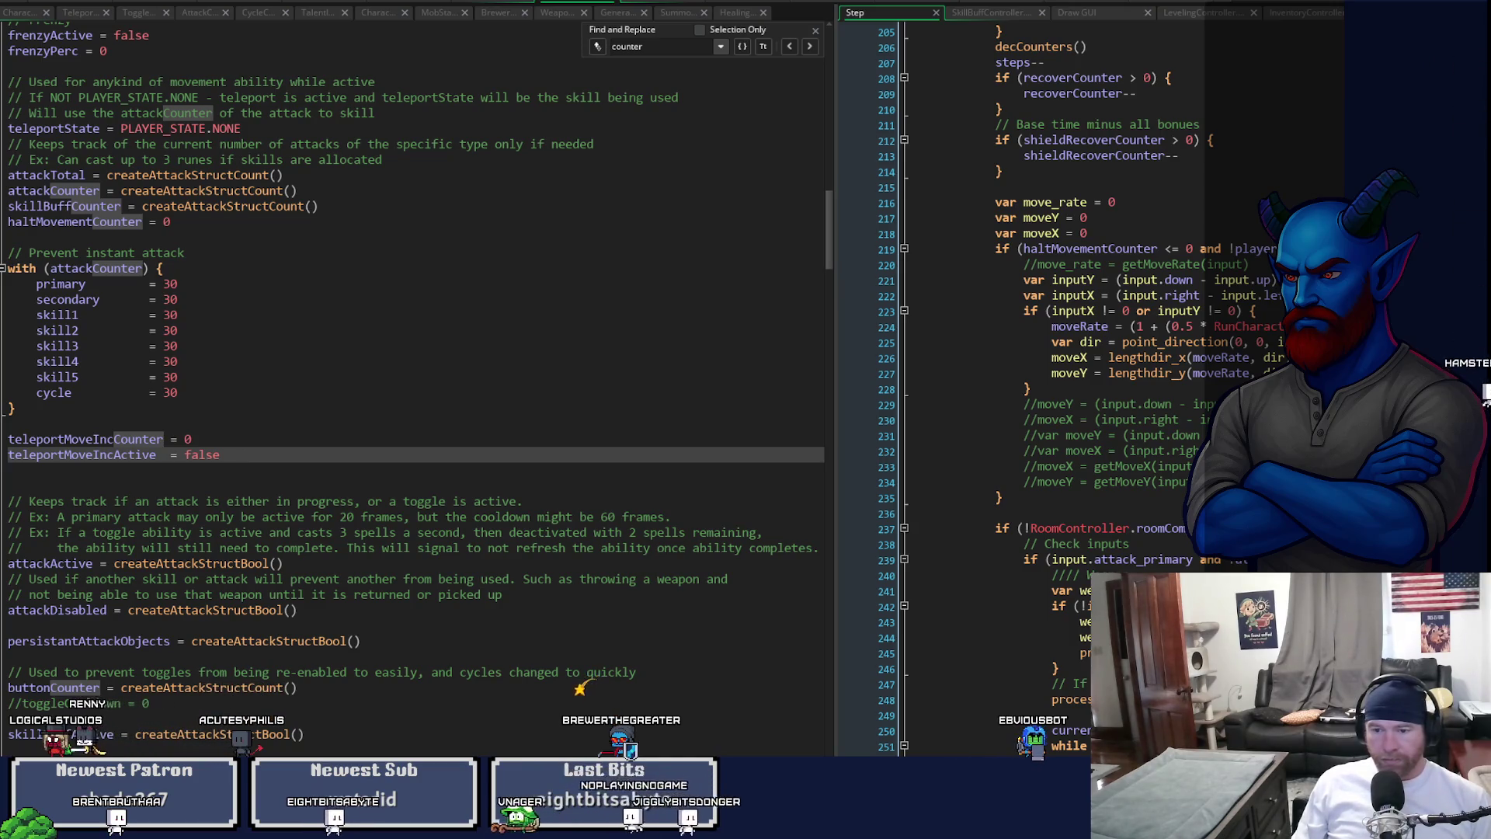
scroll(994, 388, right, 3)
scroll(994, 388, right, 2)
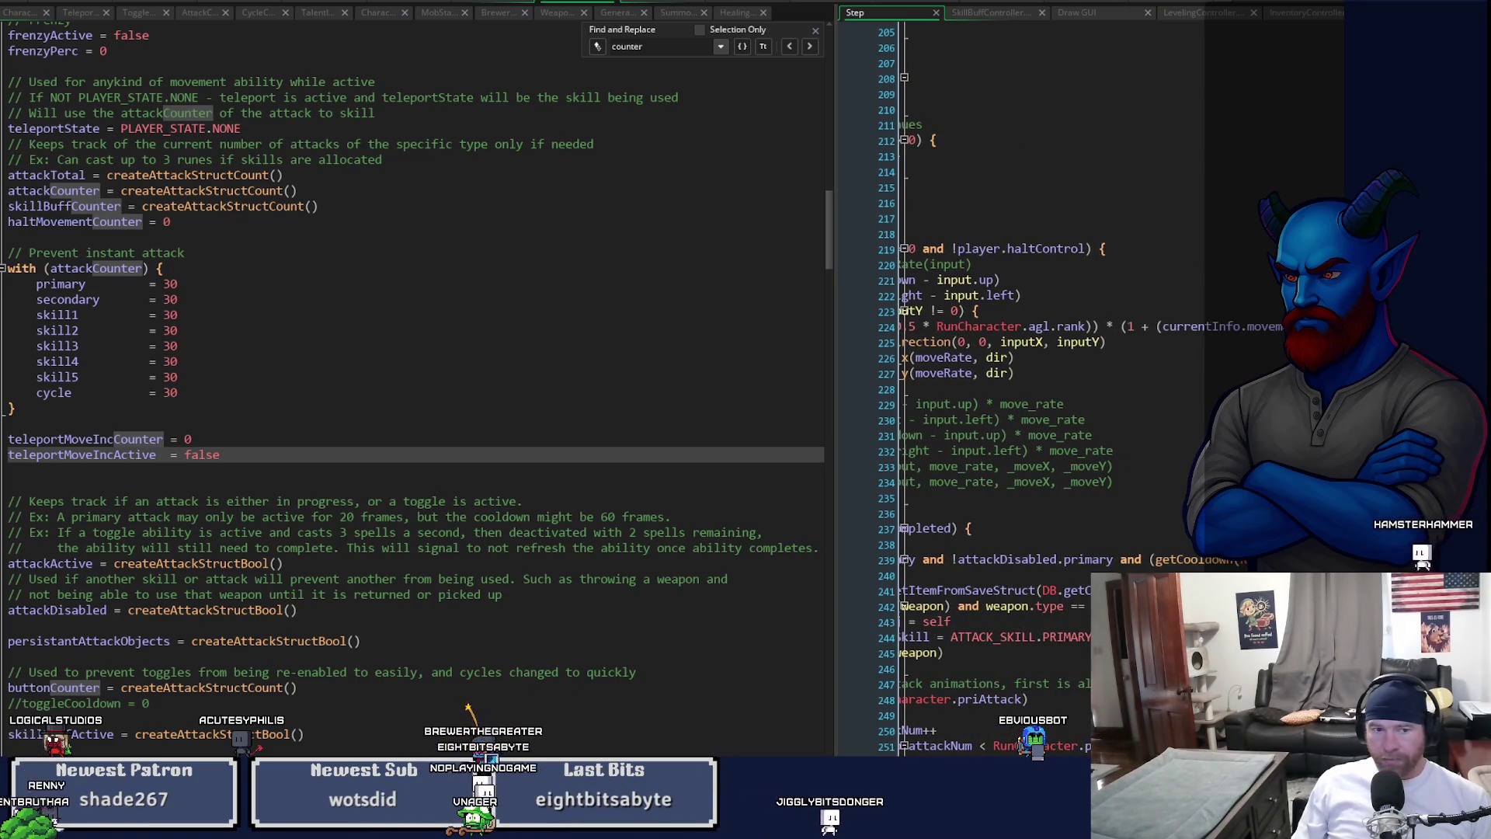
- Open a new line just inside the if (inputX != 0 or inputY != 0) block
click(841, 326)
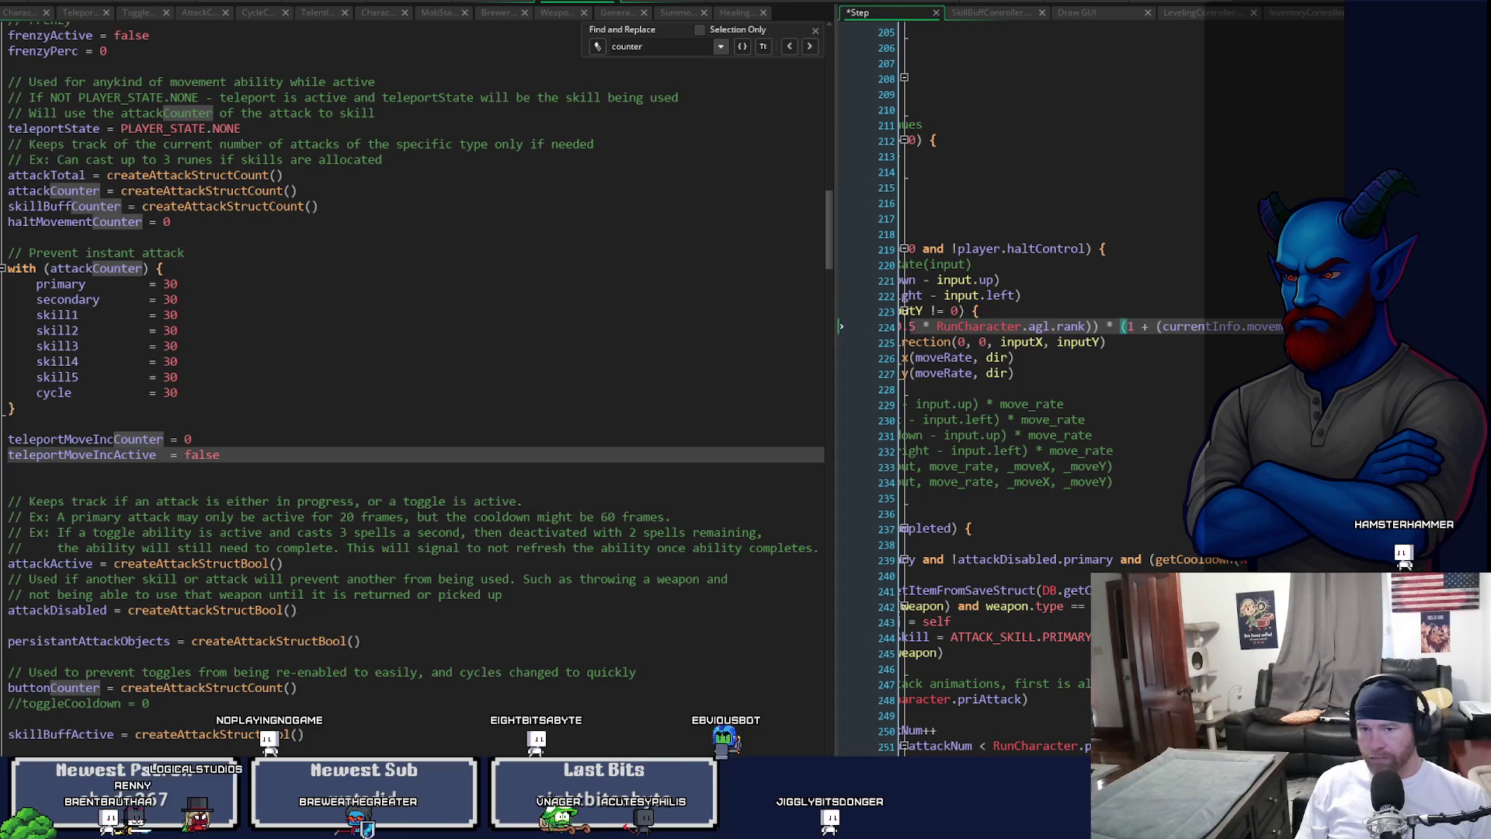
key(Up)
key(Home)
click(1243, 311)
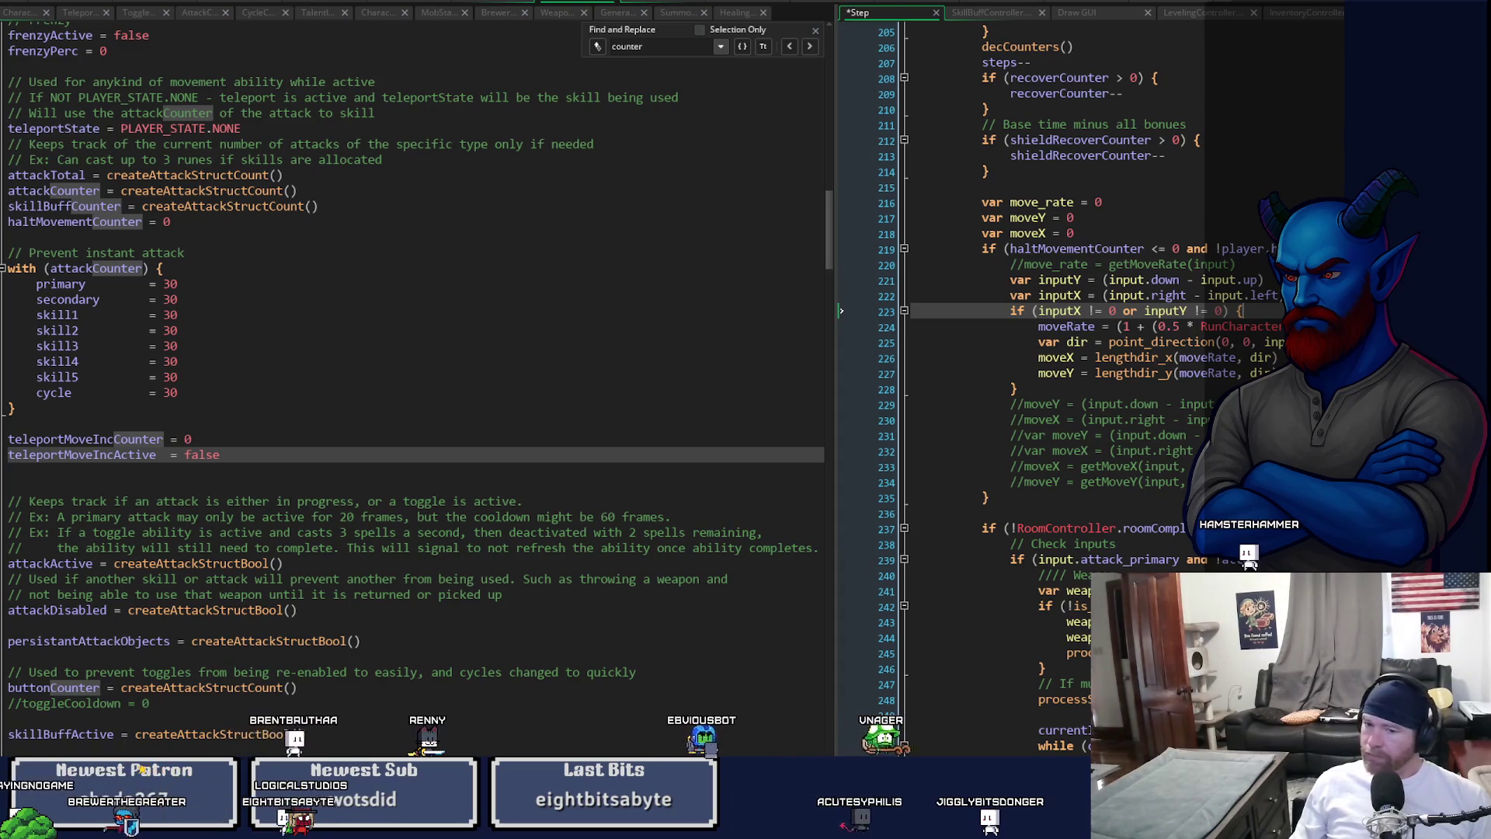
scroll(1010, 388, right, 2)
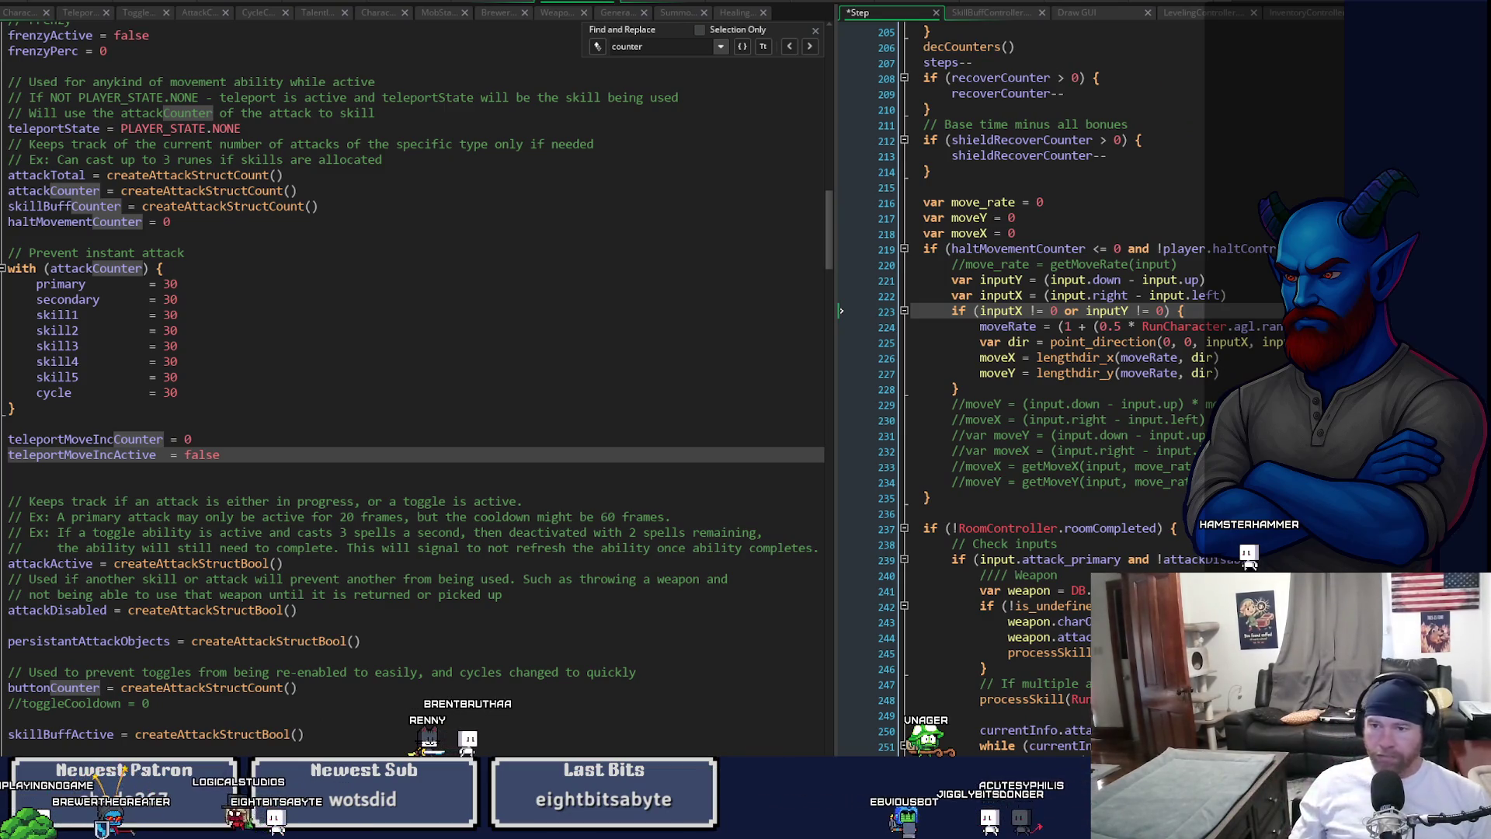
key(Return)
- Declare var teleMoveRate = 0 at the top of the movement block
text(var )
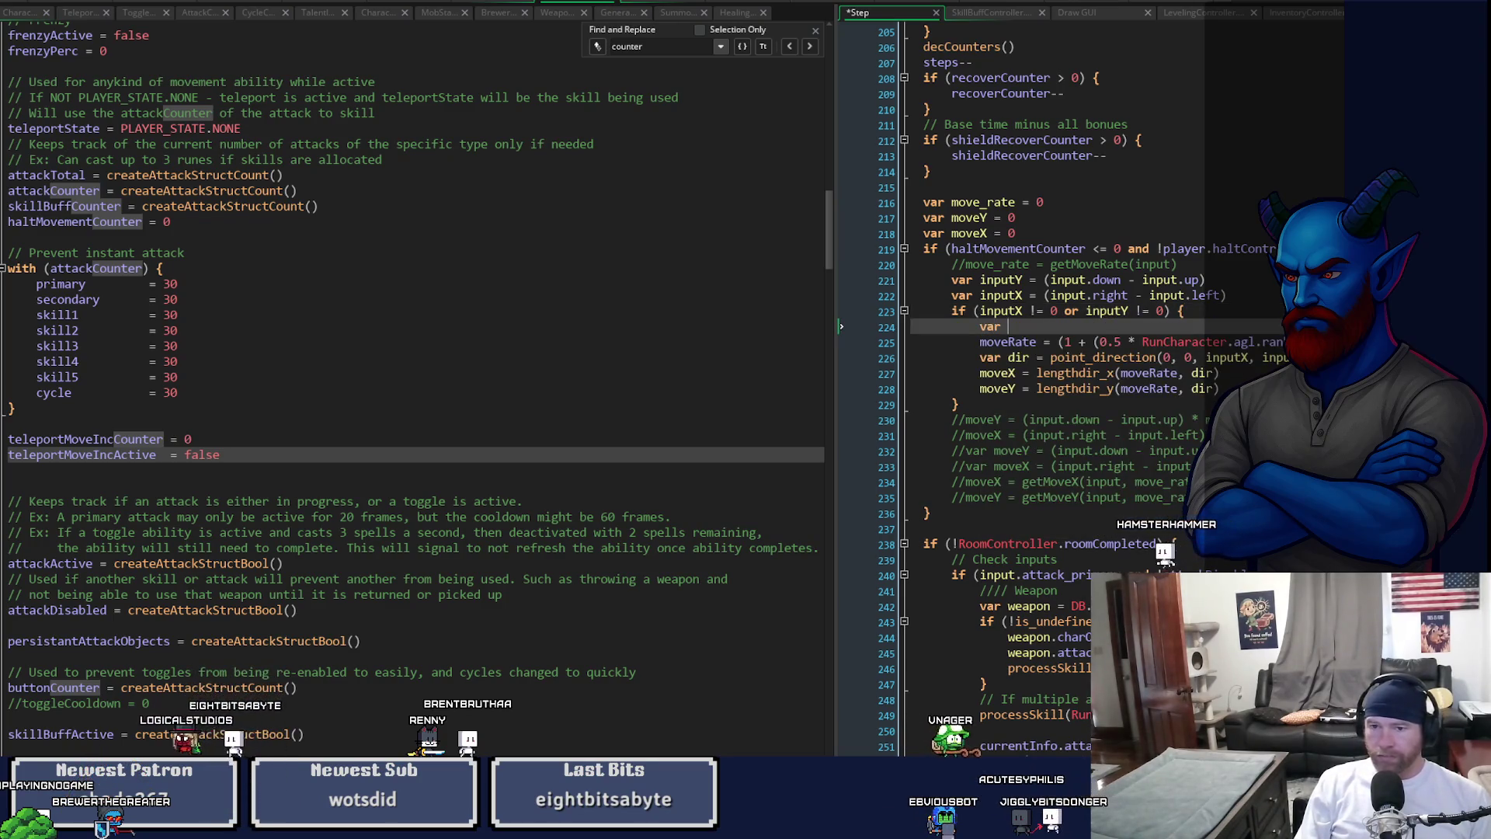
text(teleMov)
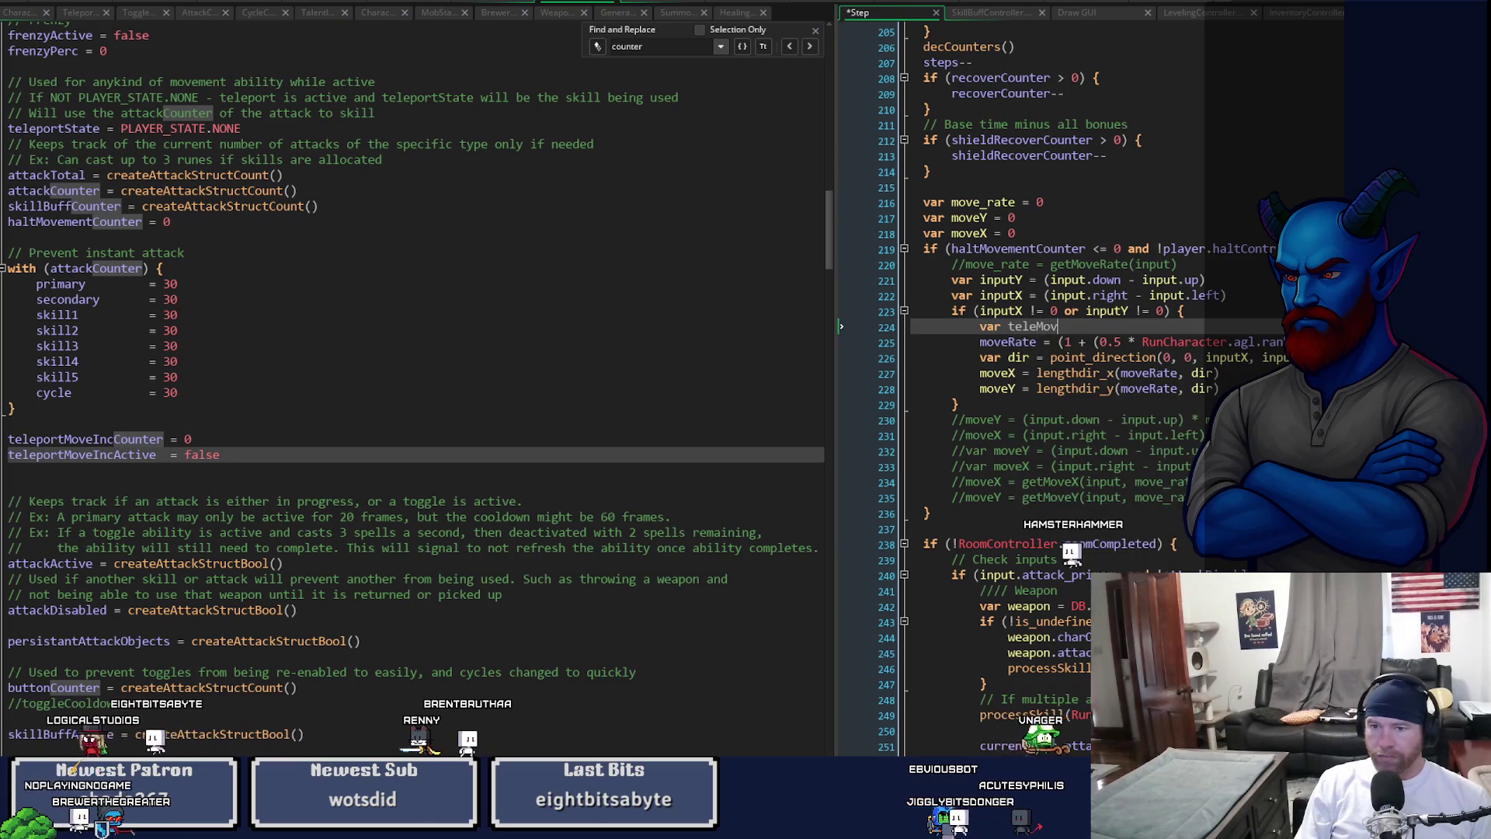
text(e)
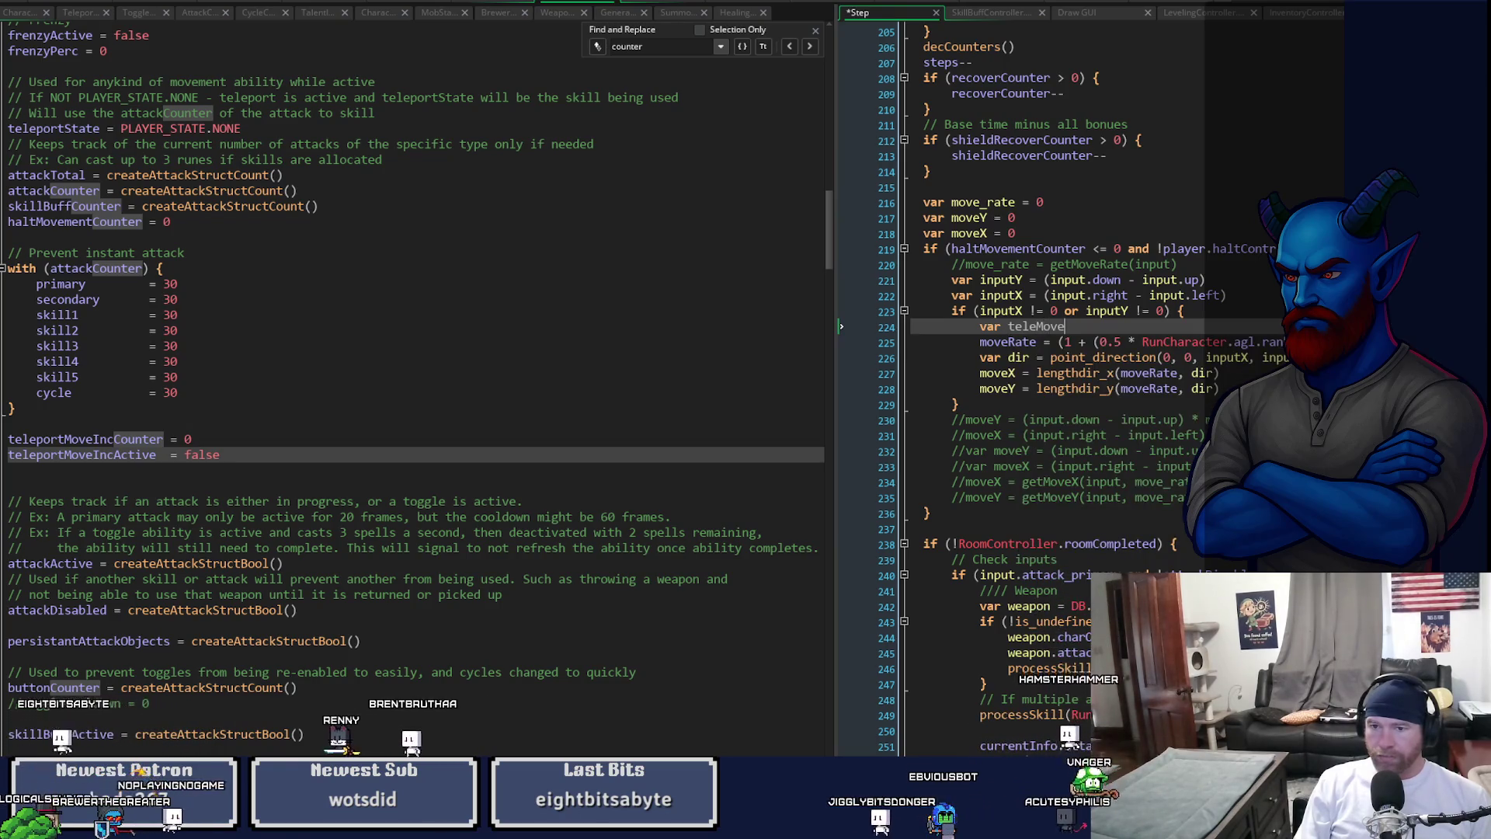
text(Rate = )
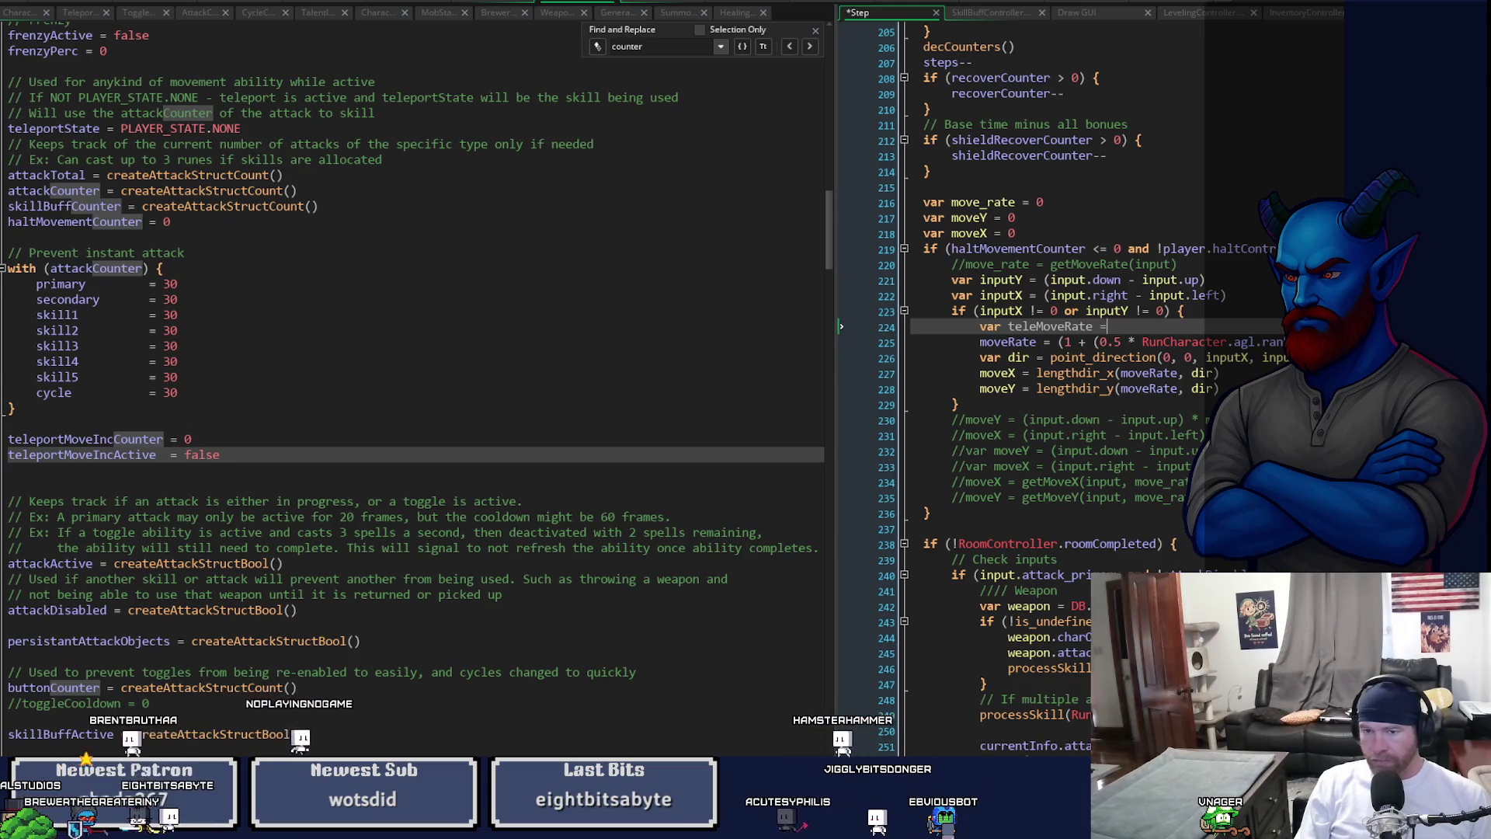
text(und)
key(BackSpace)
key(BackSpace)
key(BackSpace)
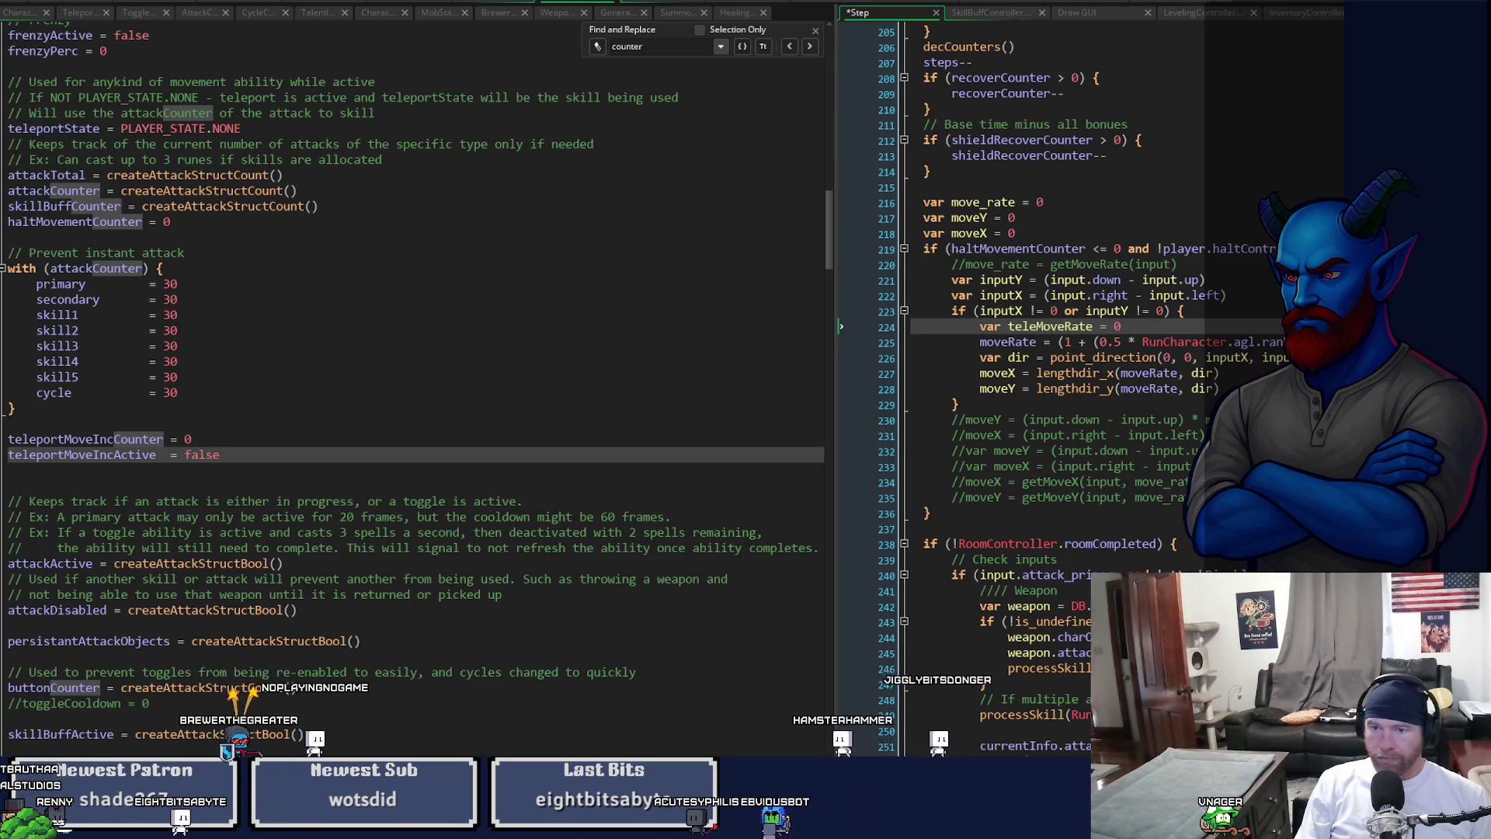
key(Return)
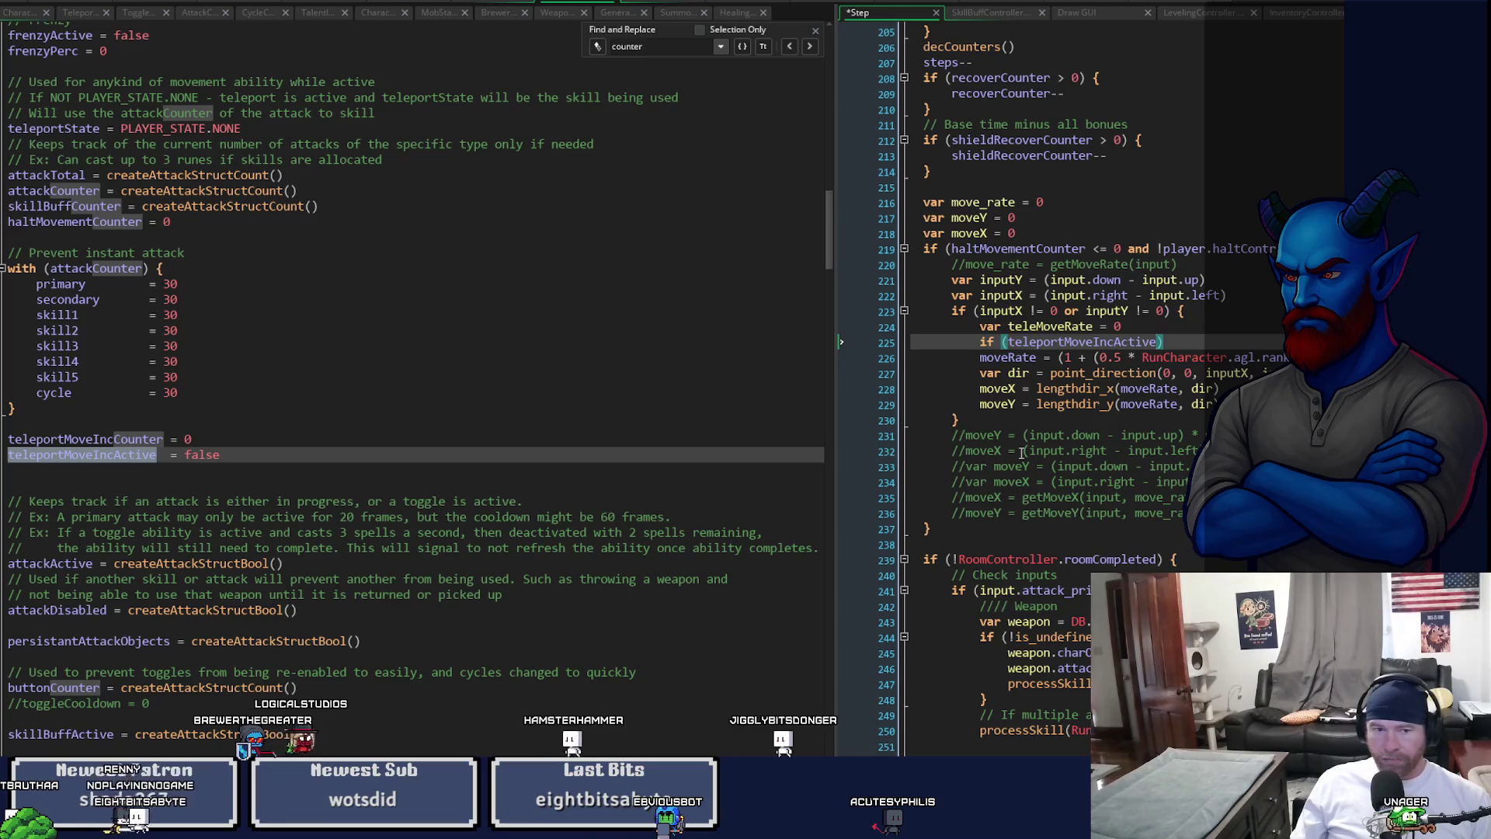
text(if (teleportMoveIncActive))
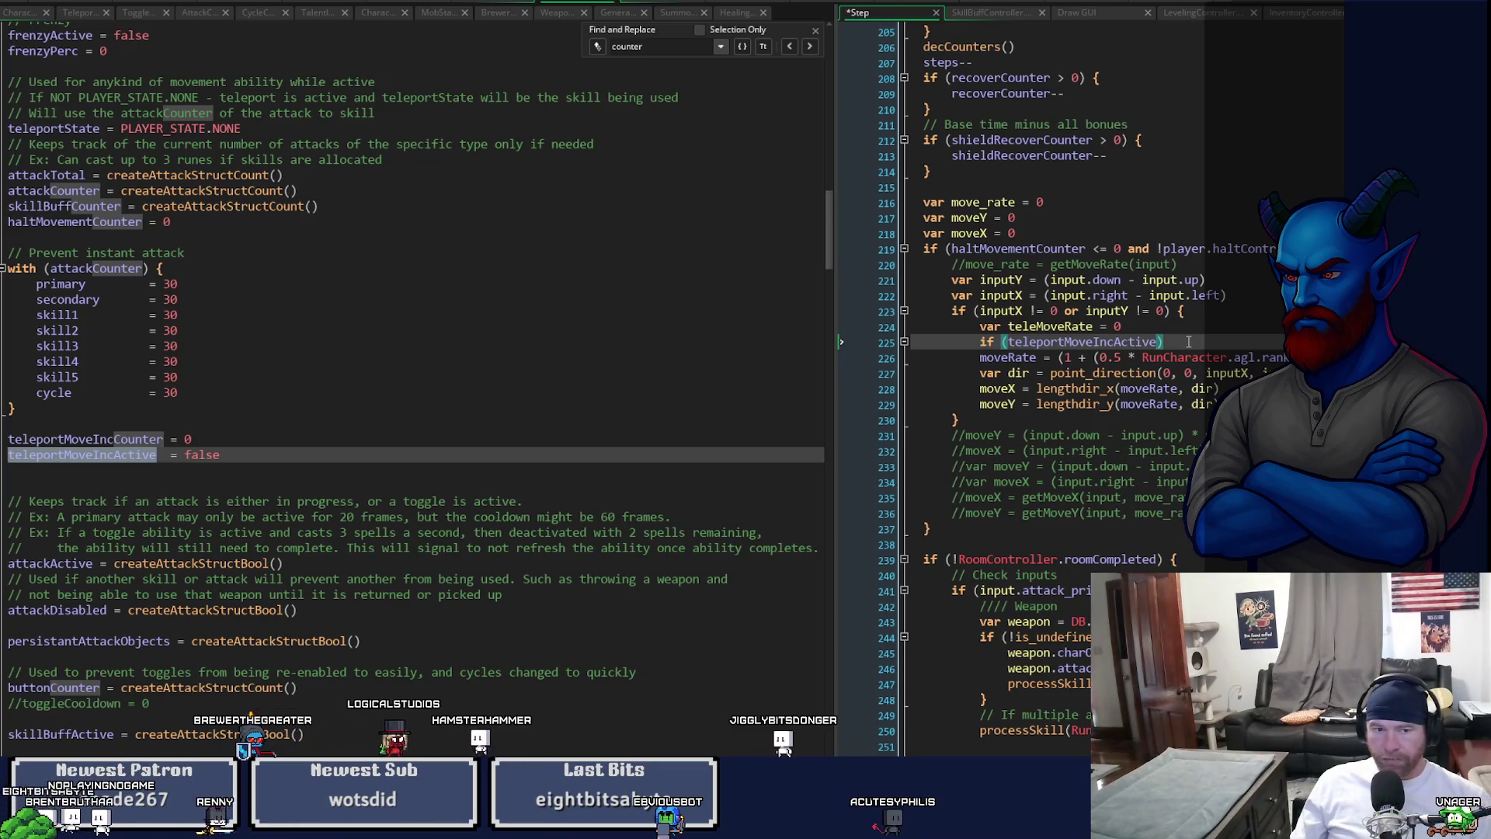
- Add an if (teleportMoveIncCounter > 0) condition, pasting the name from the Create code
double_click(94, 439)
key(ctrl+c)
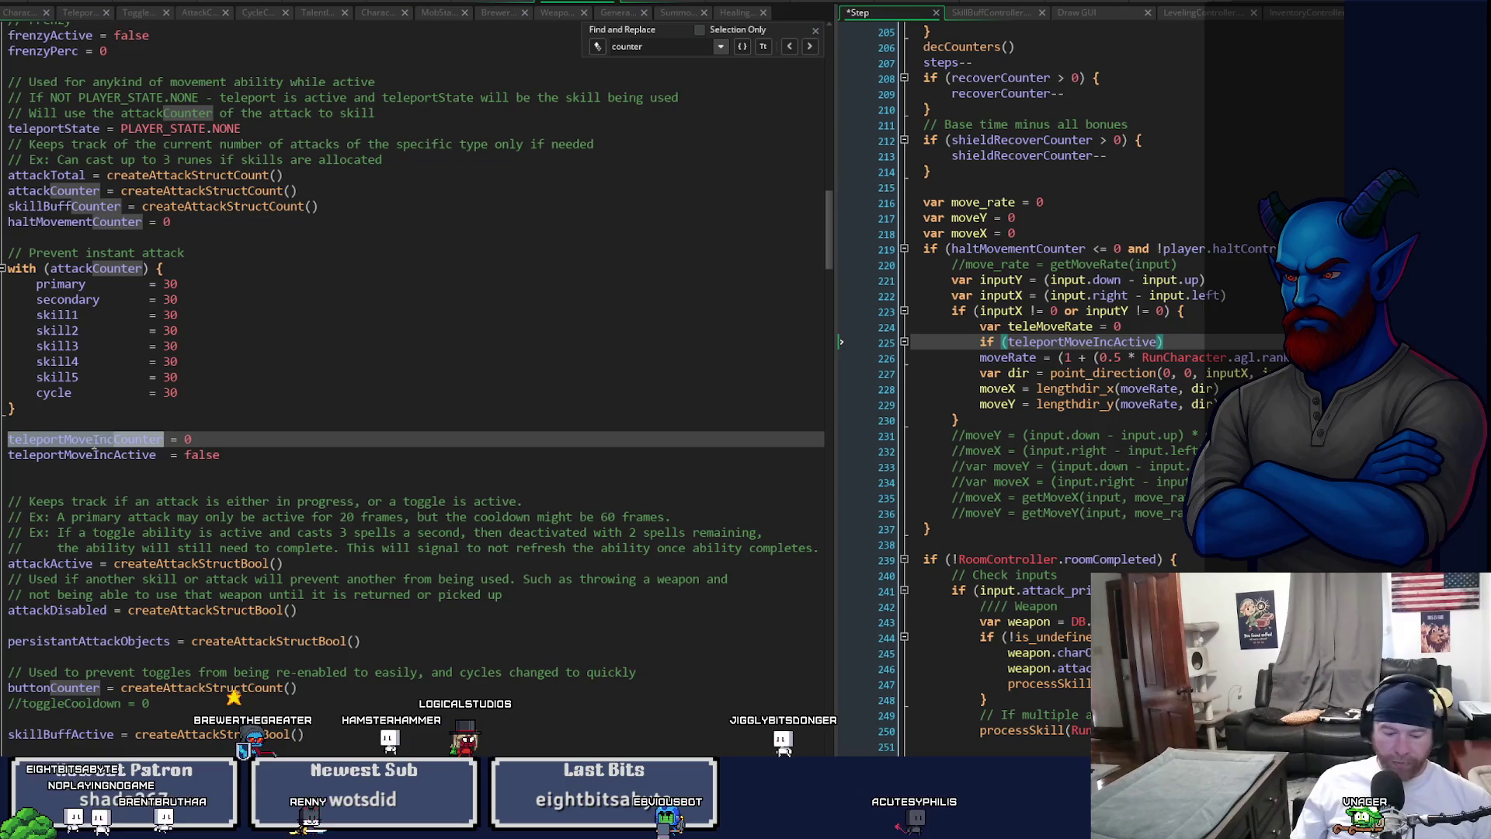
double_click(1054, 342)
key(ctrl+v)
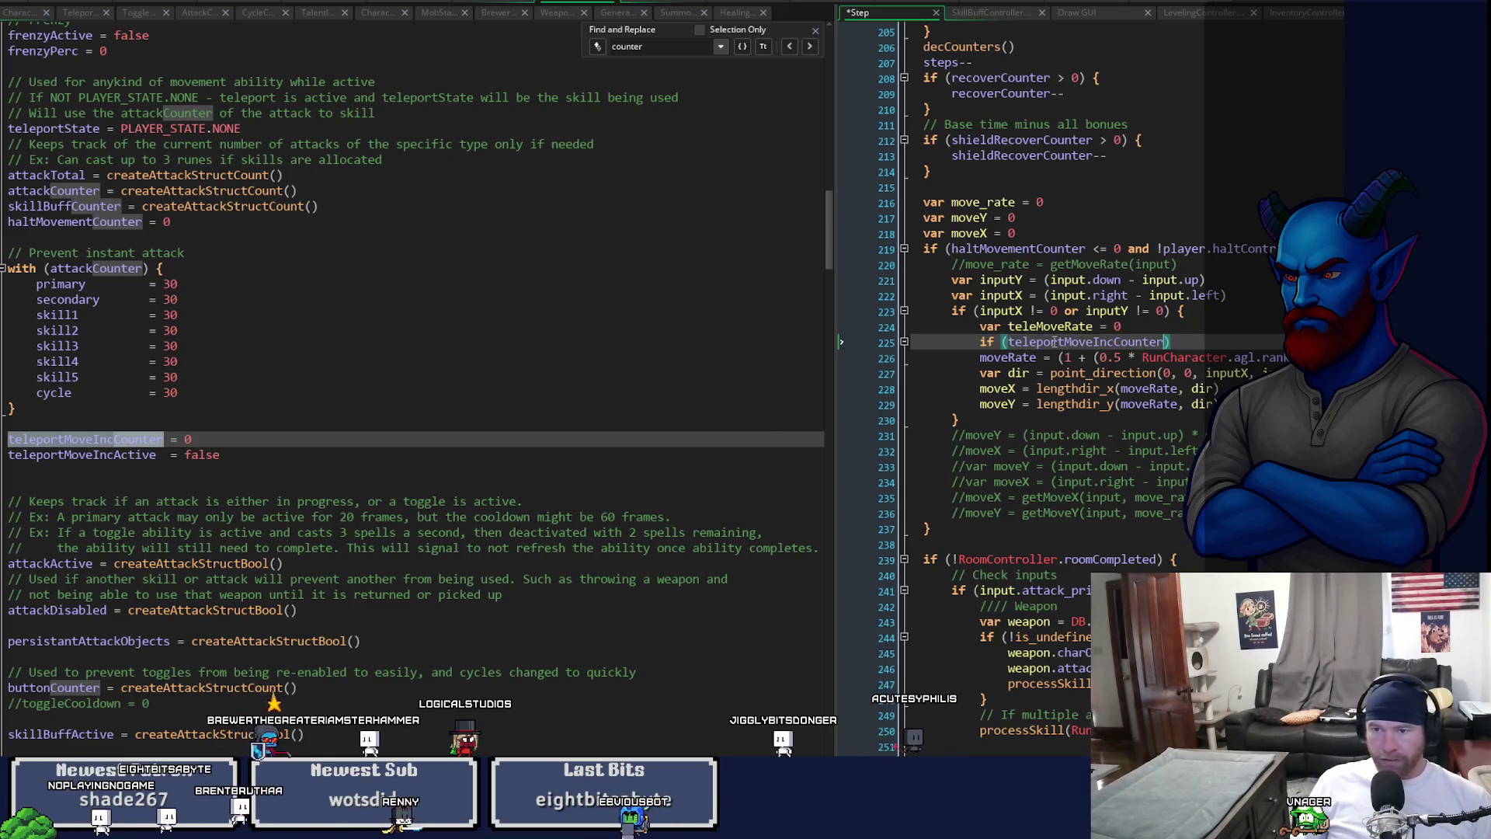
text(> 0)
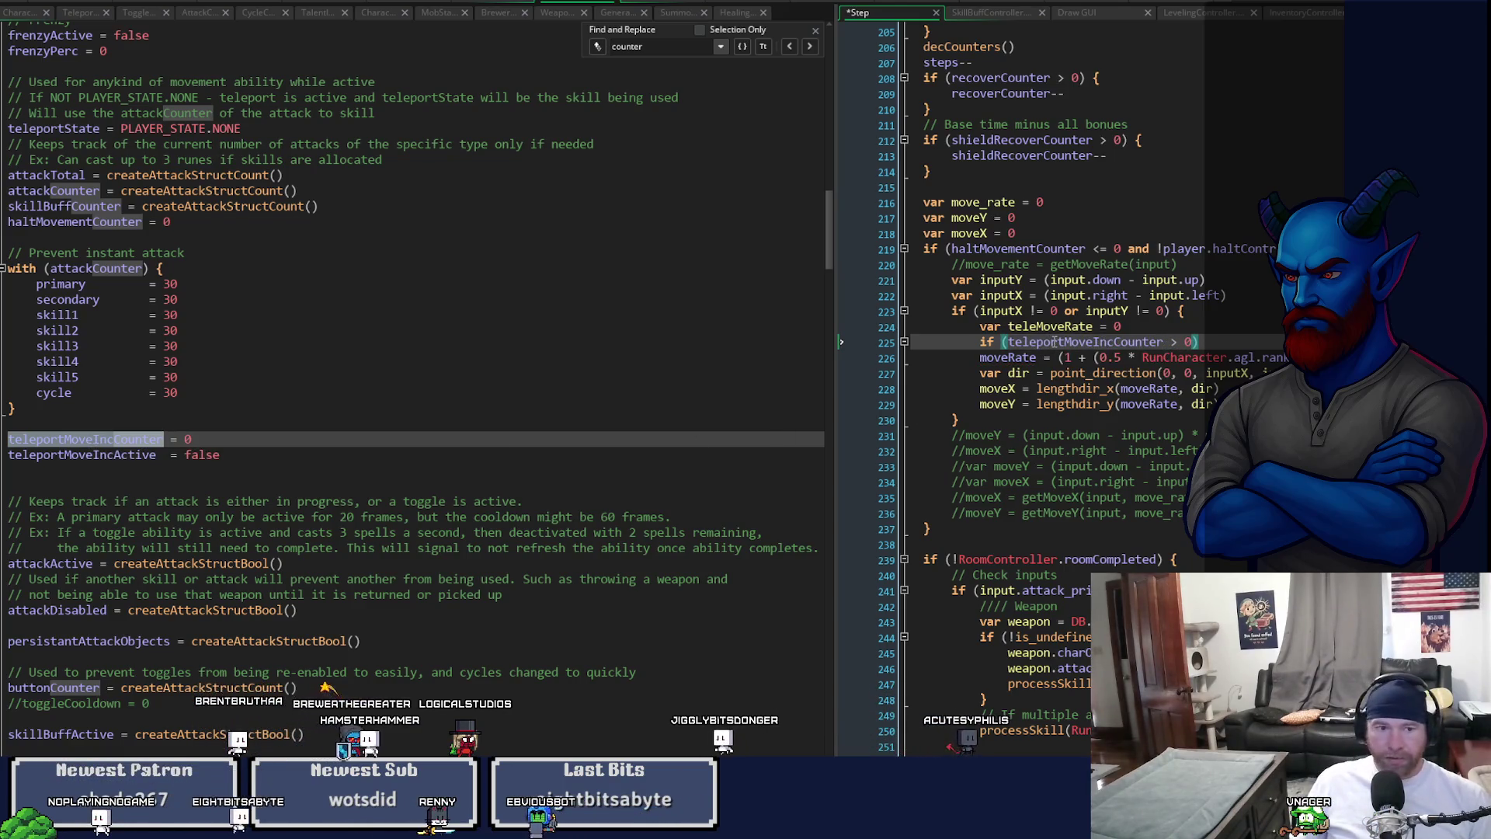
click(233, 454)
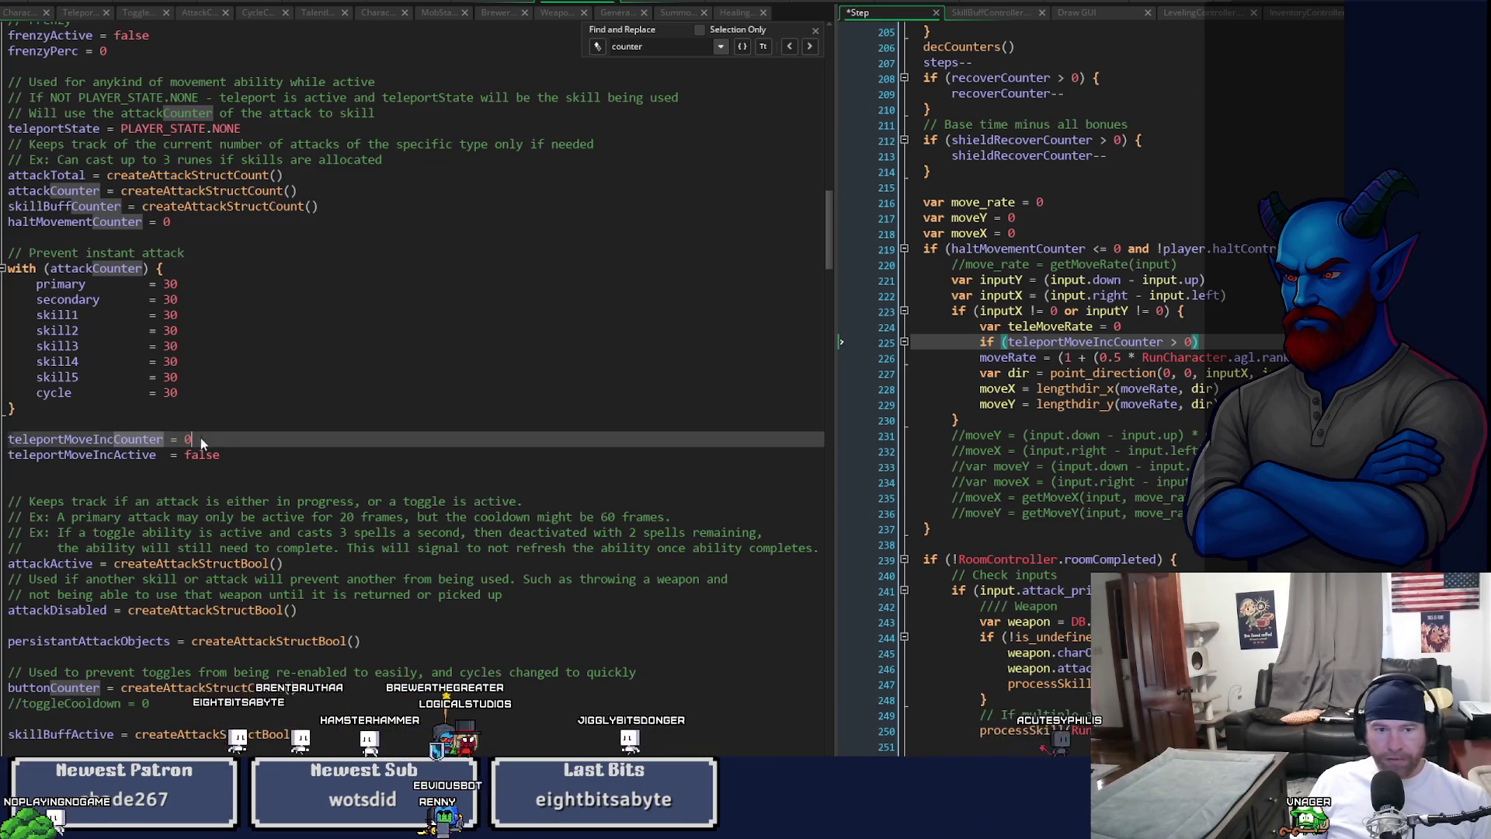
key(shift+Home)
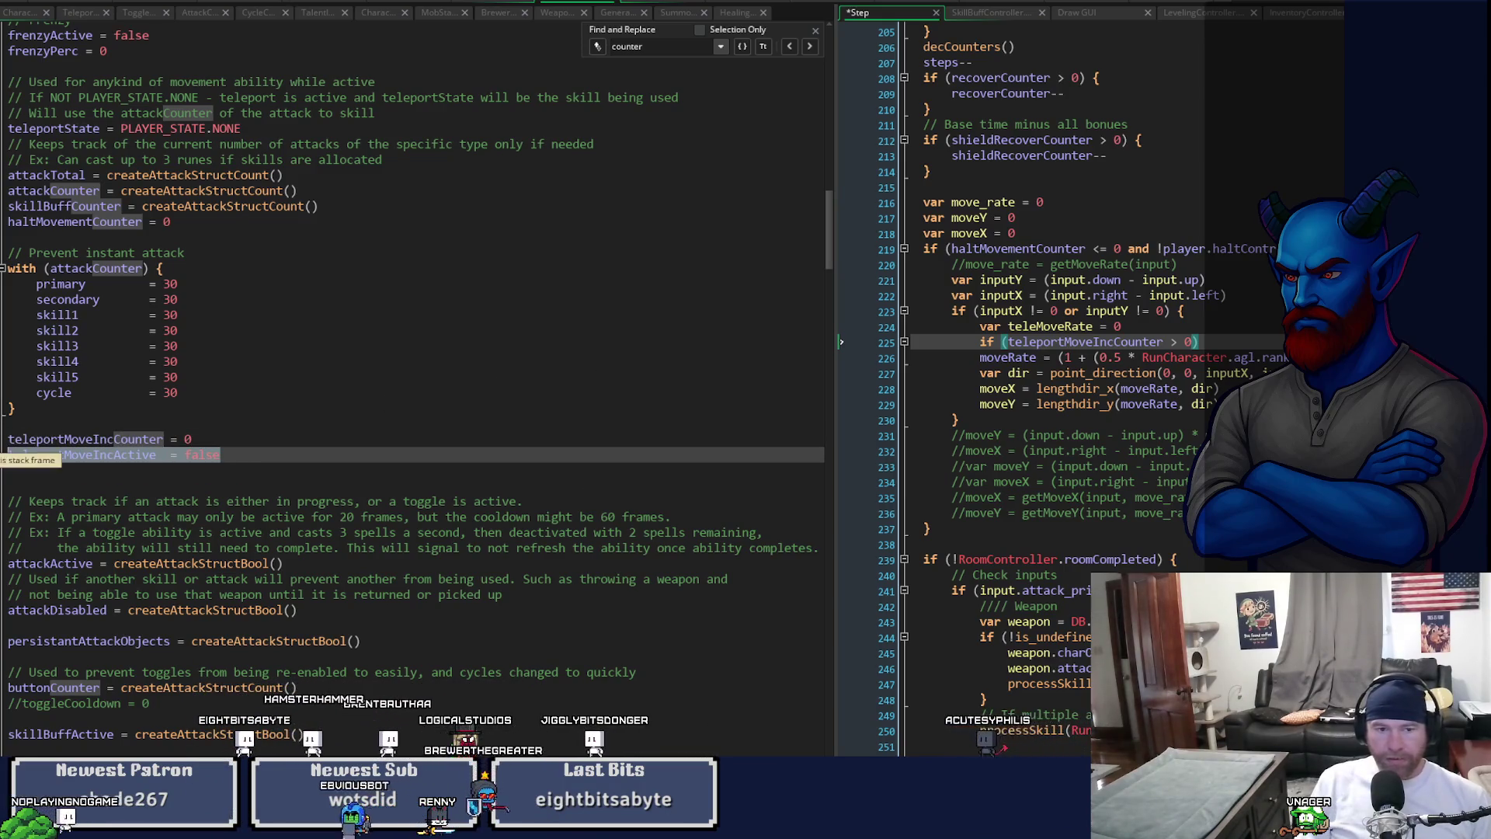
- Replace the teleportMoveIncActive = false declaration with teleportMoveIncValue = 0
key(BackSpace)
key(BackSpace)
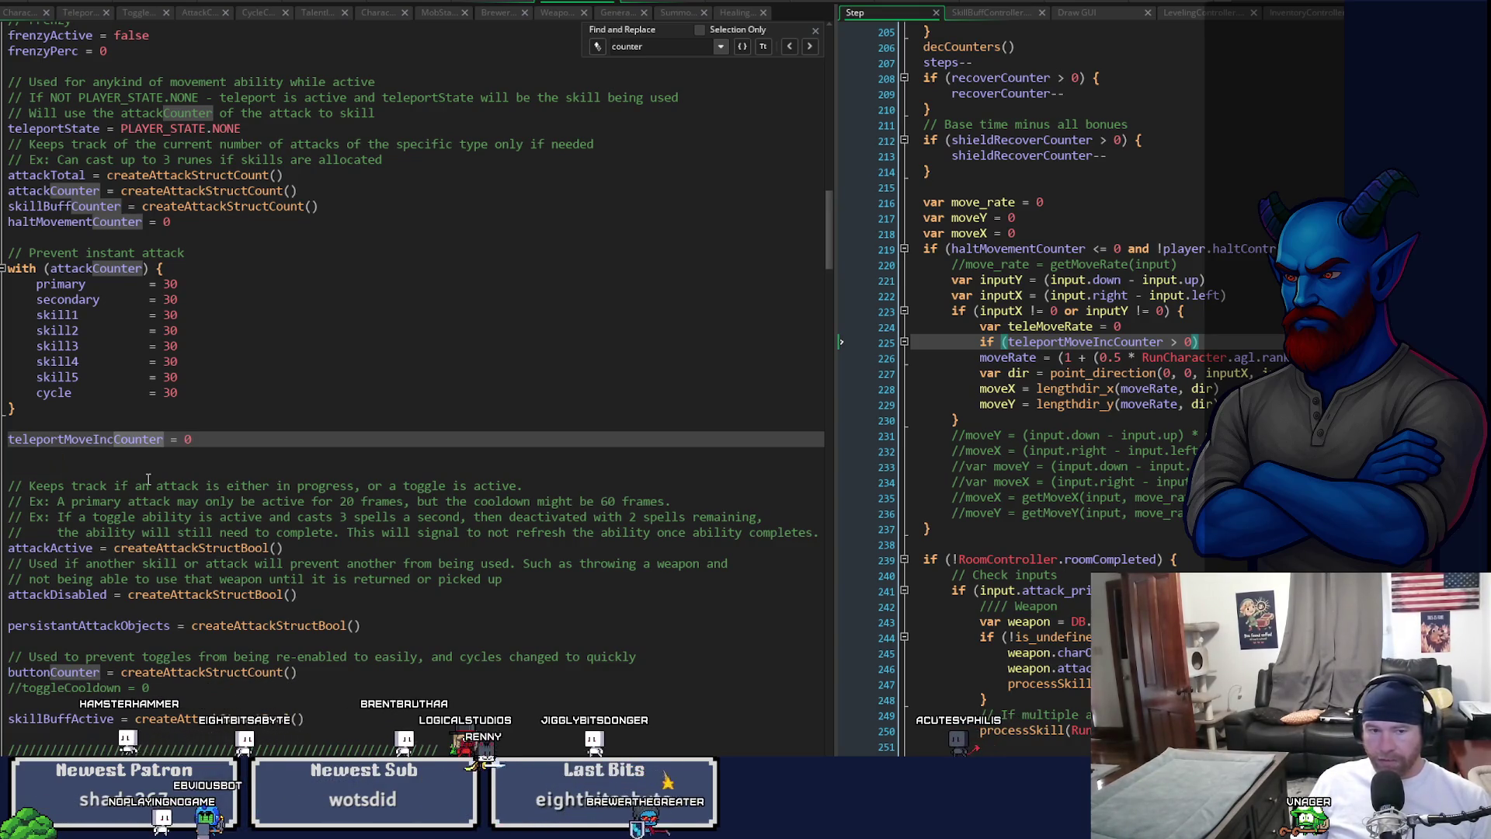
key(Return)
text(teleportMoveIn)
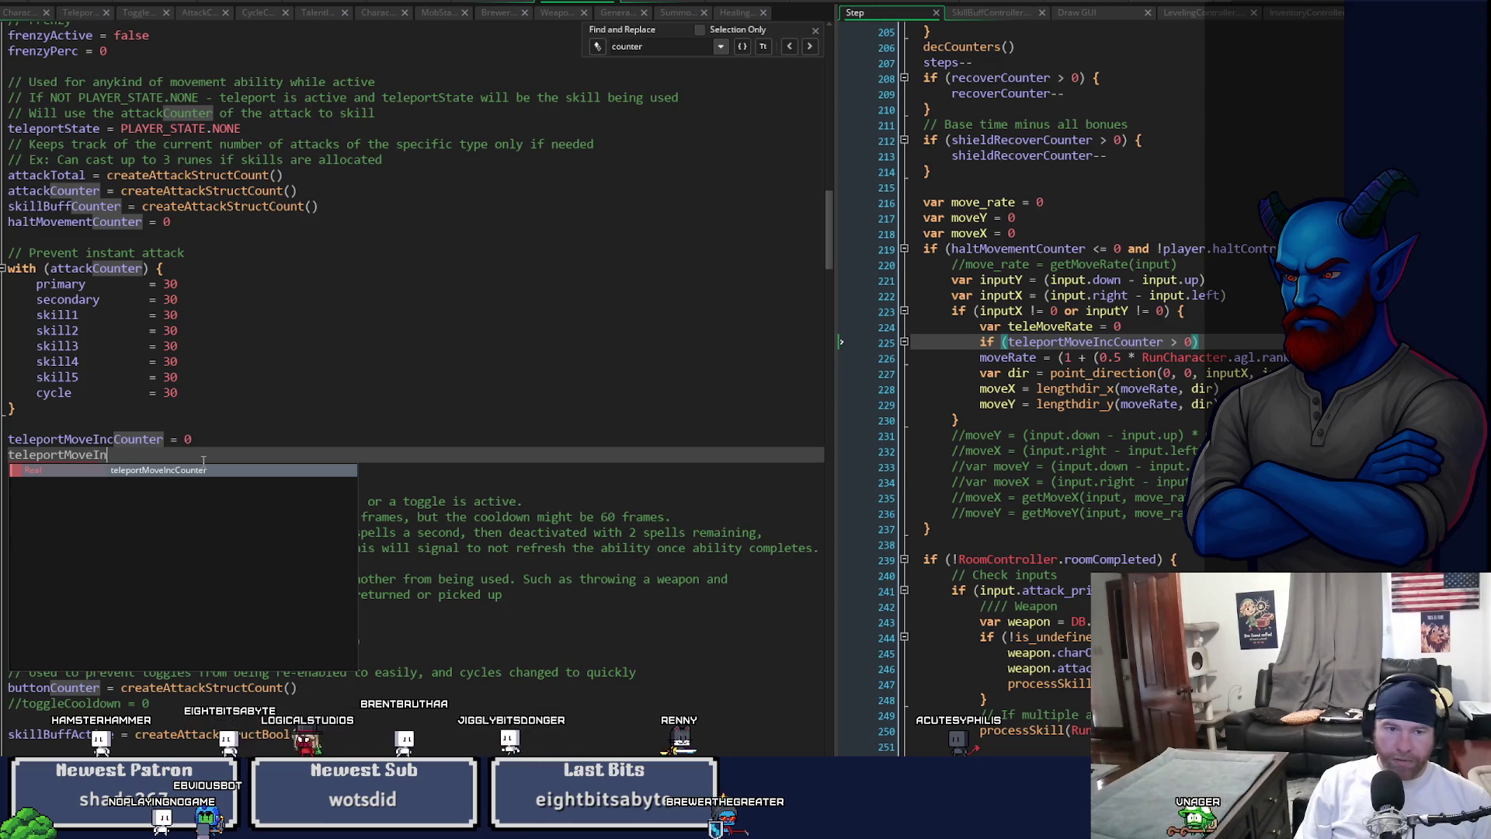
text(cValue)
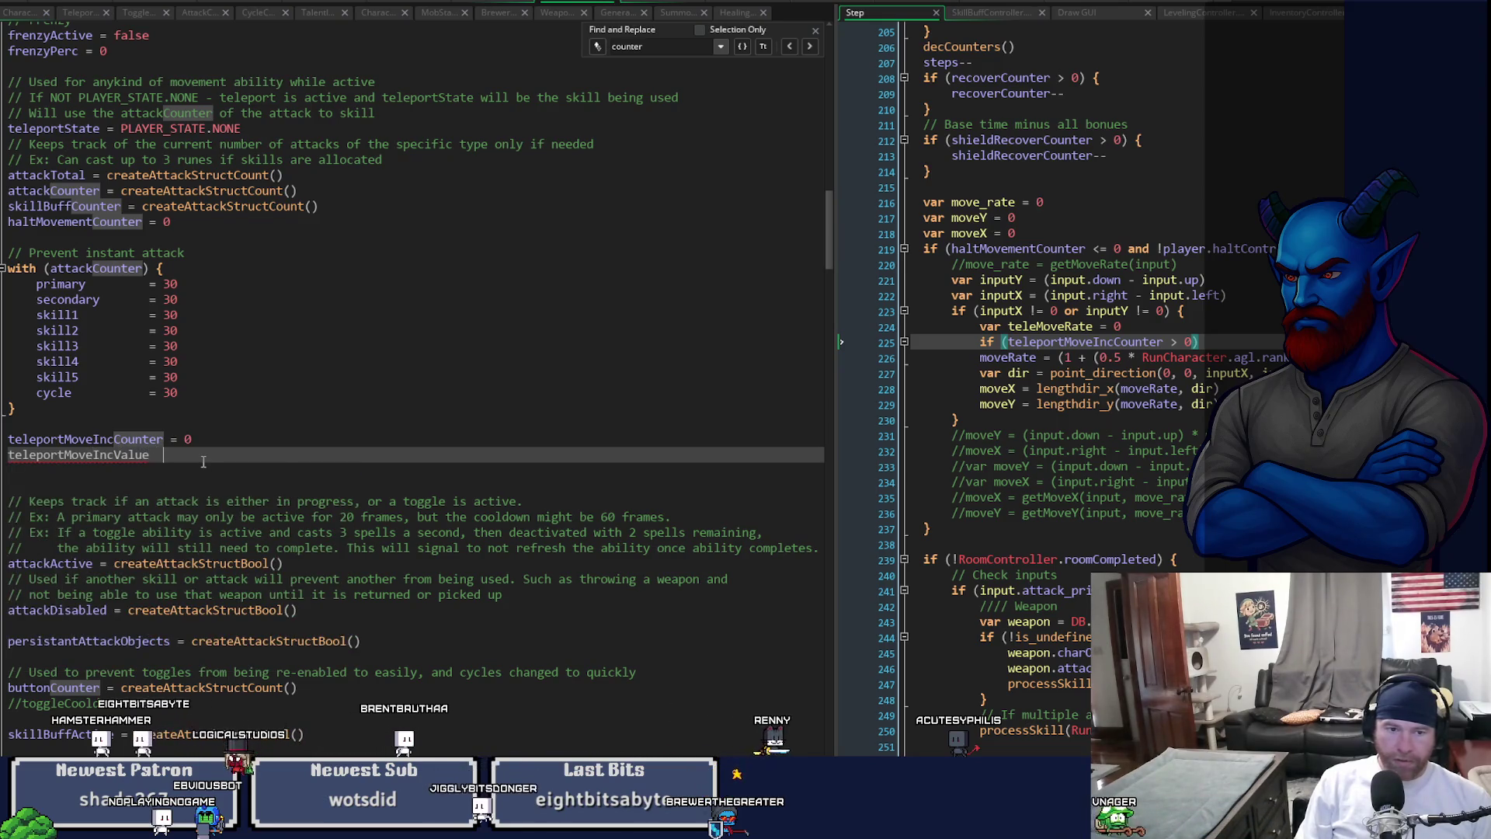
text(   = 0)
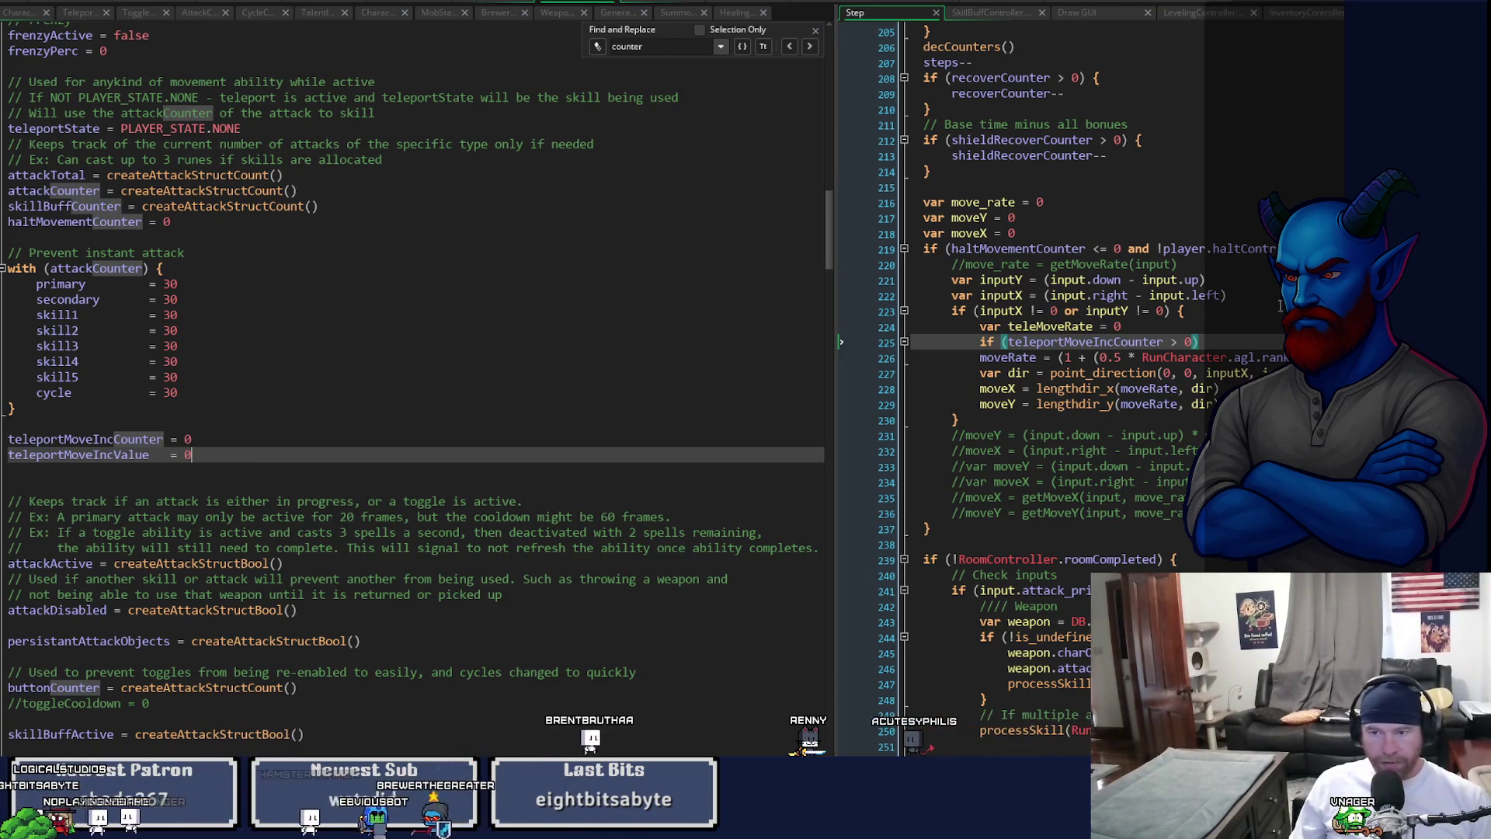
- Inside the counter check, set teleMoveRate = teleportMoveIncValue / 100 and save
text({)
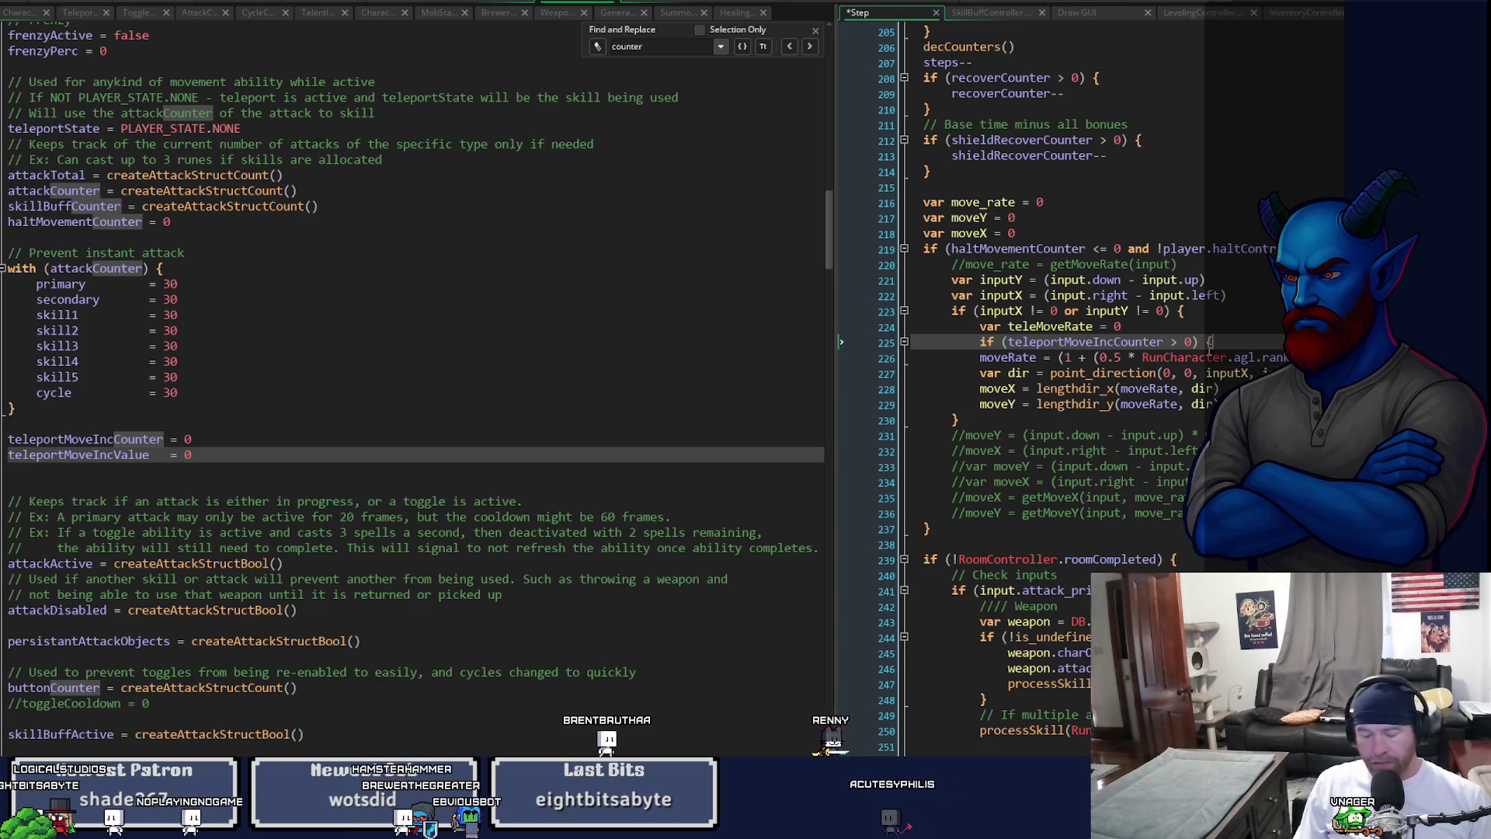
key(Return)
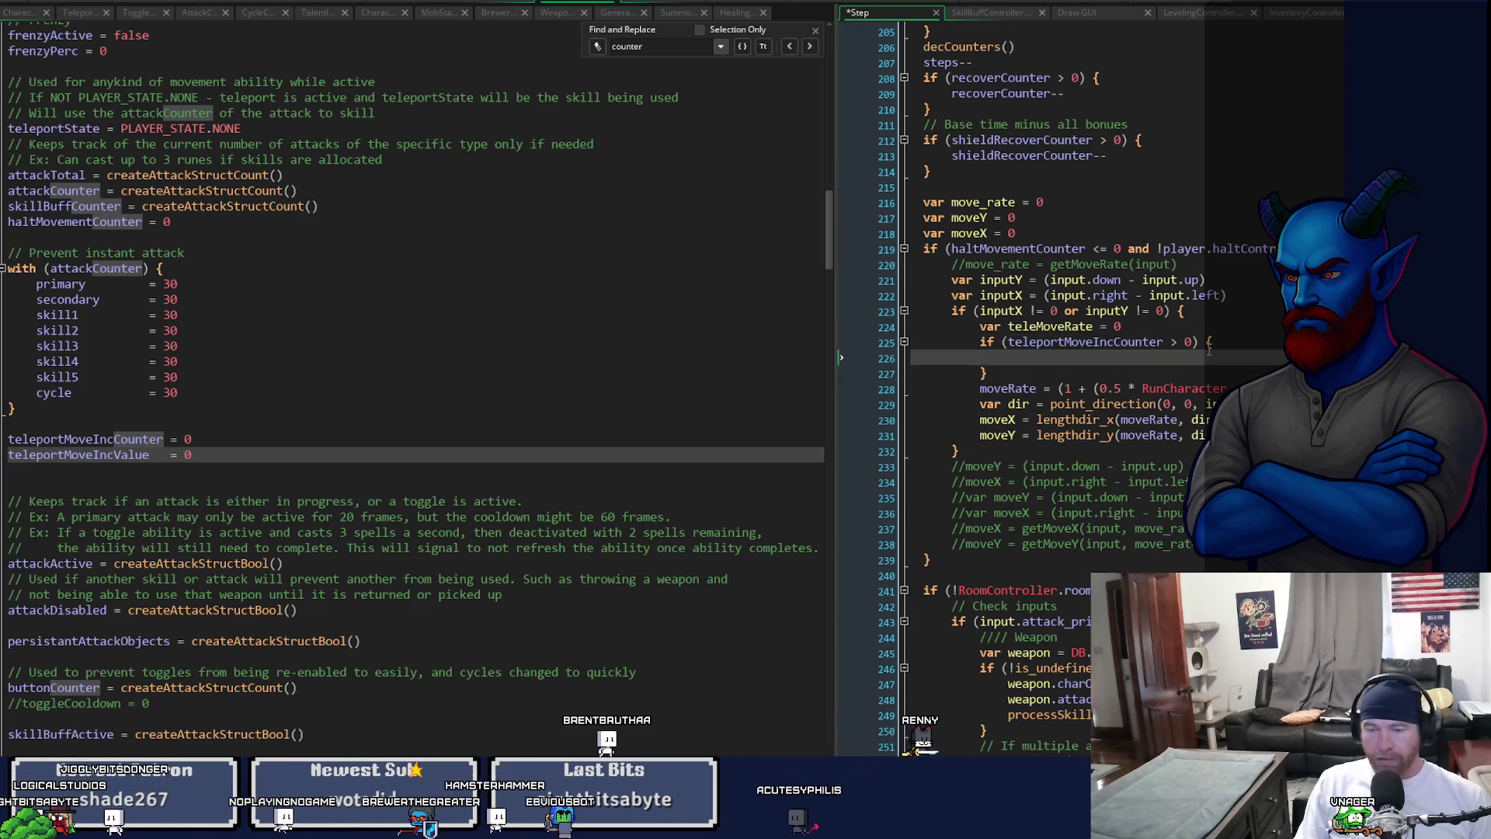
text(teleMoveRa)
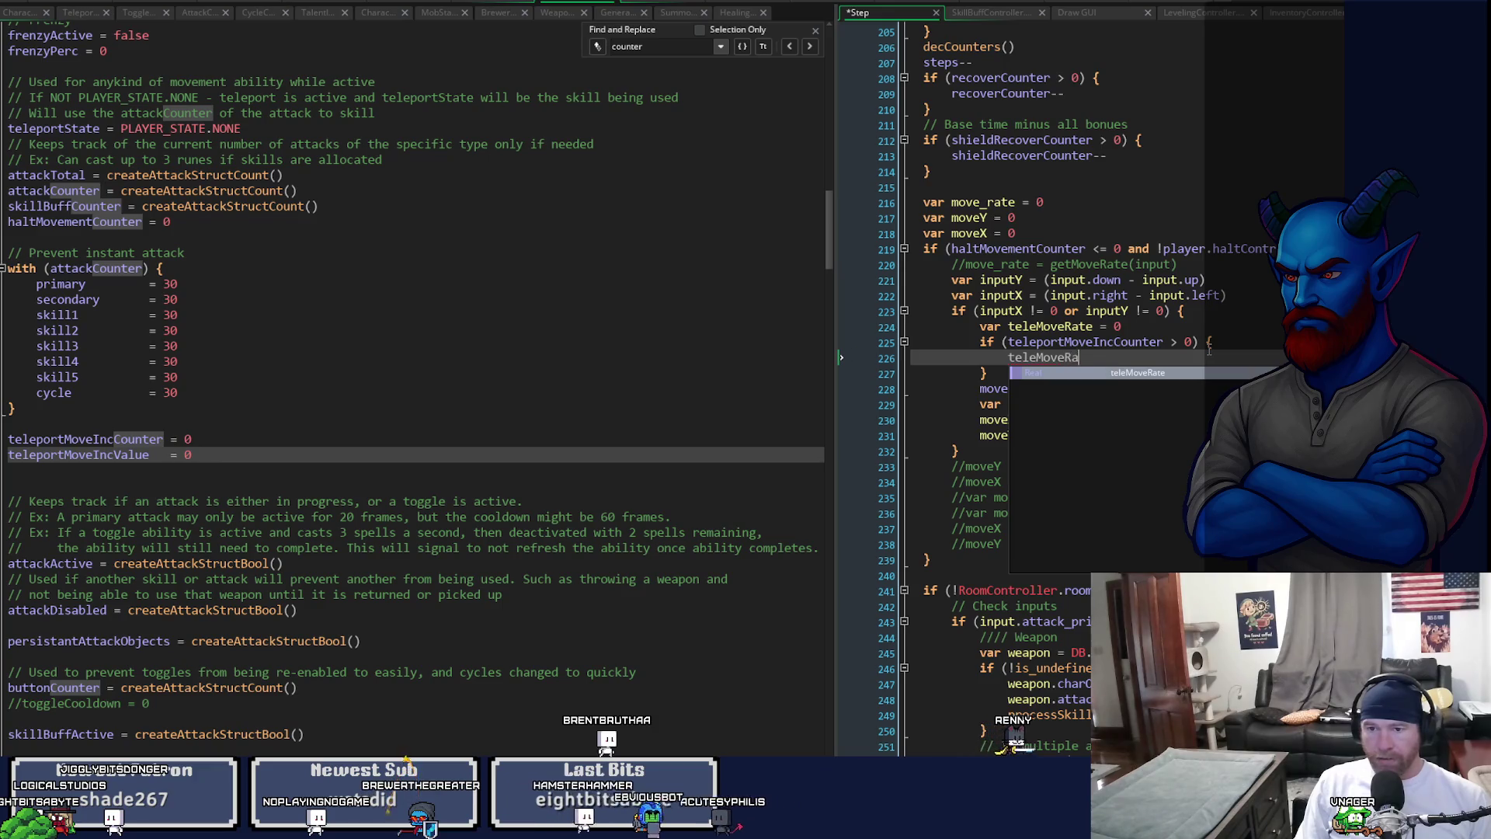
text(eg)
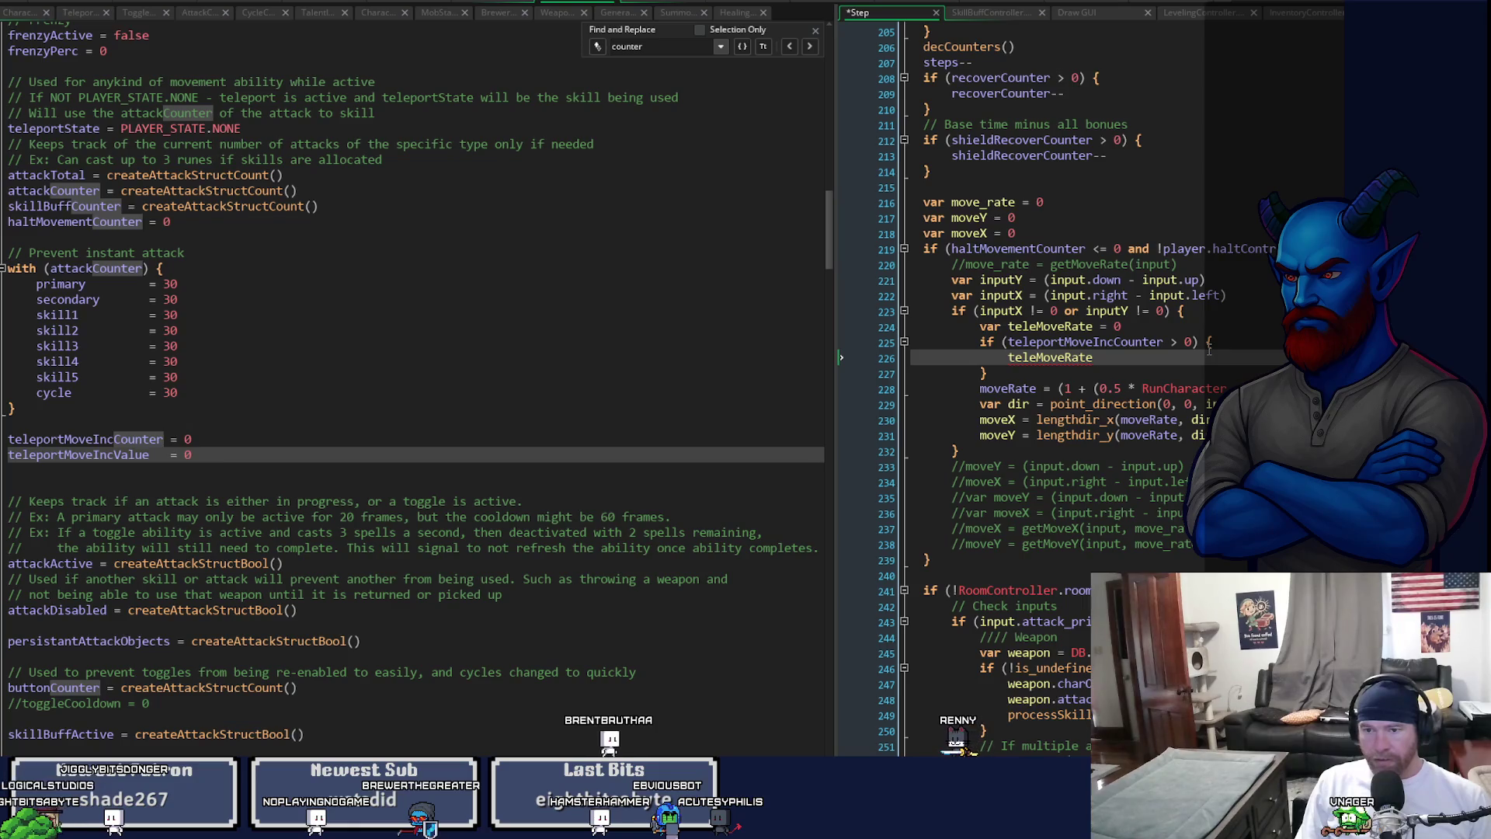
text(=)
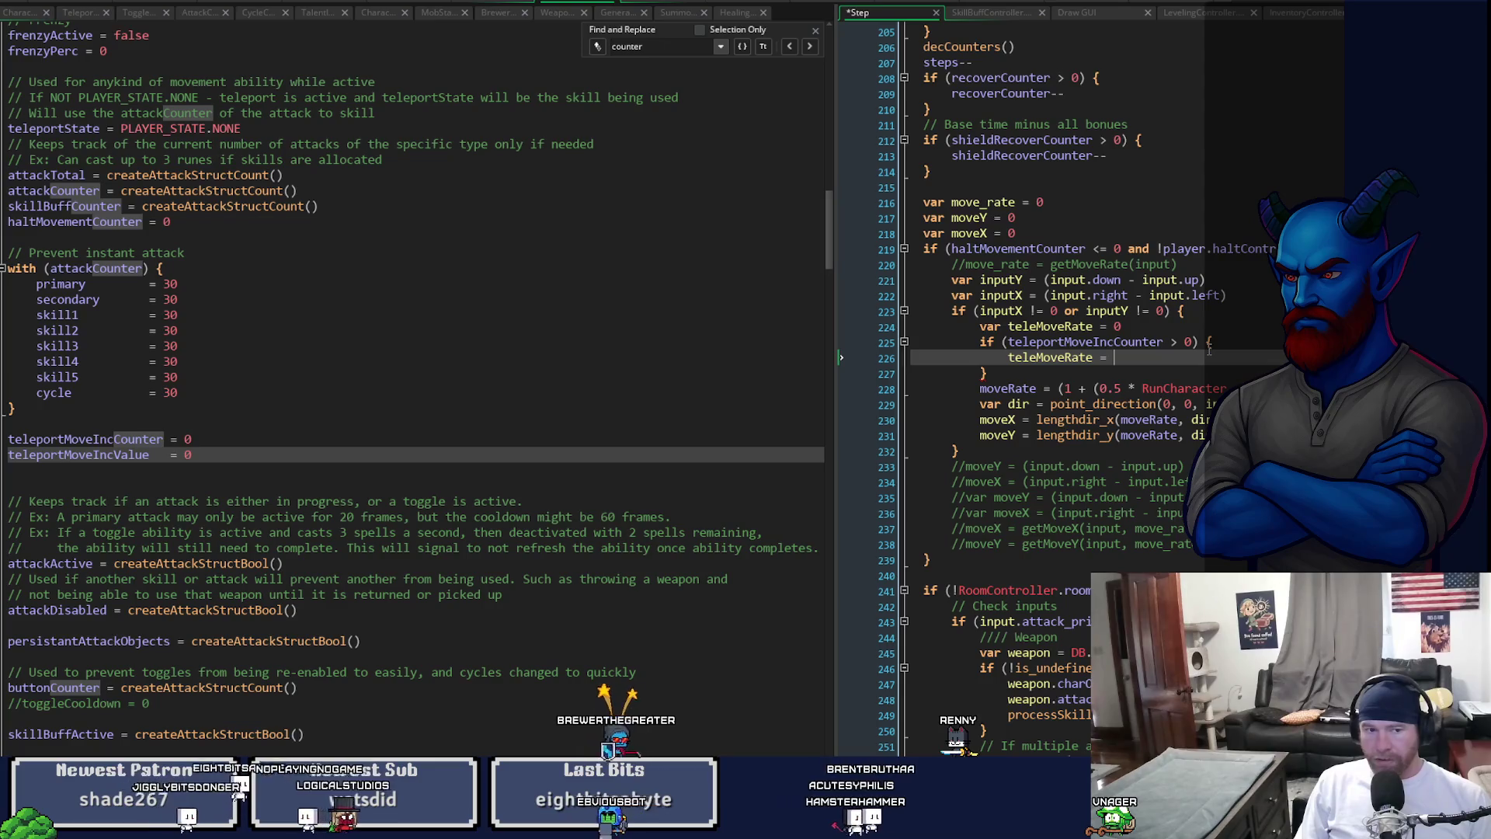
text(telep)
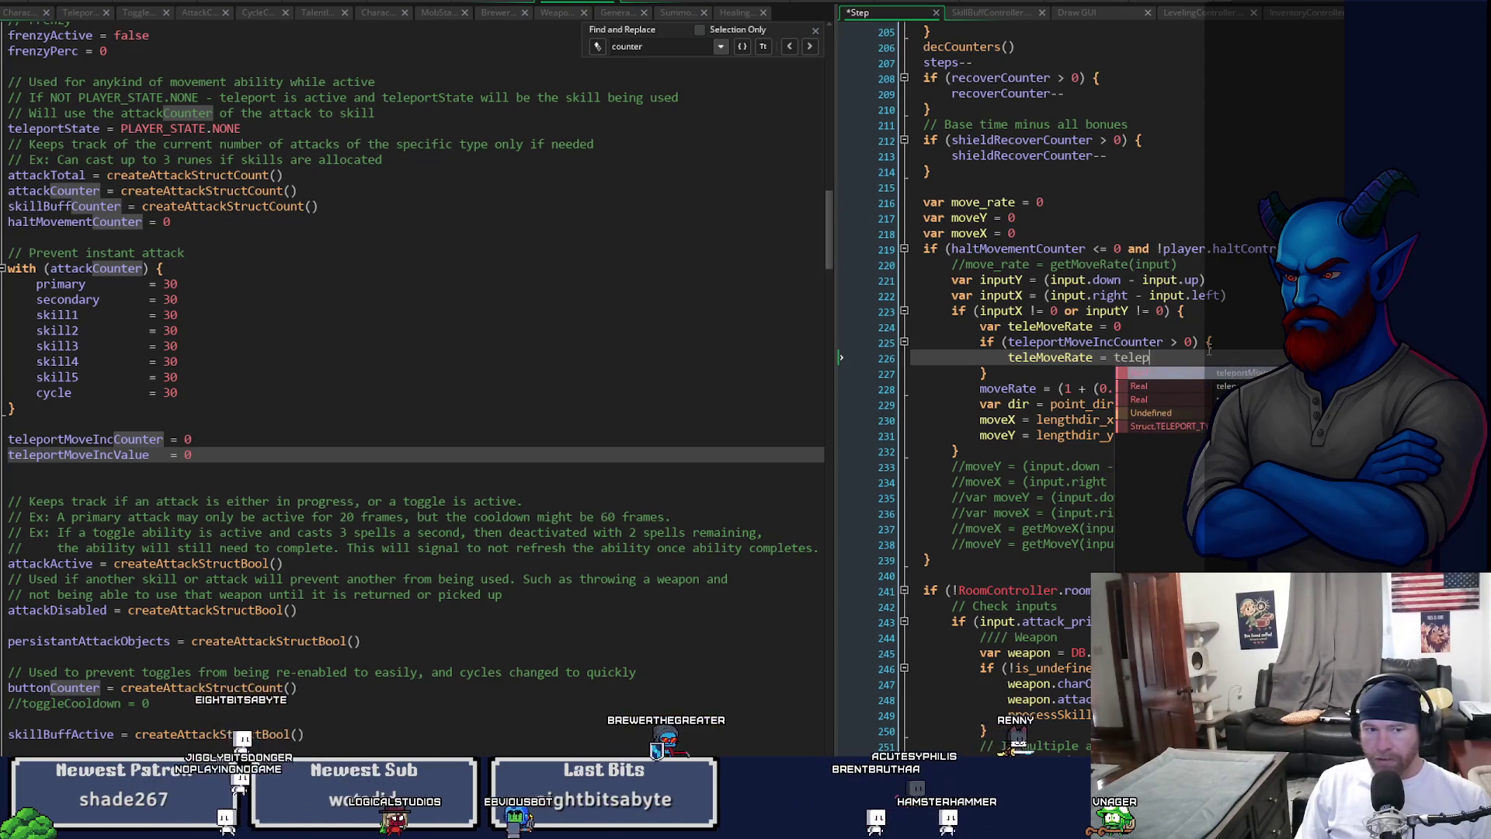
text(ortMoveIn)
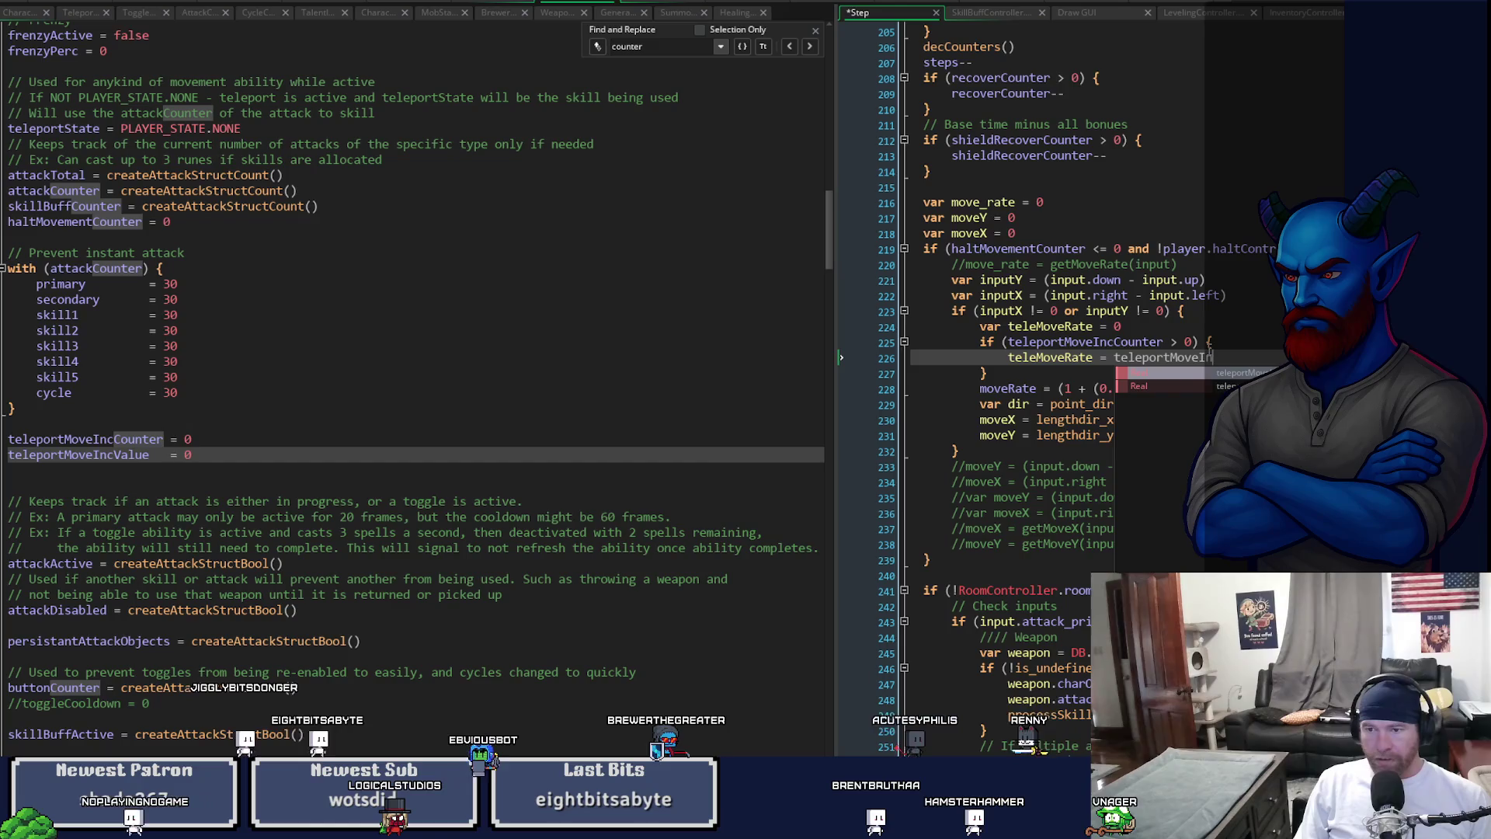
key(Down)
key(Return)
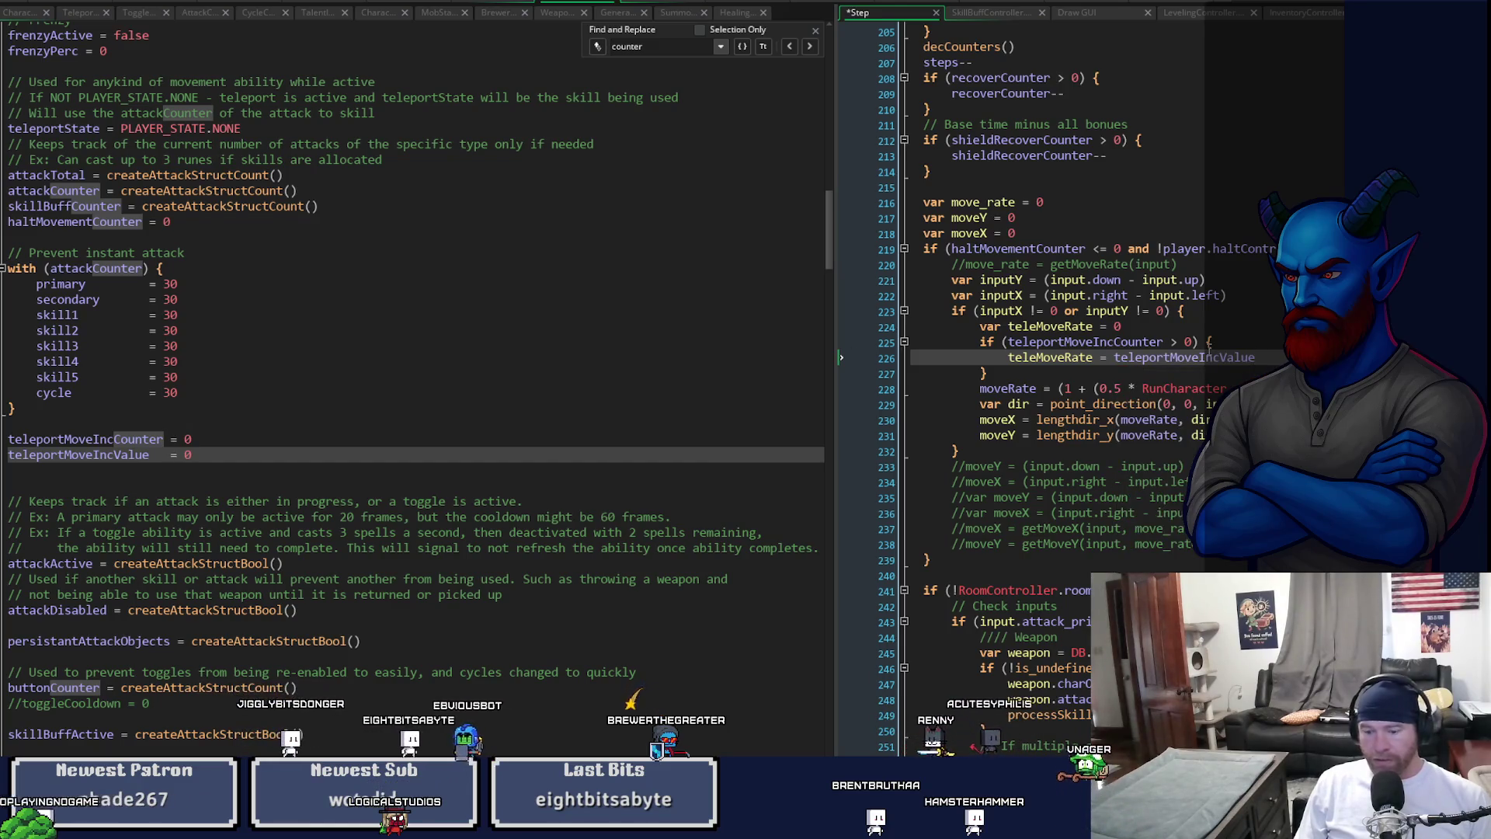
text( / 1)
key(ctrl+s)
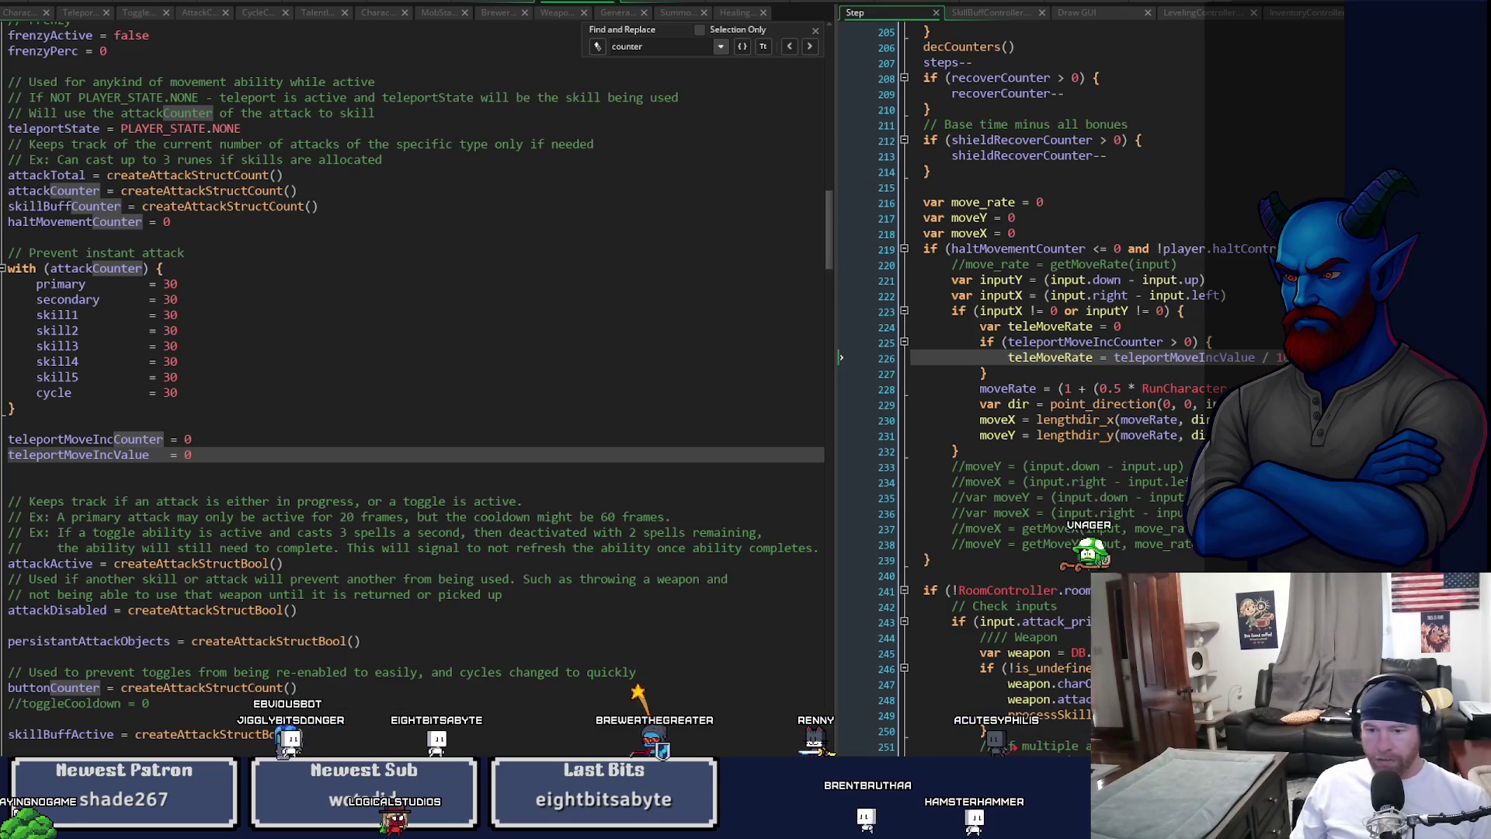
- Move to the end of the moveRate line, save again and copy the teleportMoveIncValue name
scroll(1087, 388, right, 2)
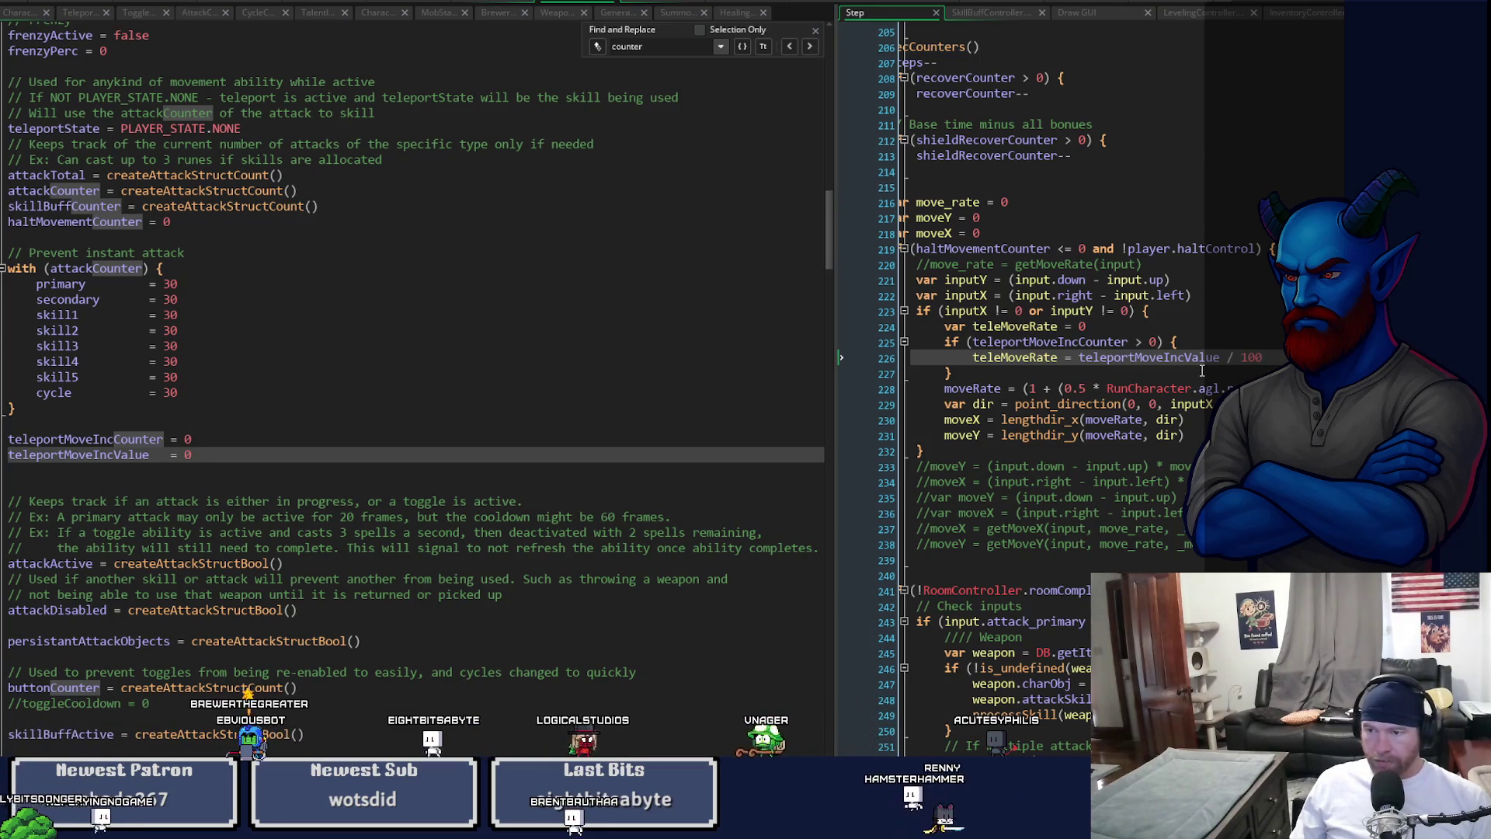
key(Down)
key(Down)
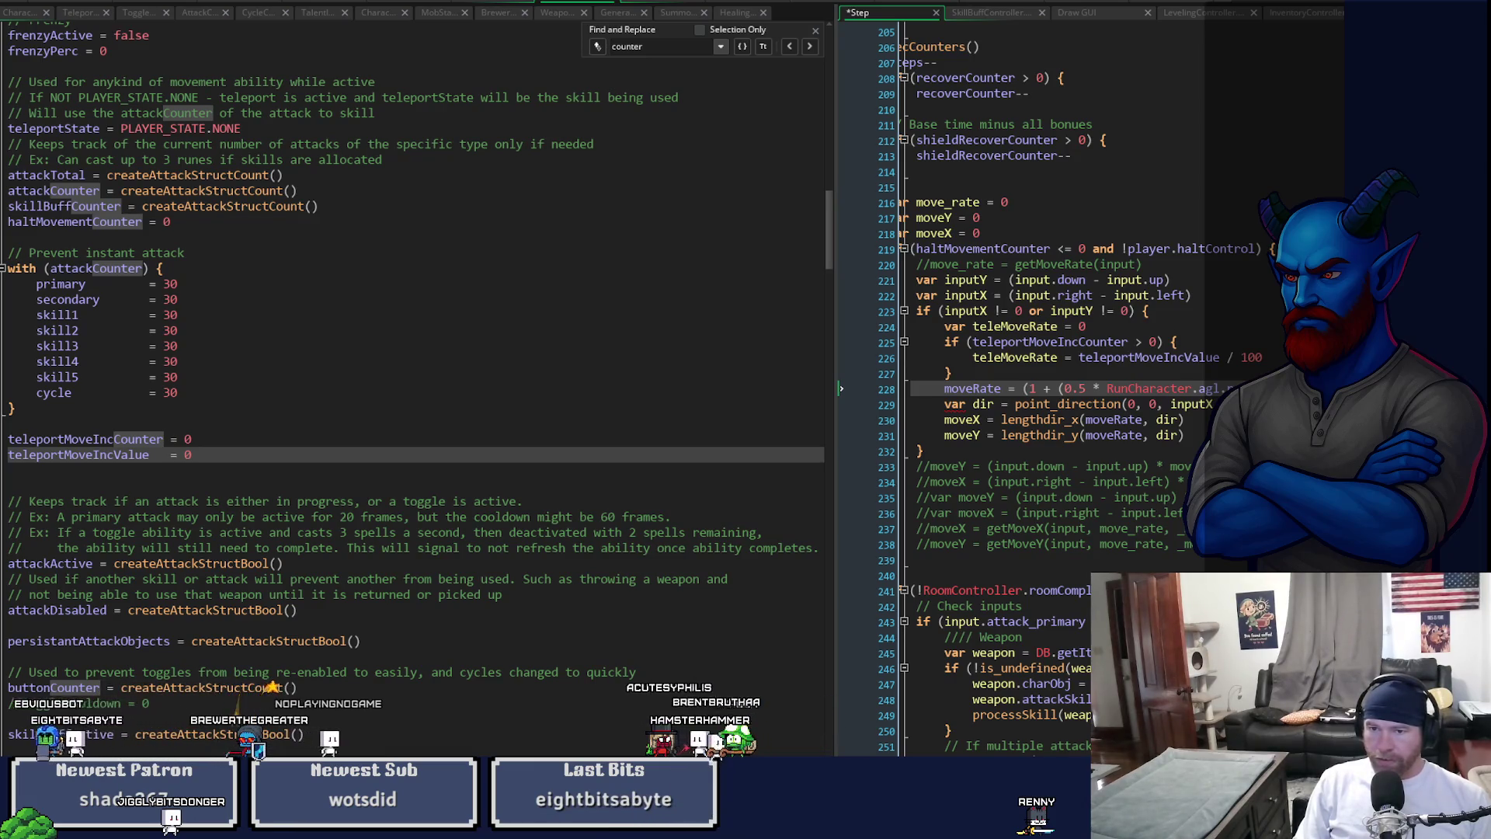
key(End)
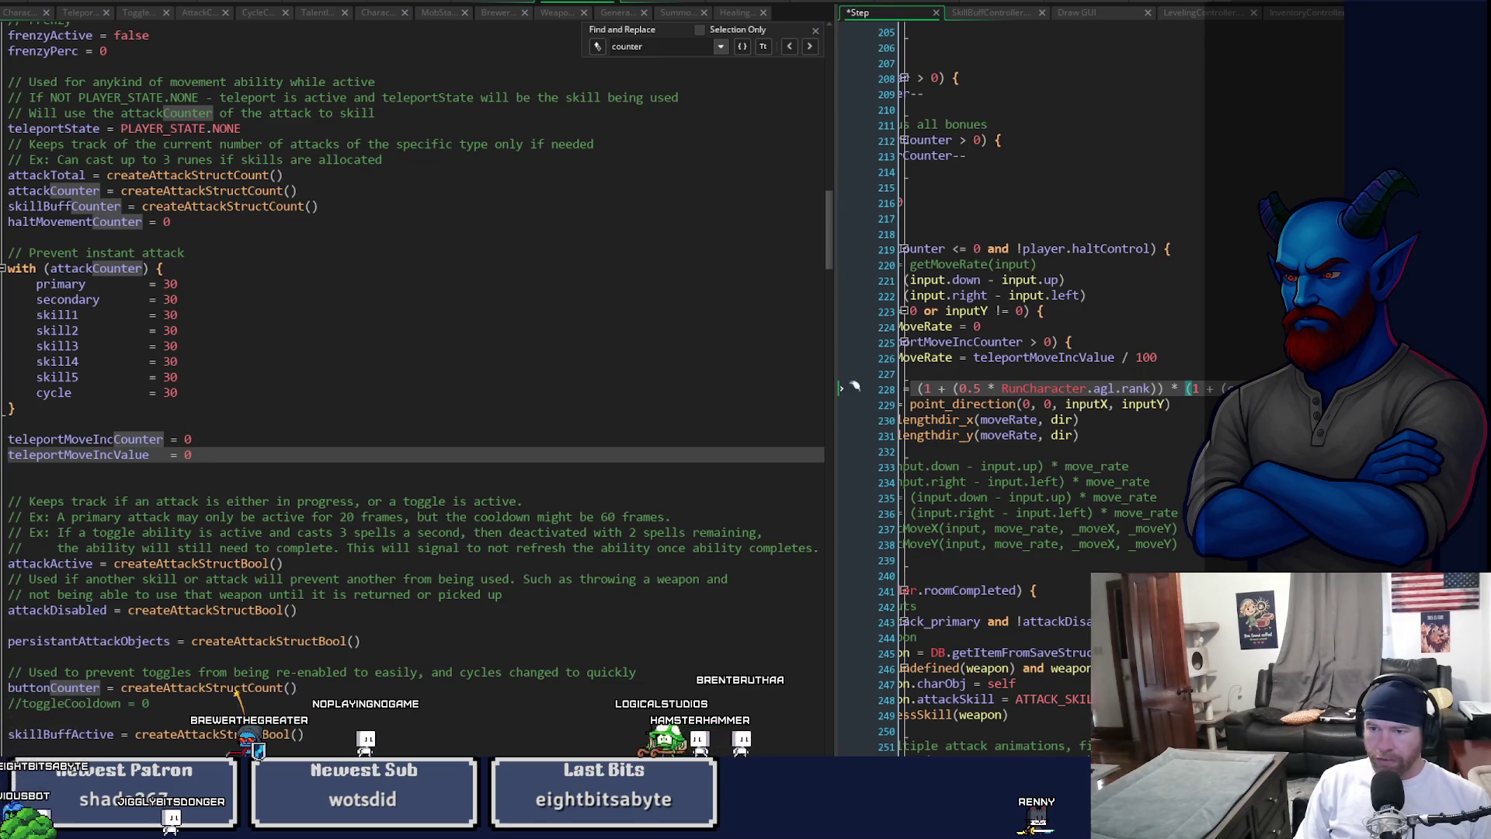
key(ctrl+s)
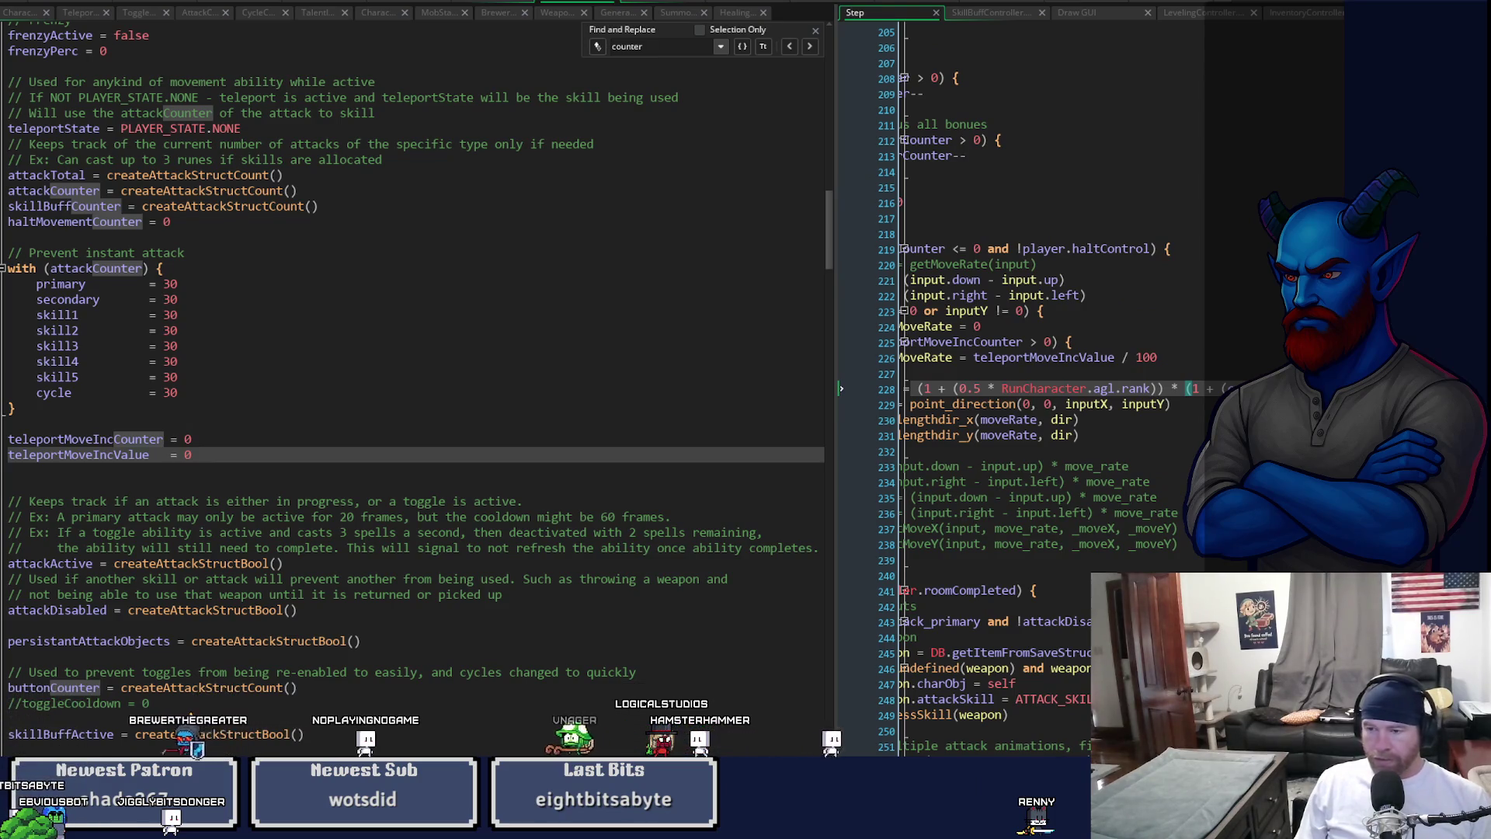
key(Home)
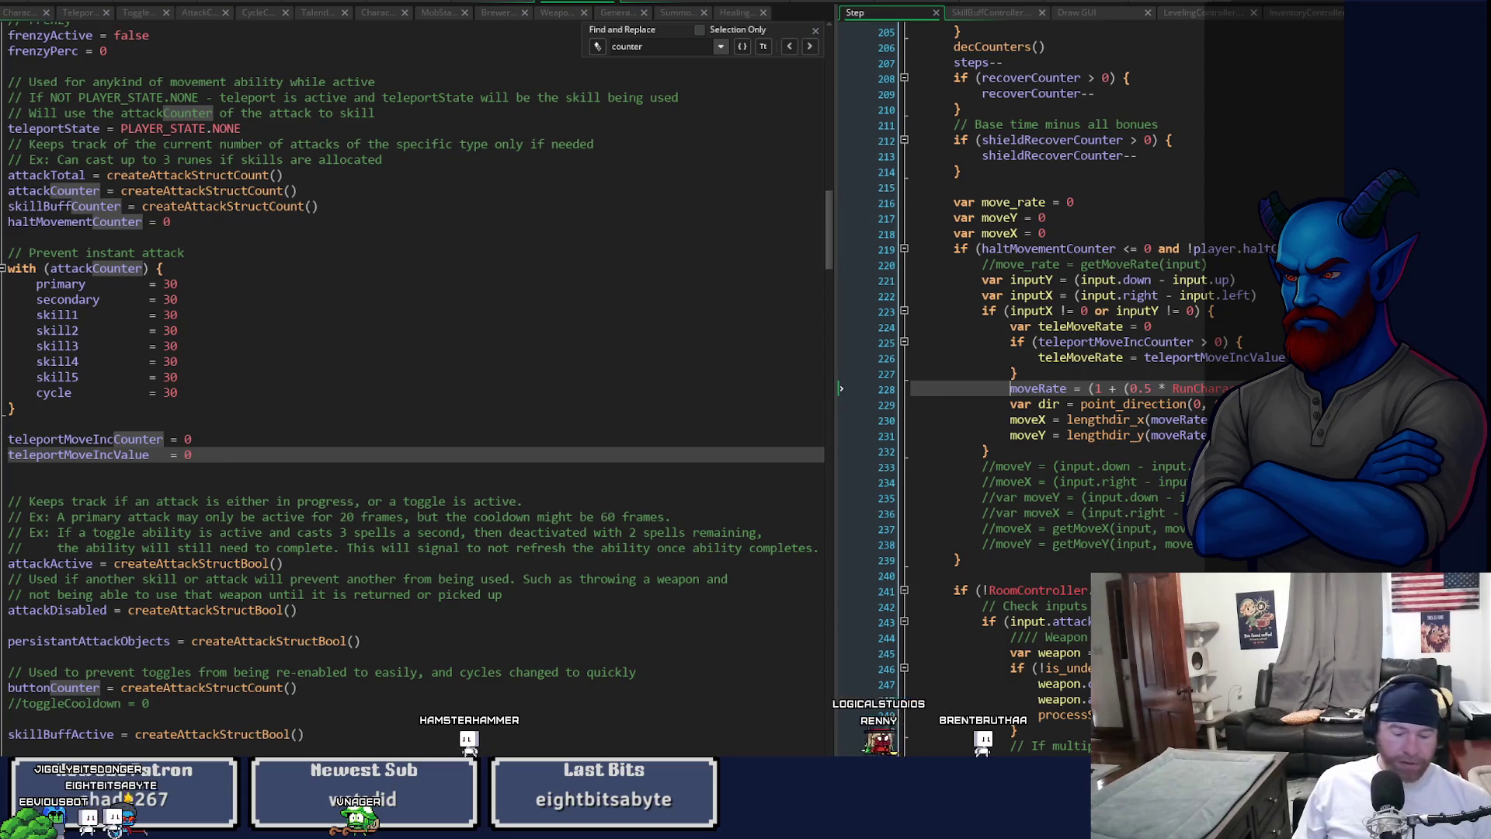
double_click(86, 455)
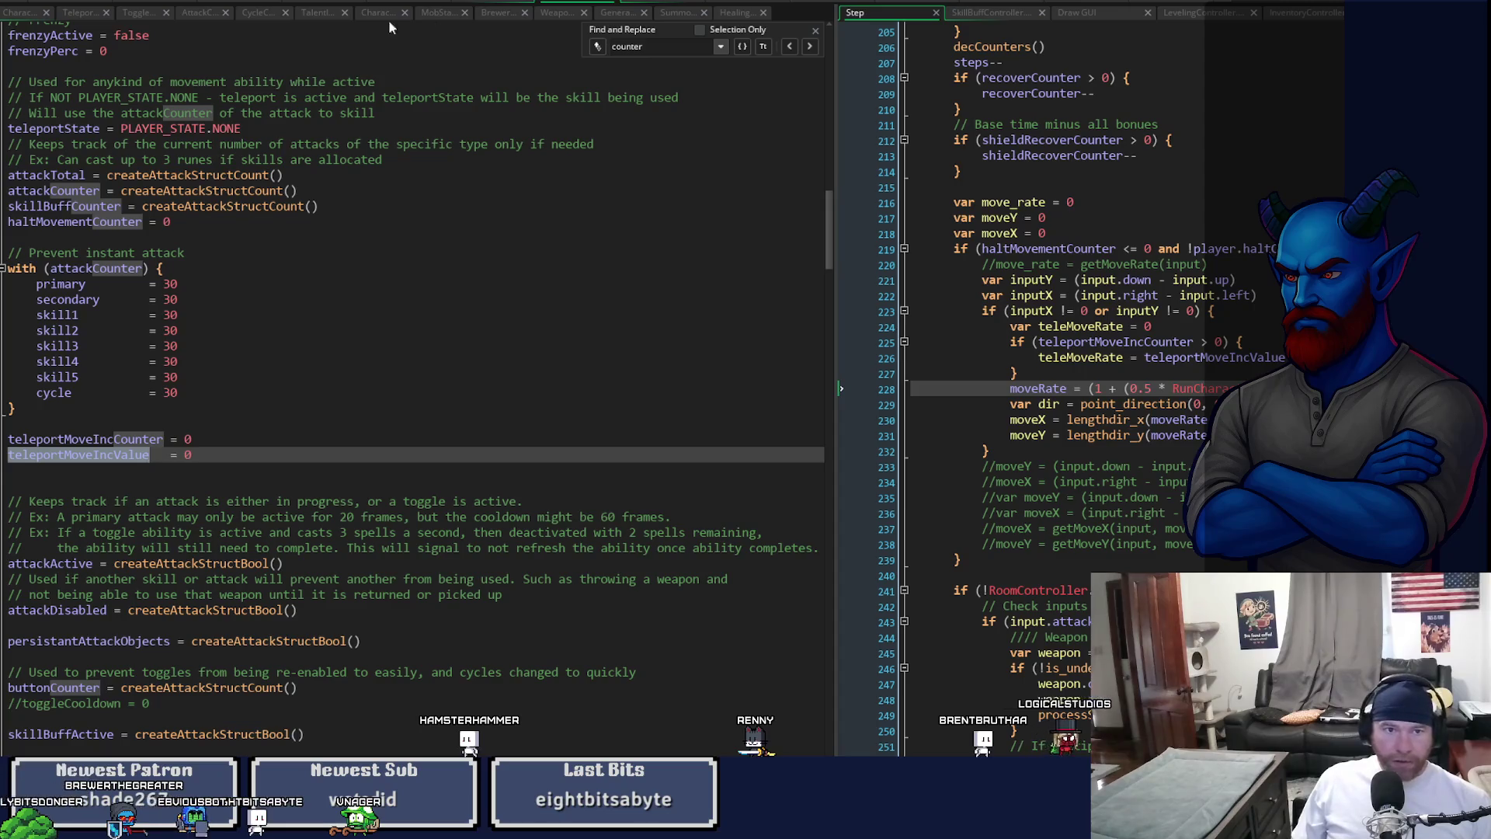
click(85, 15)
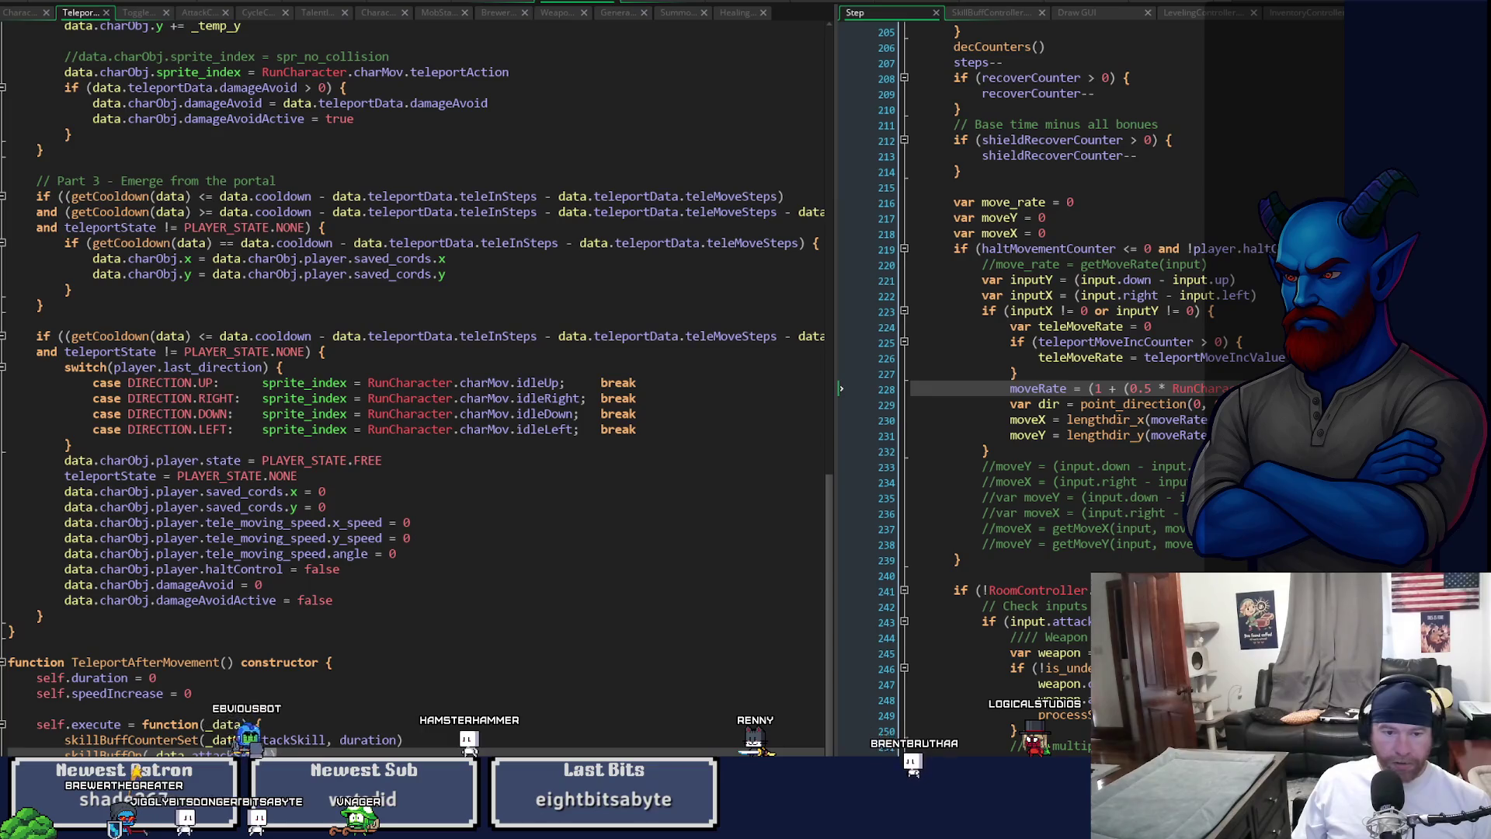
- Replace the skillBuffCounterSet line with Player.teleportMoveIncValue = speedIncrease and save
drag(403, 740, 67, 744)
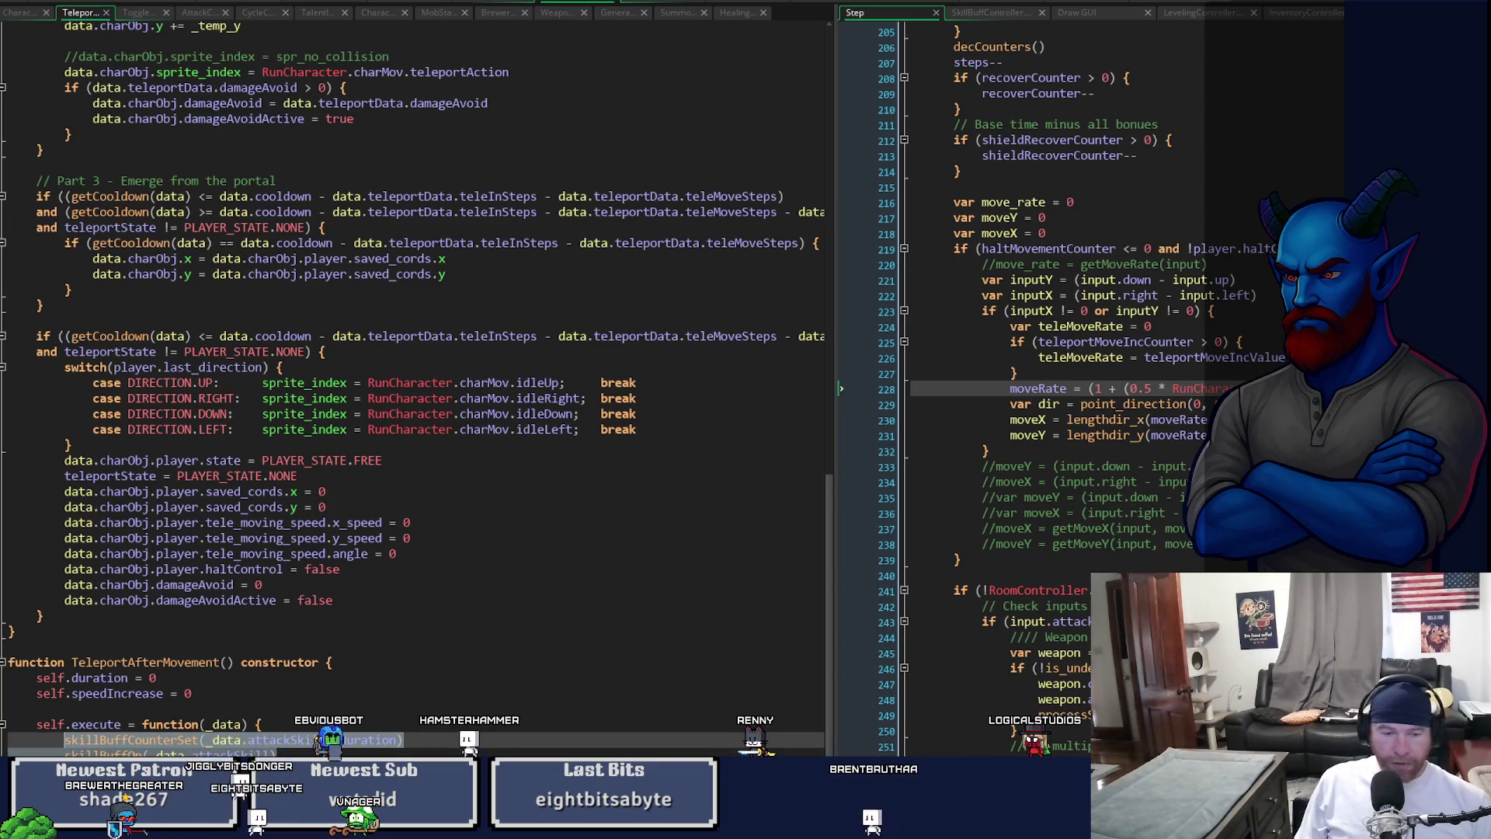
text(Playe)
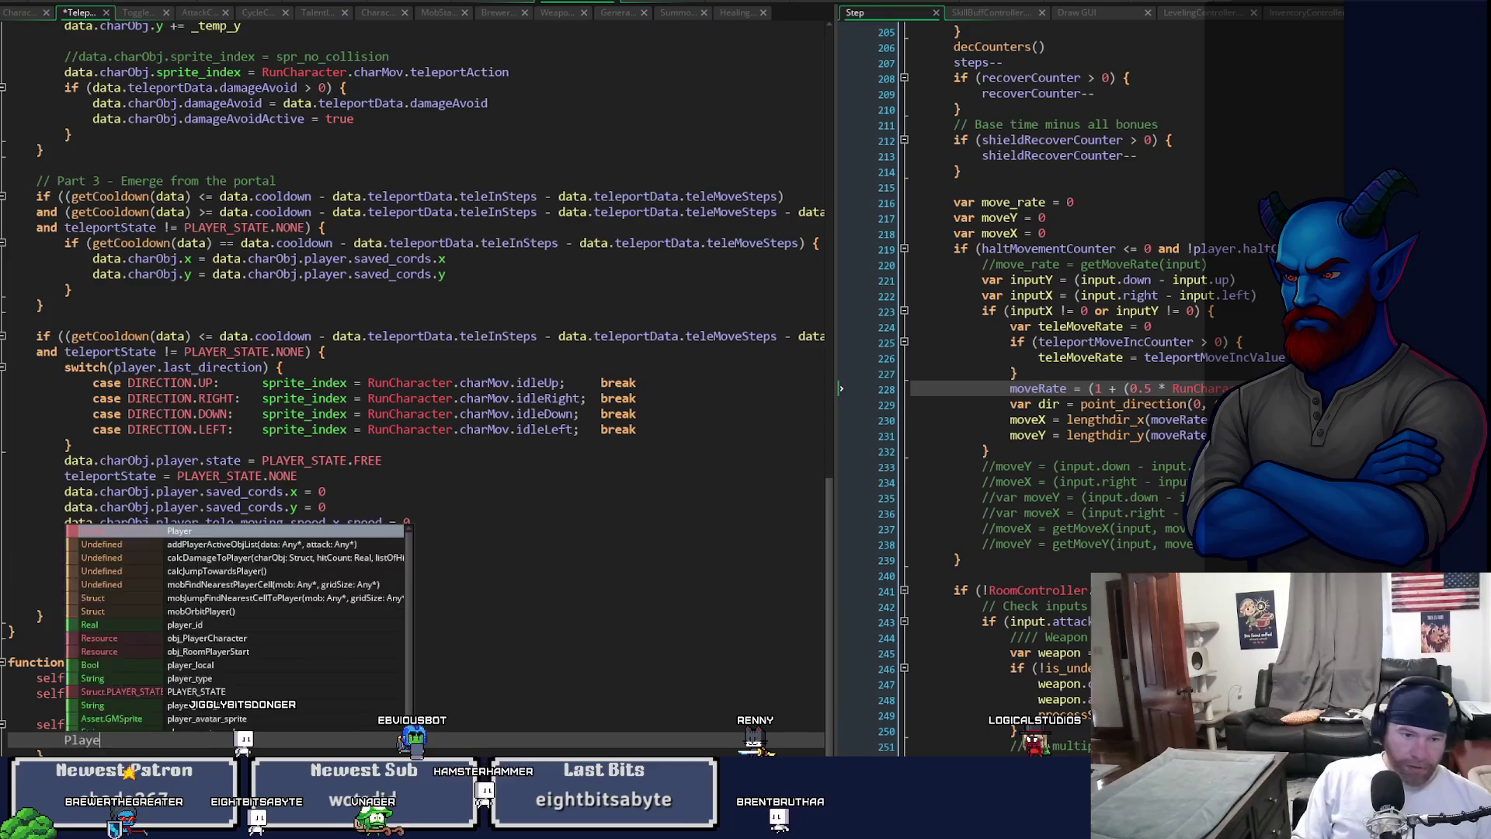
text(r.teleportMoveIncValue)
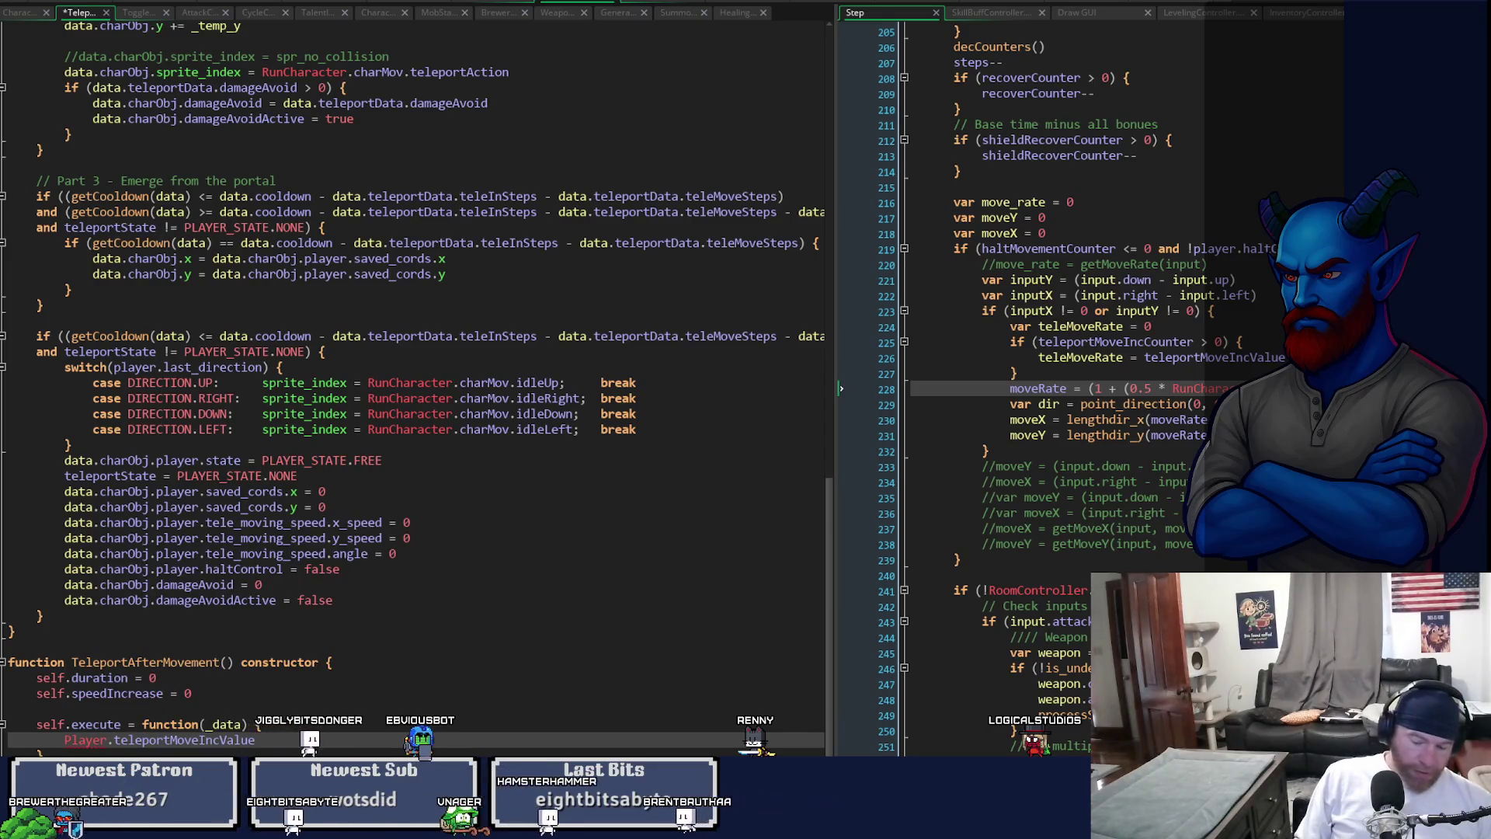
text( = s)
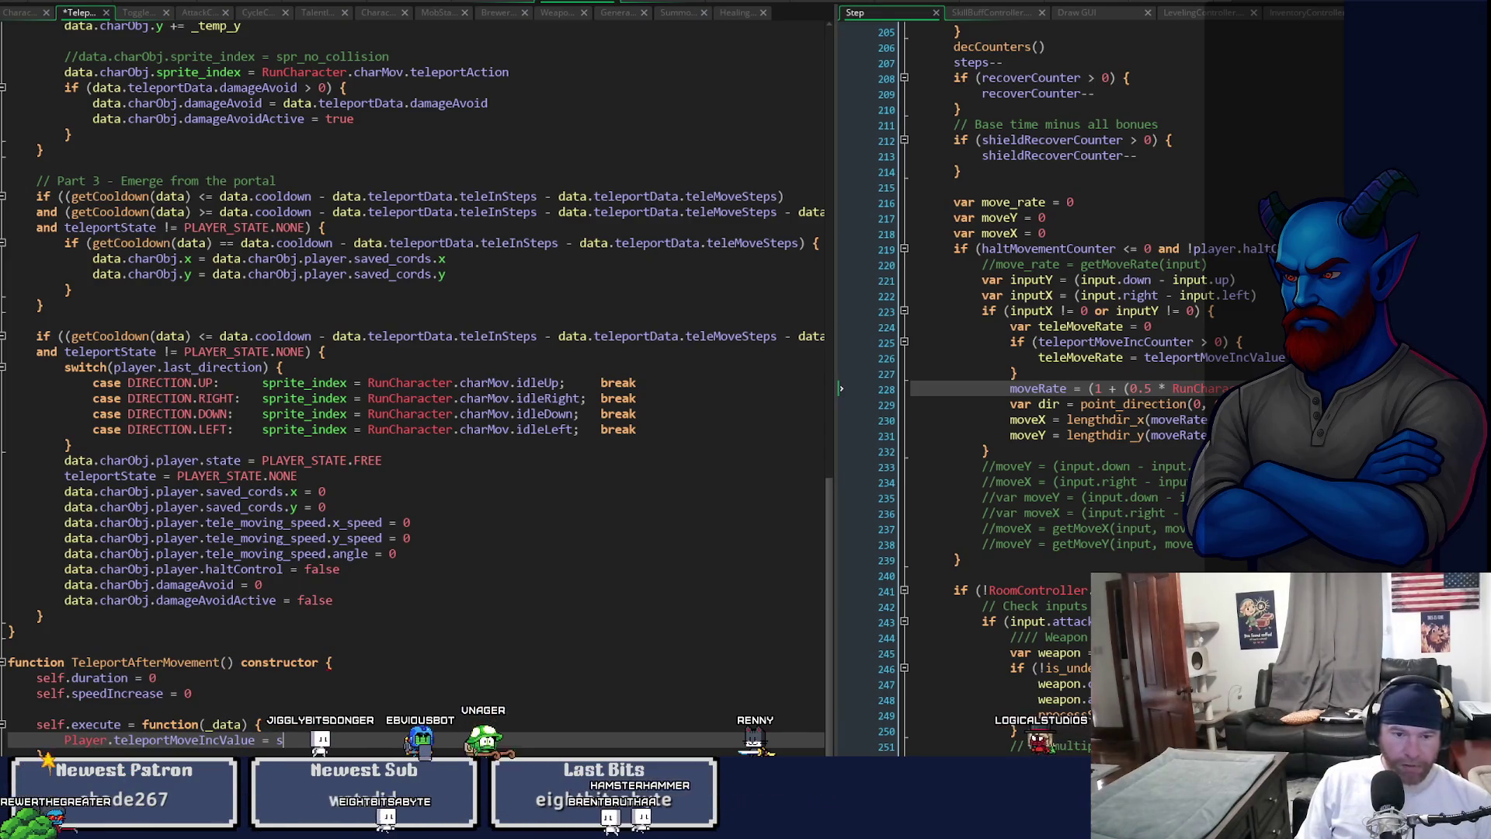
text(peedIncr)
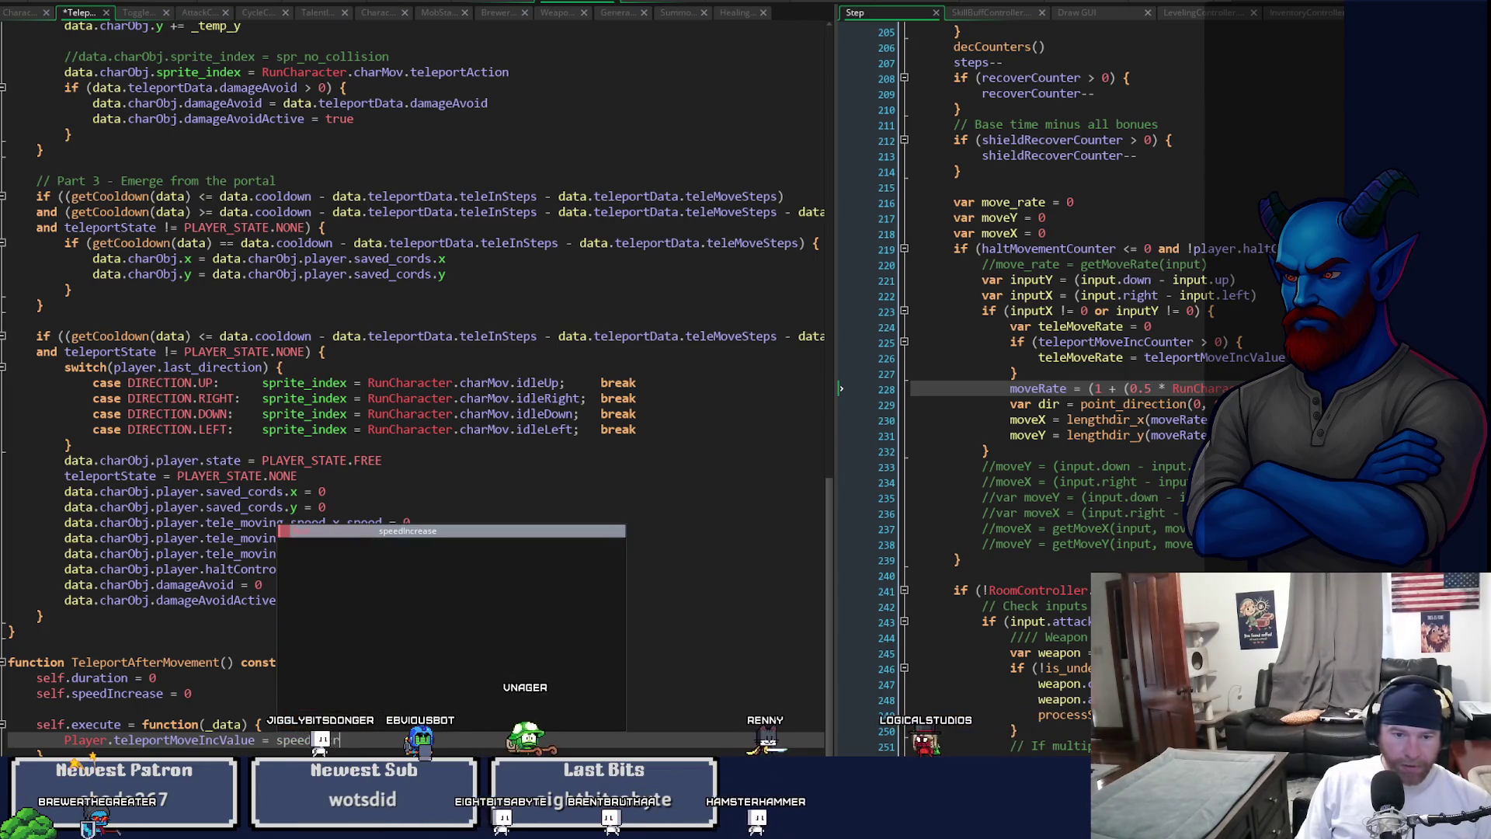
key(Return)
key(ctrl+s)
- Add a duplicated line Player.teleportMoveIncCounter = duration and save the teleport script
click(115, 677)
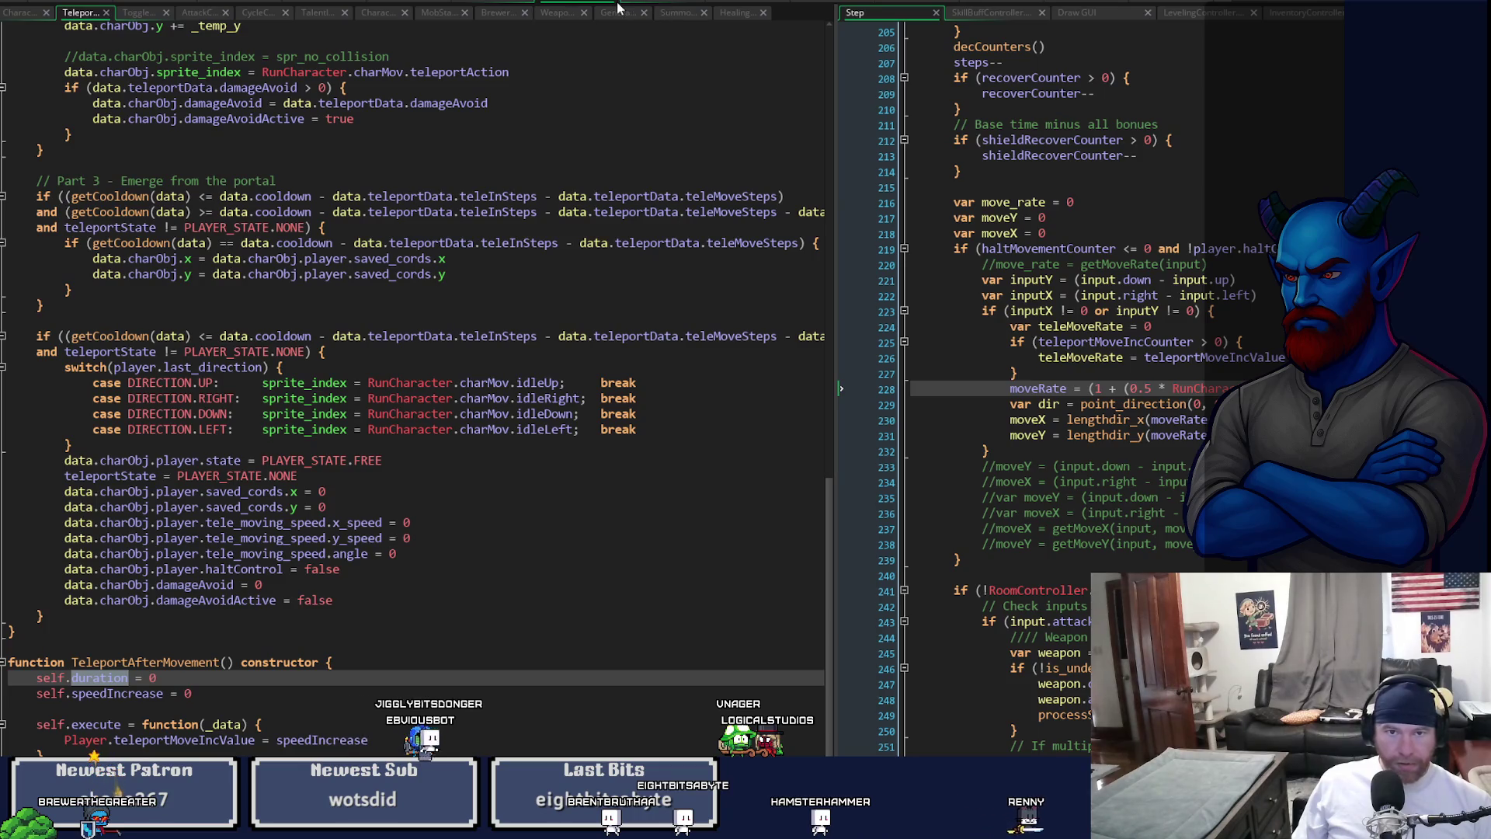
key(ctrl+Tab)
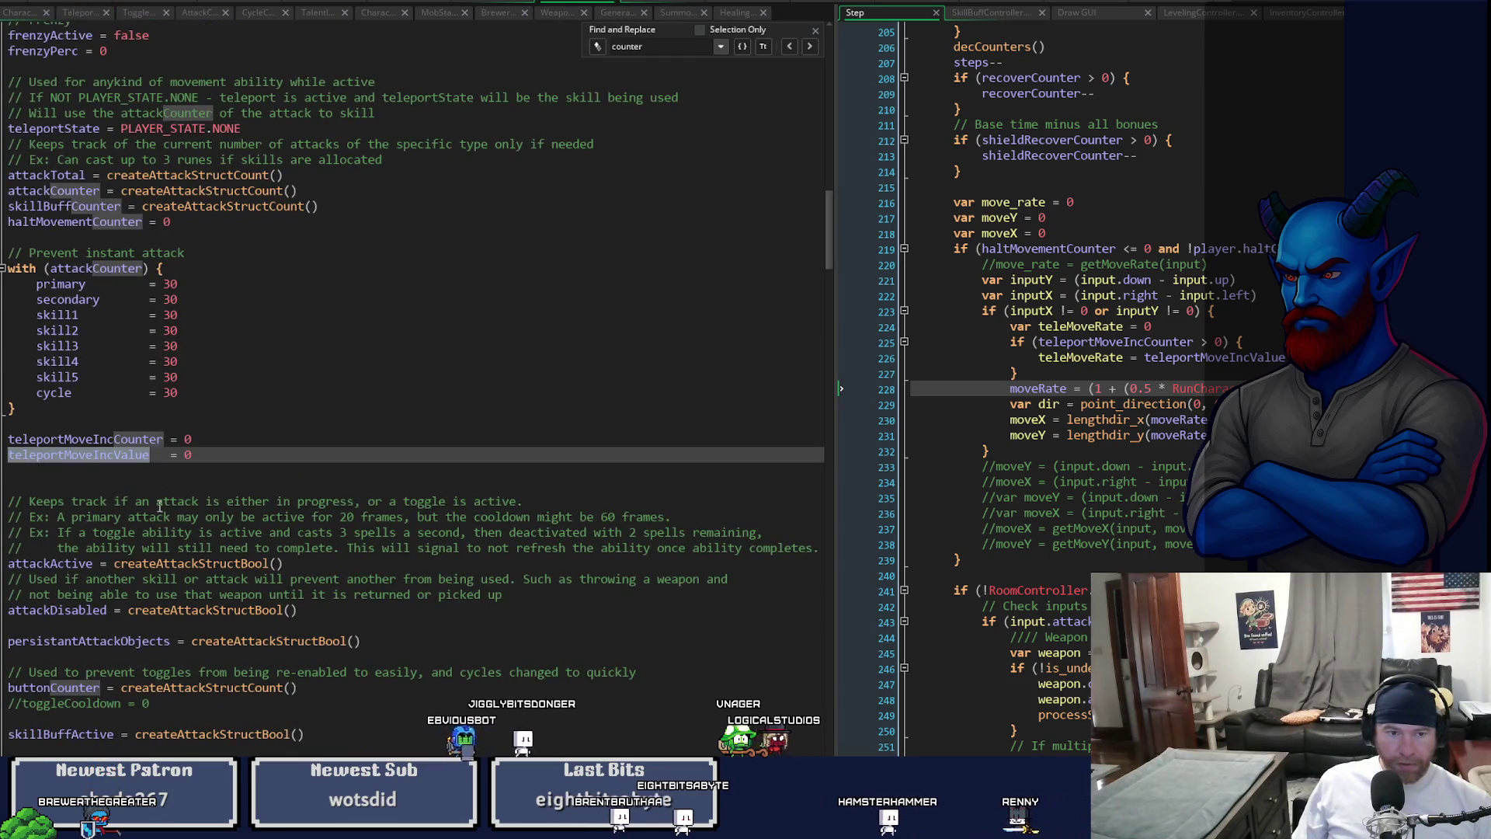
double_click(146, 439)
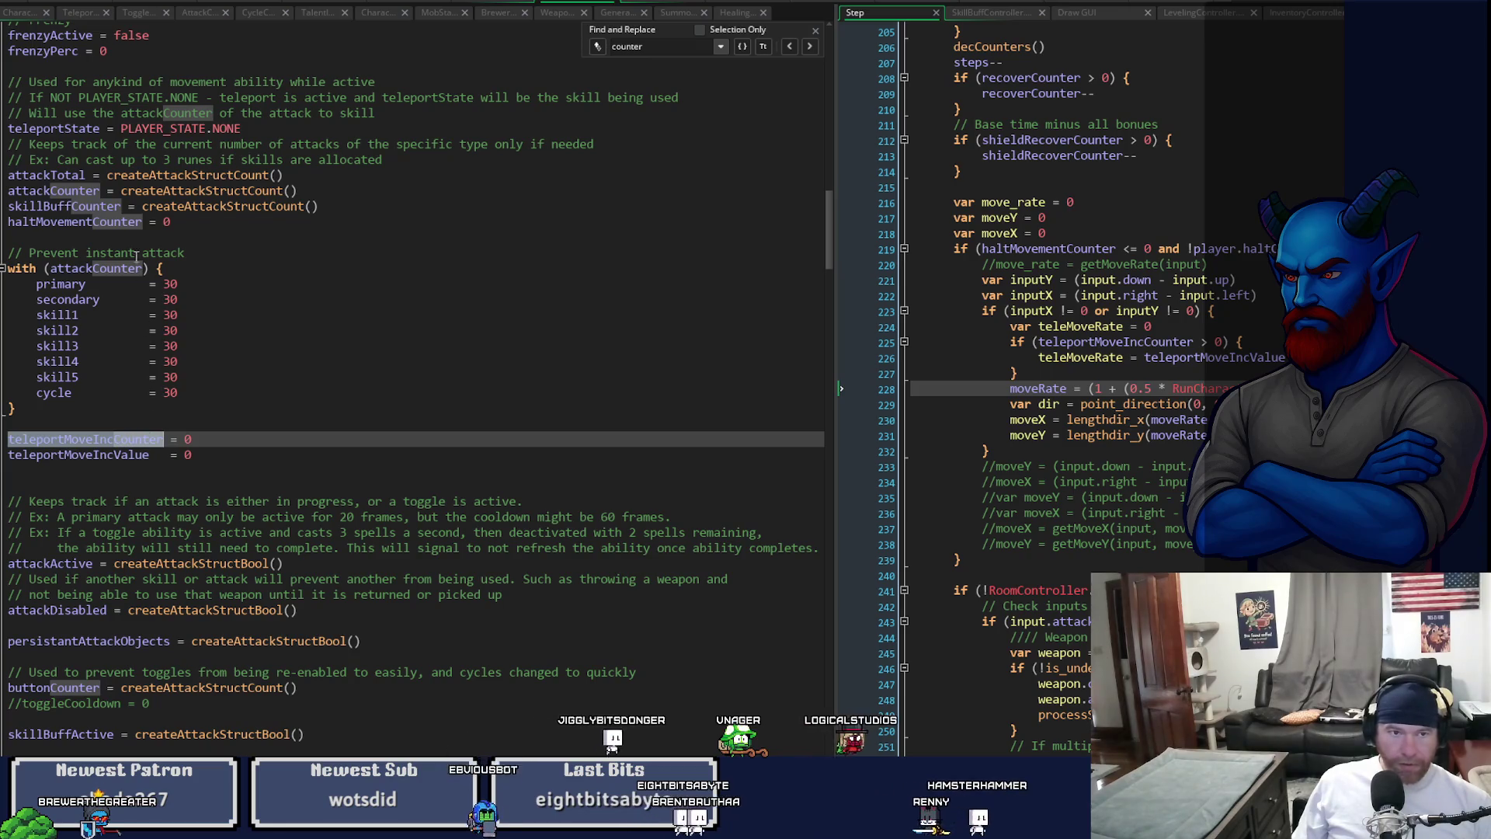
click(82, 13)
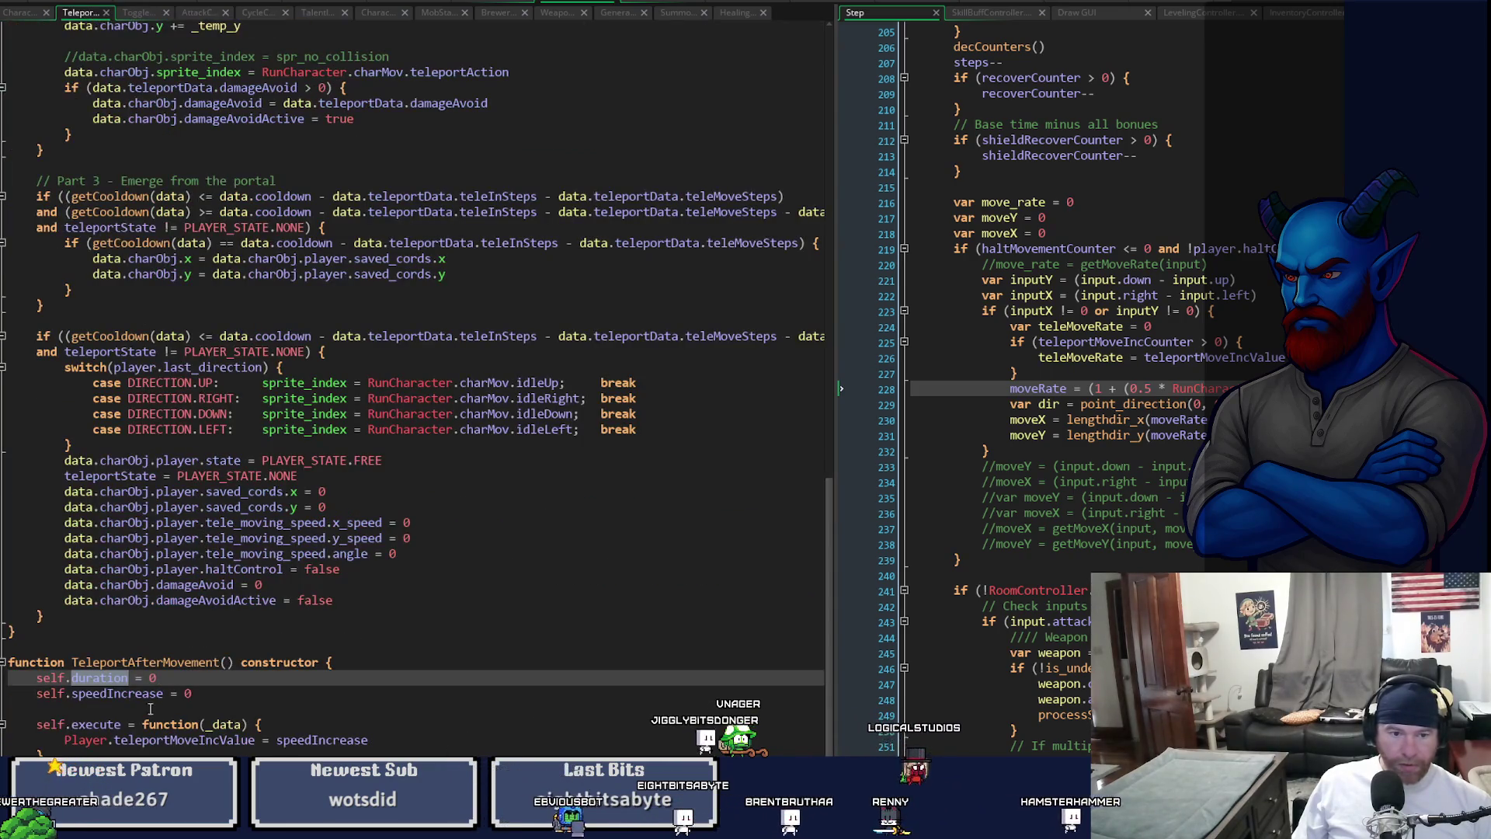
click(247, 742)
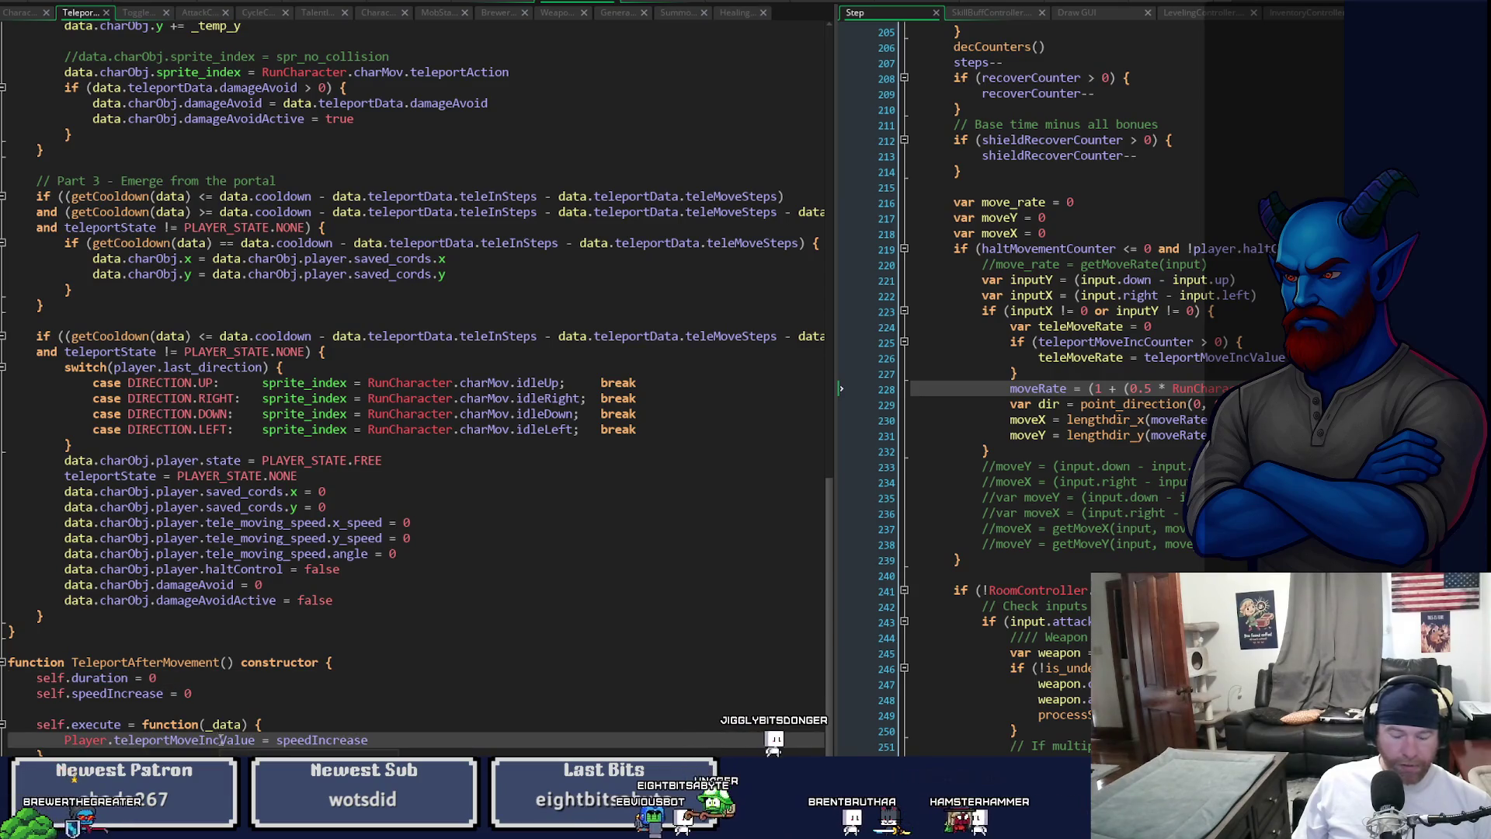
key(ctrl+d)
double_click(184, 747)
text(teleportMoveIncCounter)
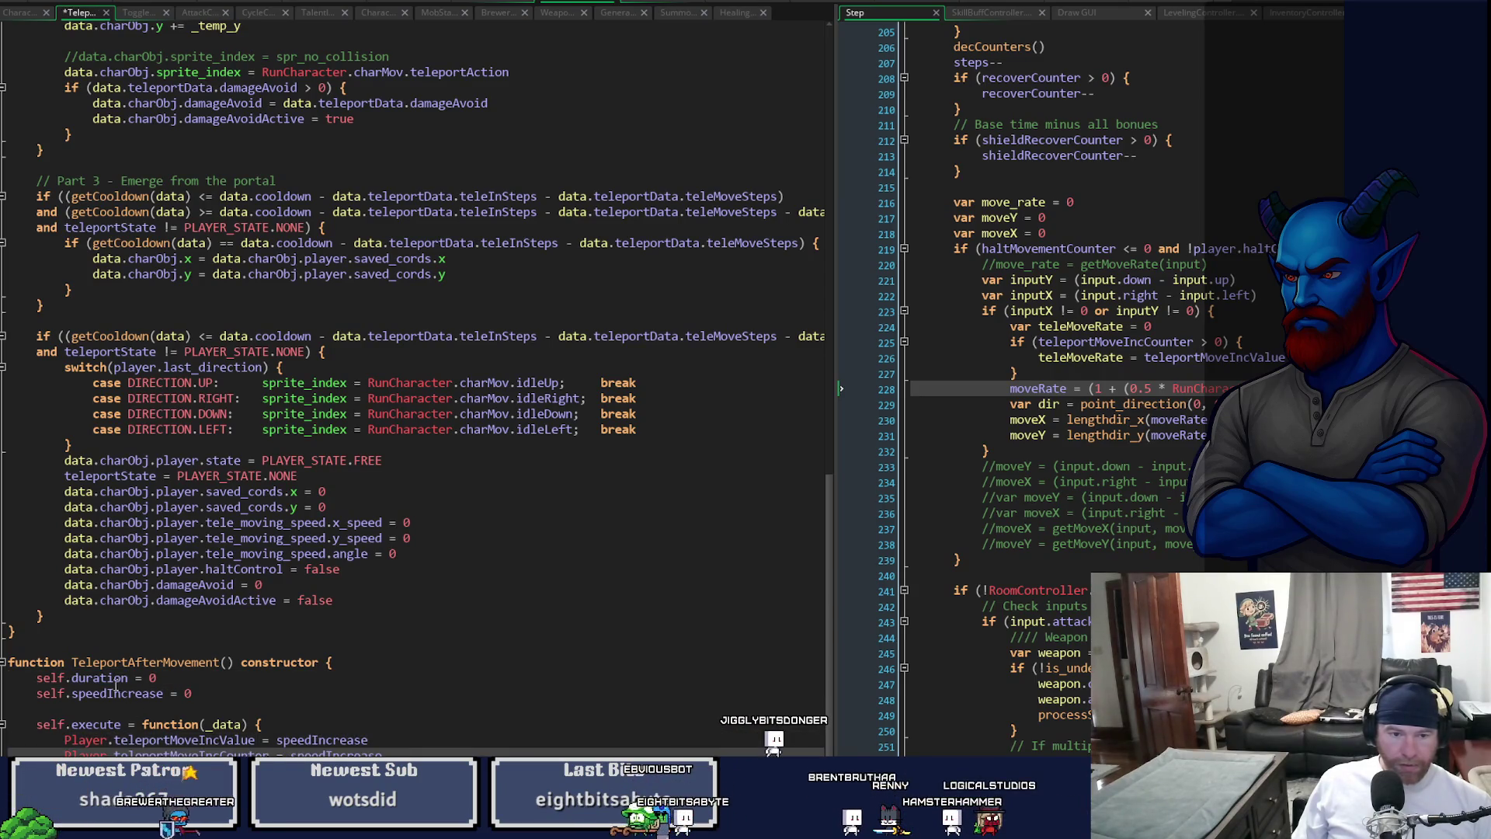
click(109, 678)
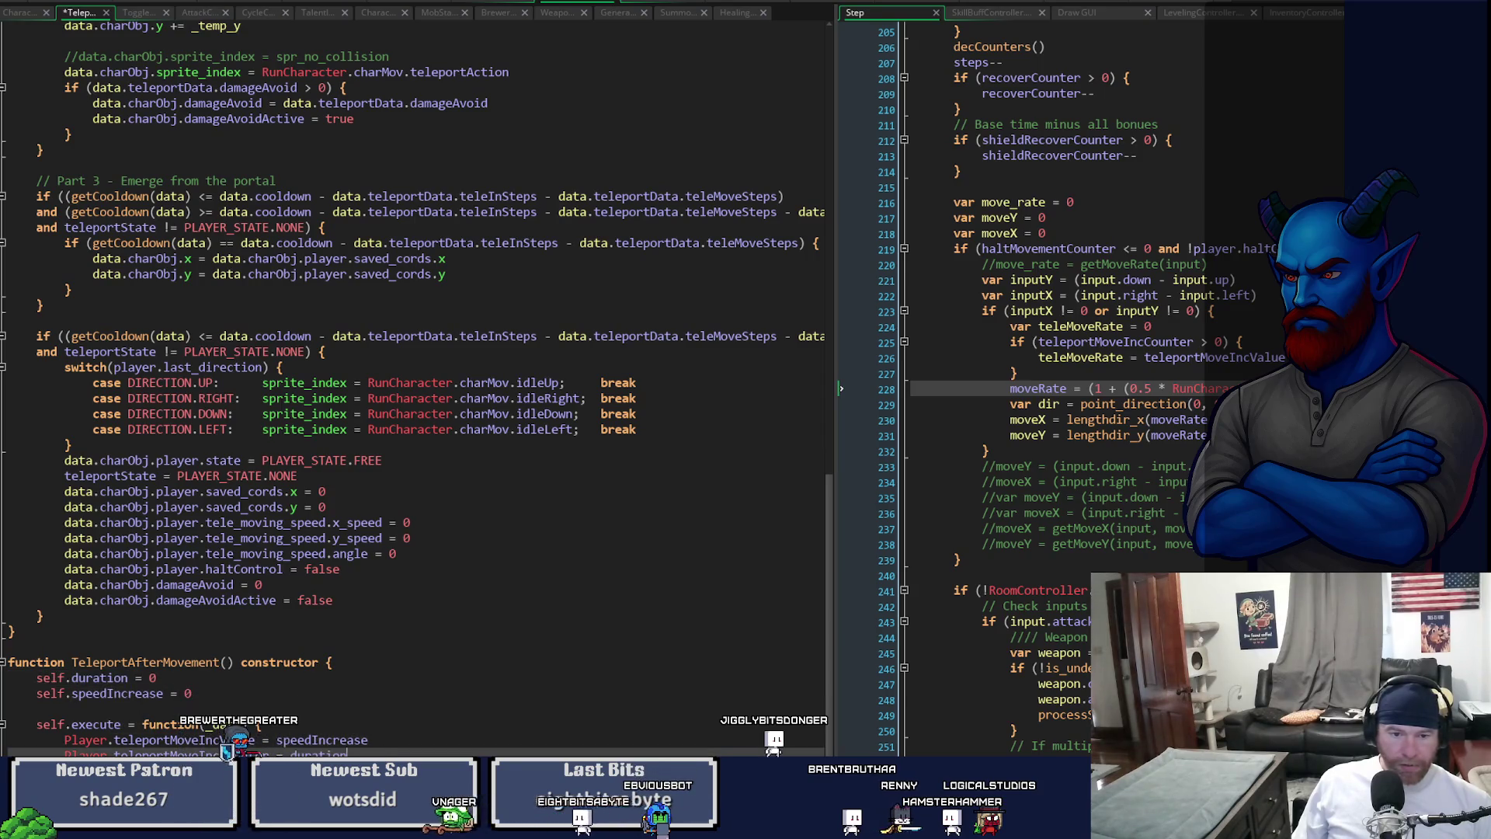
double_click(334, 755)
key(ctrl+v)
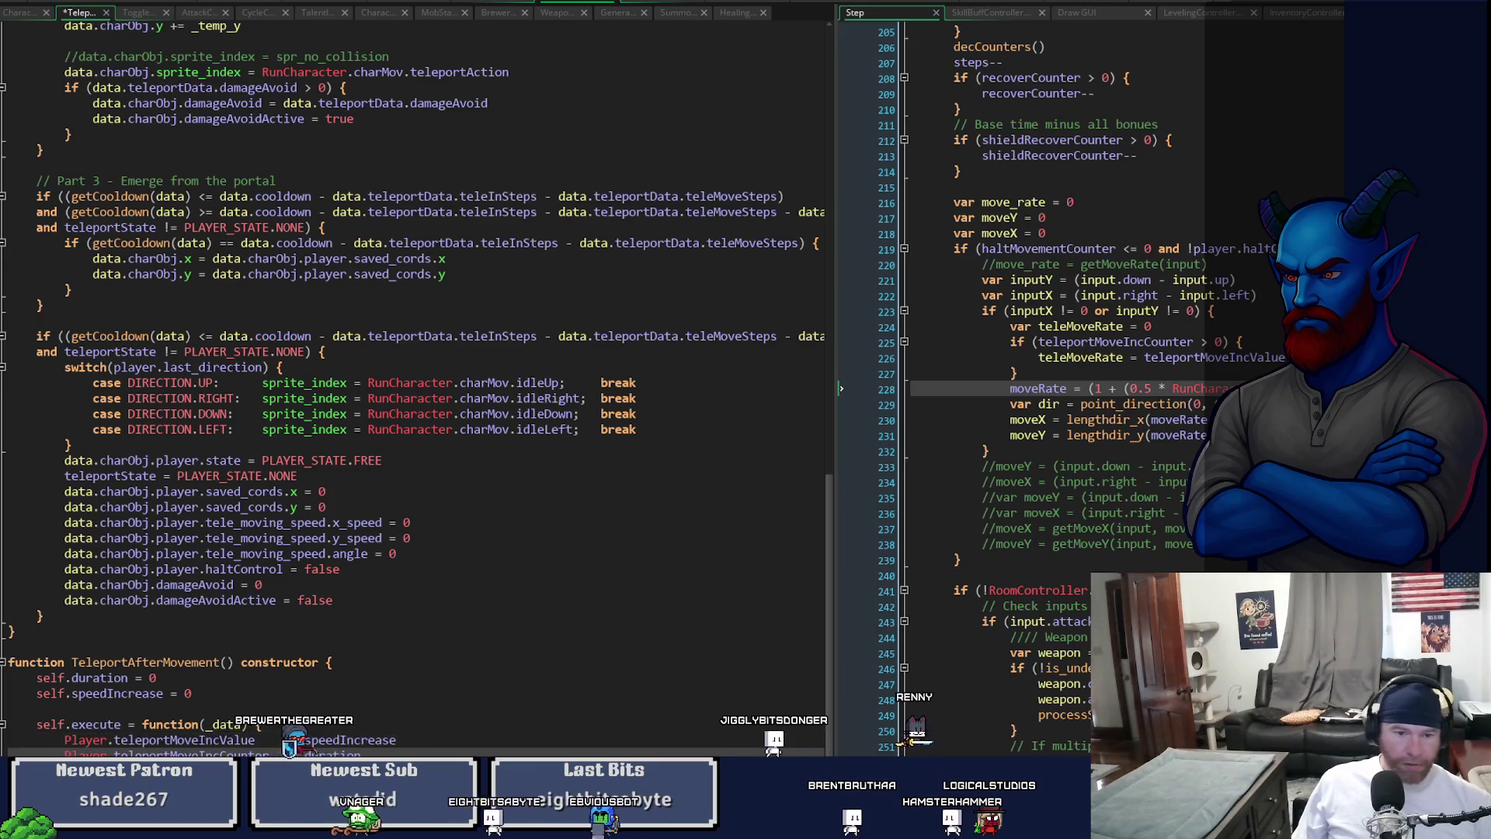
key(ctrl+s)
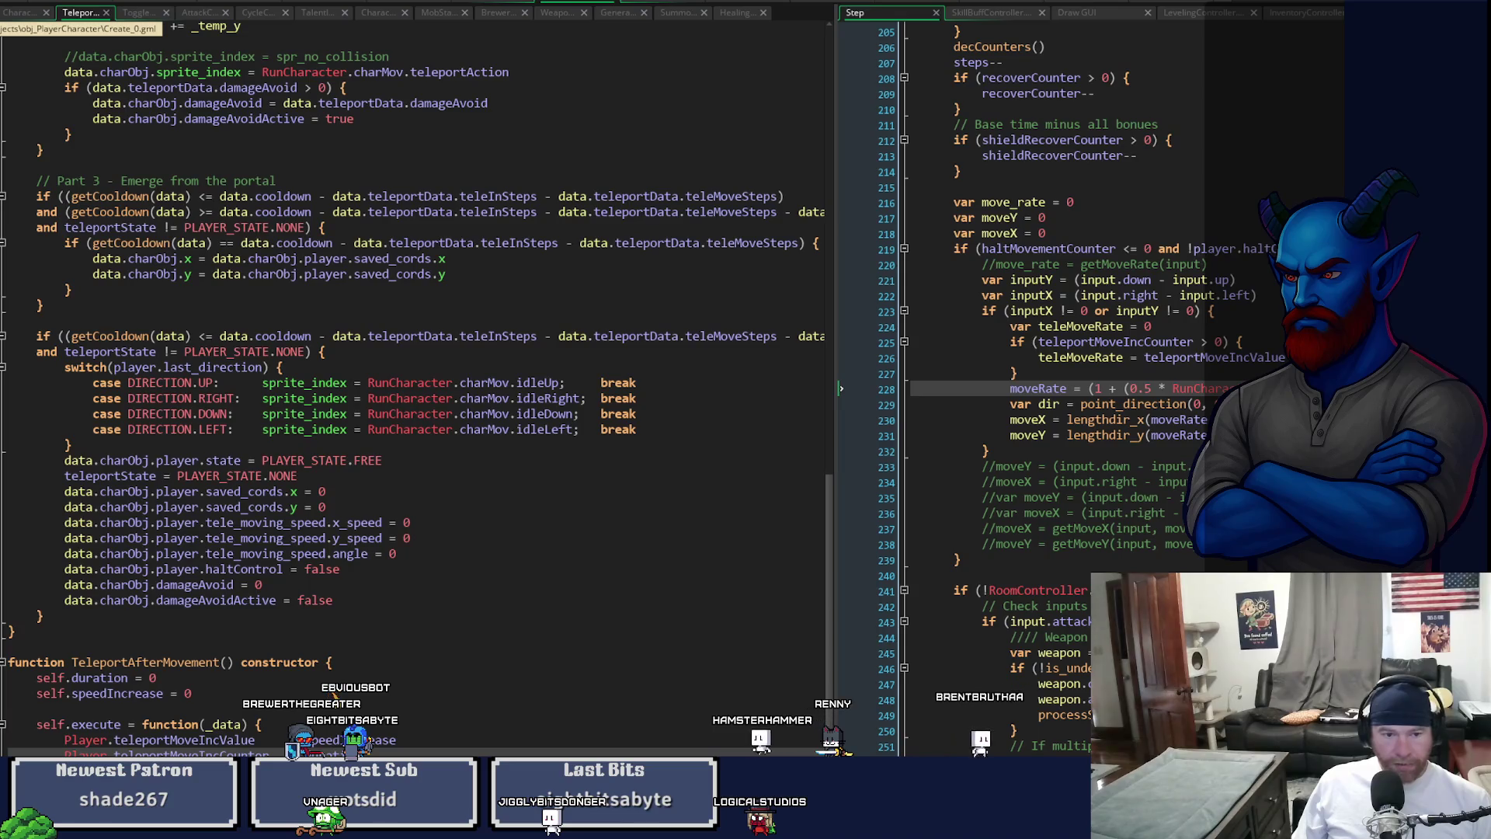
- Add _duration = 0 and _speedIncrease = 0 parameters, assigning them to self.duration and self.speedIncrease
click(223, 664)
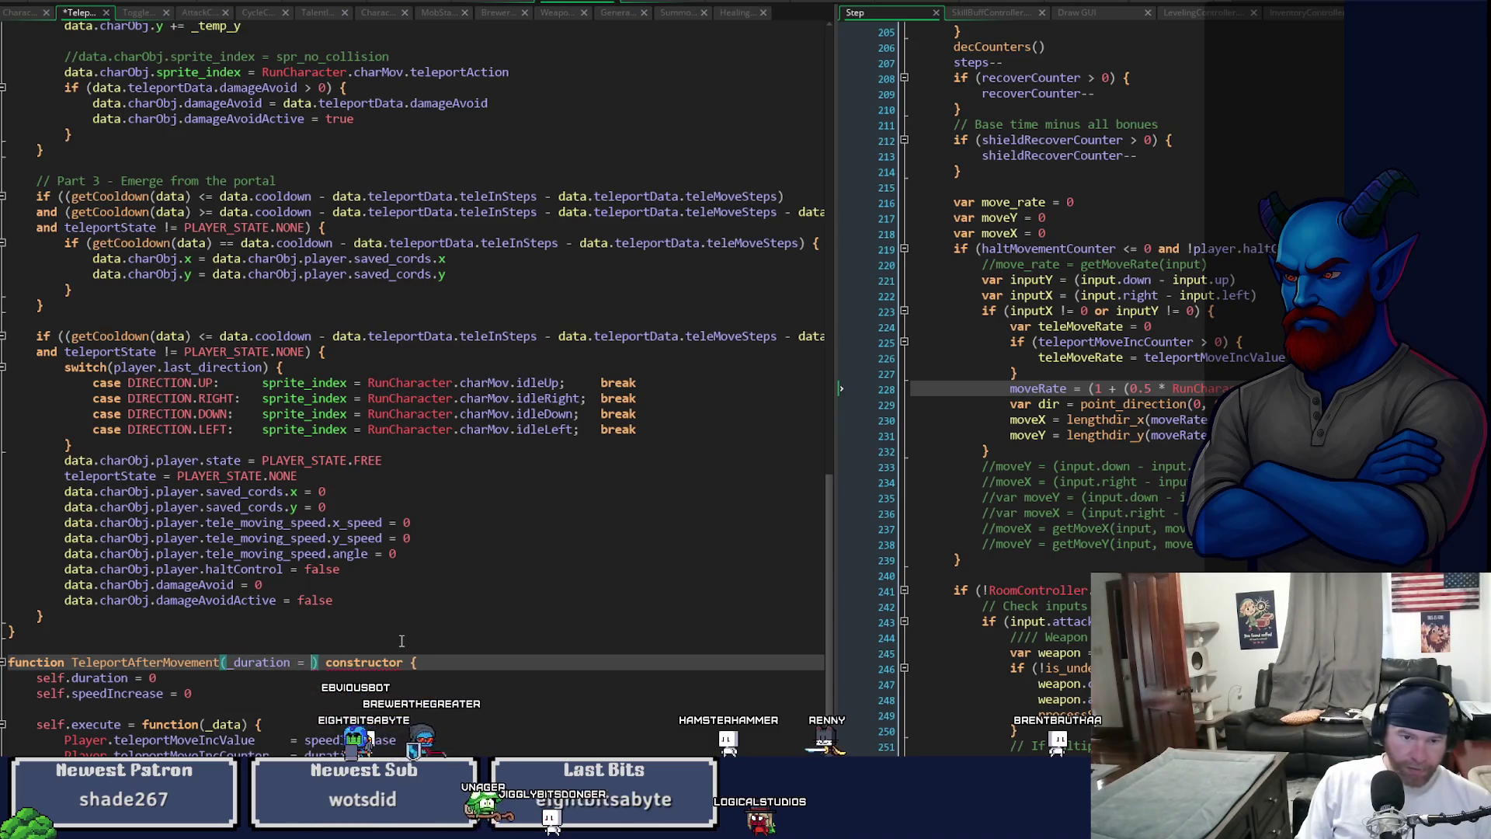
text(0, )
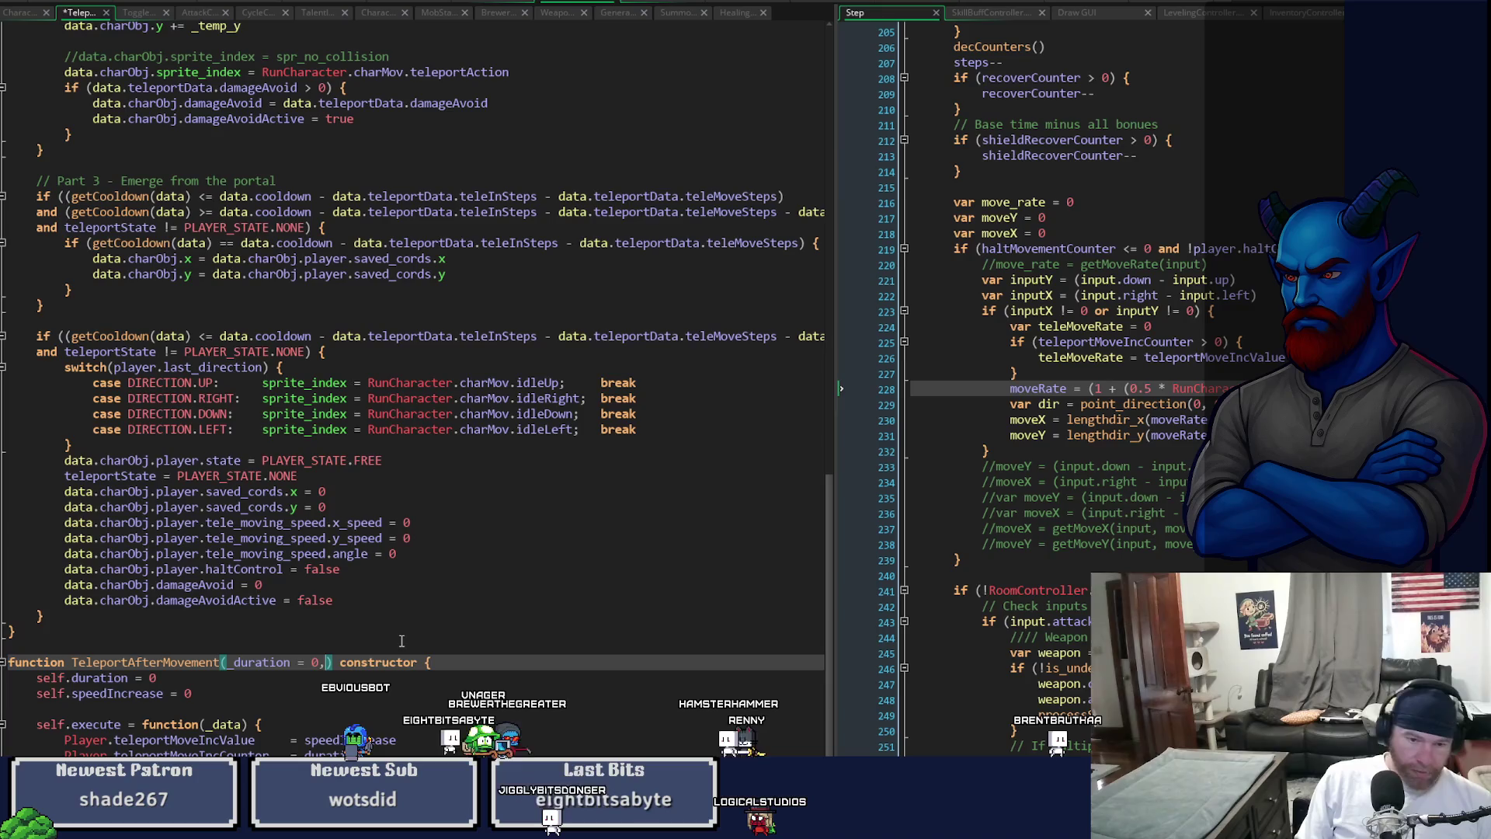
text(_speedIn)
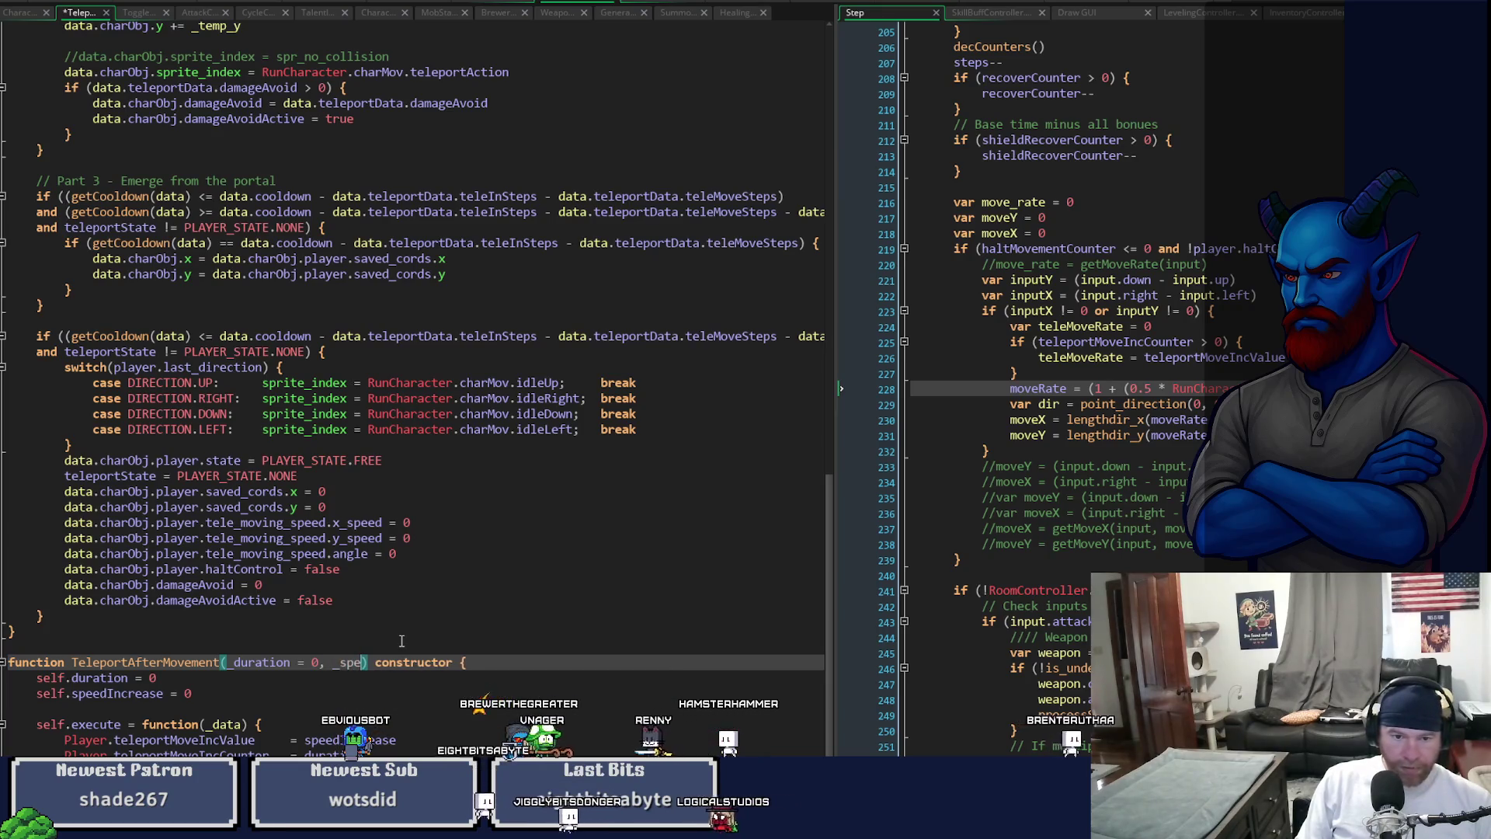
text(crease = )
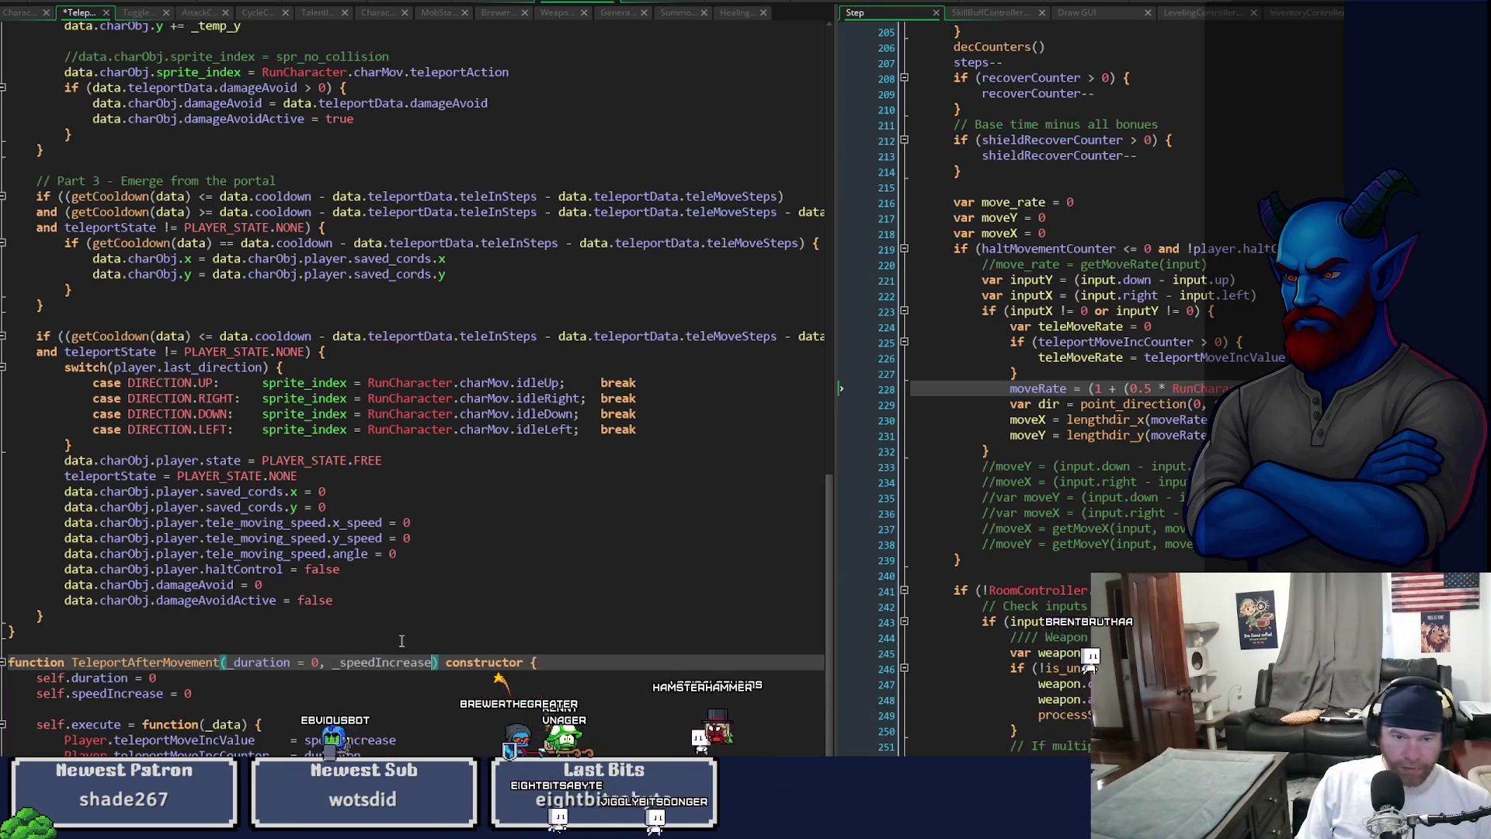
text(0)
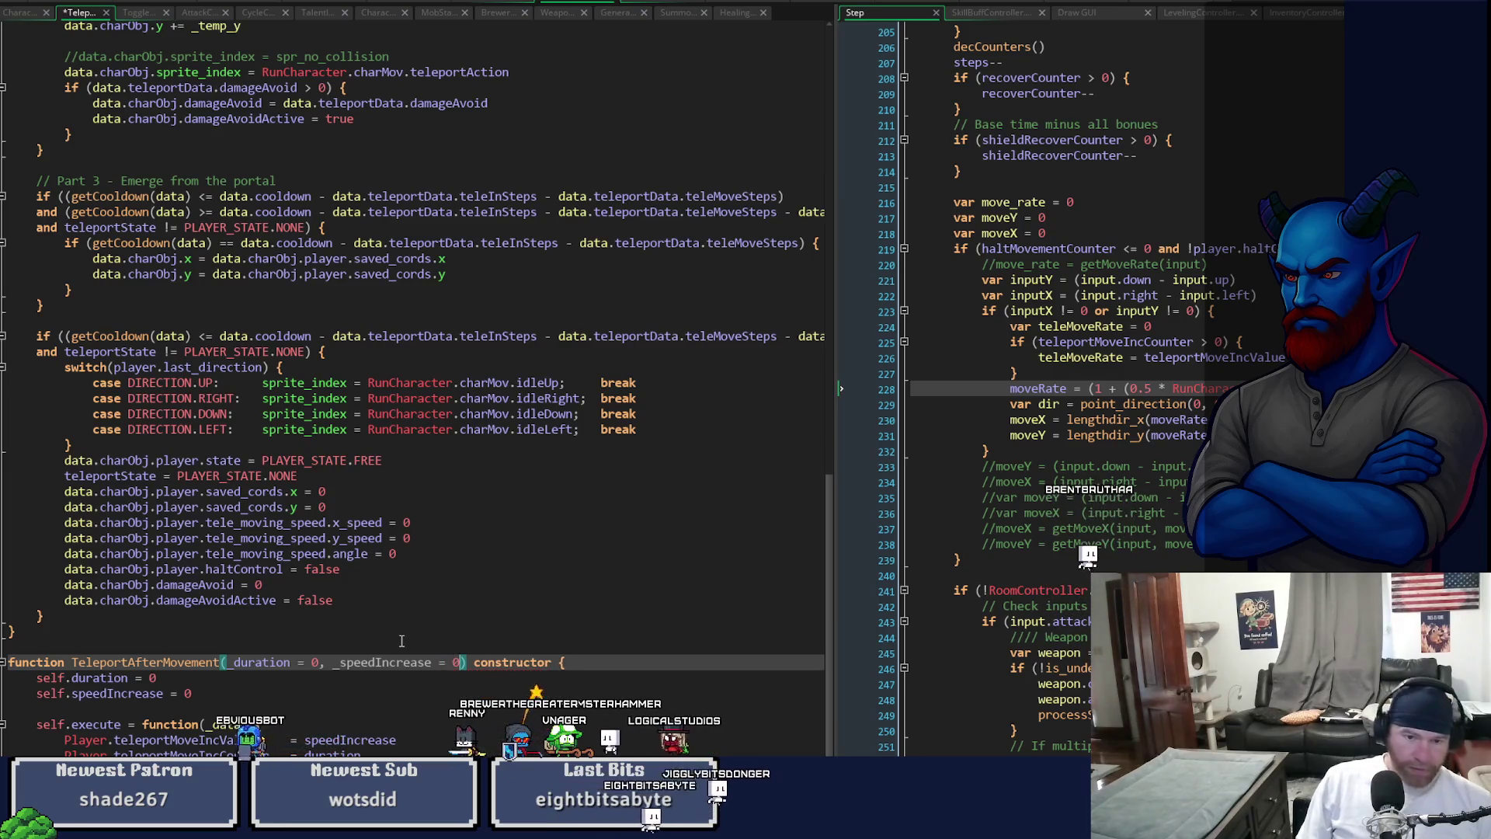
double_click(261, 661)
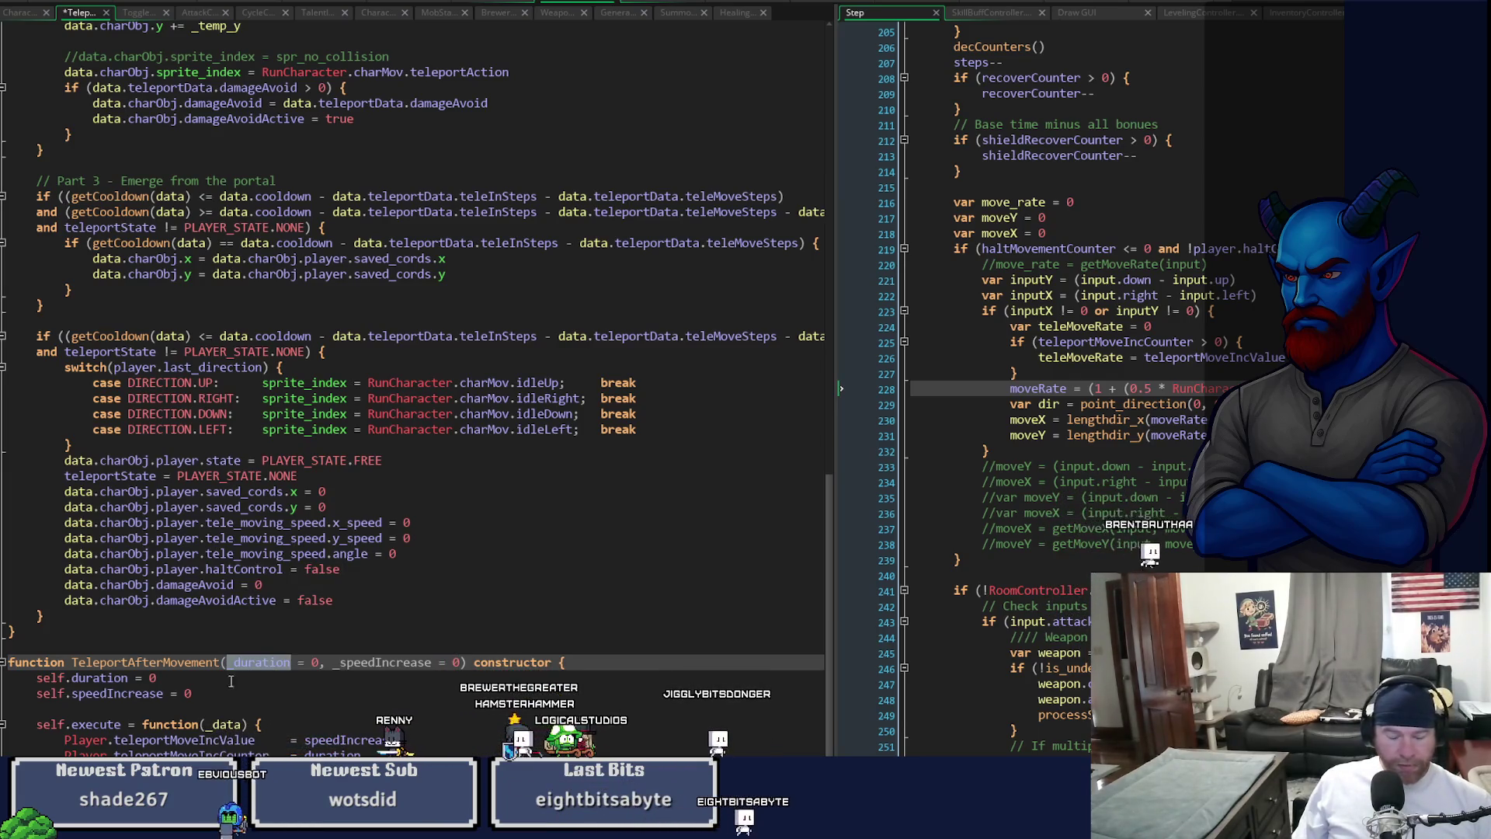
double_click(153, 678)
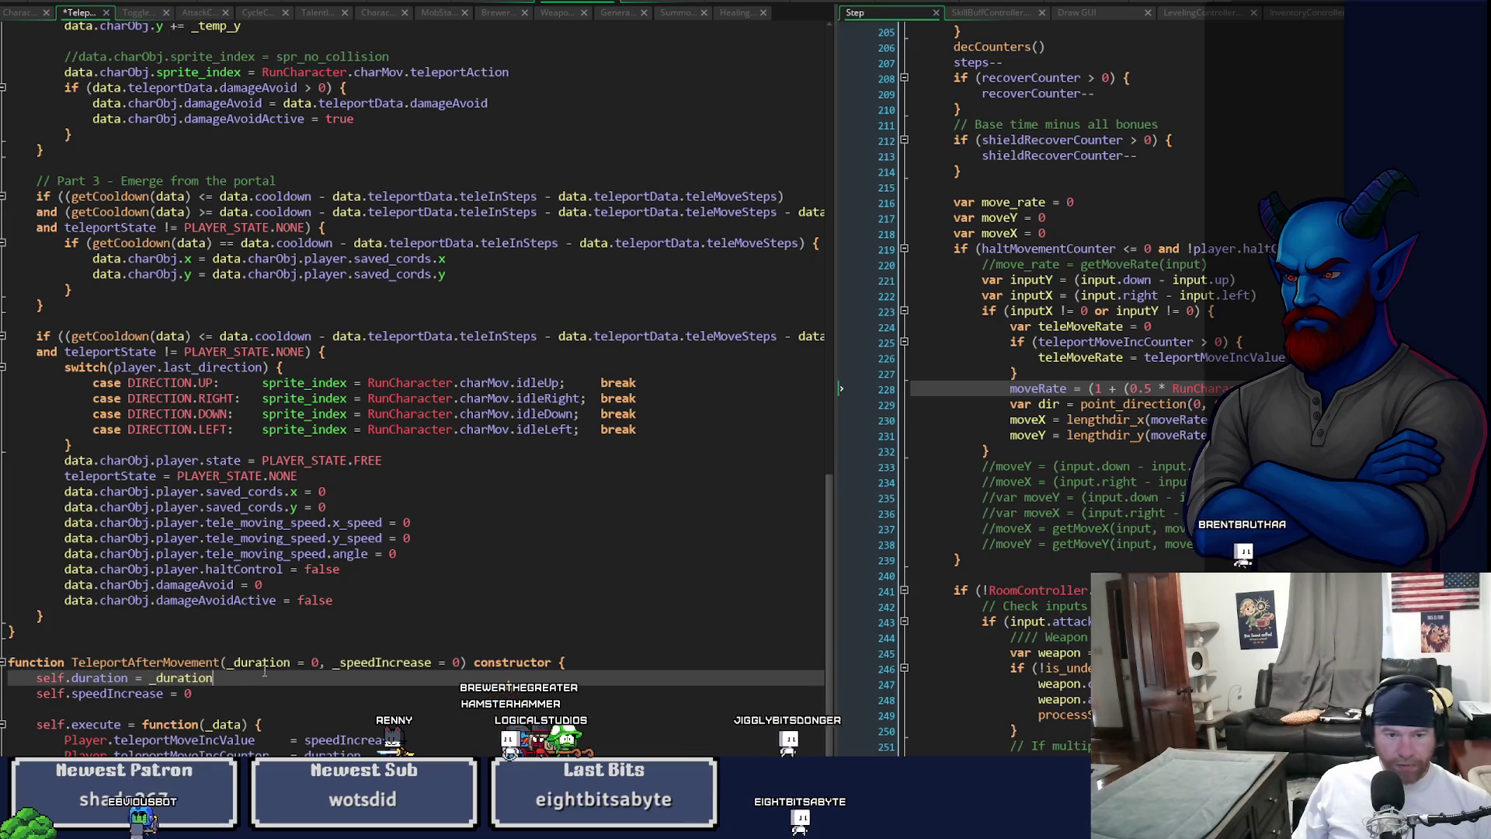
double_click(367, 661)
double_click(190, 694)
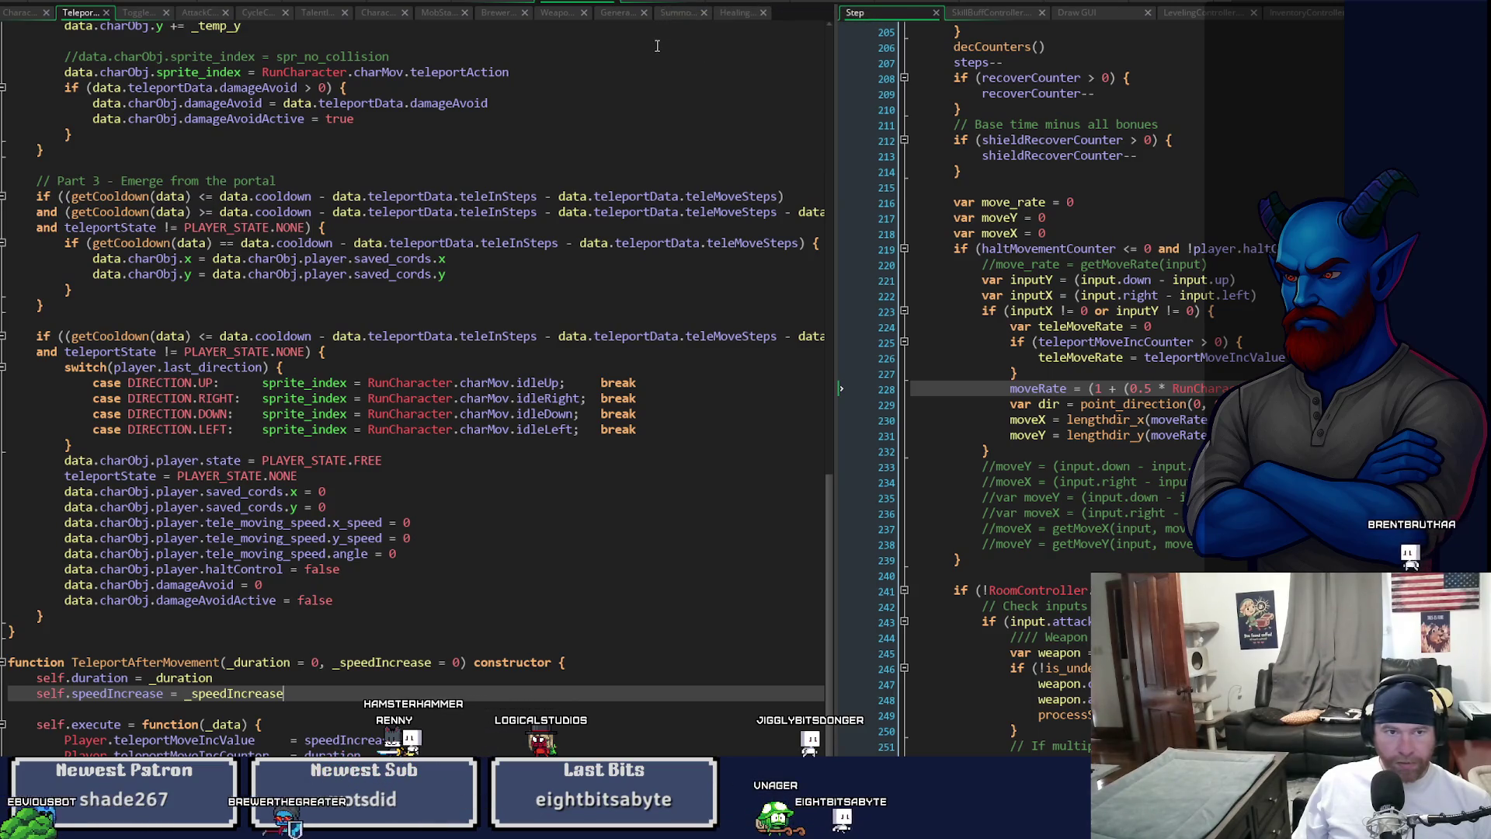
click(7, 17)
click(247, 511)
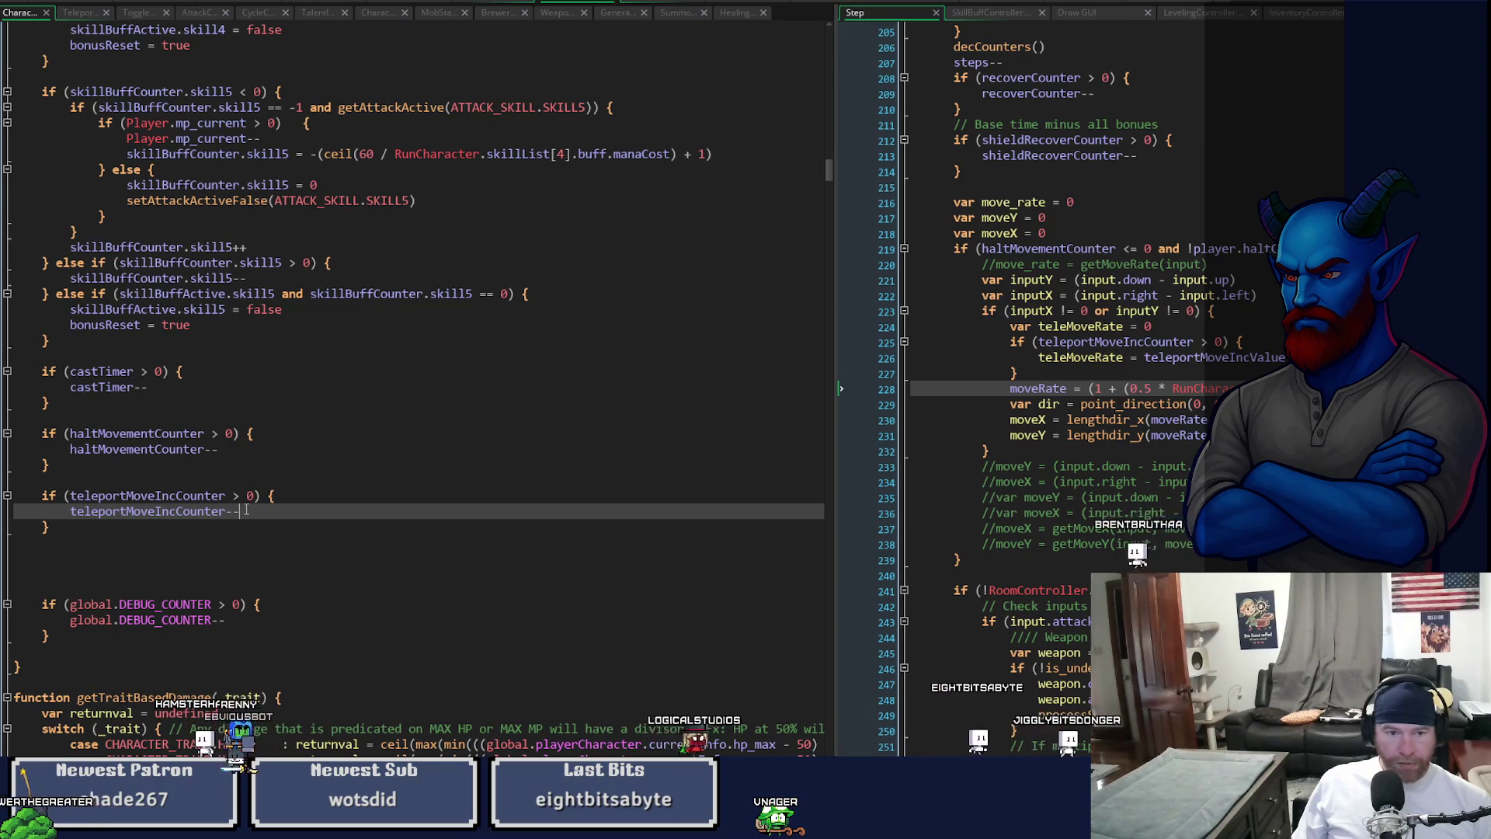
- Look up teleportMoveIncValue and reset it to 0 after the teleportMoveIncCounter decrement
key(F12)
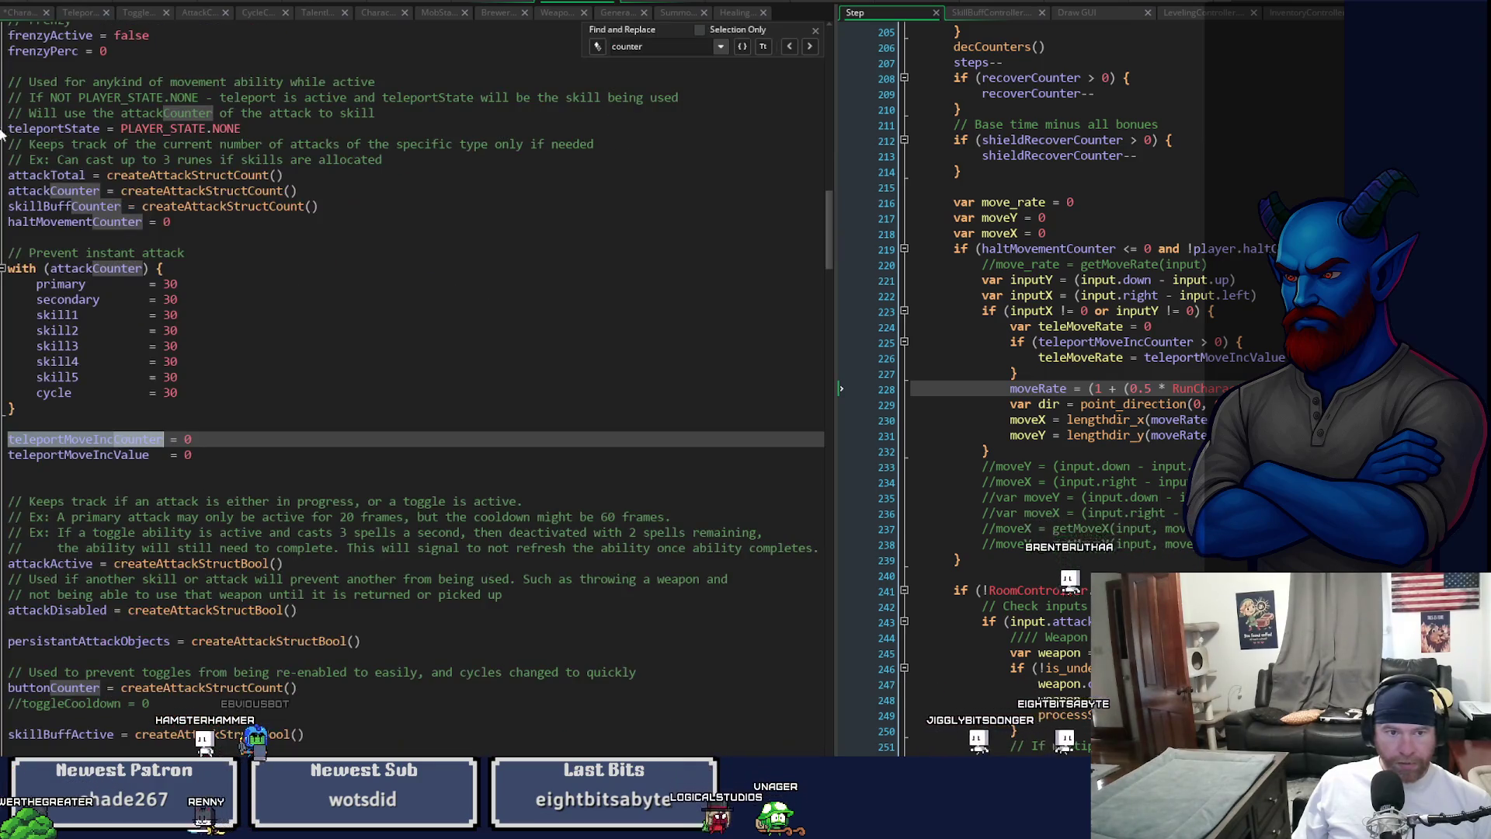
double_click(123, 455)
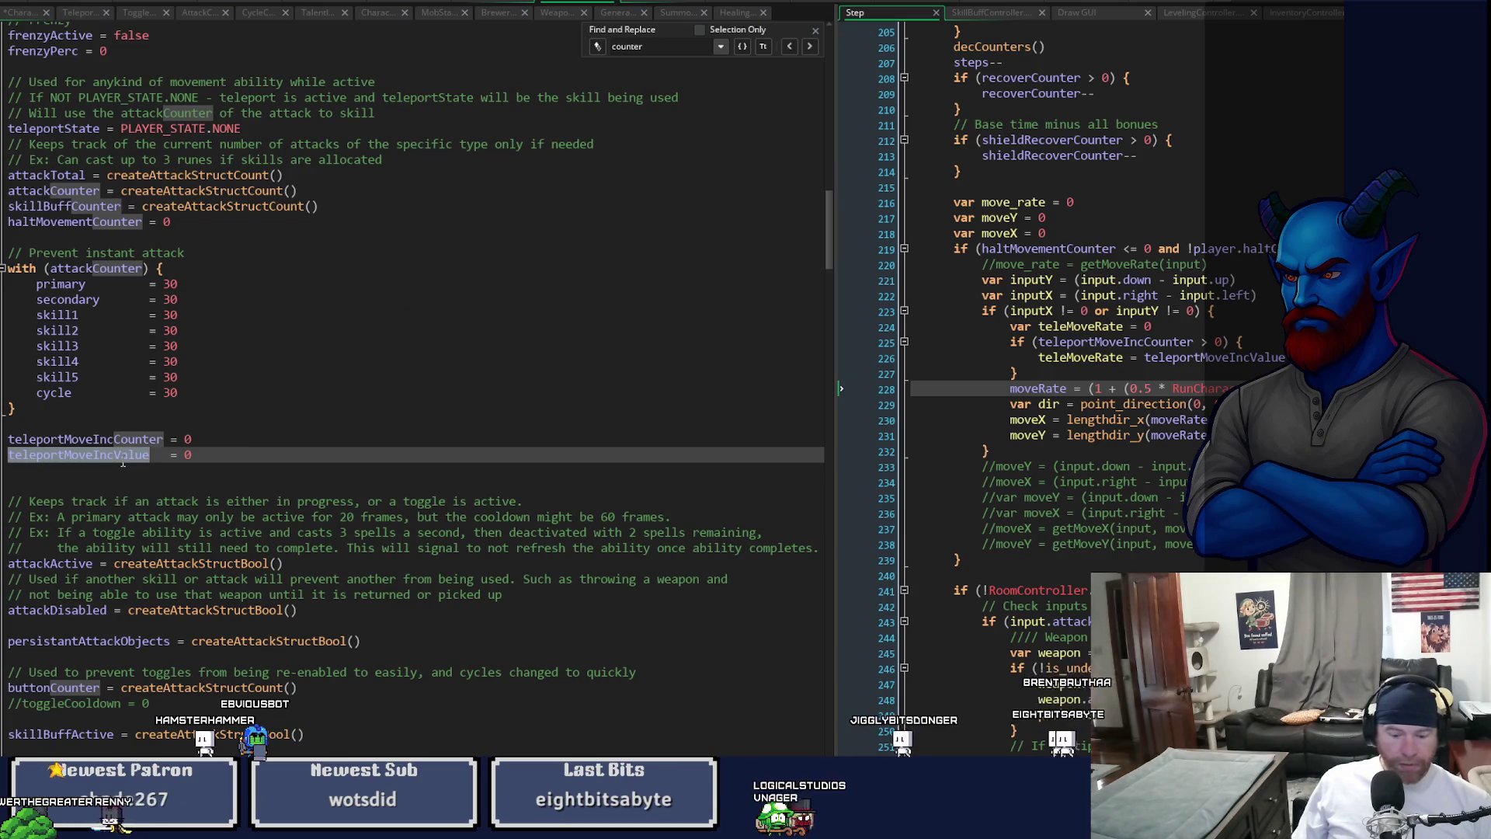
click(11, 14)
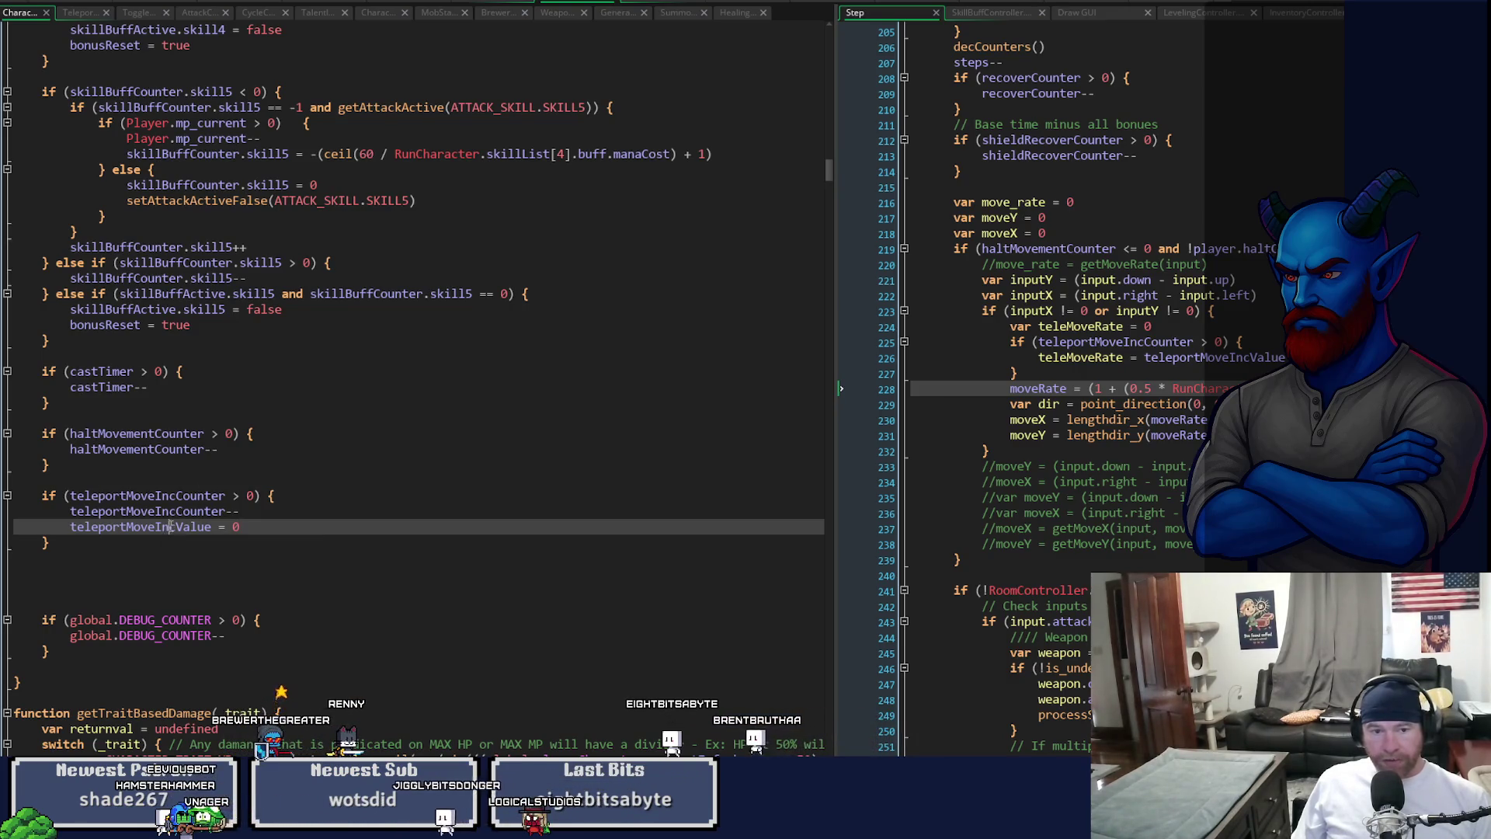
- Delete the var teleMoveRate block (lines 224–227) from the Step event and save
click(1205, 330)
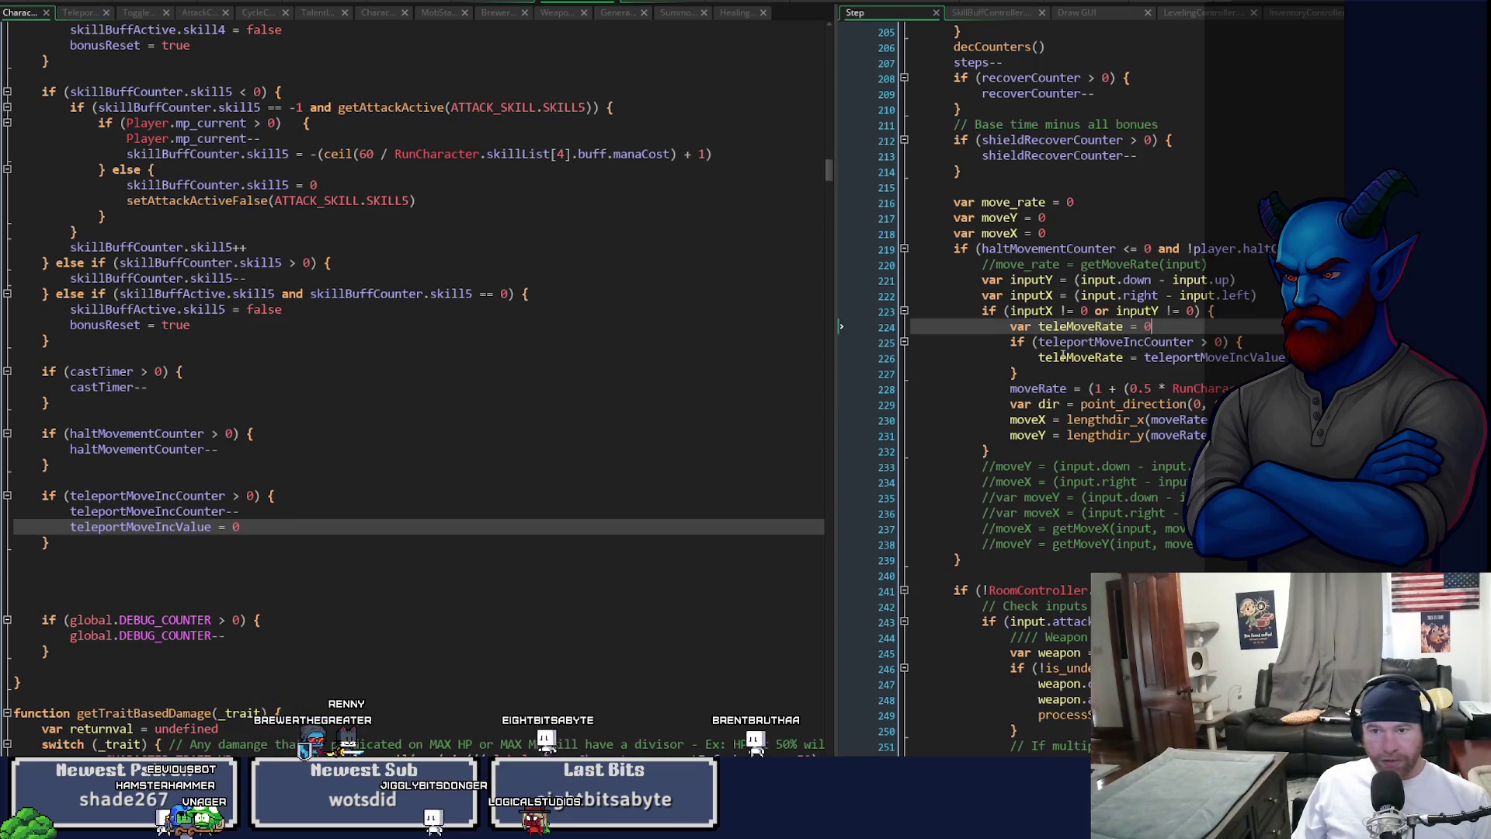
mouse_move(1035, 373)
mouse_down()
mouse_move(1075, 330)
mouse_move(1013, 332)
mouse_up()
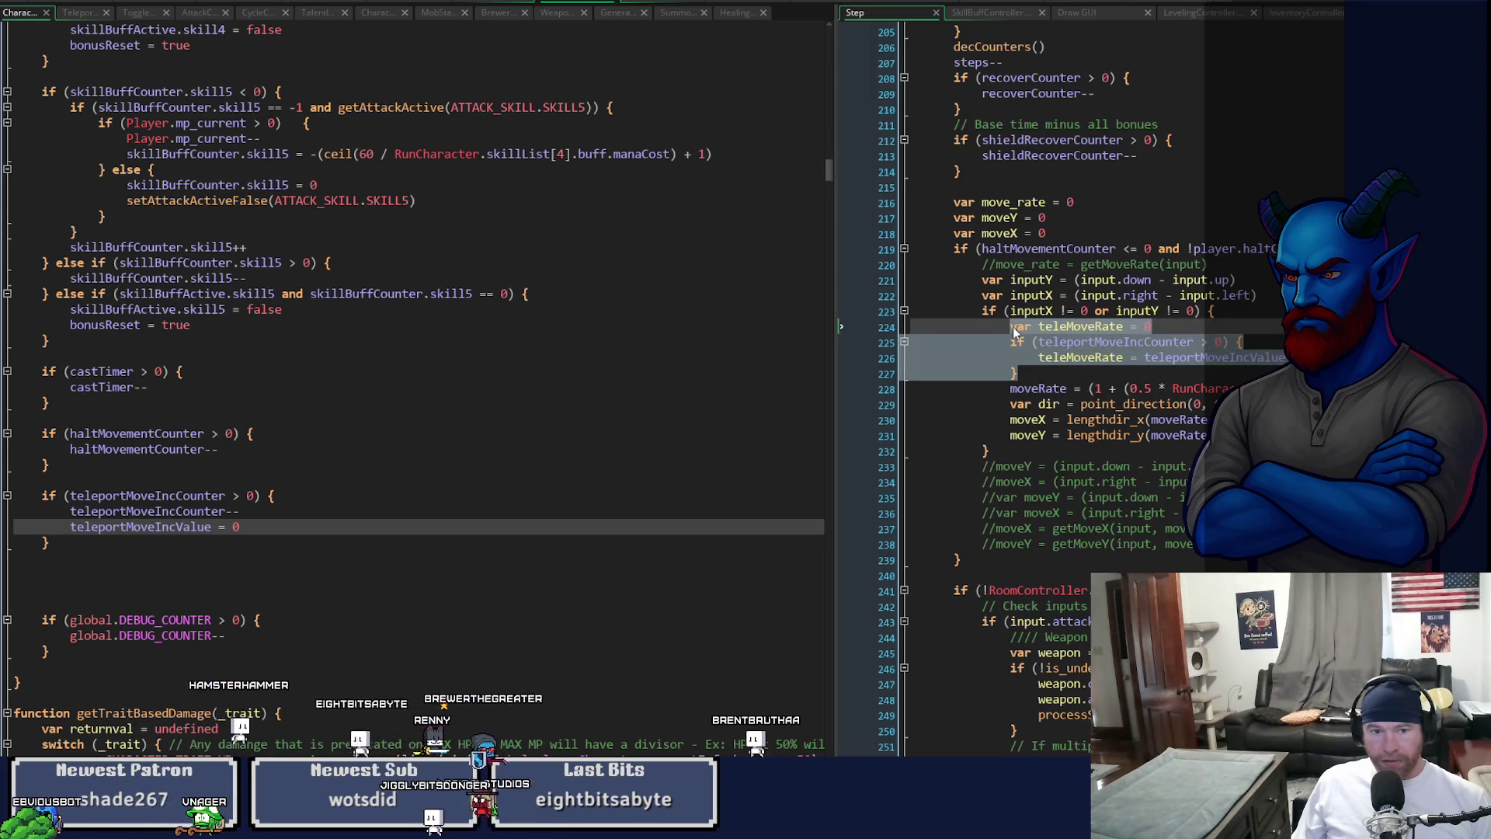
double_click(140, 527)
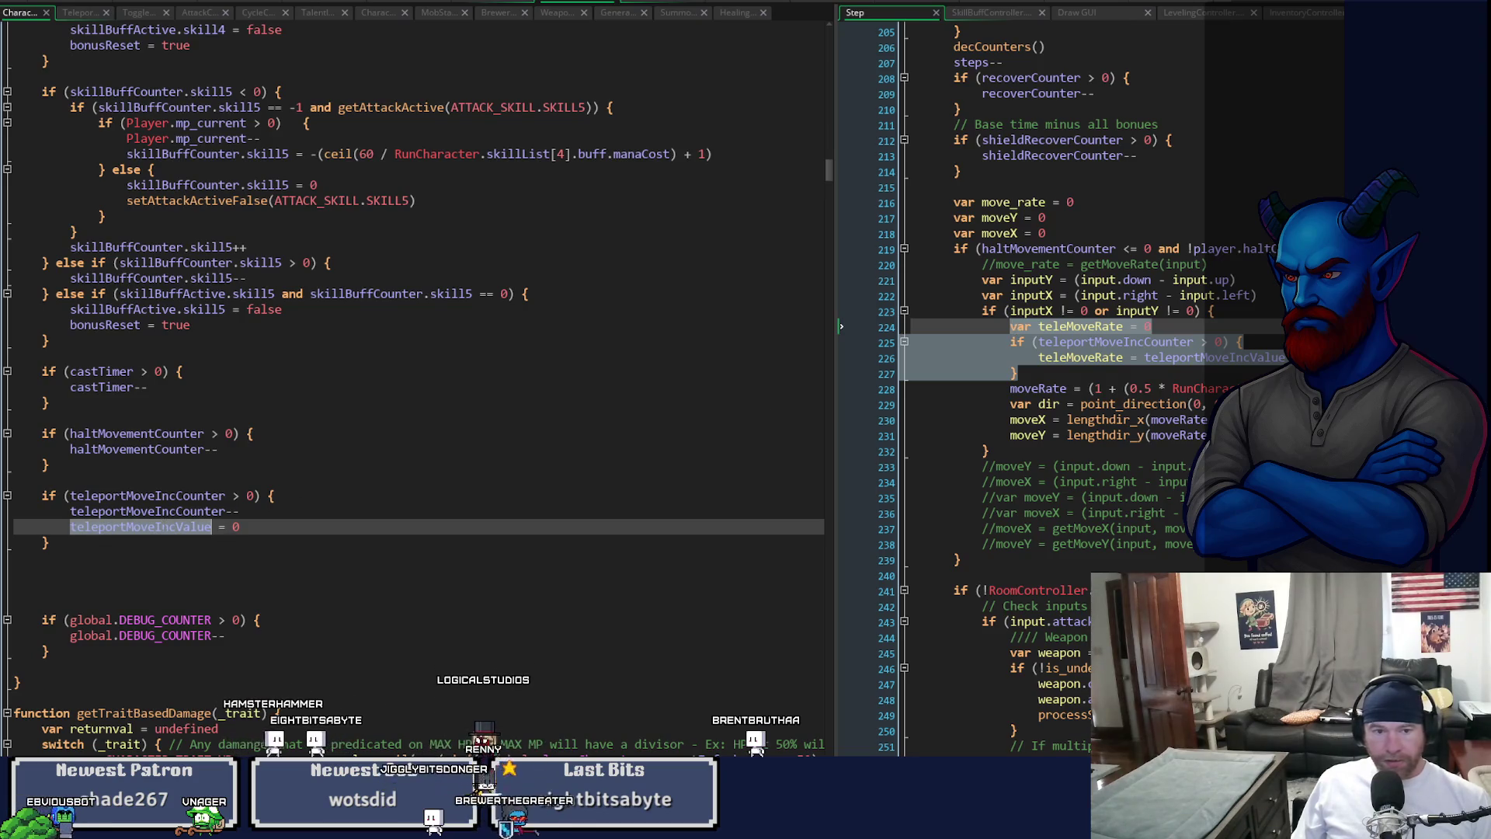
drag(1019, 373, 861, 325)
key(Delete)
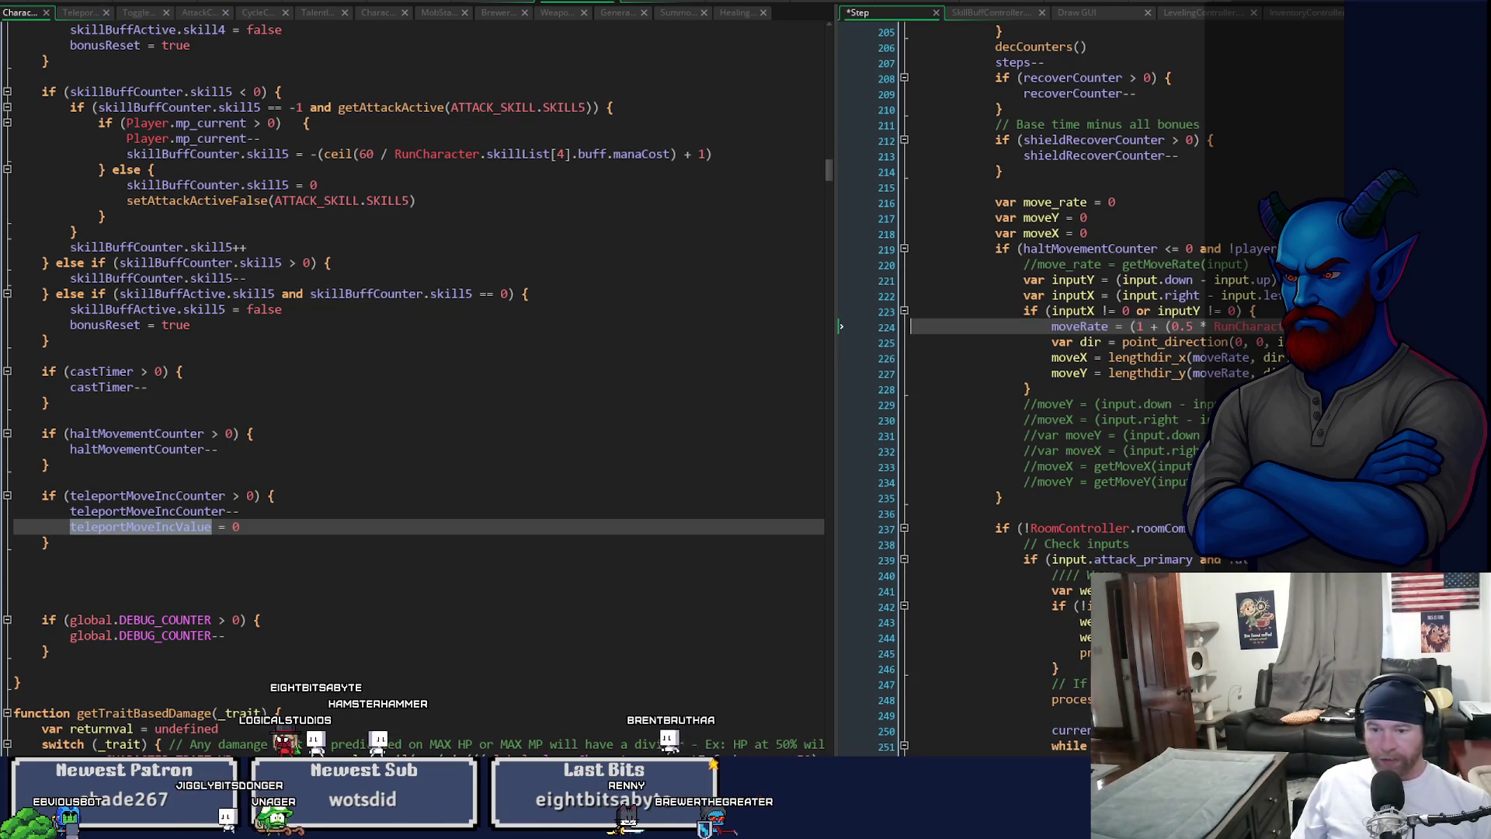
key(End)
key(BackSpace)
key(BackSpace)
key(BackSpace)
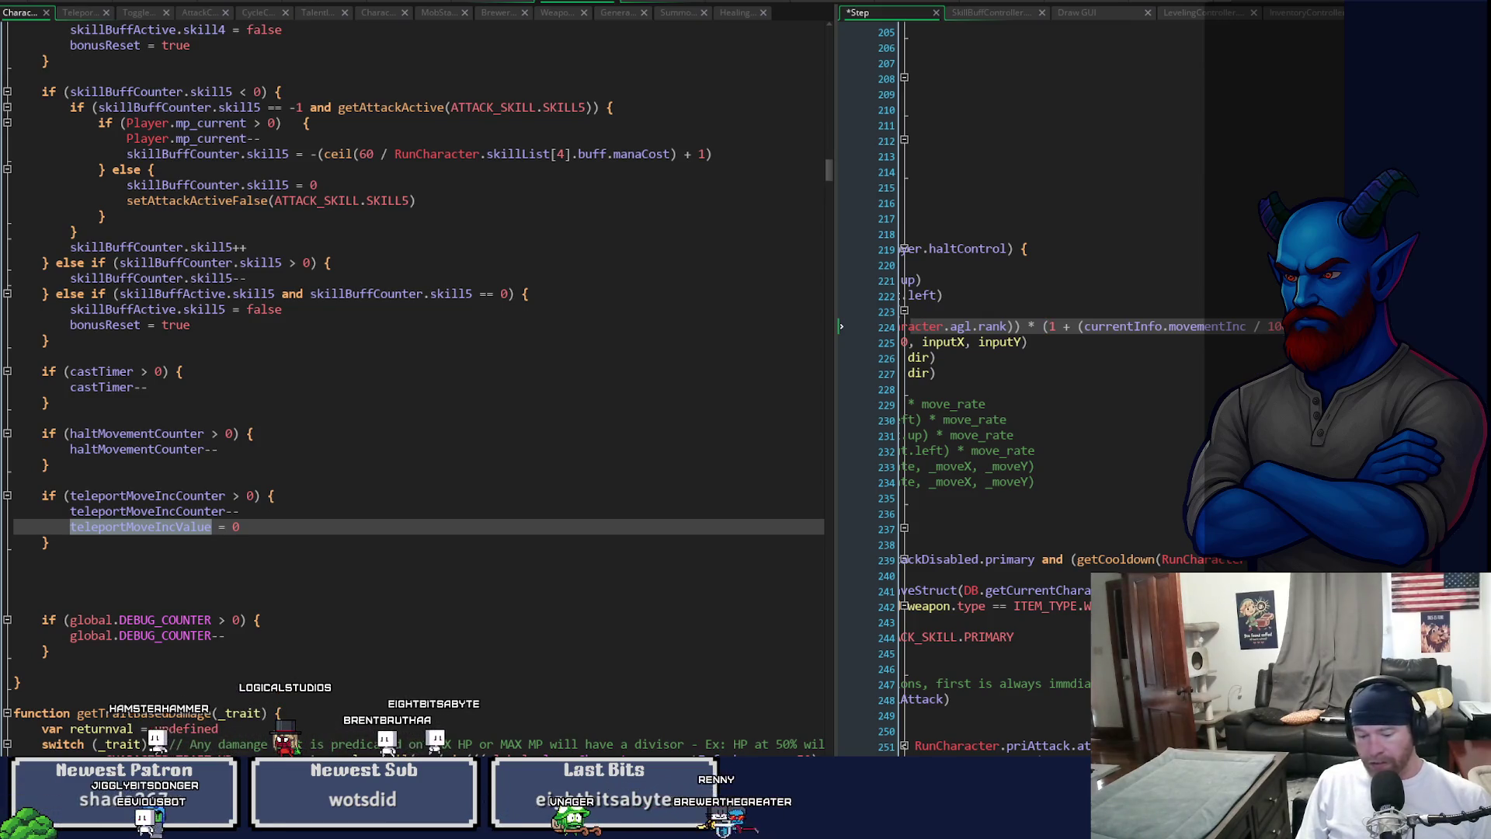
key(ctrl+s)
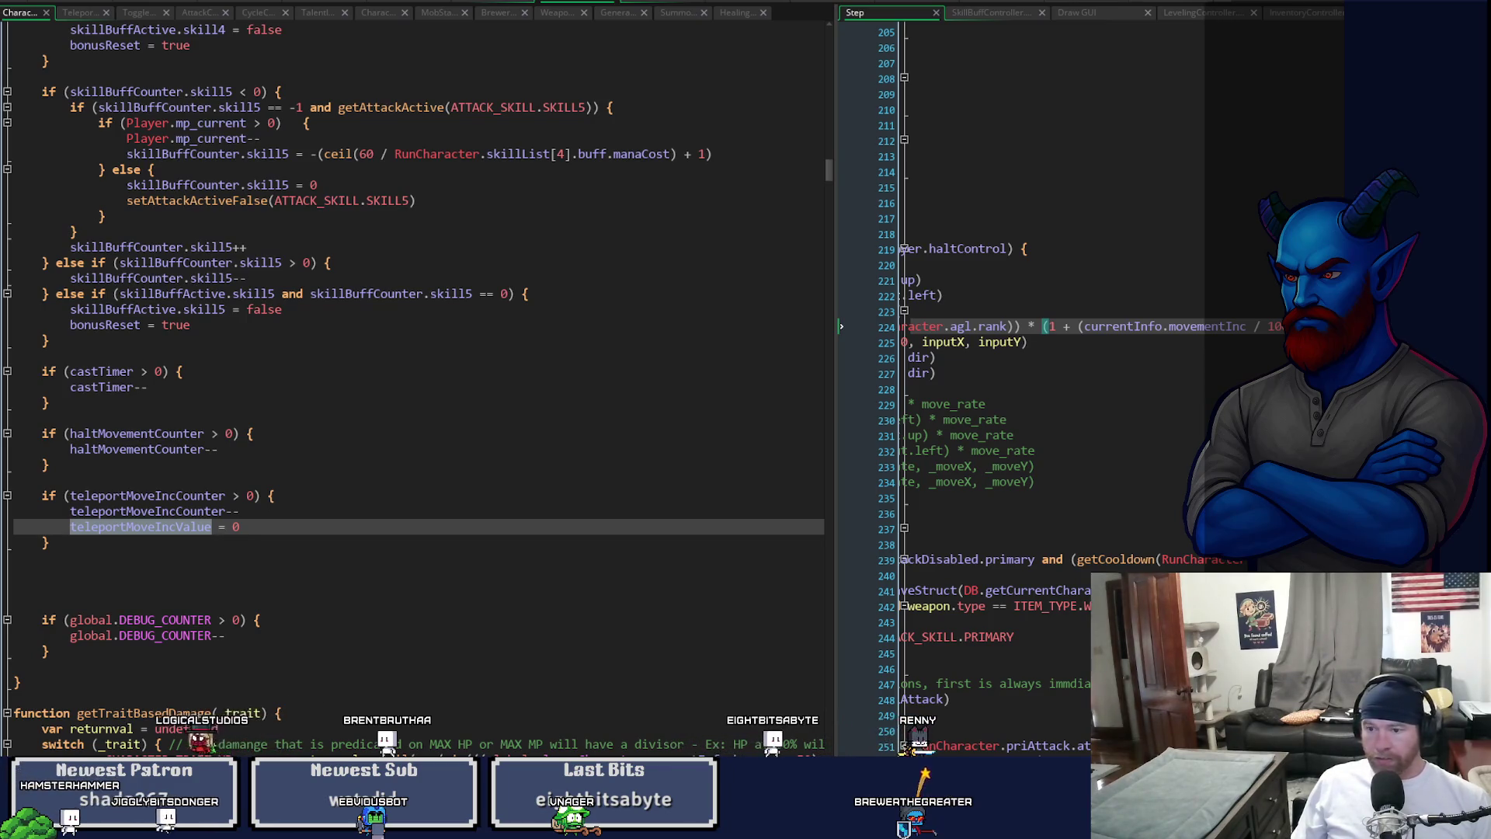
- Scroll the Step code sideways, then switch back to the TeleportController script
scroll(1087, 389, right, 3)
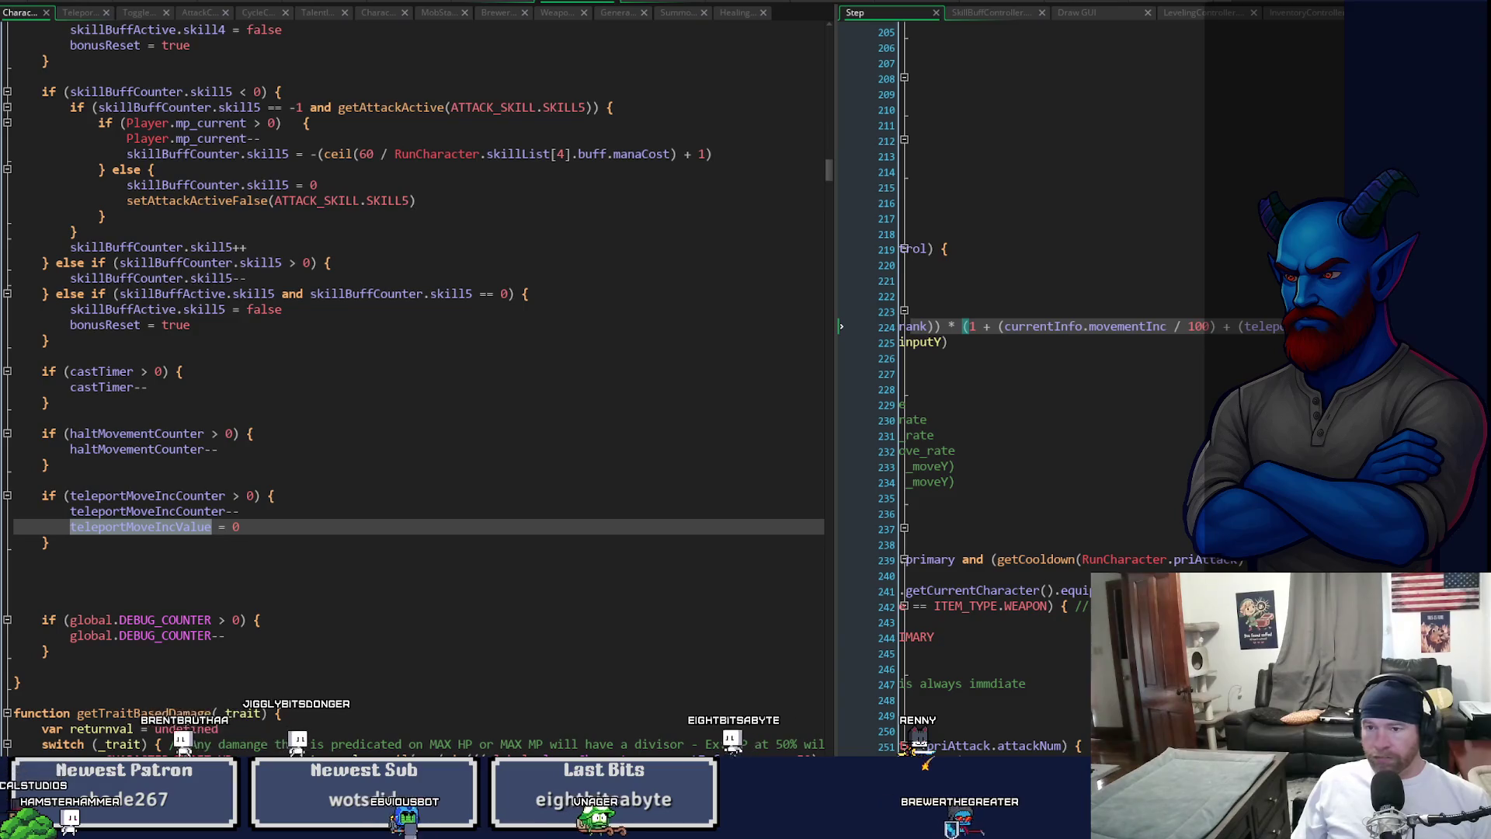
scroll(1048, 389, right, 2)
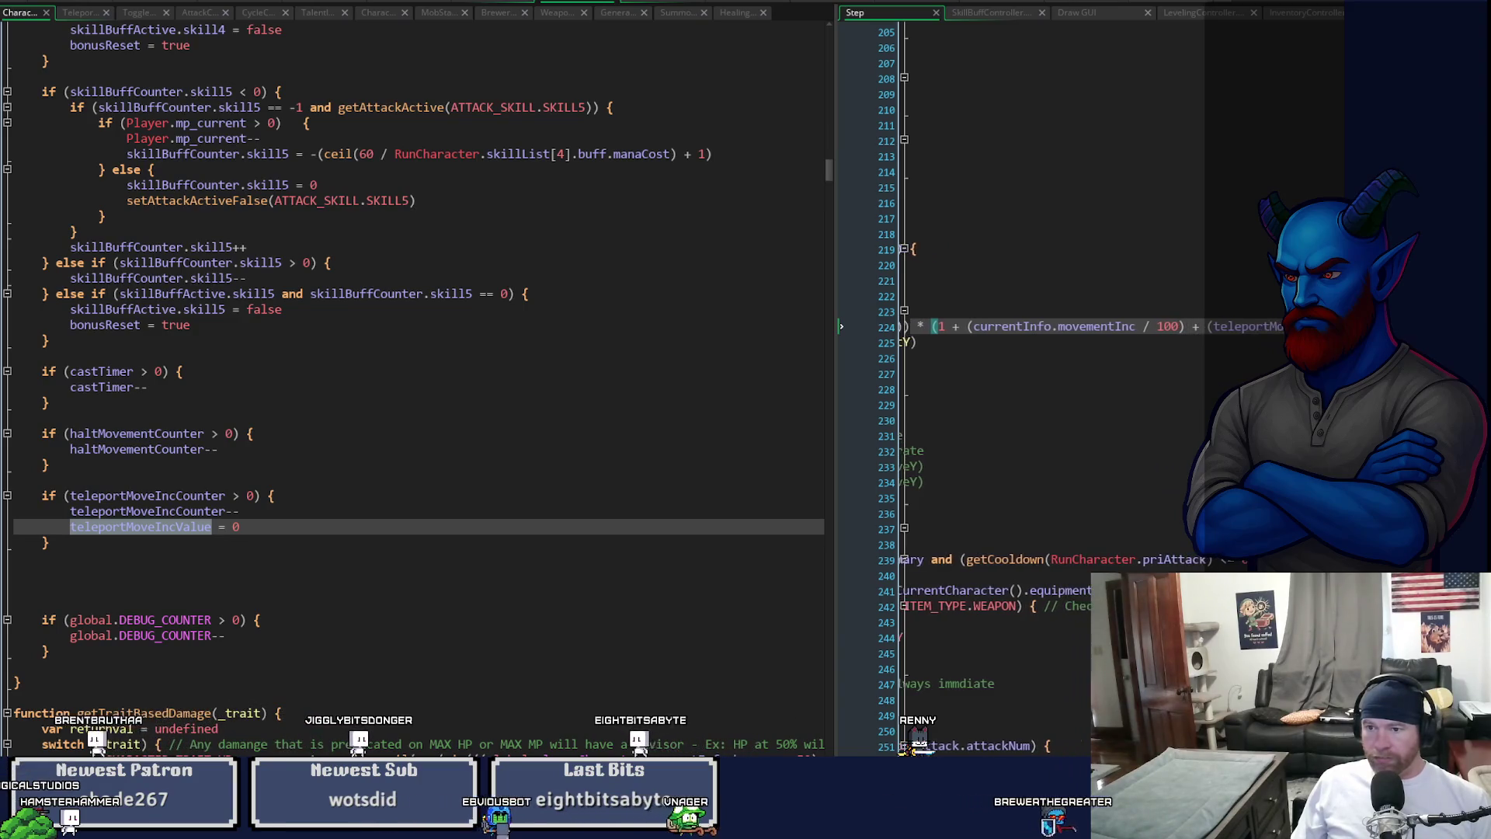
scroll(1048, 388, left, 10)
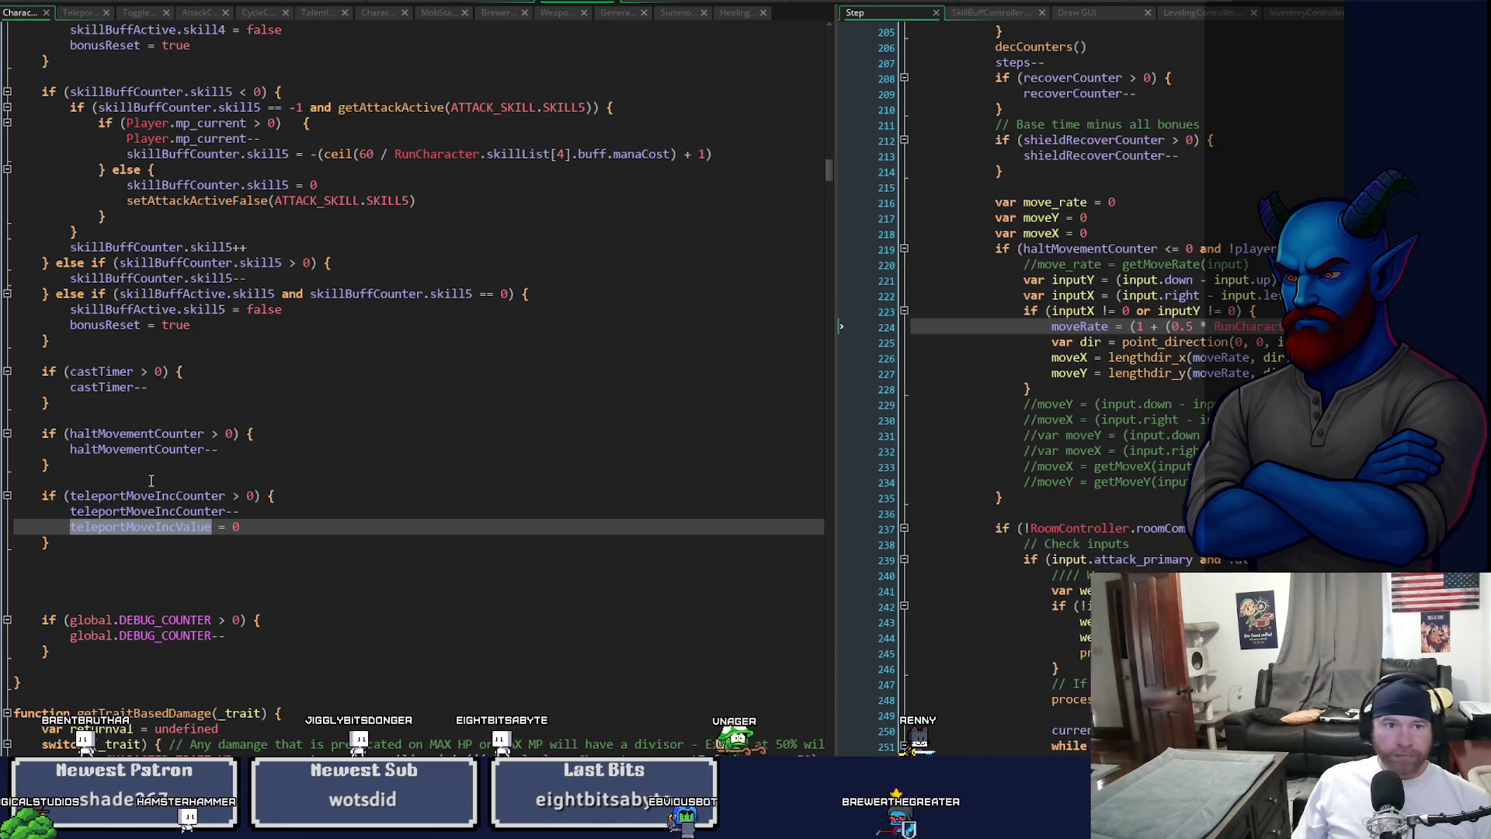
click(78, 13)
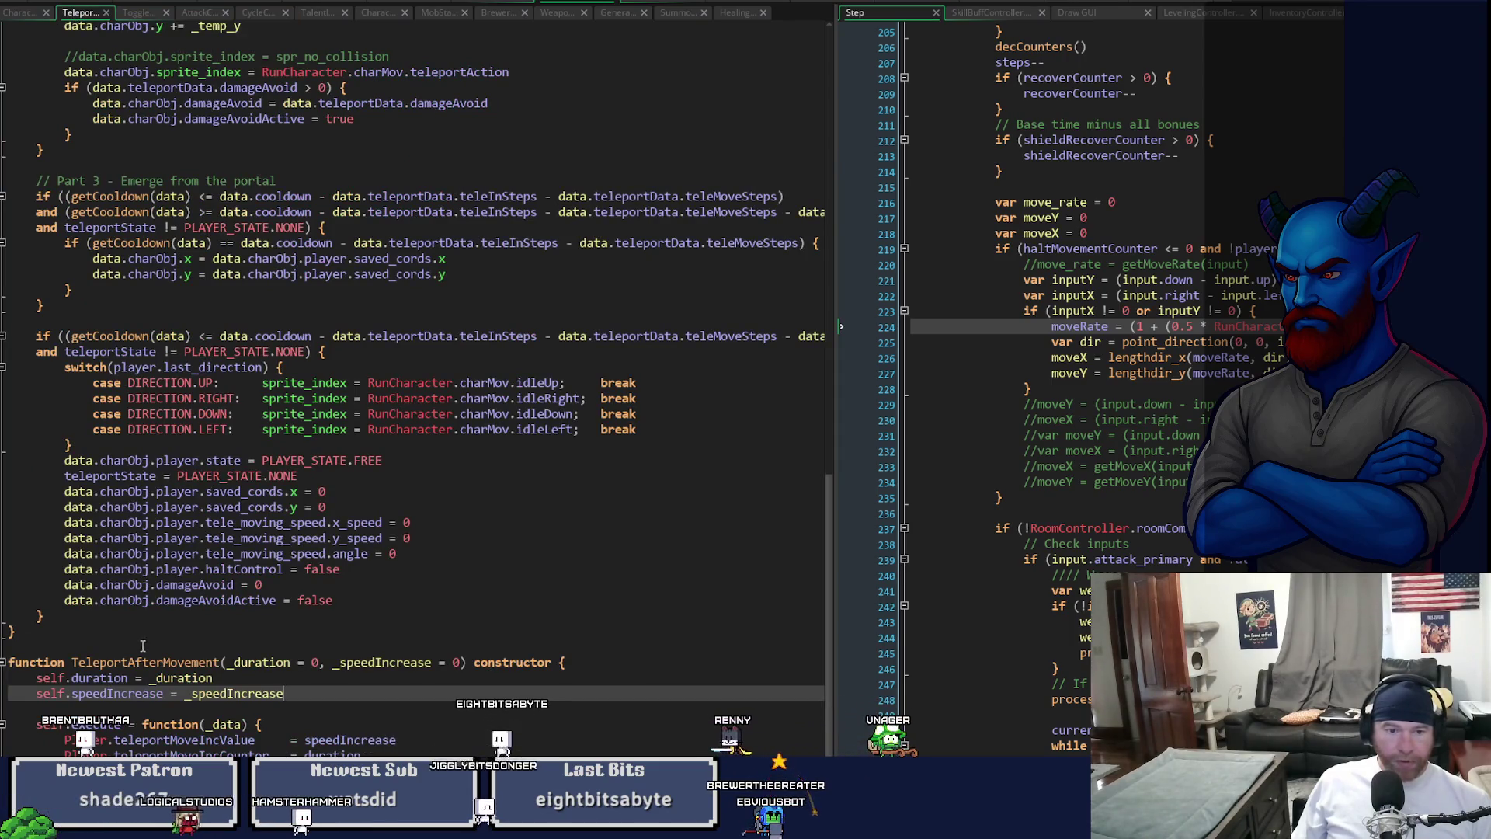
- In TeleportAfterMovement, add a line after damageAvoidActive = false and try an if() there
click(223, 661)
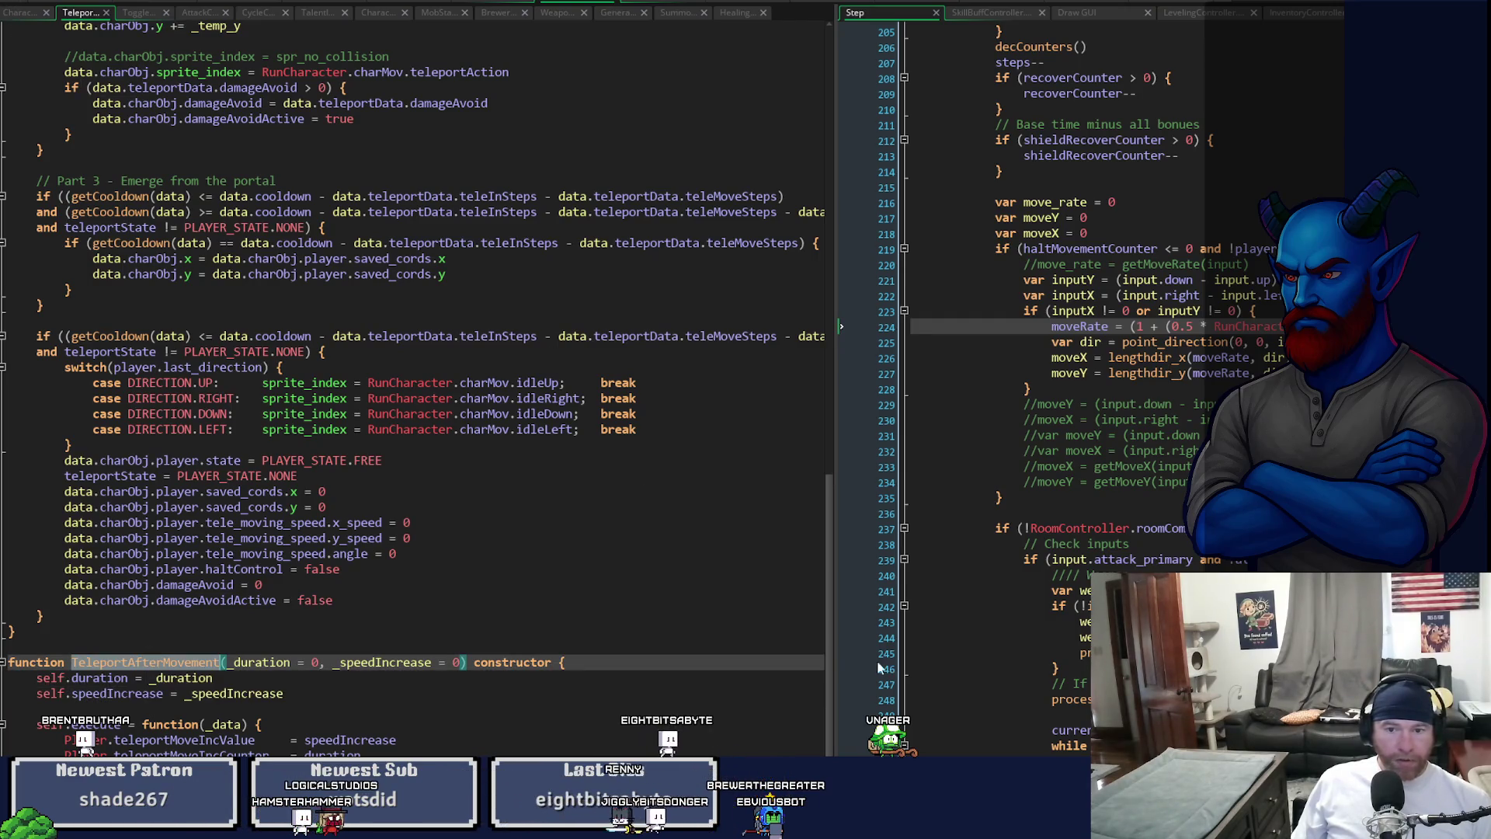
scroll(831, 661, up, 2)
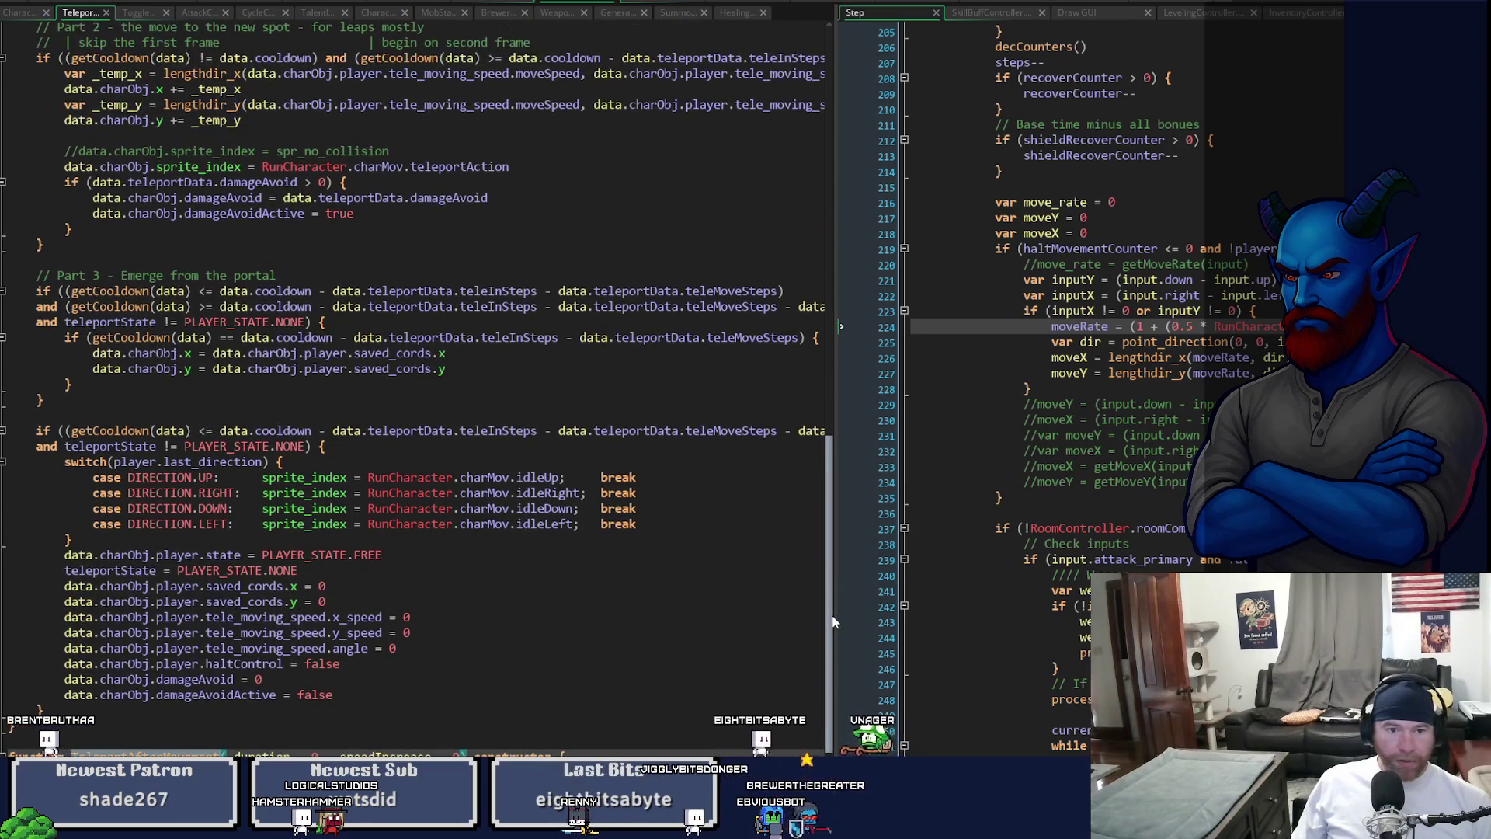
click(354, 694)
key(Return)
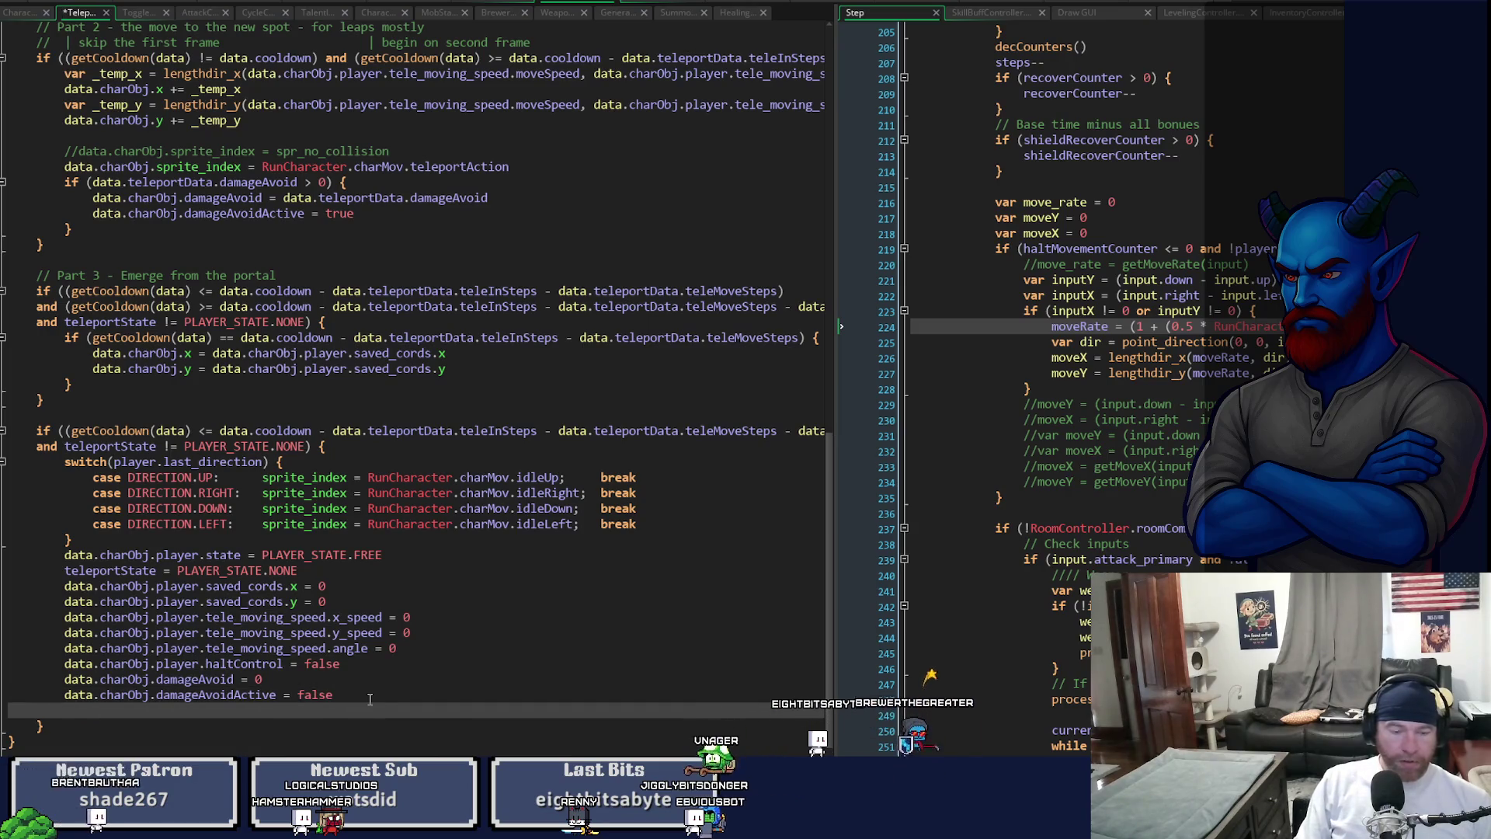
text(if)
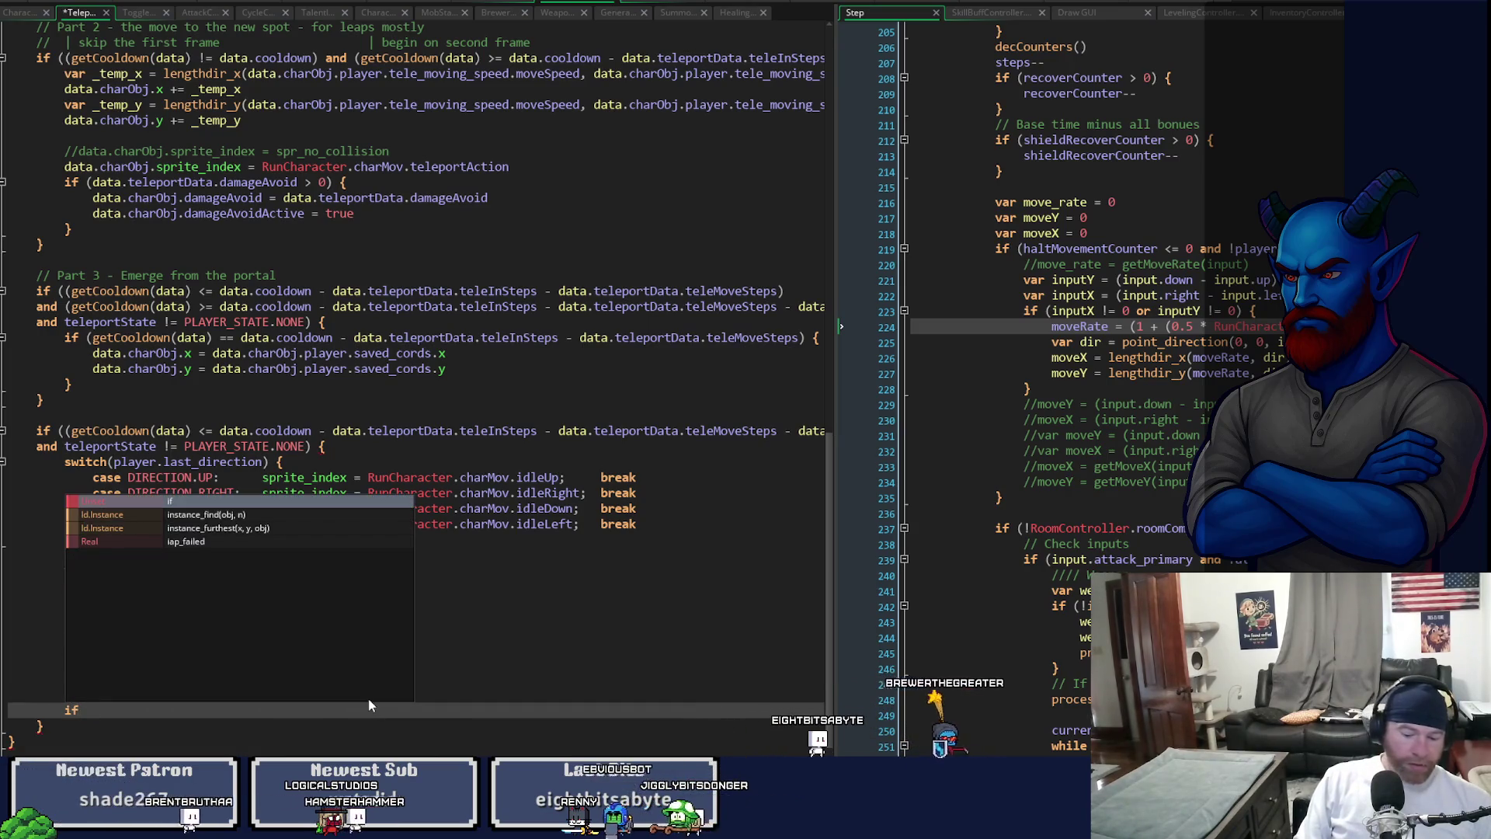
text(()
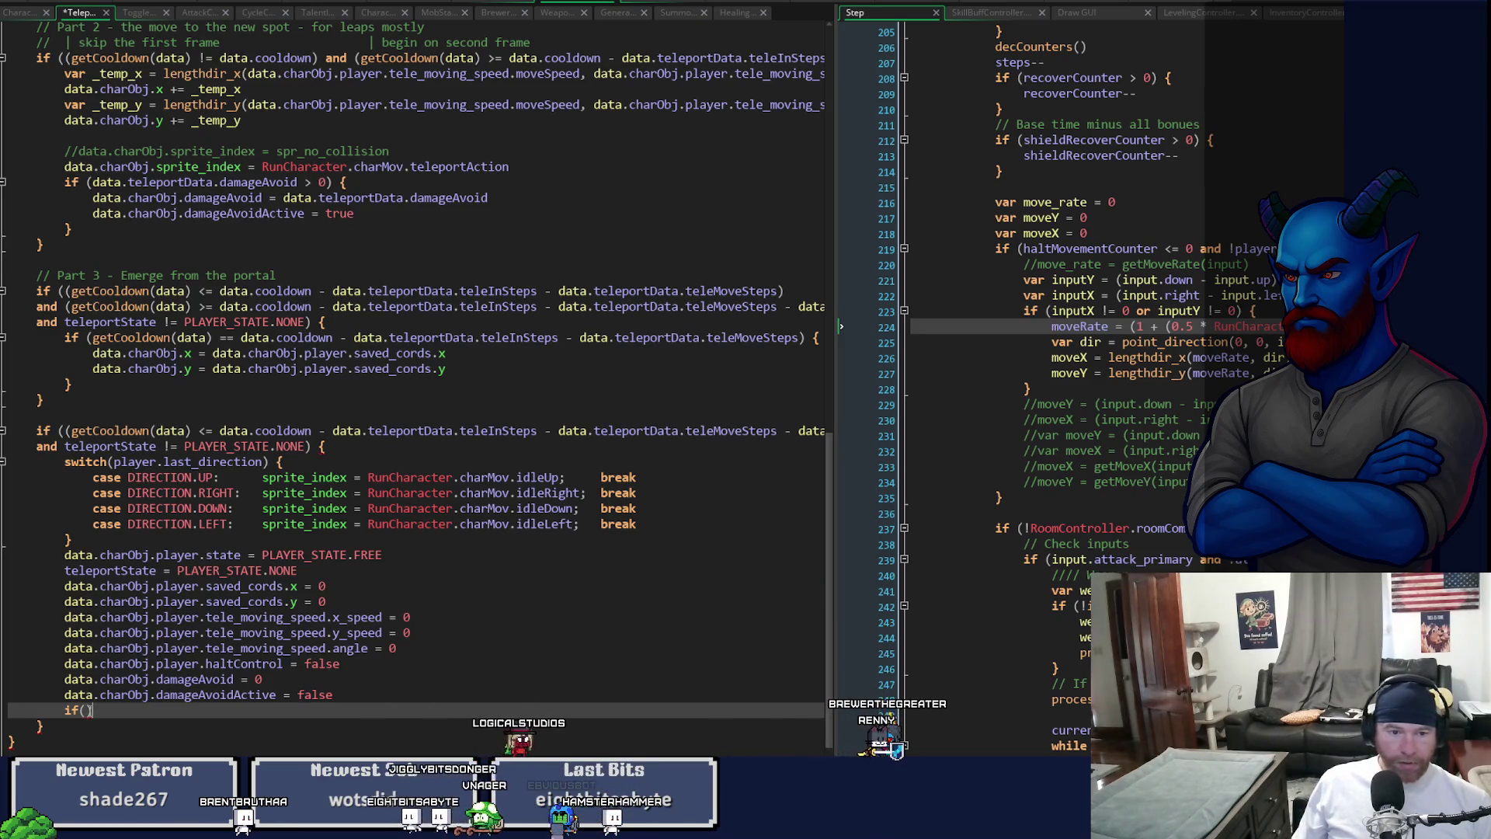
key(BackSpace)
key(BackSpace)
key(BackSpace)
key(BackSpace)
key(BackSpace)
key(BackSpace)
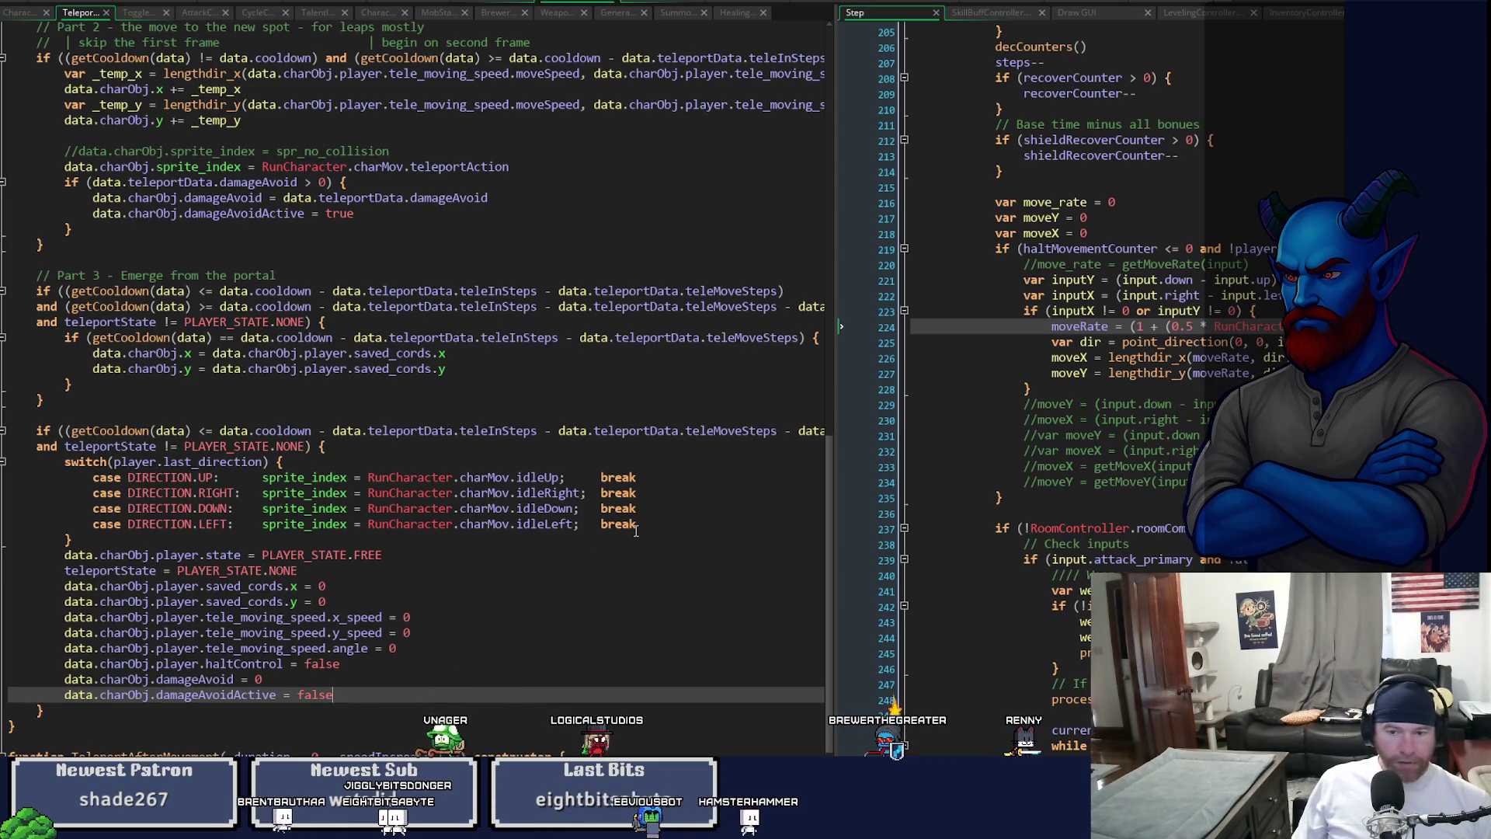
mouse_move(829, 612)
mouse_down()
mouse_move(841, 464)
mouse_move(851, 616)
mouse_up()
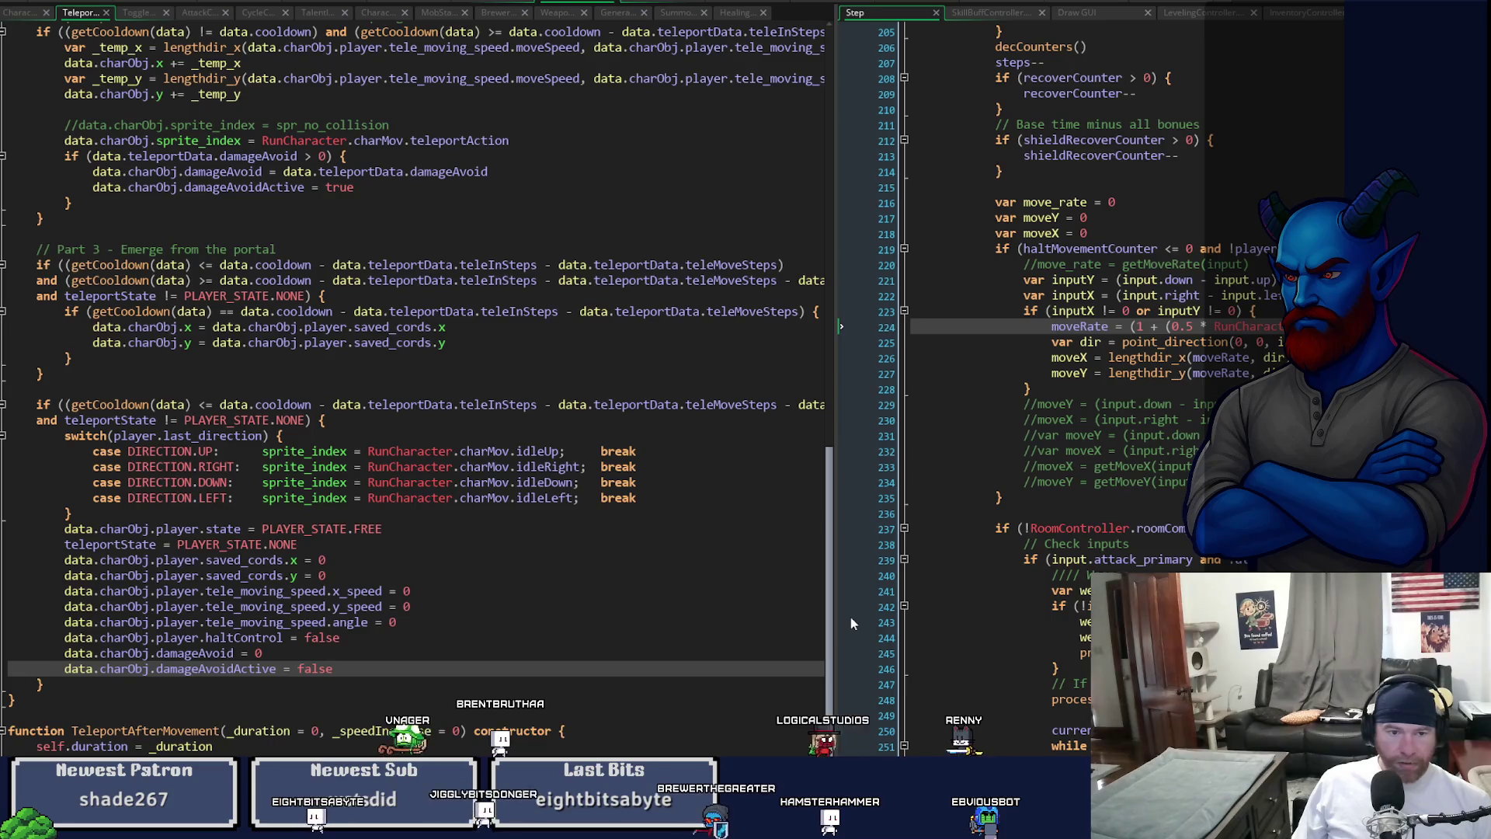
drag(850, 616, 870, 160)
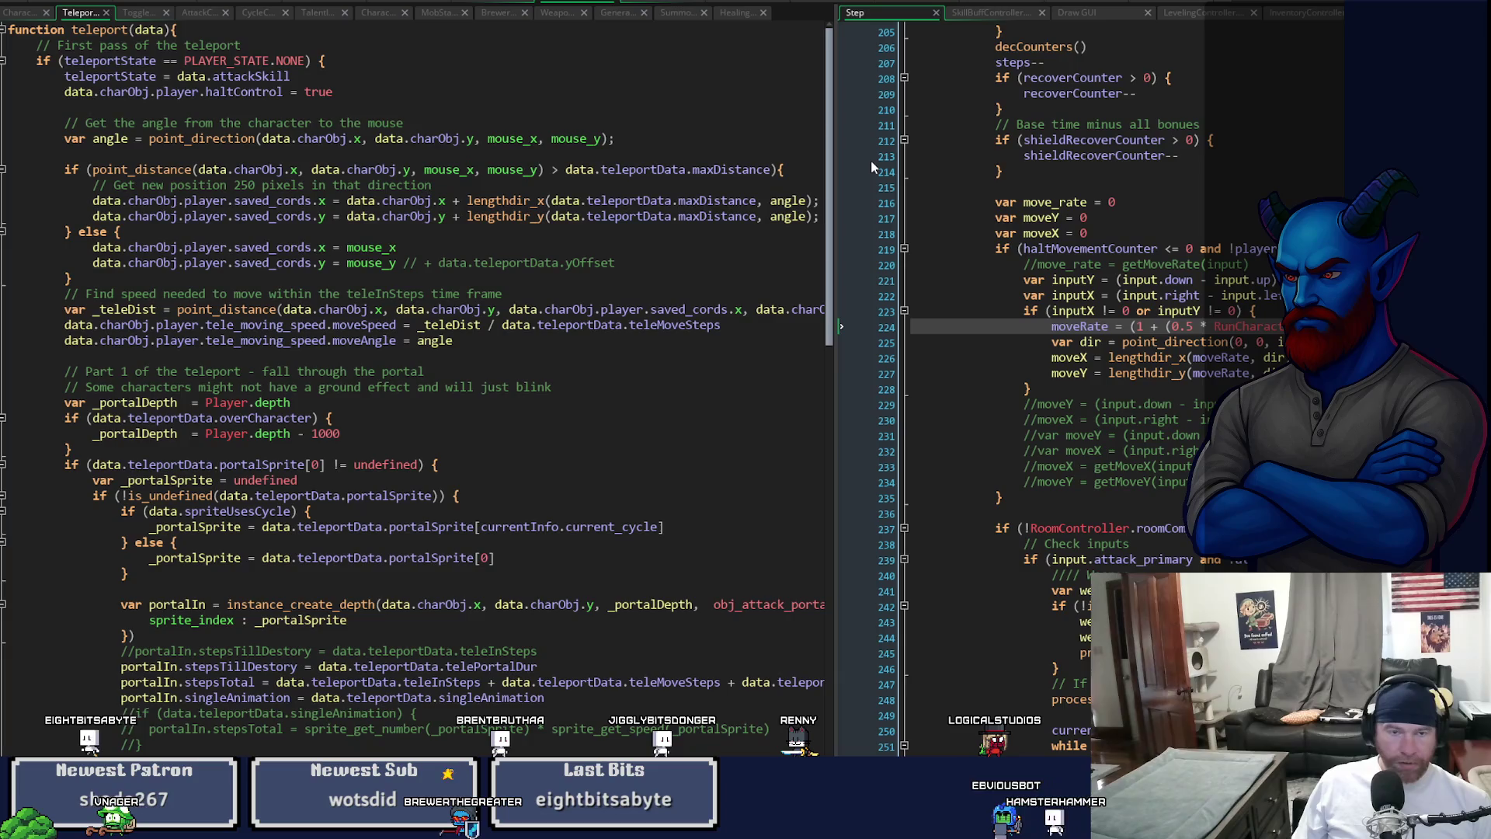
- Write the unfinished if (!is_undefined(data. check, then go to the AttackController workspace
key(Down)
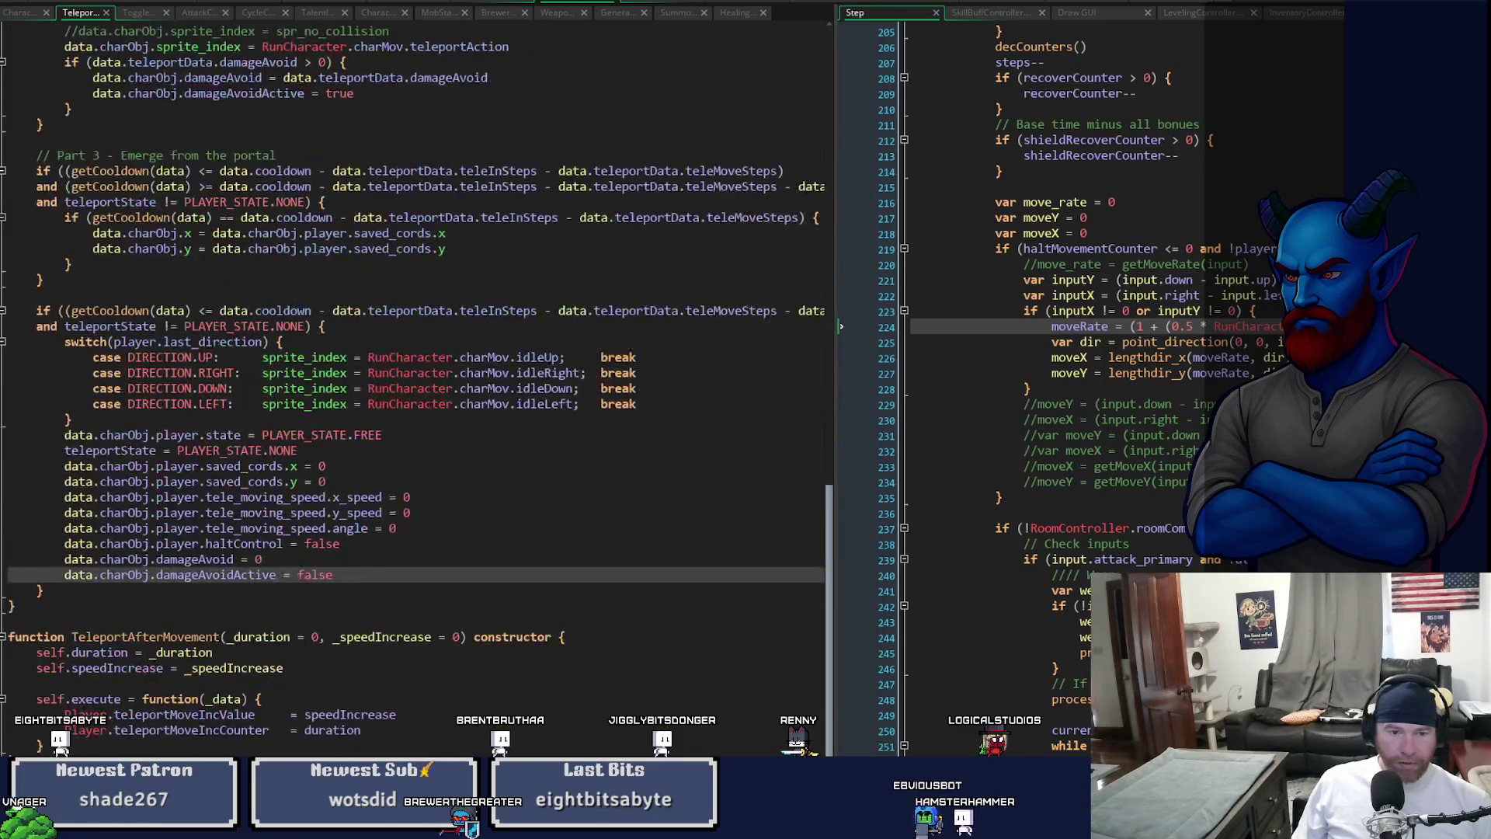
key(Return)
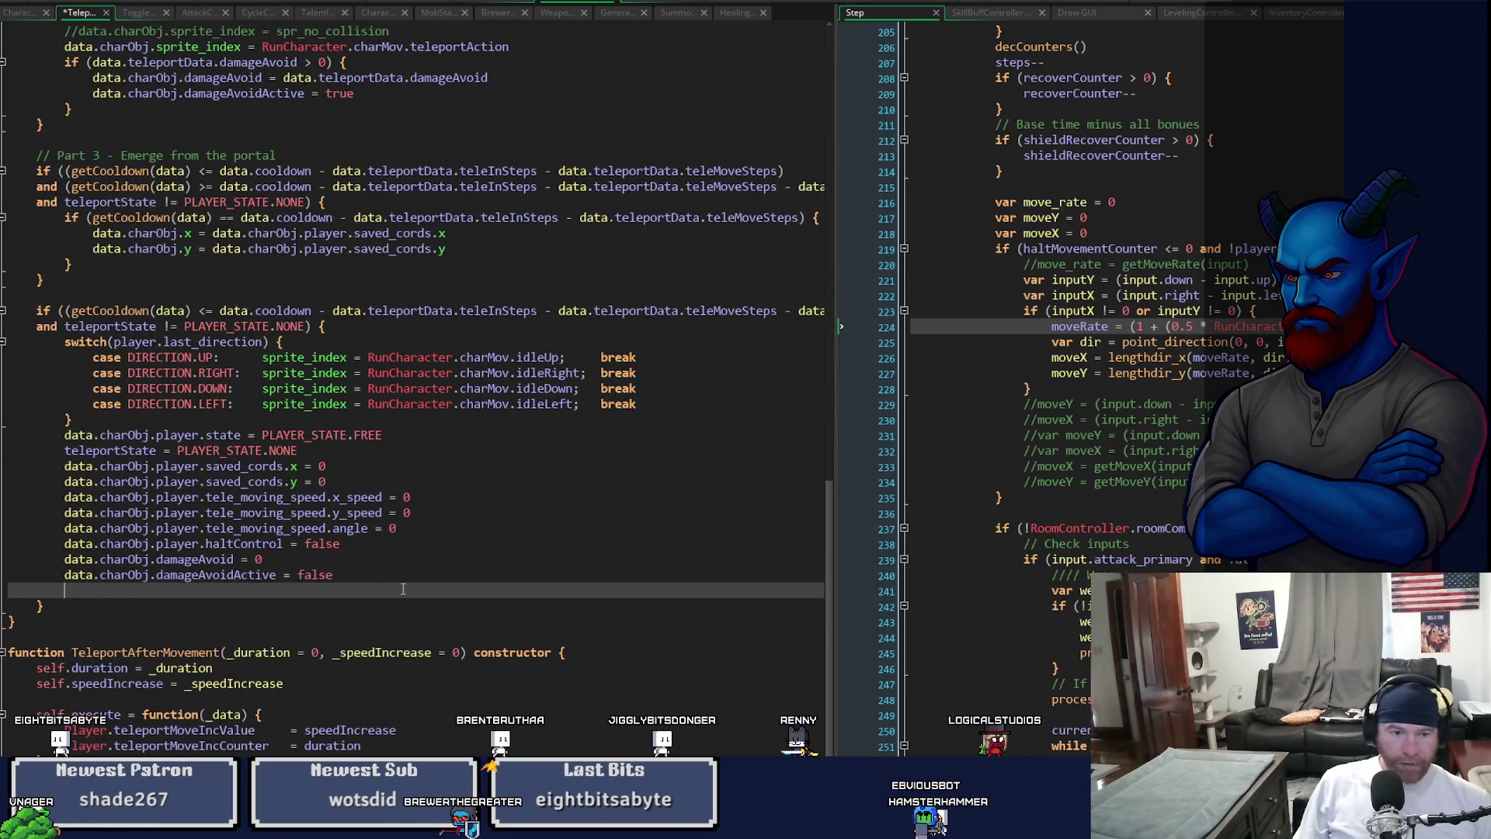
text(if(!is)
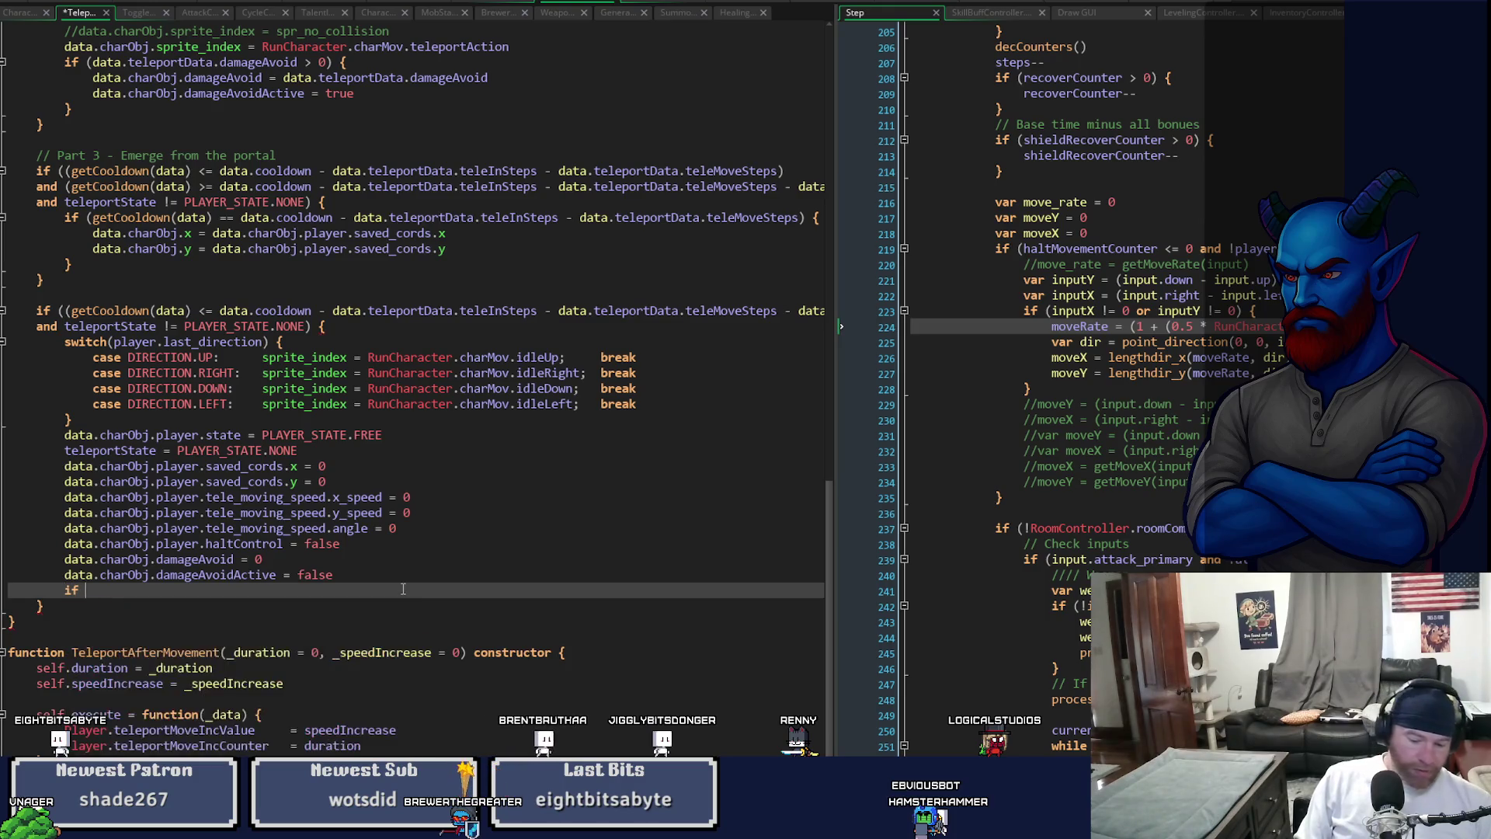
text(_)
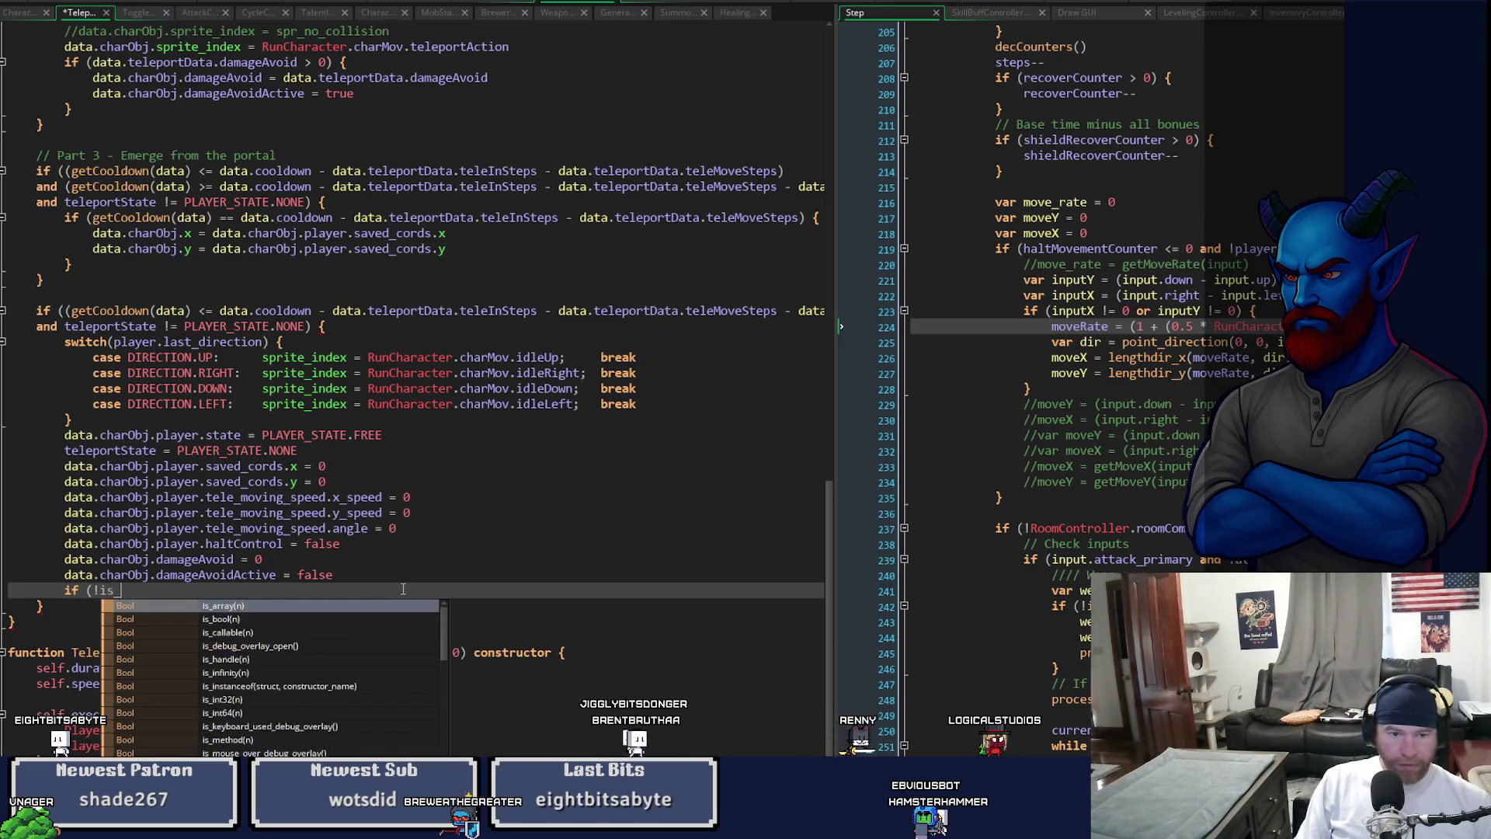
text(und)
key(Return)
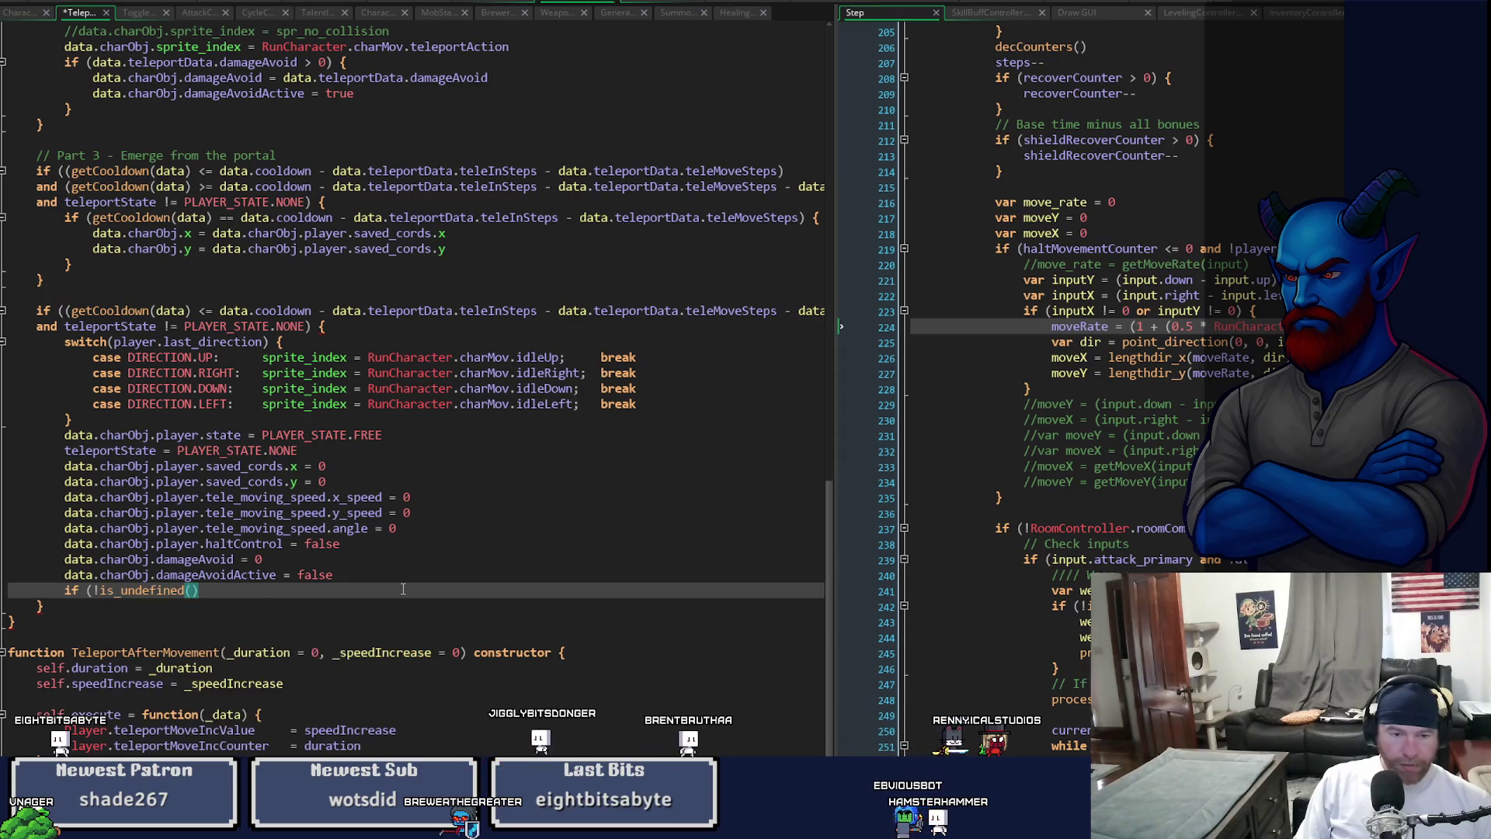
text(data.)
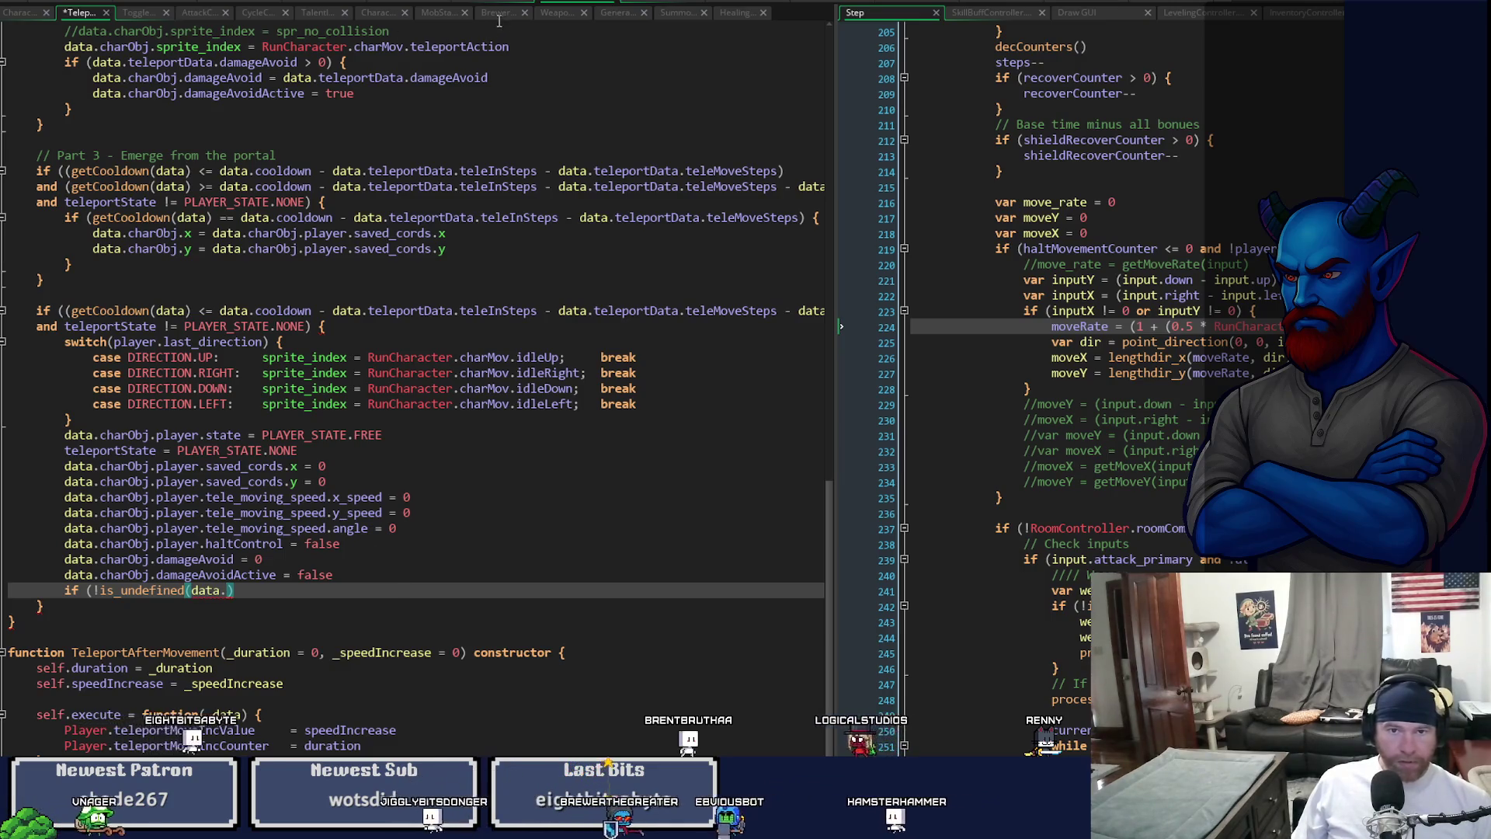
click(412, 4)
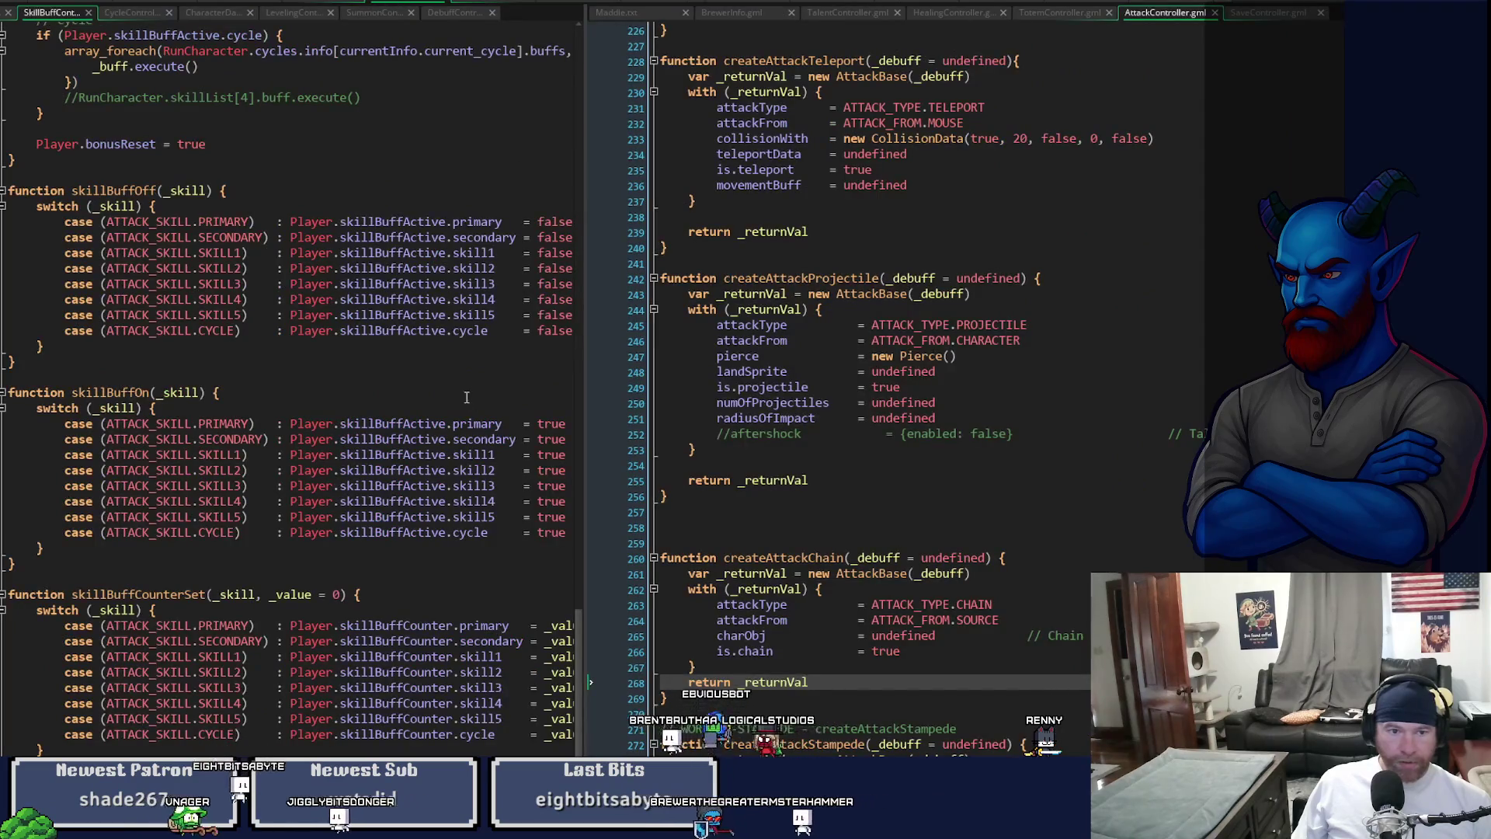
- Check the Leap skill's movementBuff field in getCharacterMaddieSecondary, then return to the teleport code
click(588, 697)
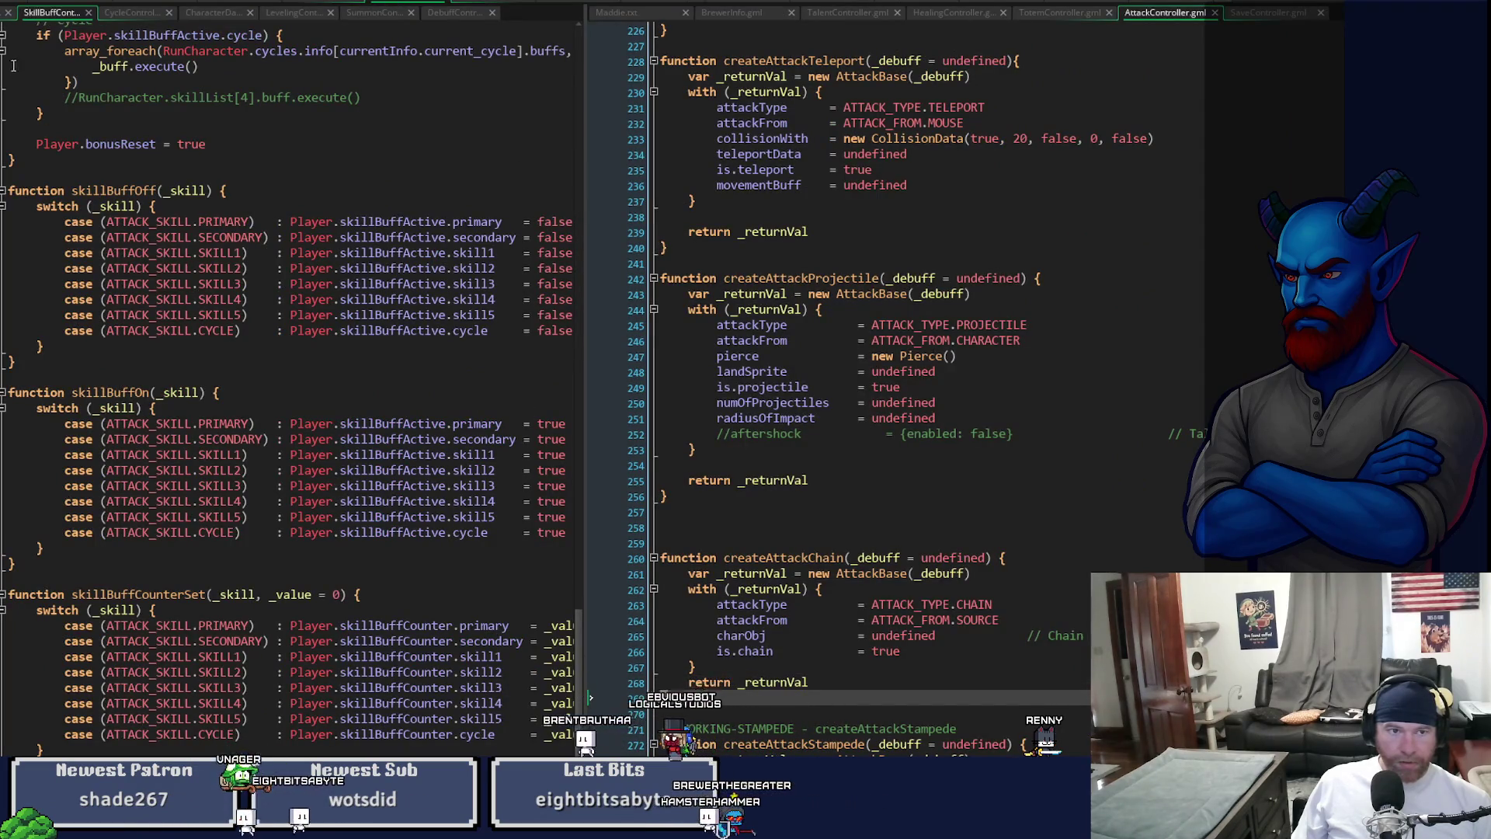
click(114, 351)
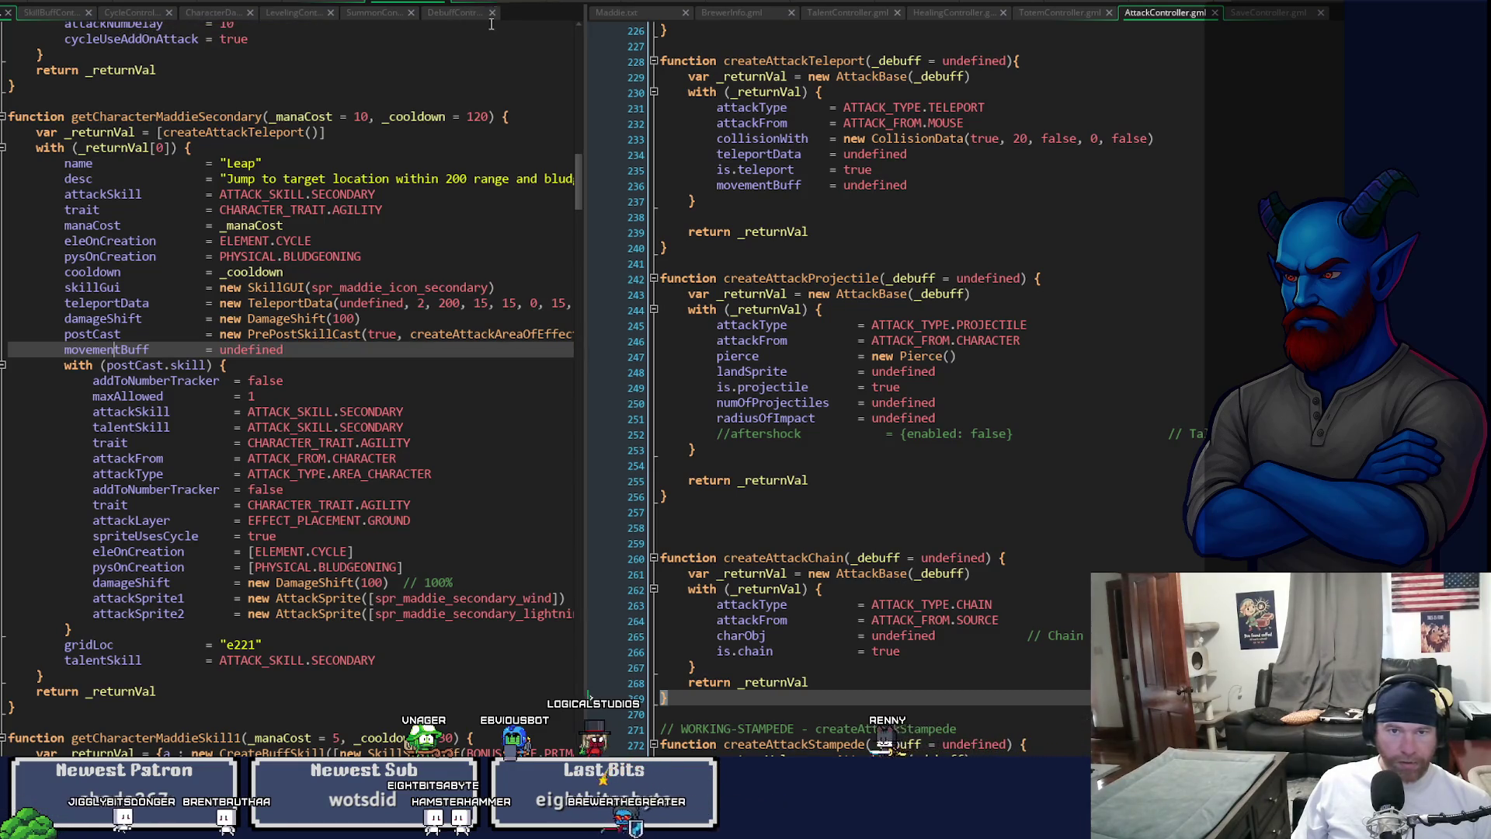
click(562, 1)
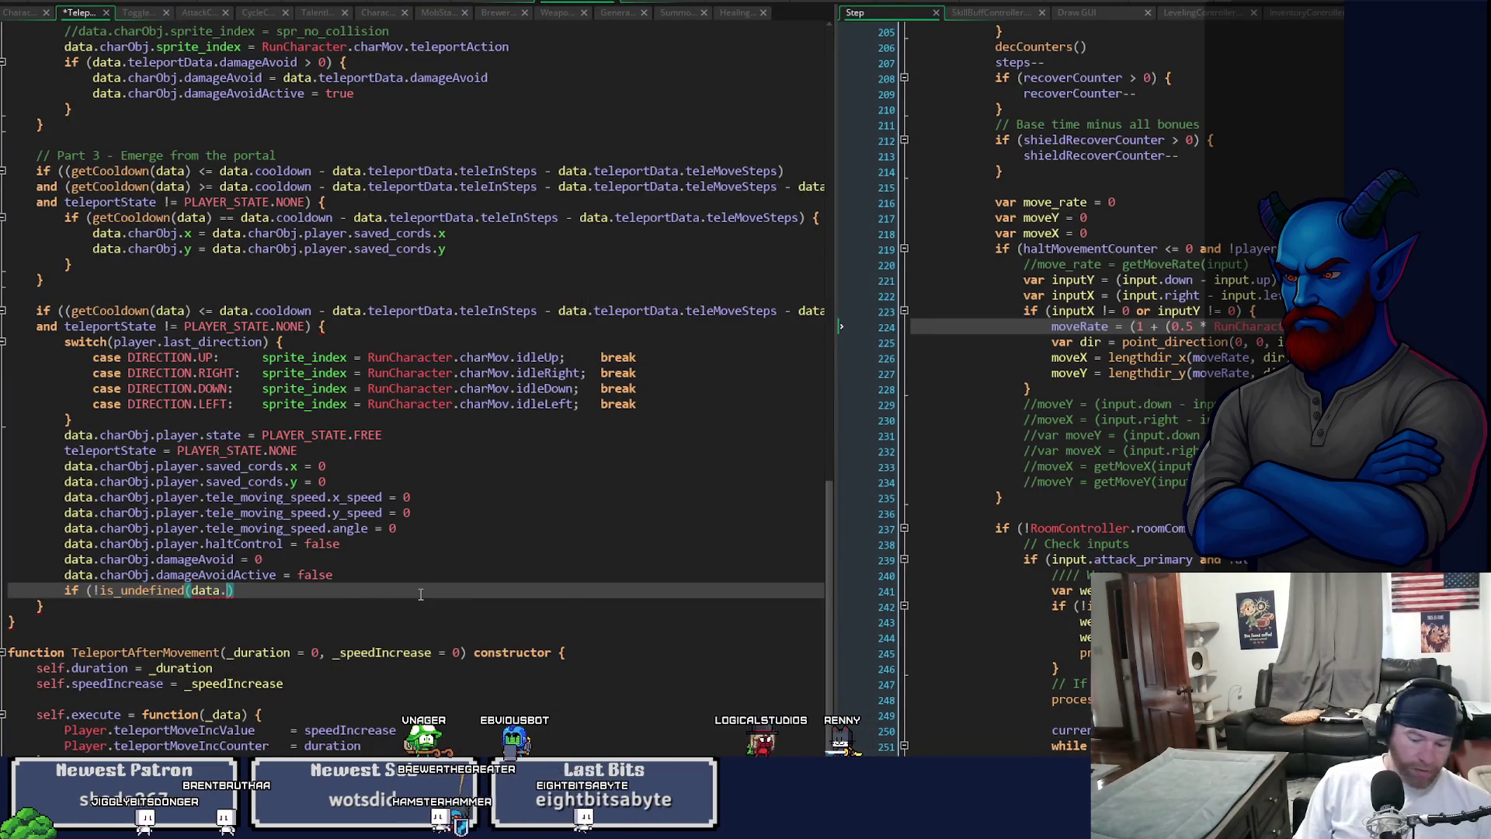
- Complete it as if (!is_undefined(data.movementBuff)) { data.movementBuff.execute() } and save the script
text(movementBuff)
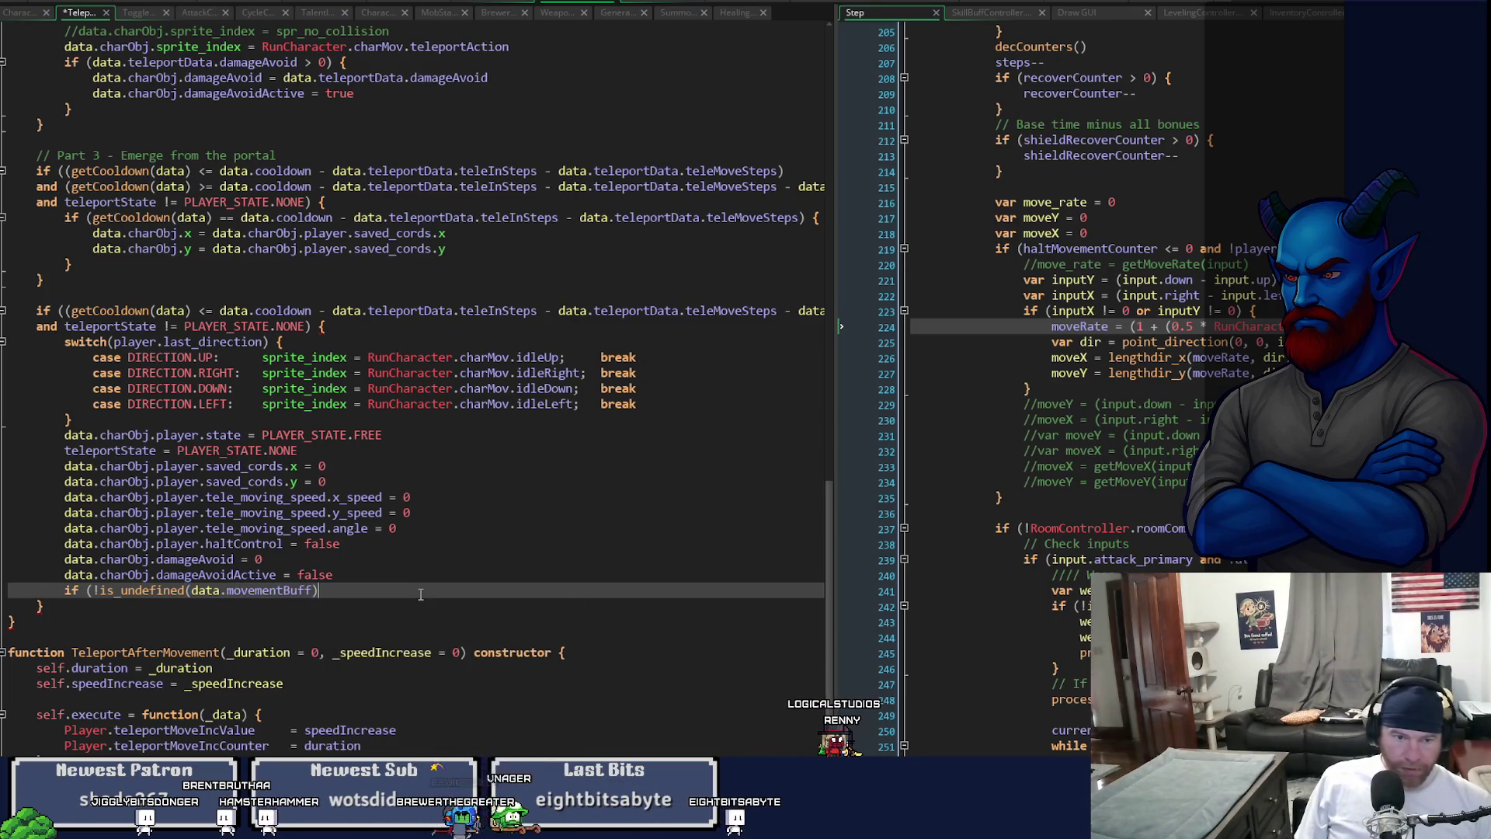
text()) {)
key(Return)
key(Return)
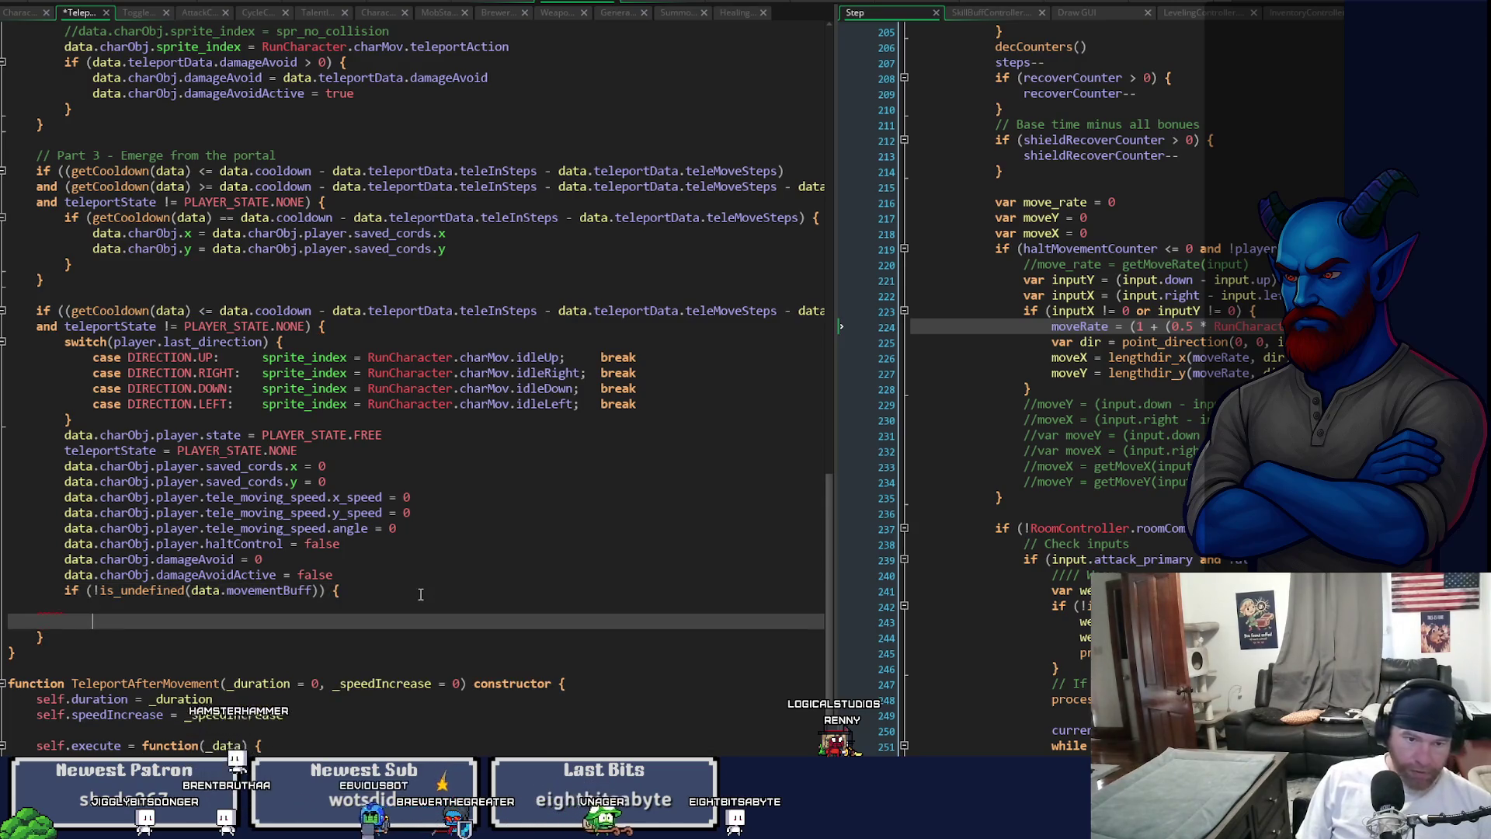
key(Up)
text(data.)
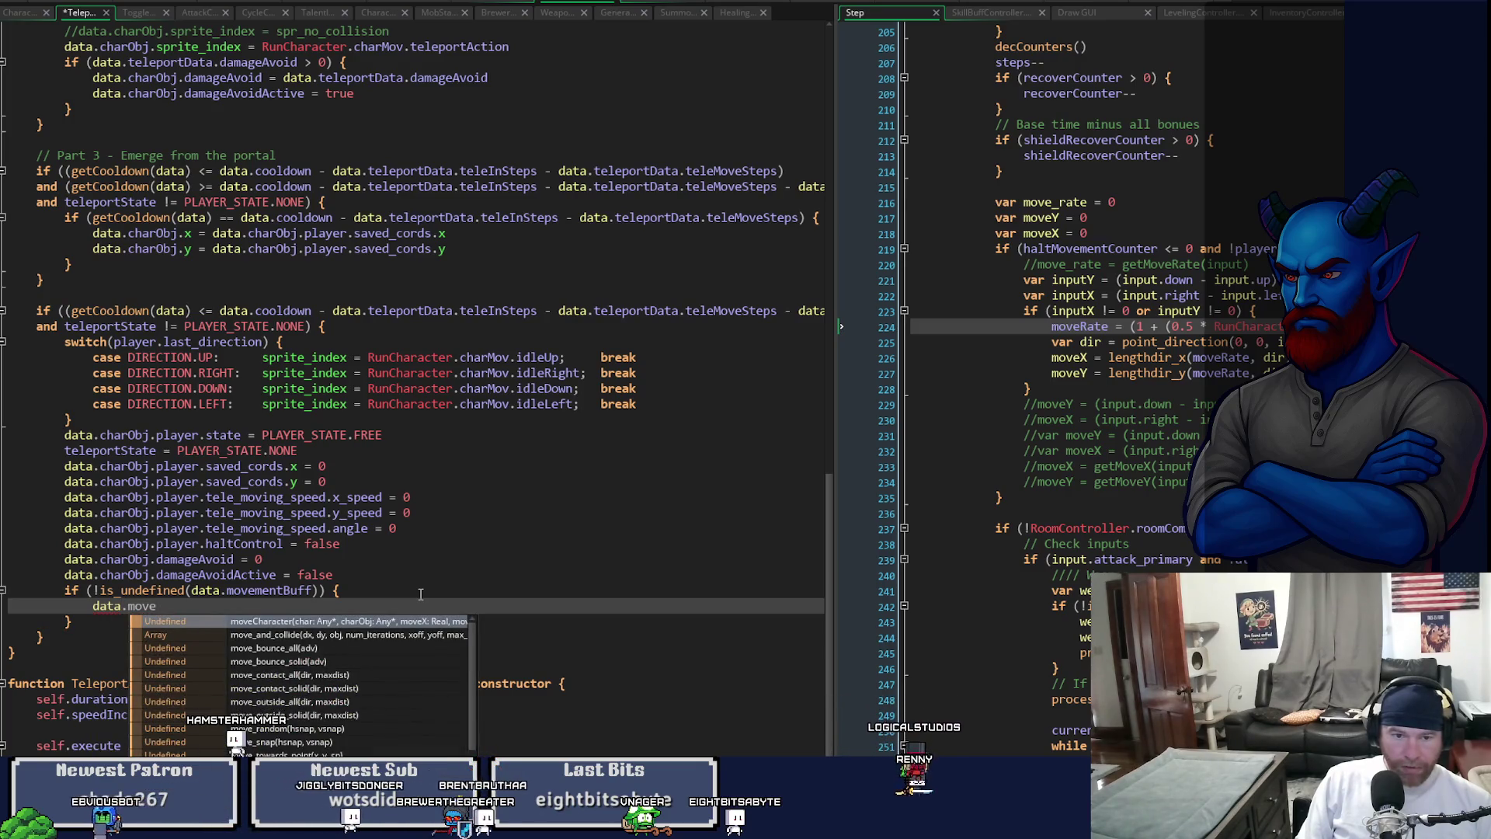
text(mentBuff.)
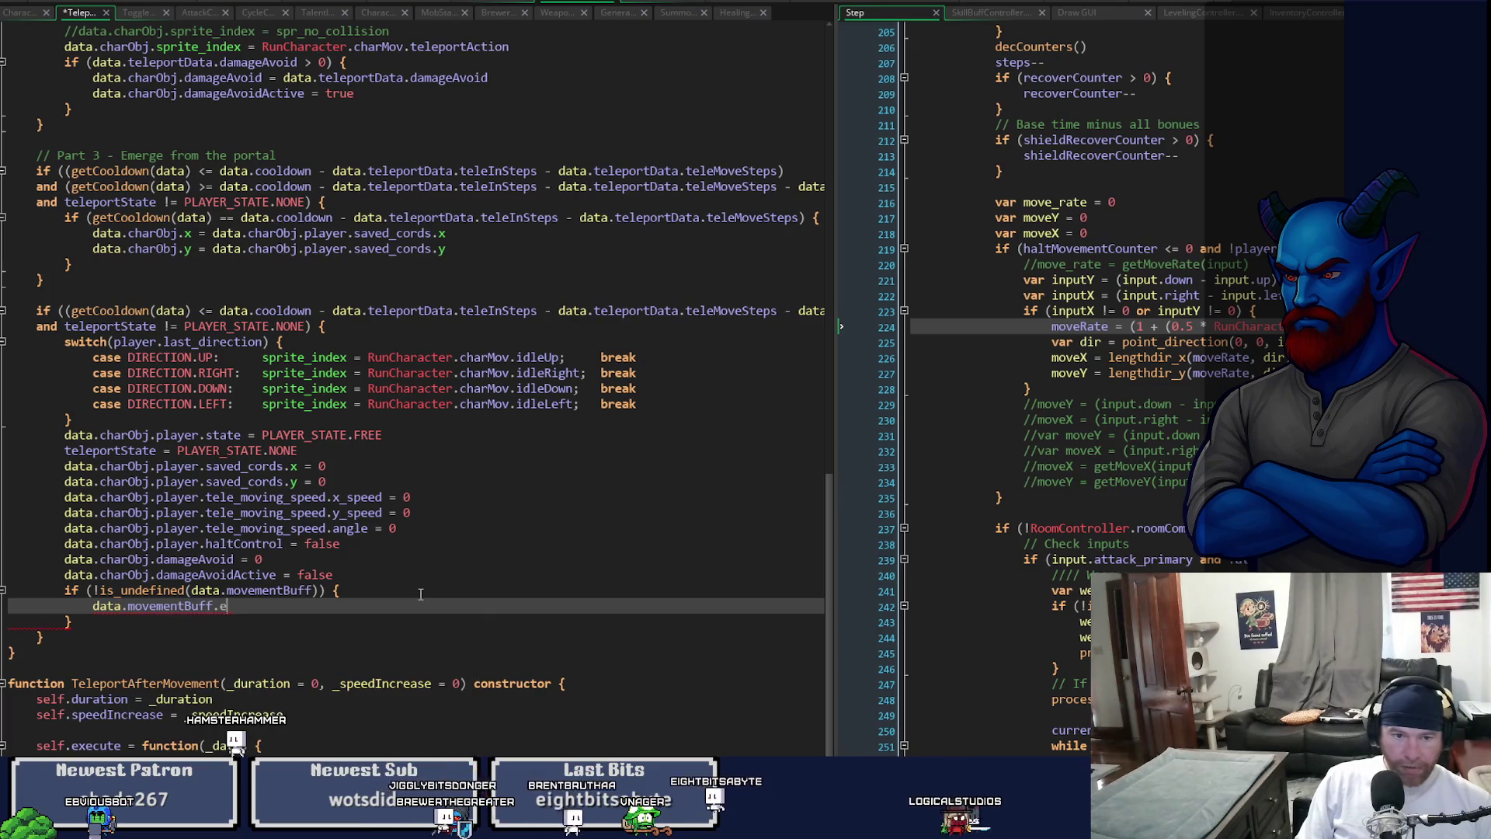
text(e())
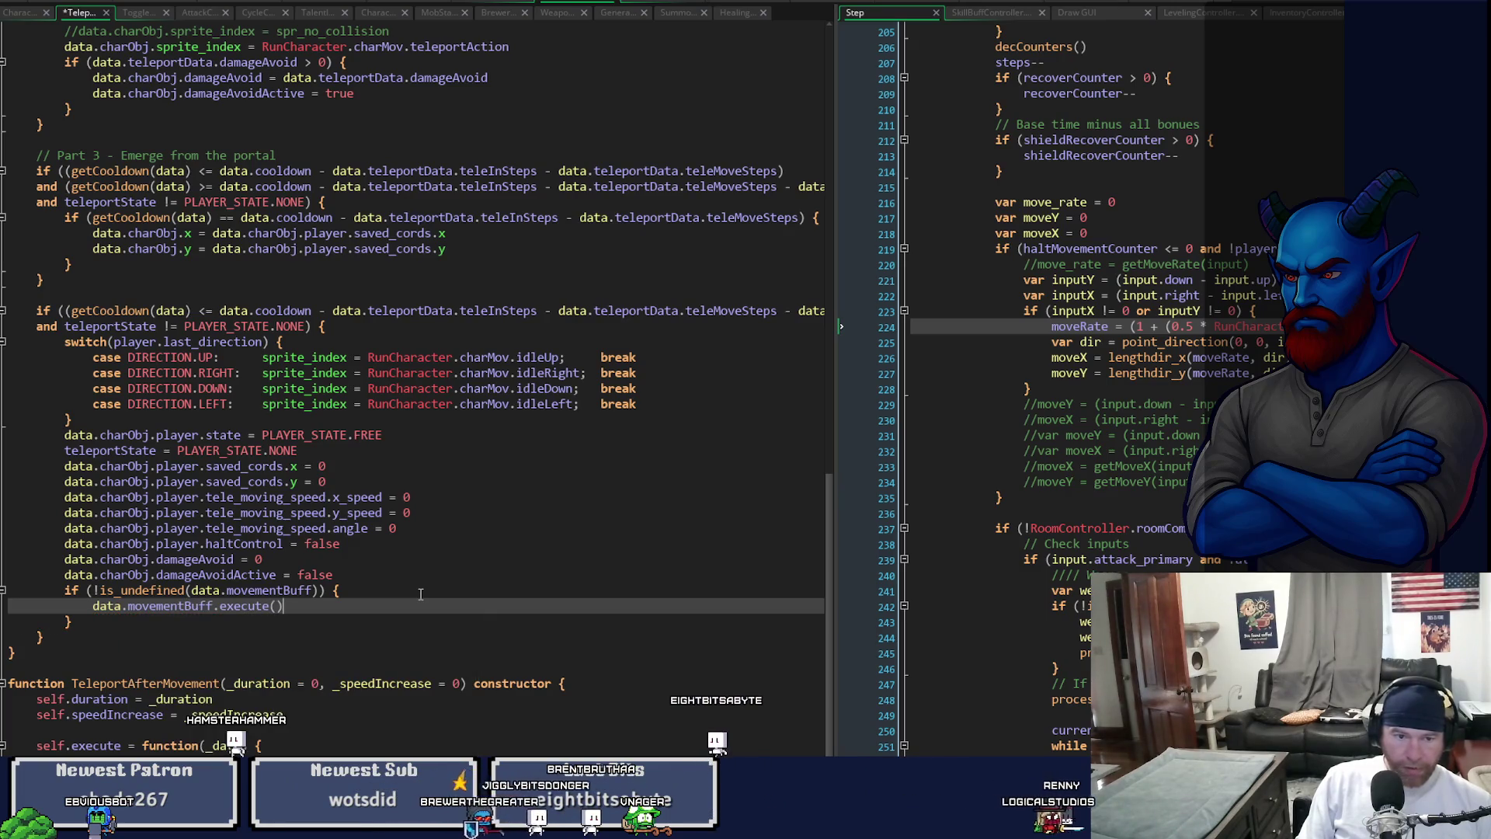
key(ctrl+s)
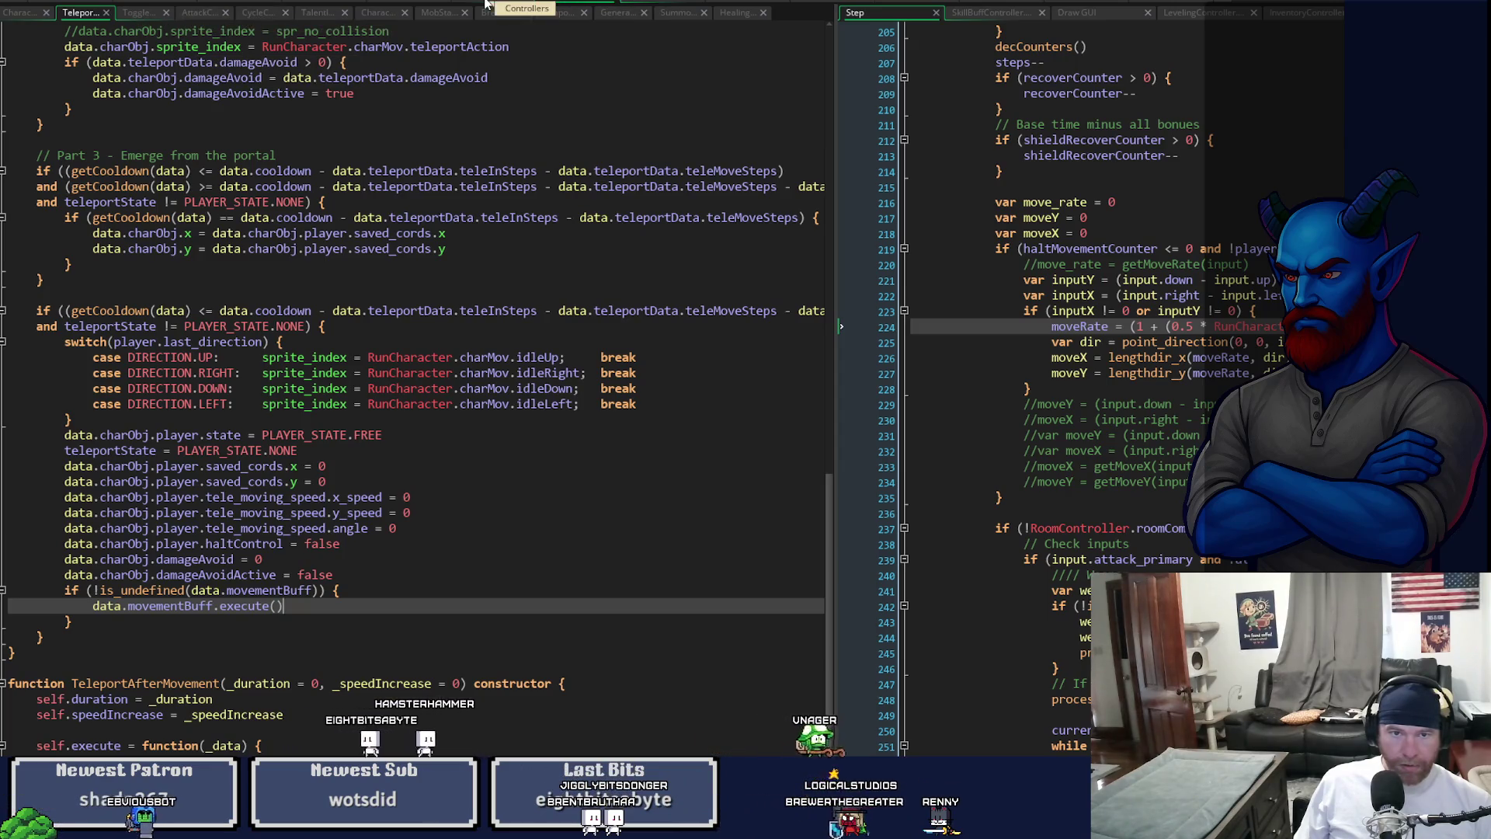
click(403, 3)
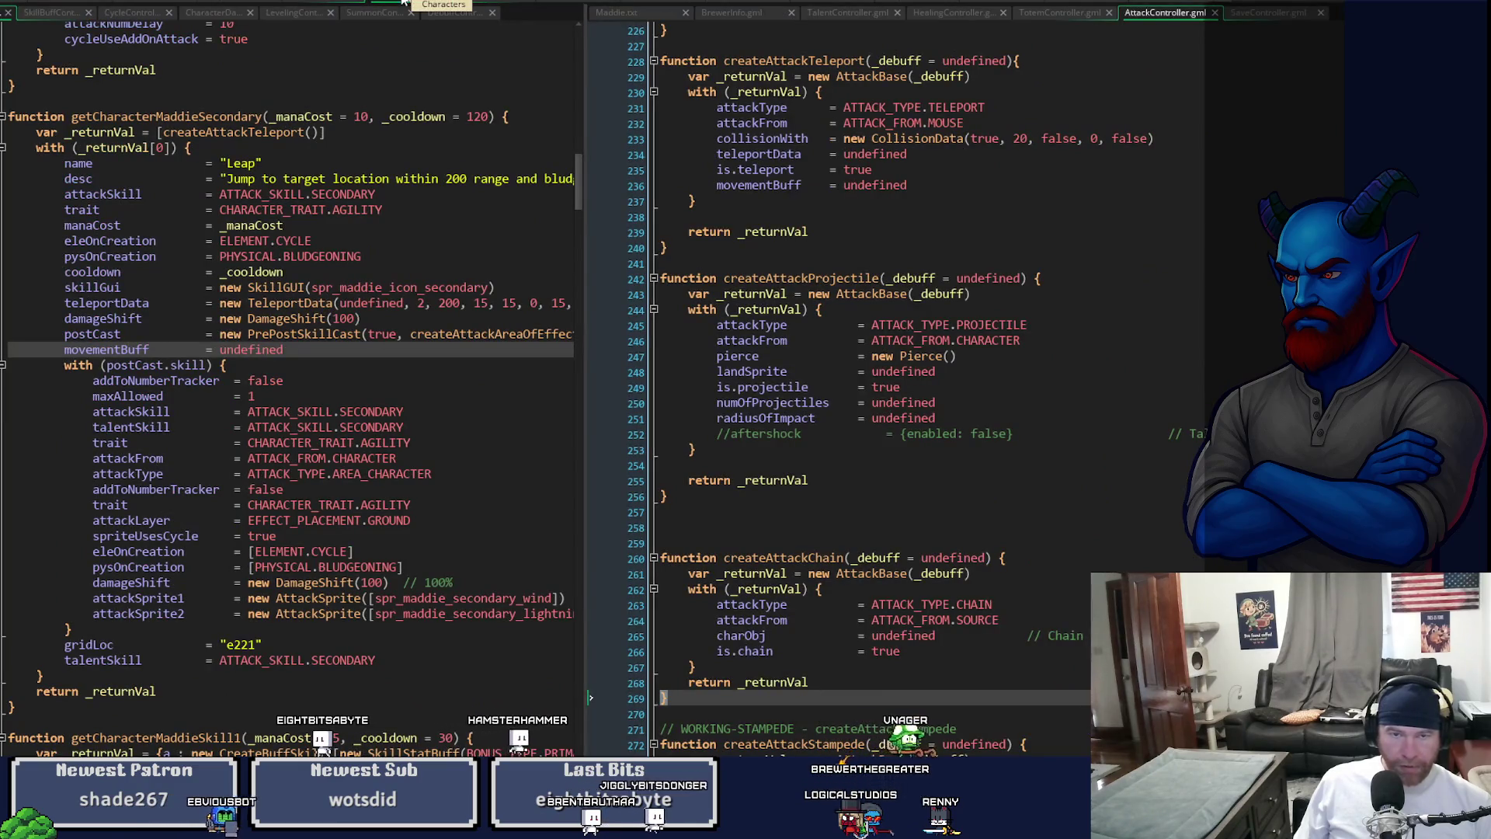
click(482, 2)
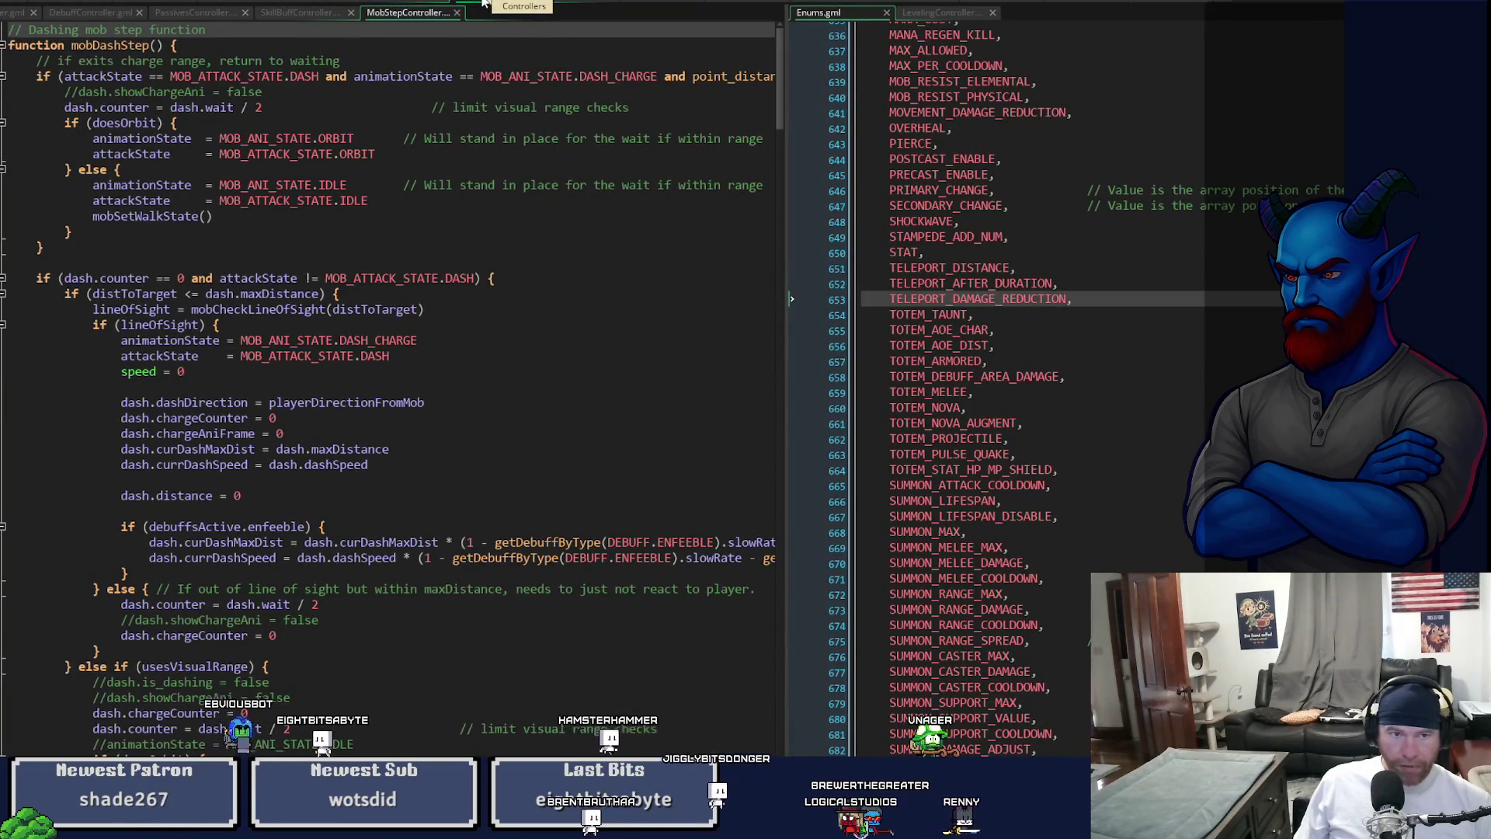
click(562, 3)
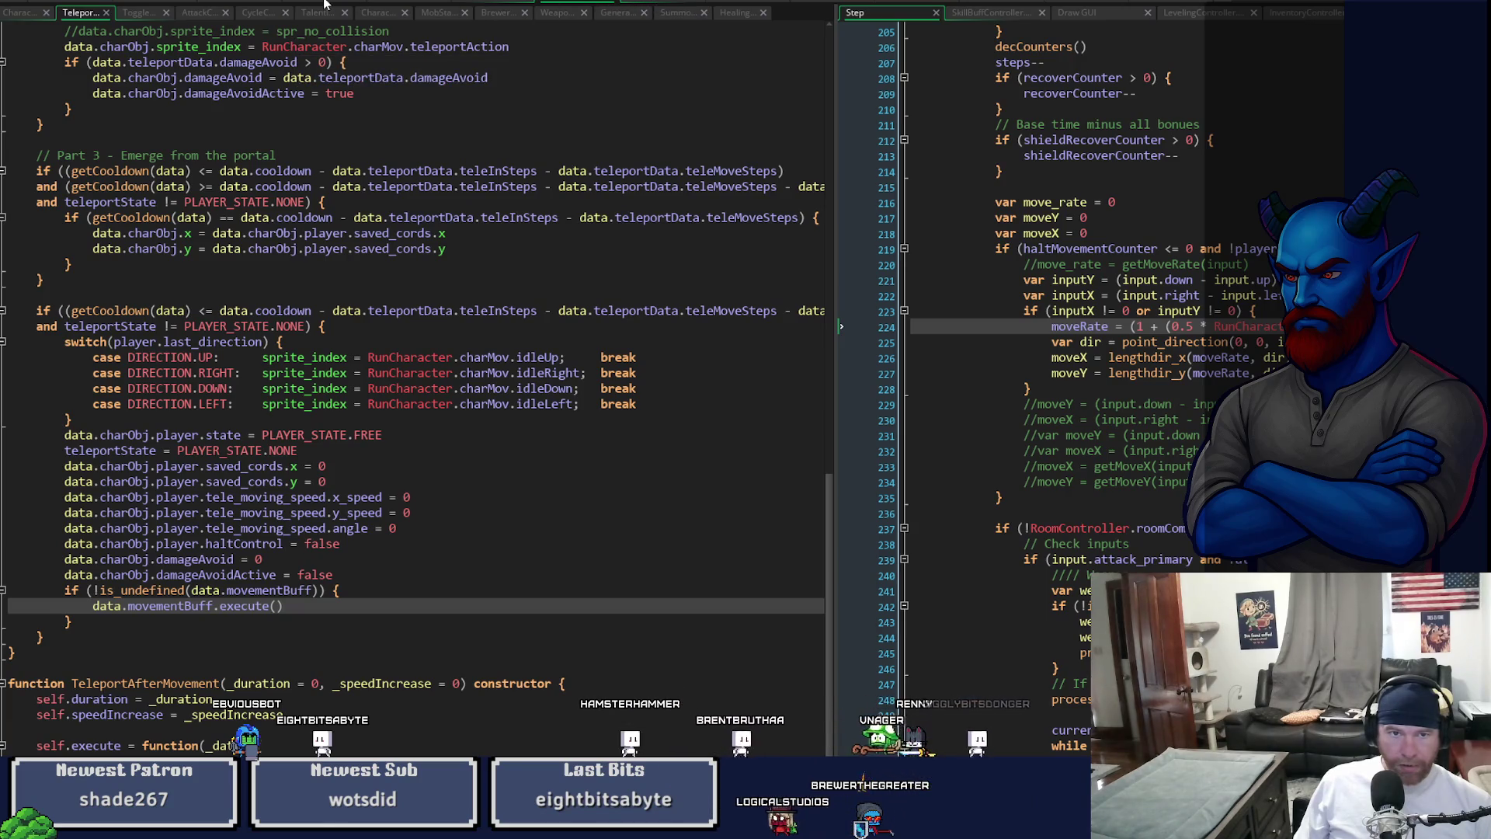
click(399, 2)
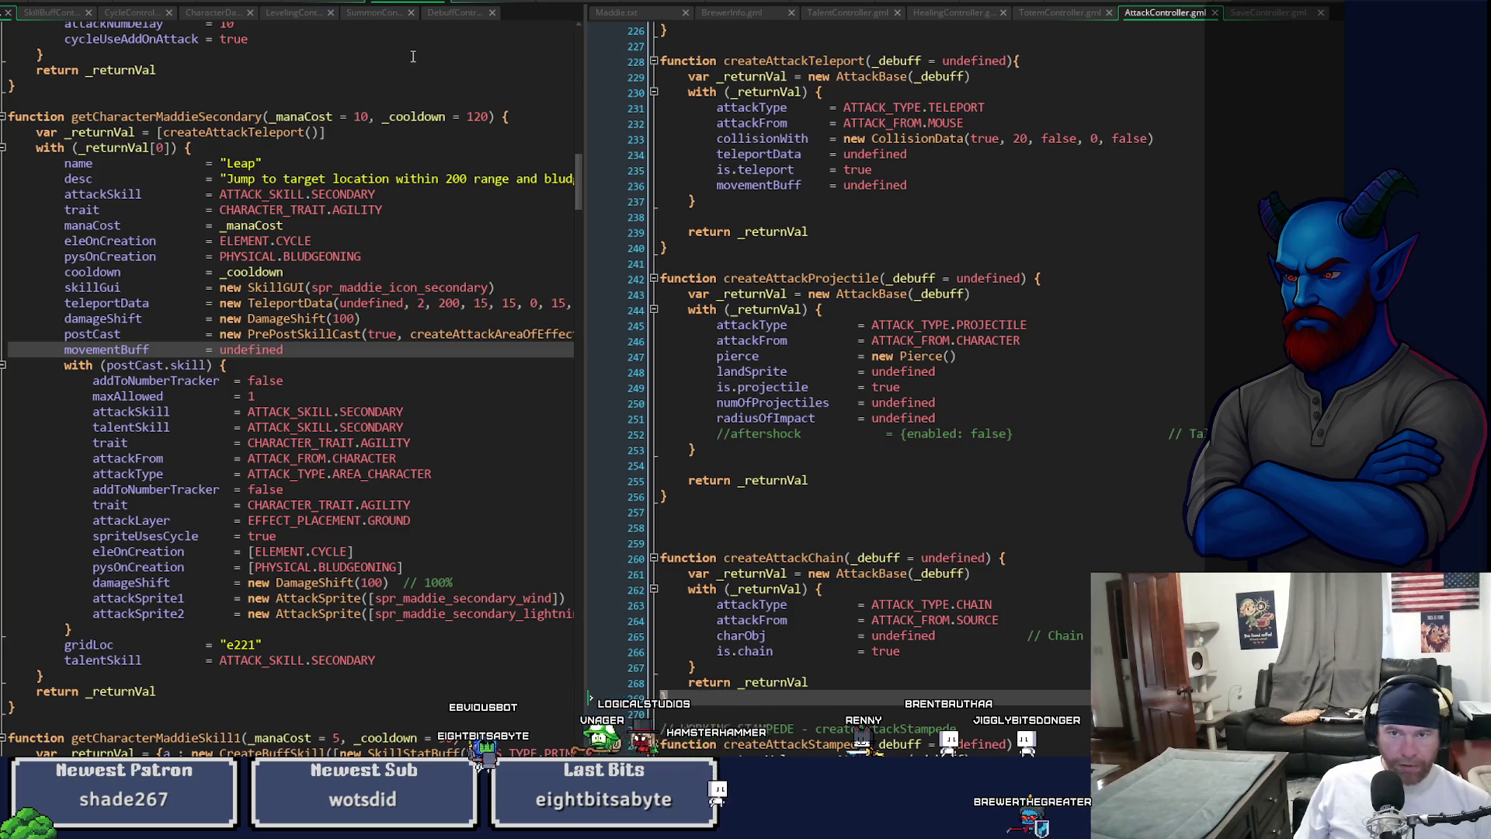
click(478, 3)
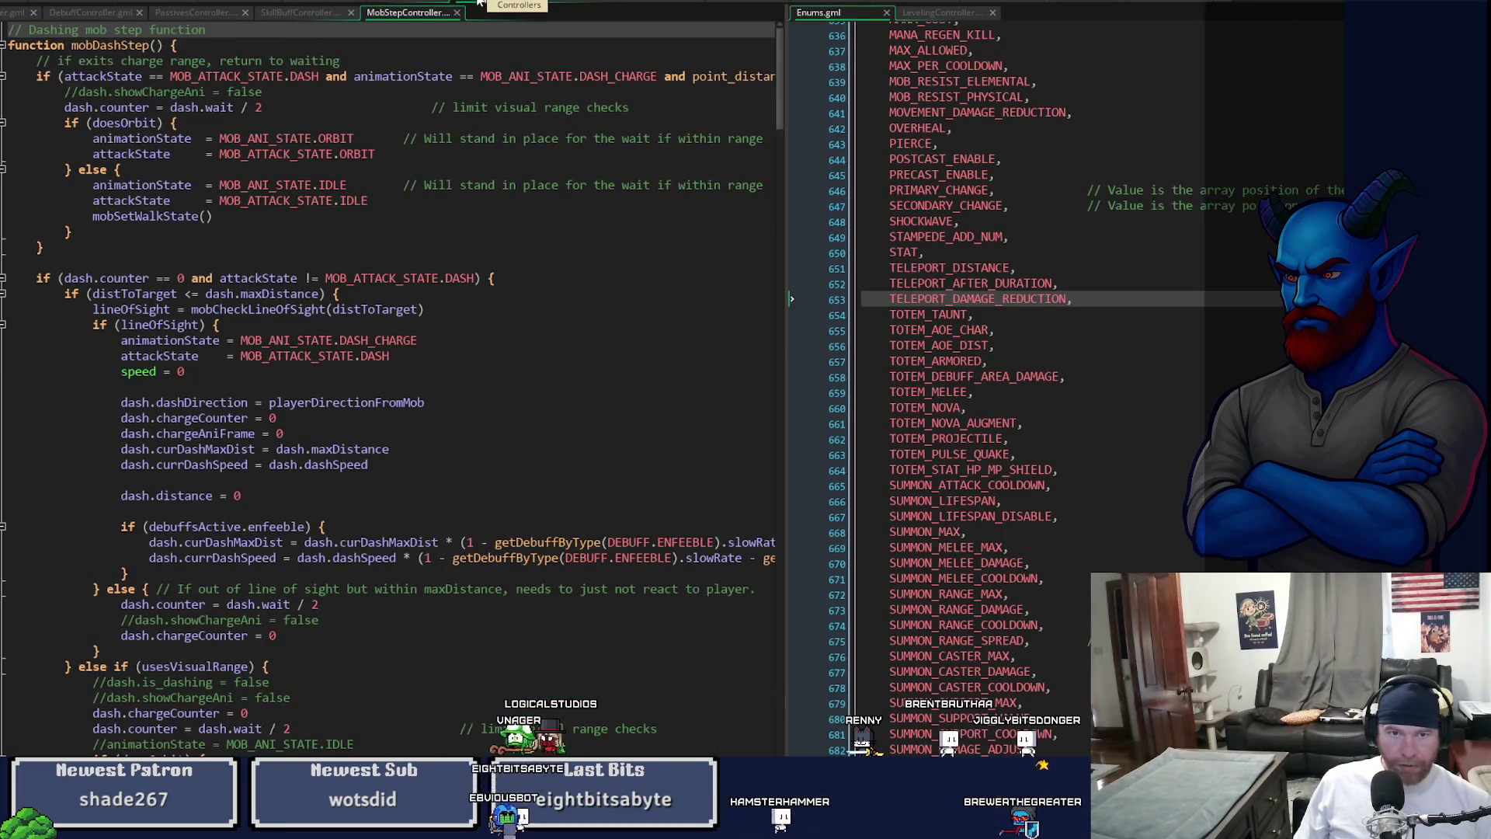
click(577, 3)
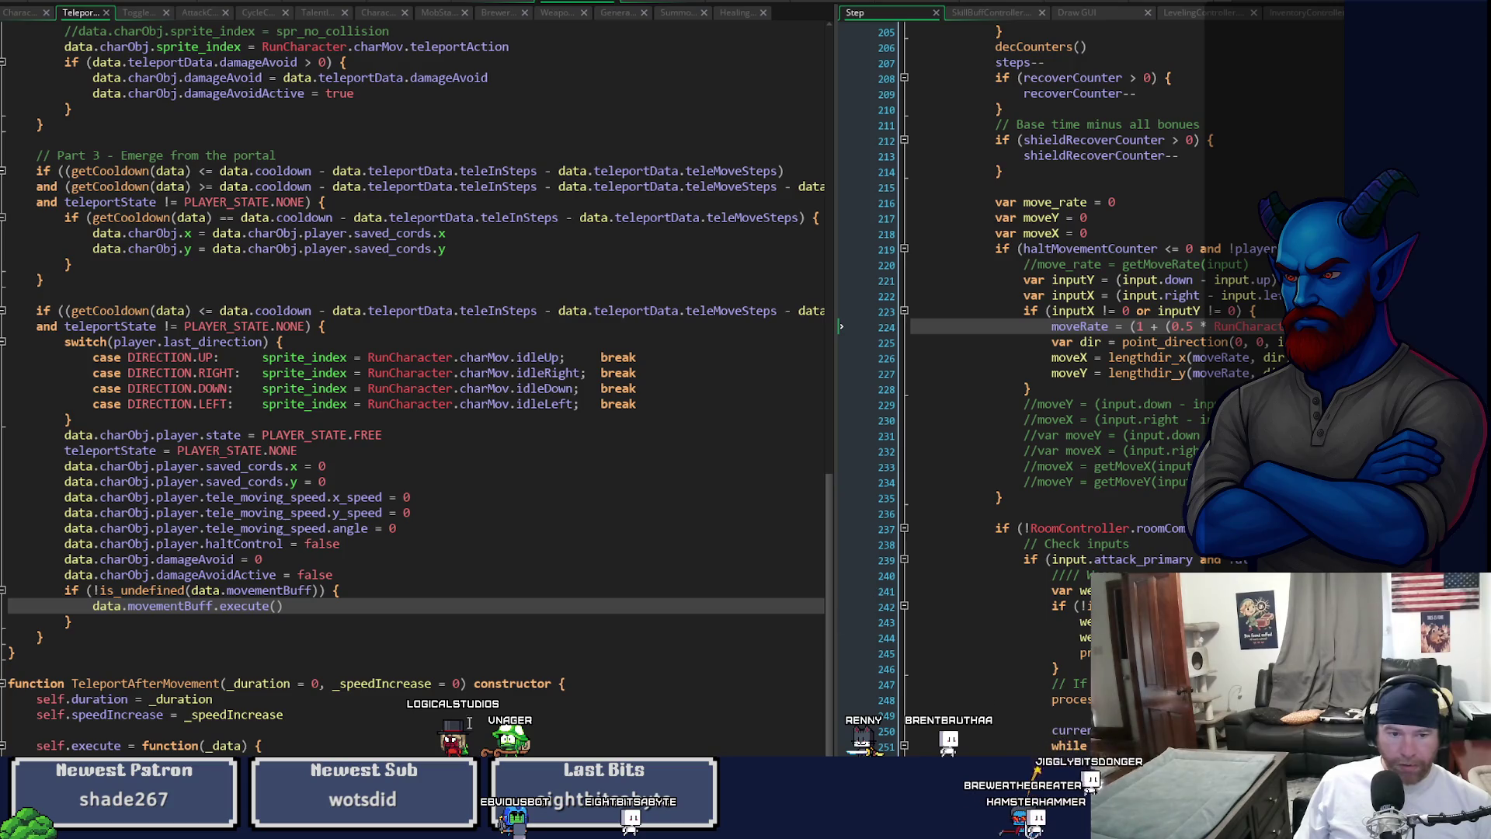
- Remove the _data parameter from TeleportAfterMovement's execute function and save the script
scroll(470, 725, down, 1)
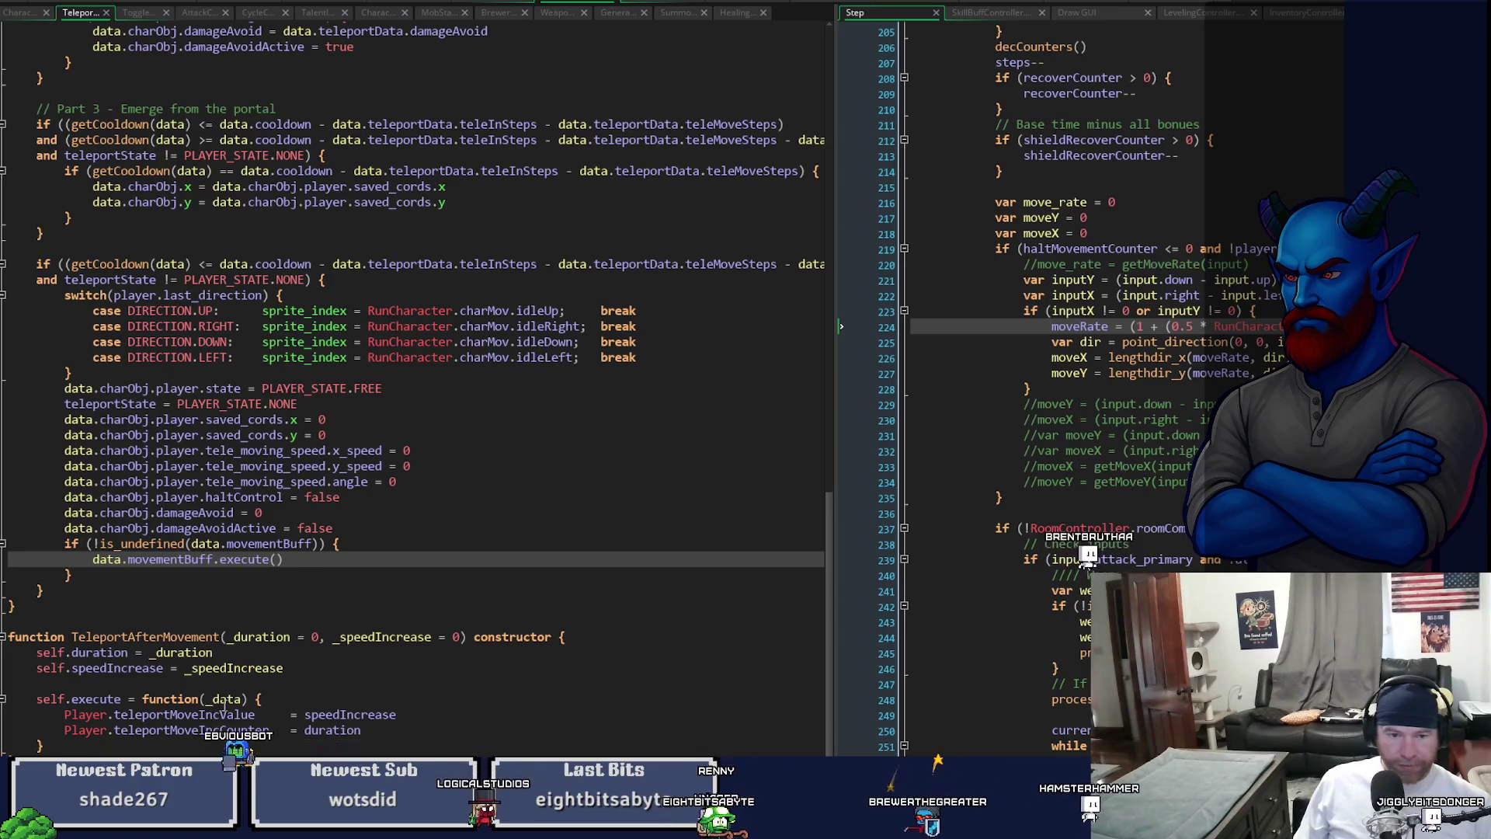
double_click(225, 699)
key(BackSpace)
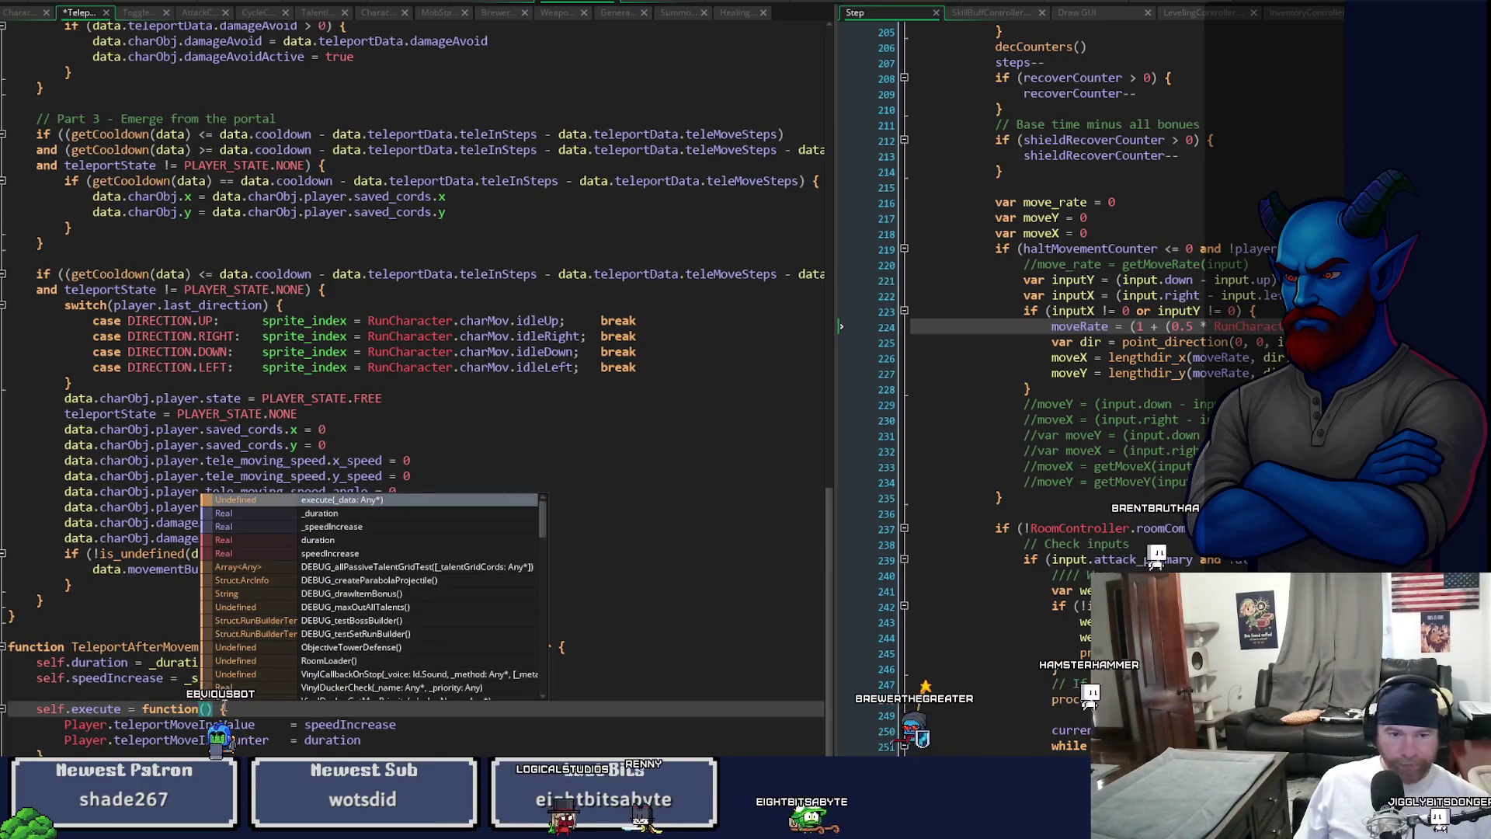
click(149, 569)
key(ctrl+s)
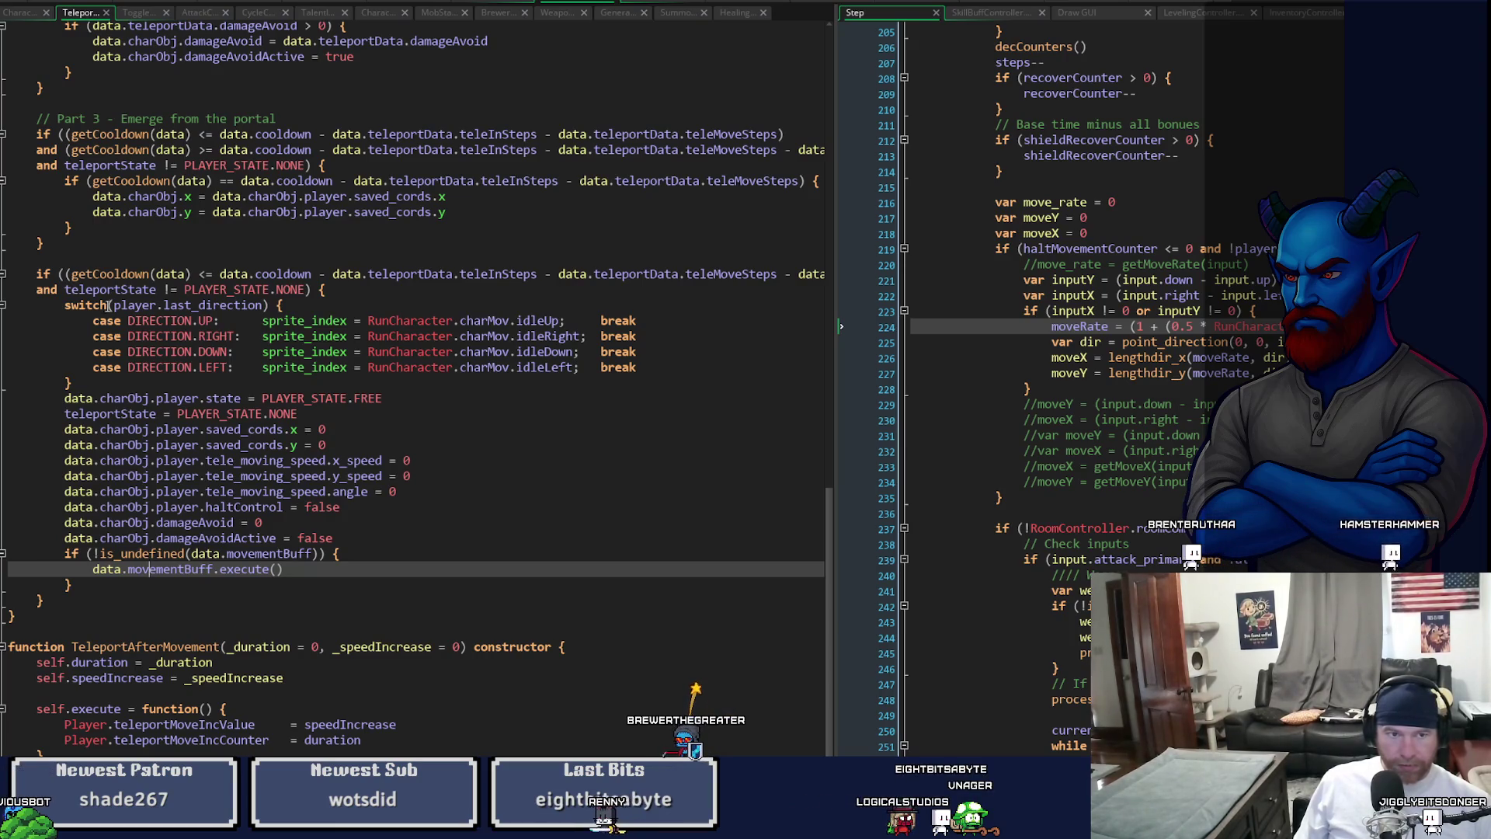
double_click(132, 641)
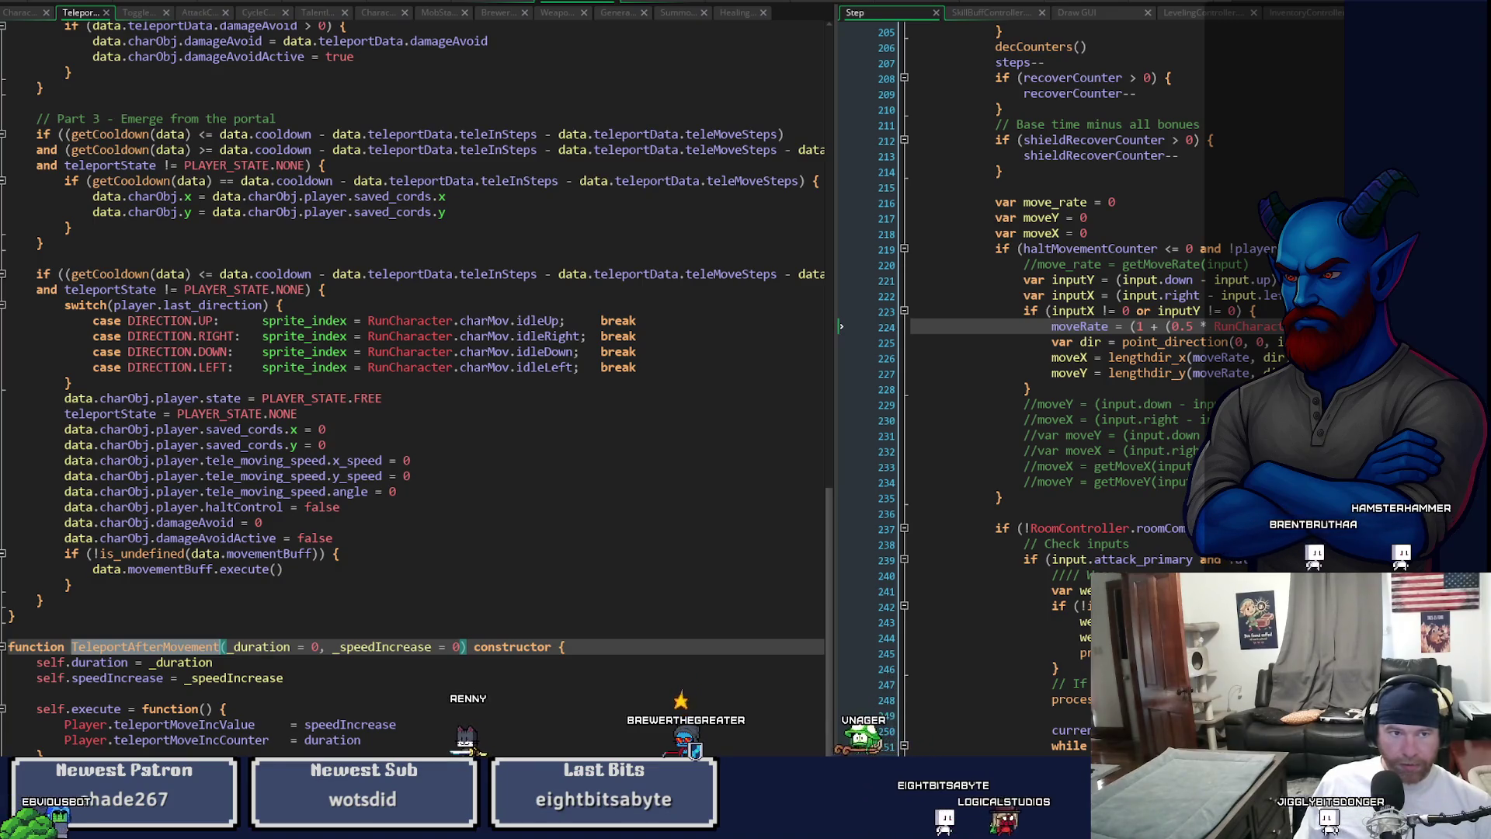
key(ctrl+Tab)
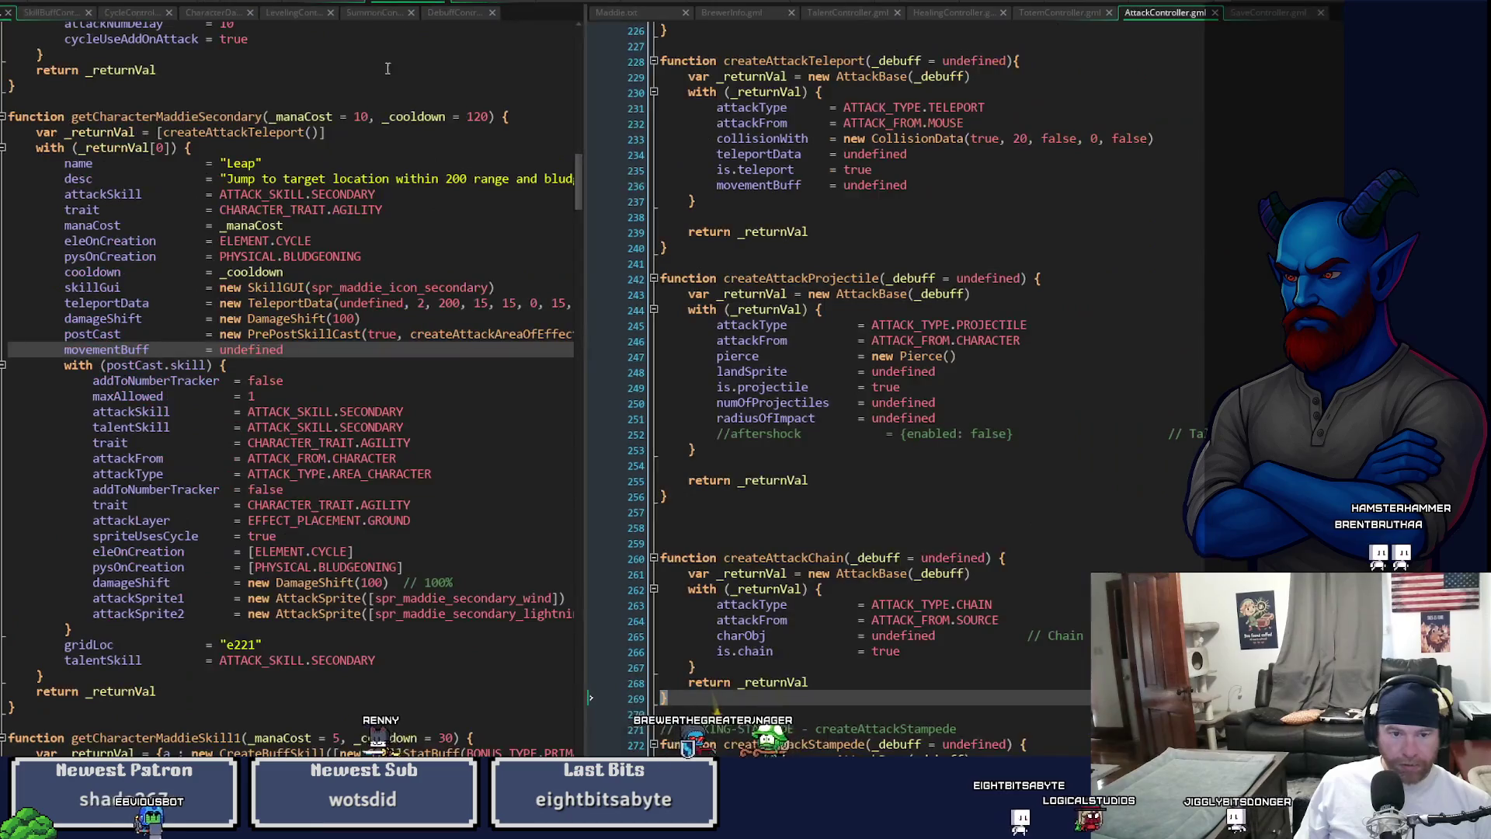
- Replace the Leap movementBuff's undefined with new TeleportAfterMovement(0, 20), then show TalentController alongside
double_click(258, 350)
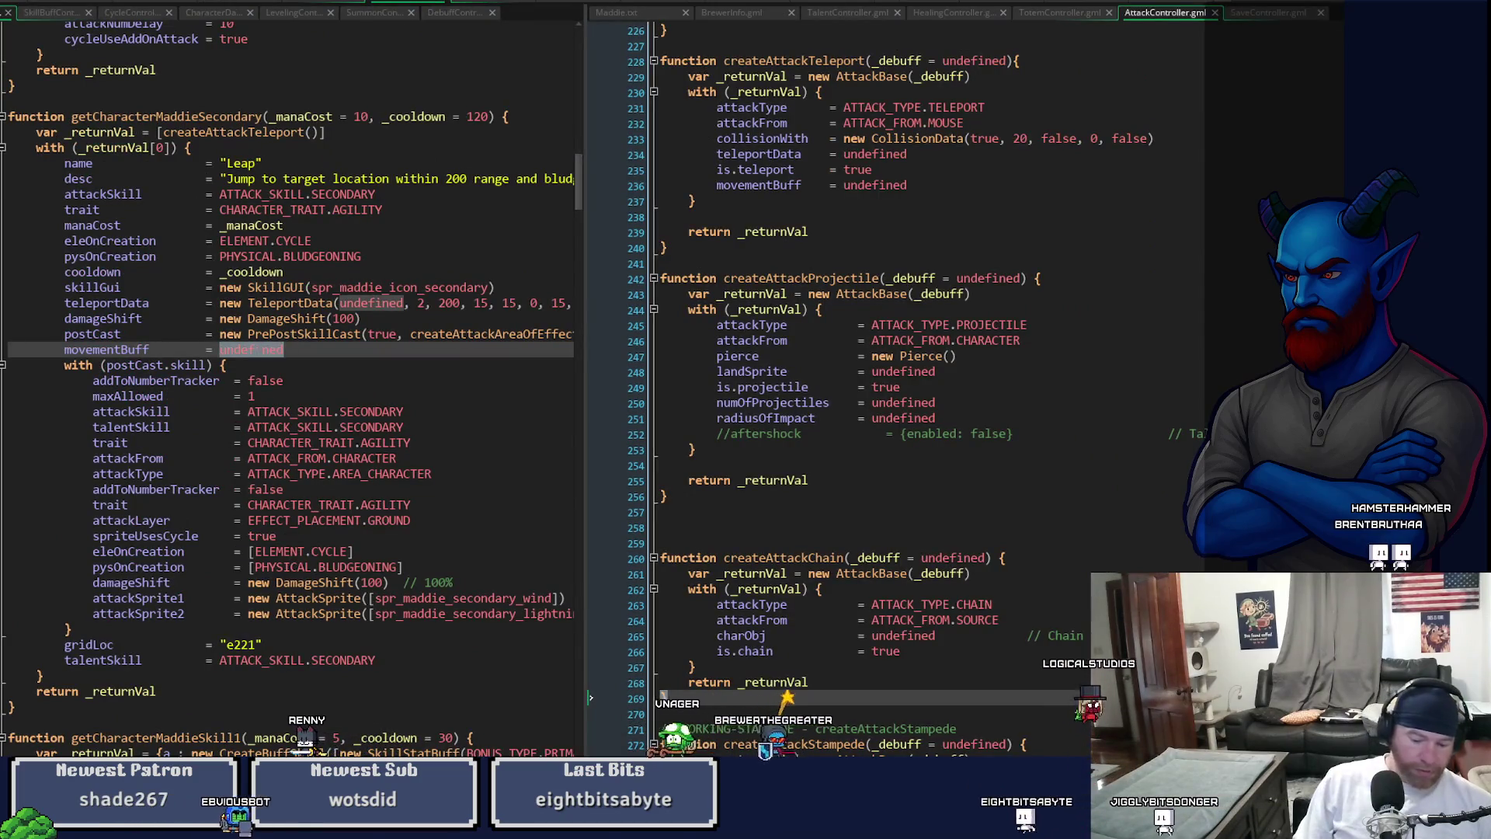
text(new TeleportAfterMovement())
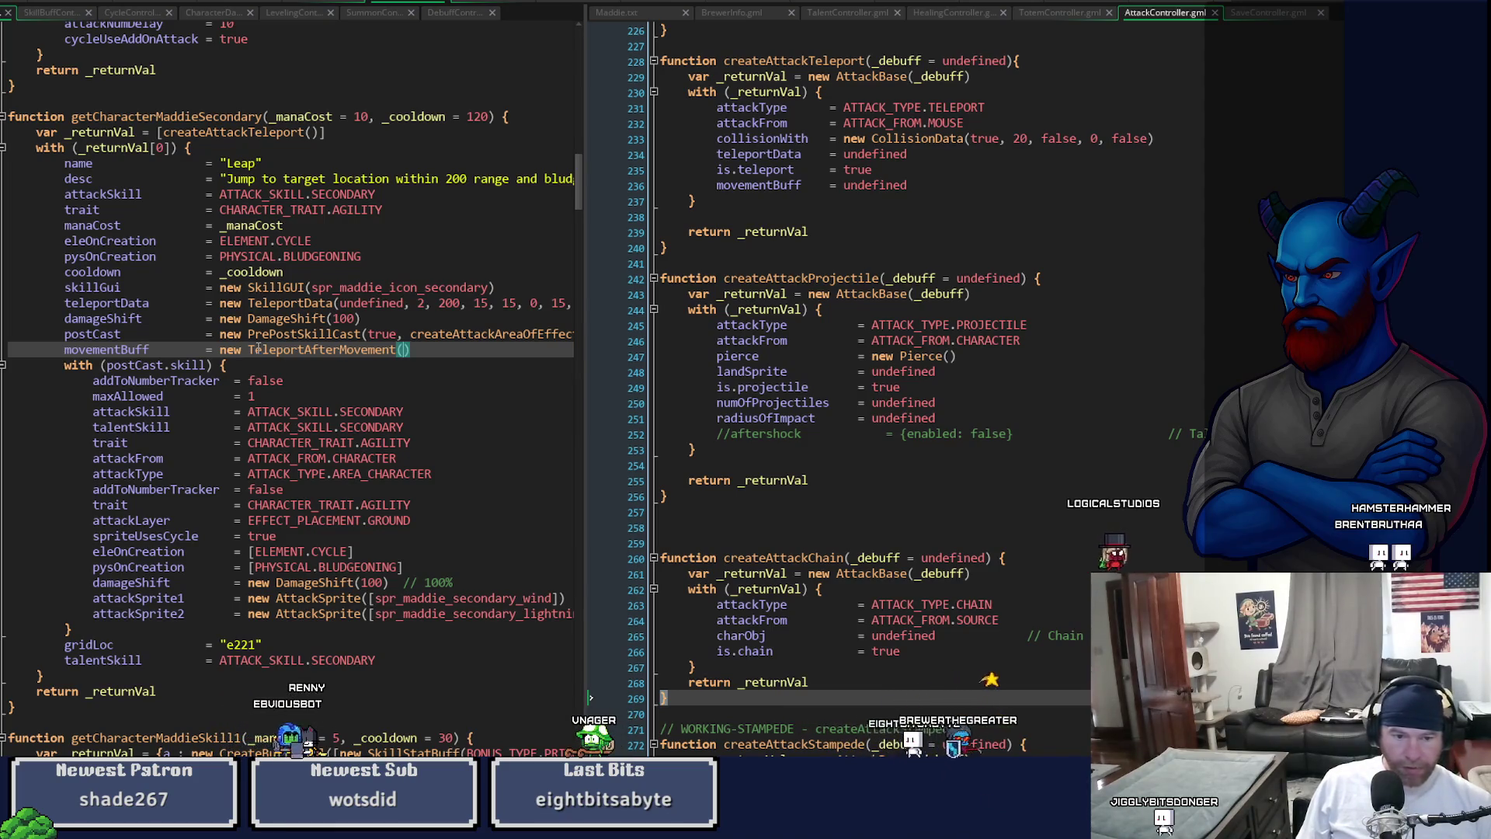
text(0, 20)
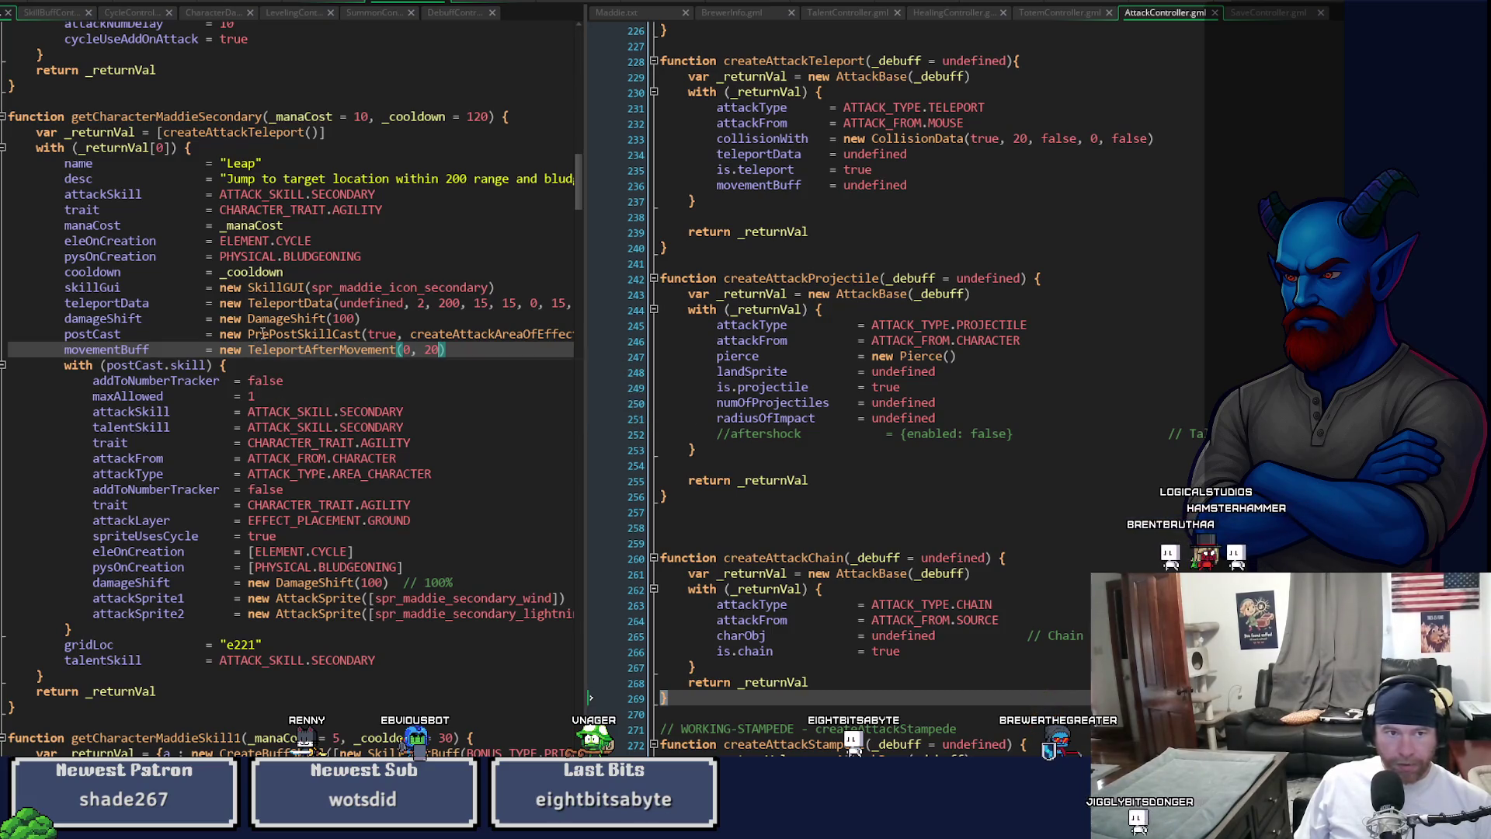
drag(587, 354, 775, 361)
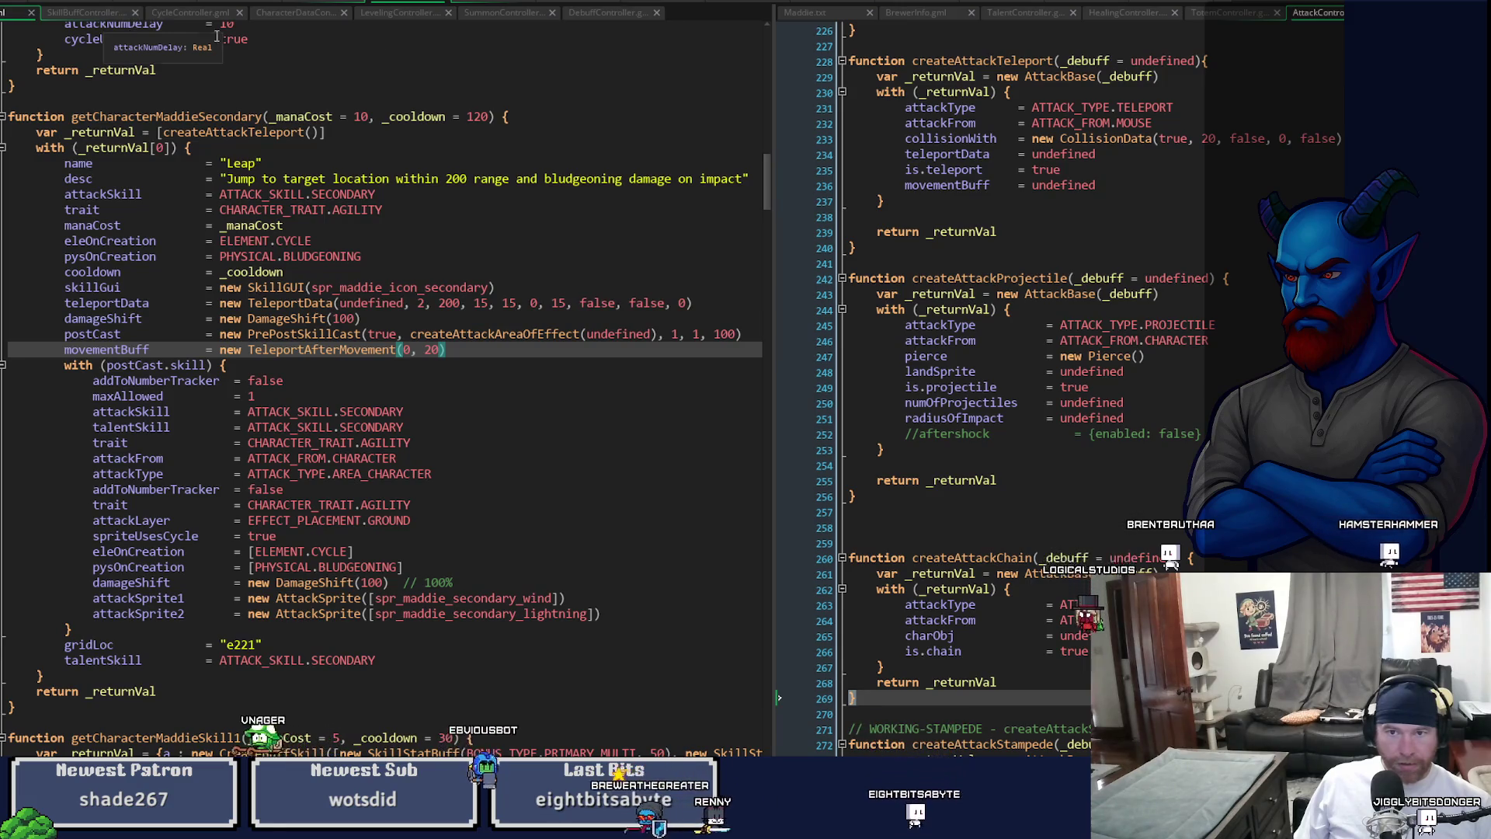
click(1031, 14)
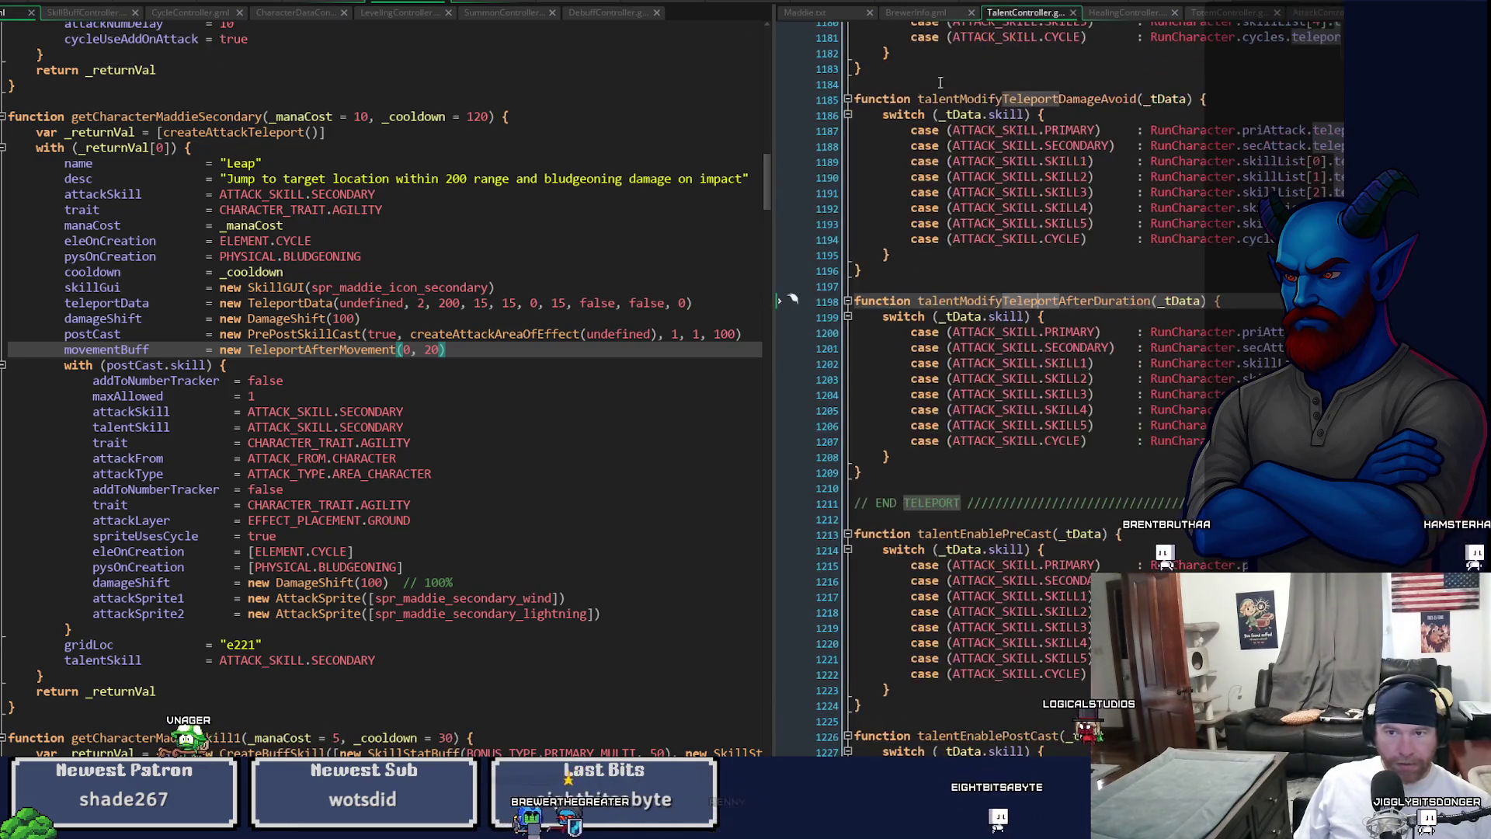
- Replace teleportData with movementBuff.duration in the primary, secondary, skillList[0] and skillList[1] cases
click(780, 333)
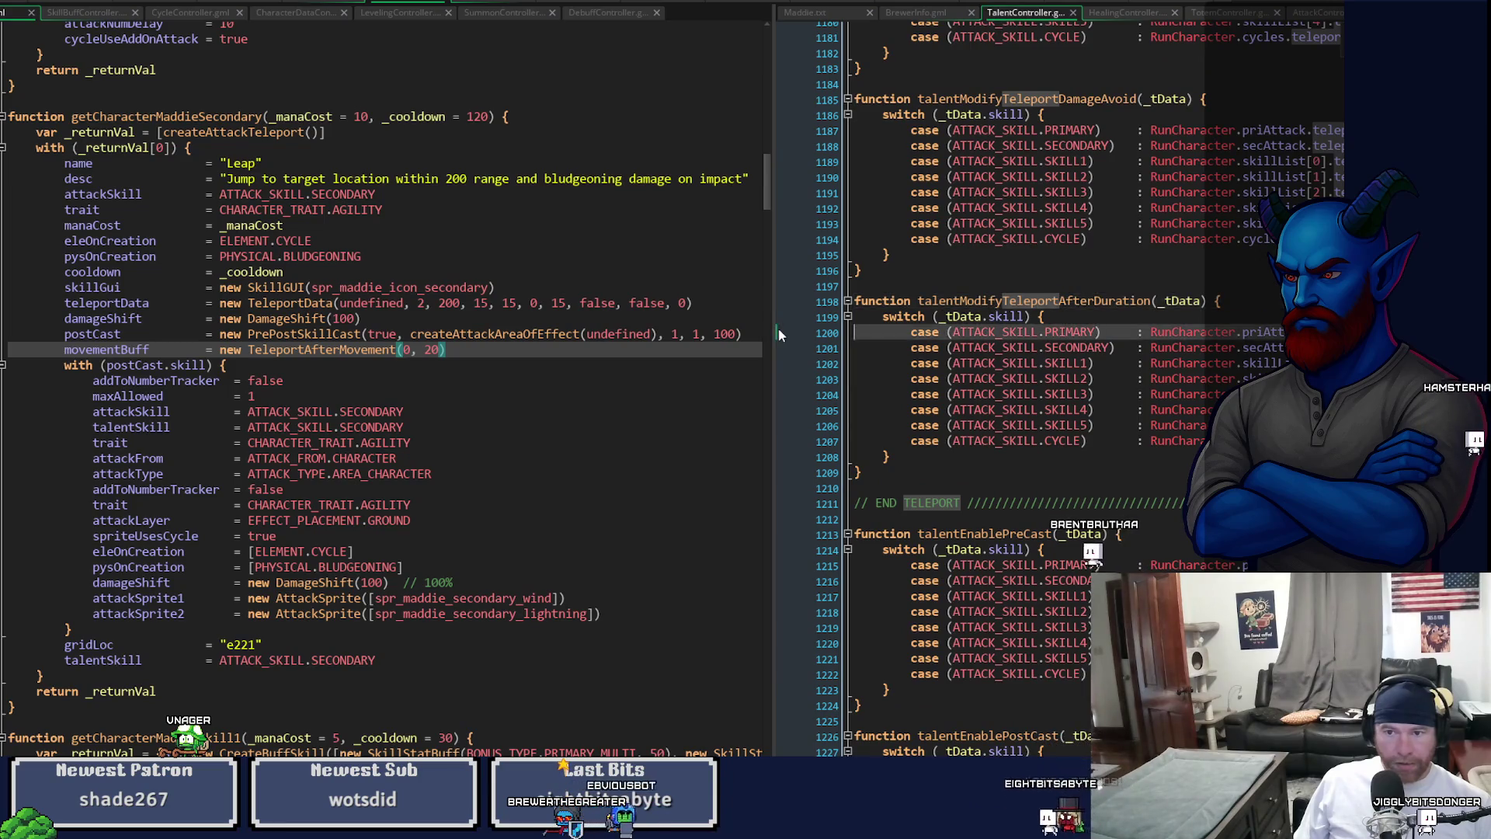
drag(779, 334, 573, 334)
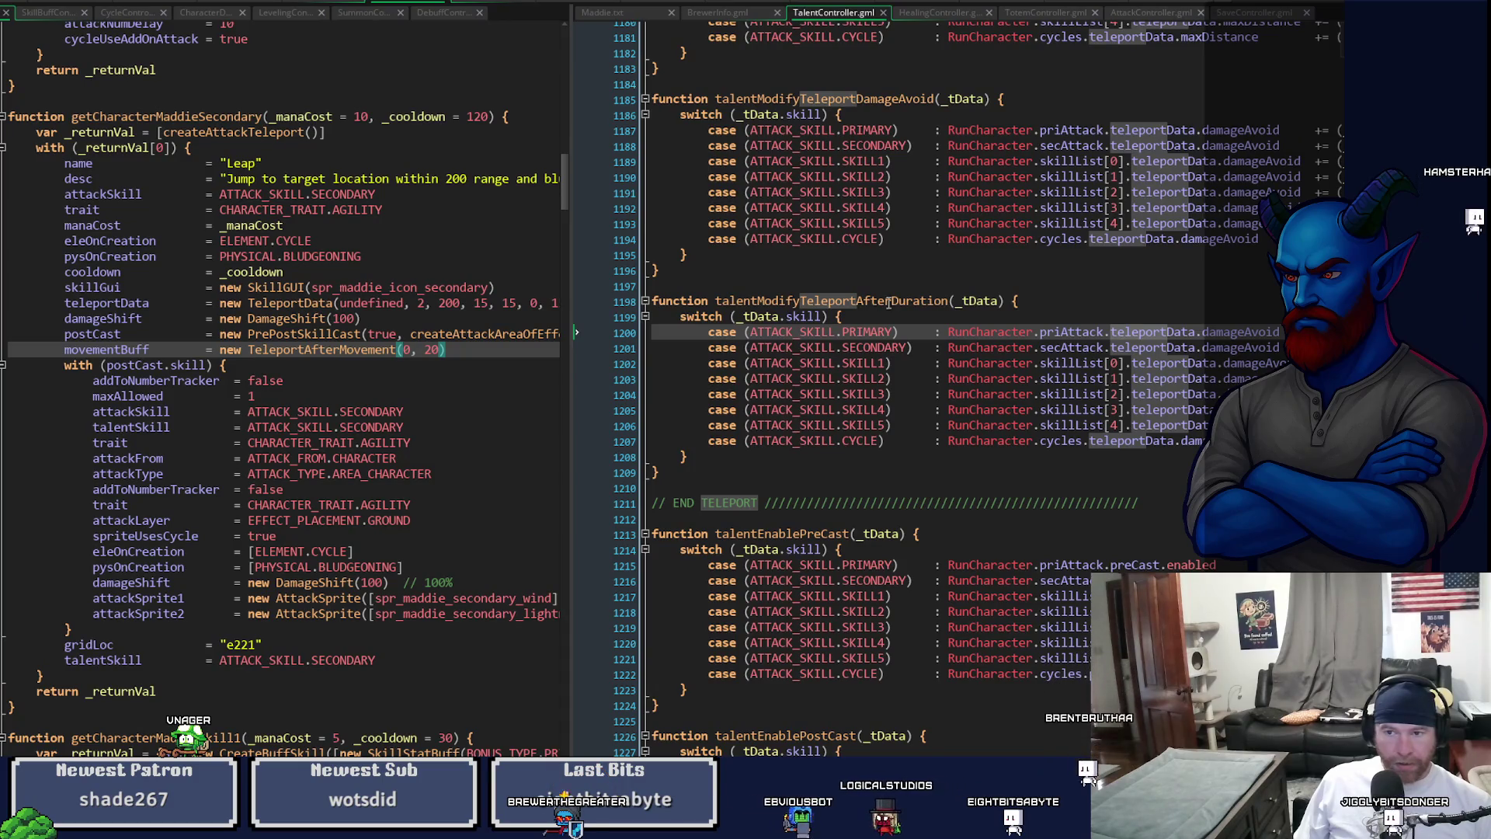
click(917, 300)
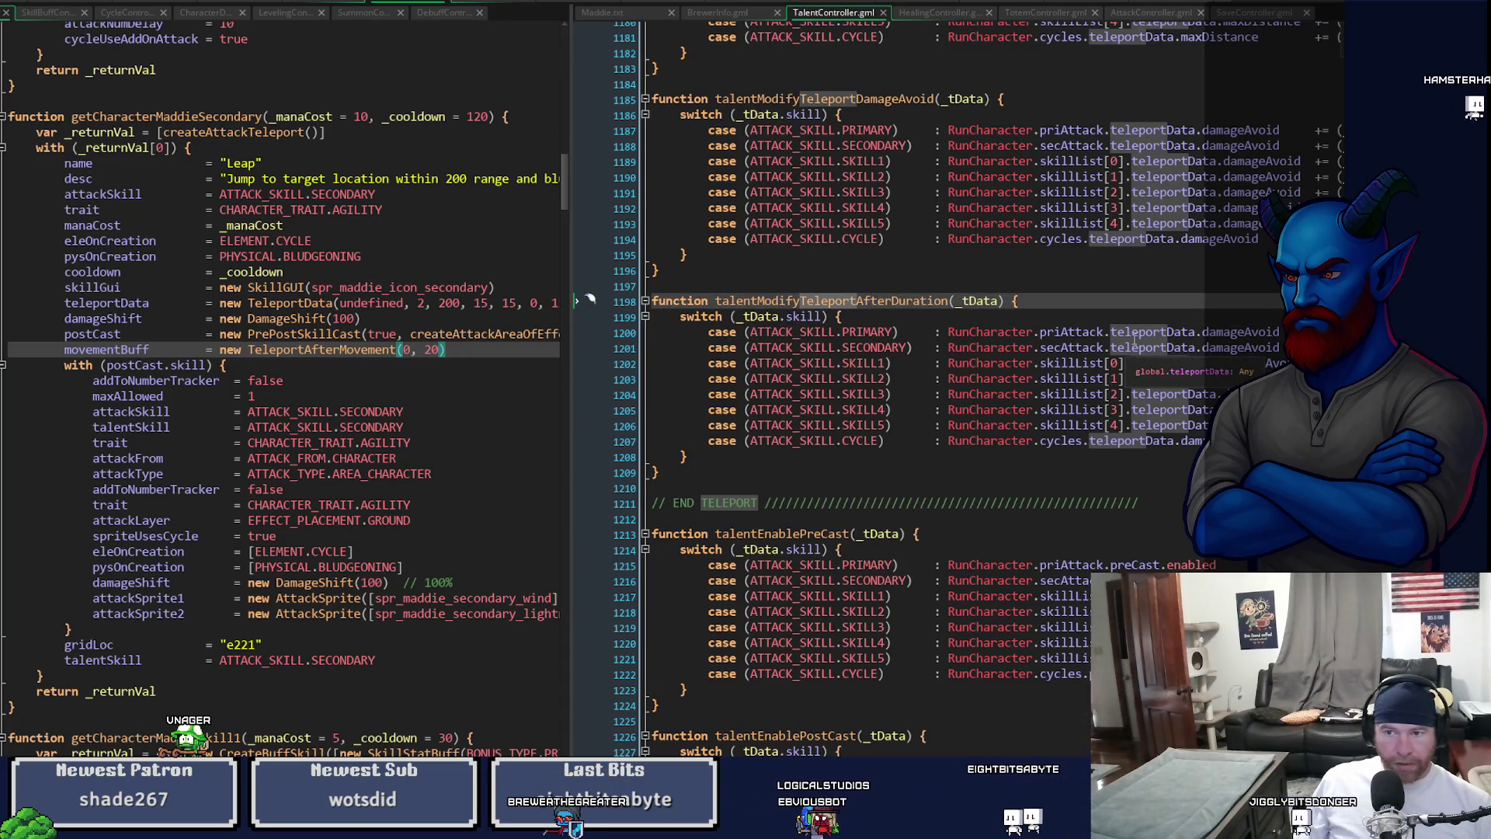
click(1133, 332)
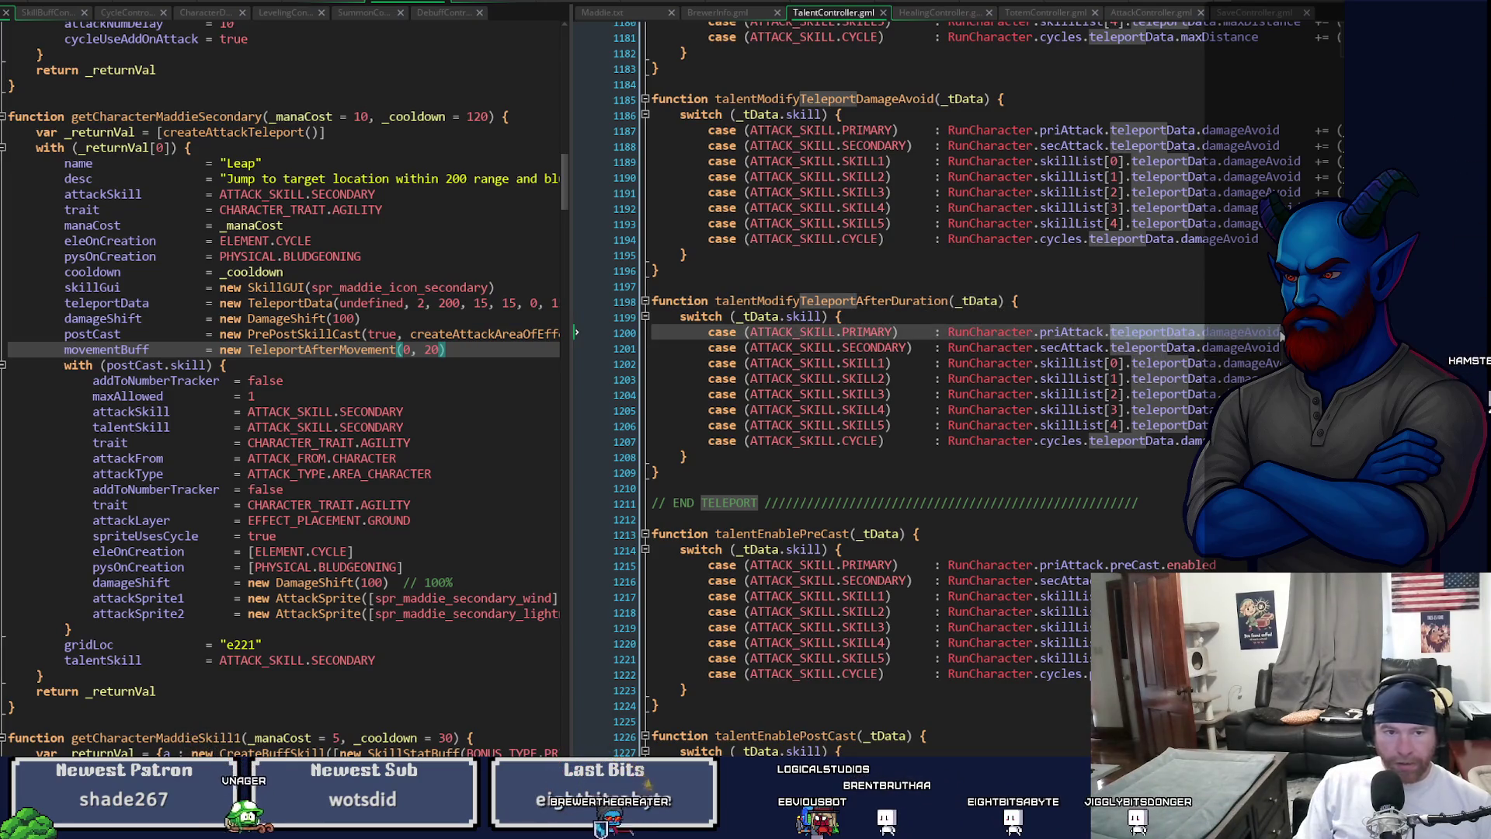
text(movementBuff)
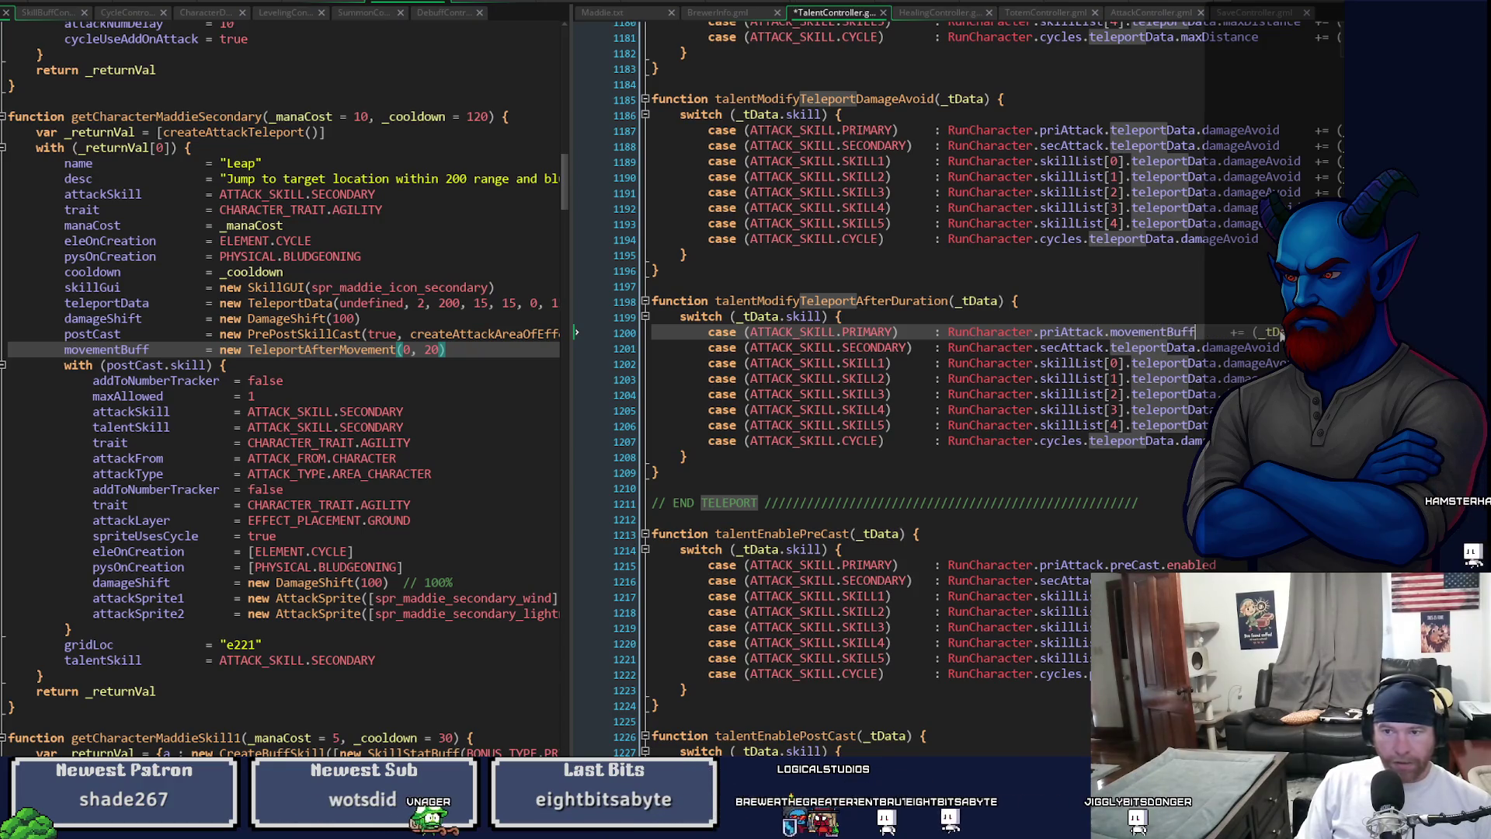
text(.duration)
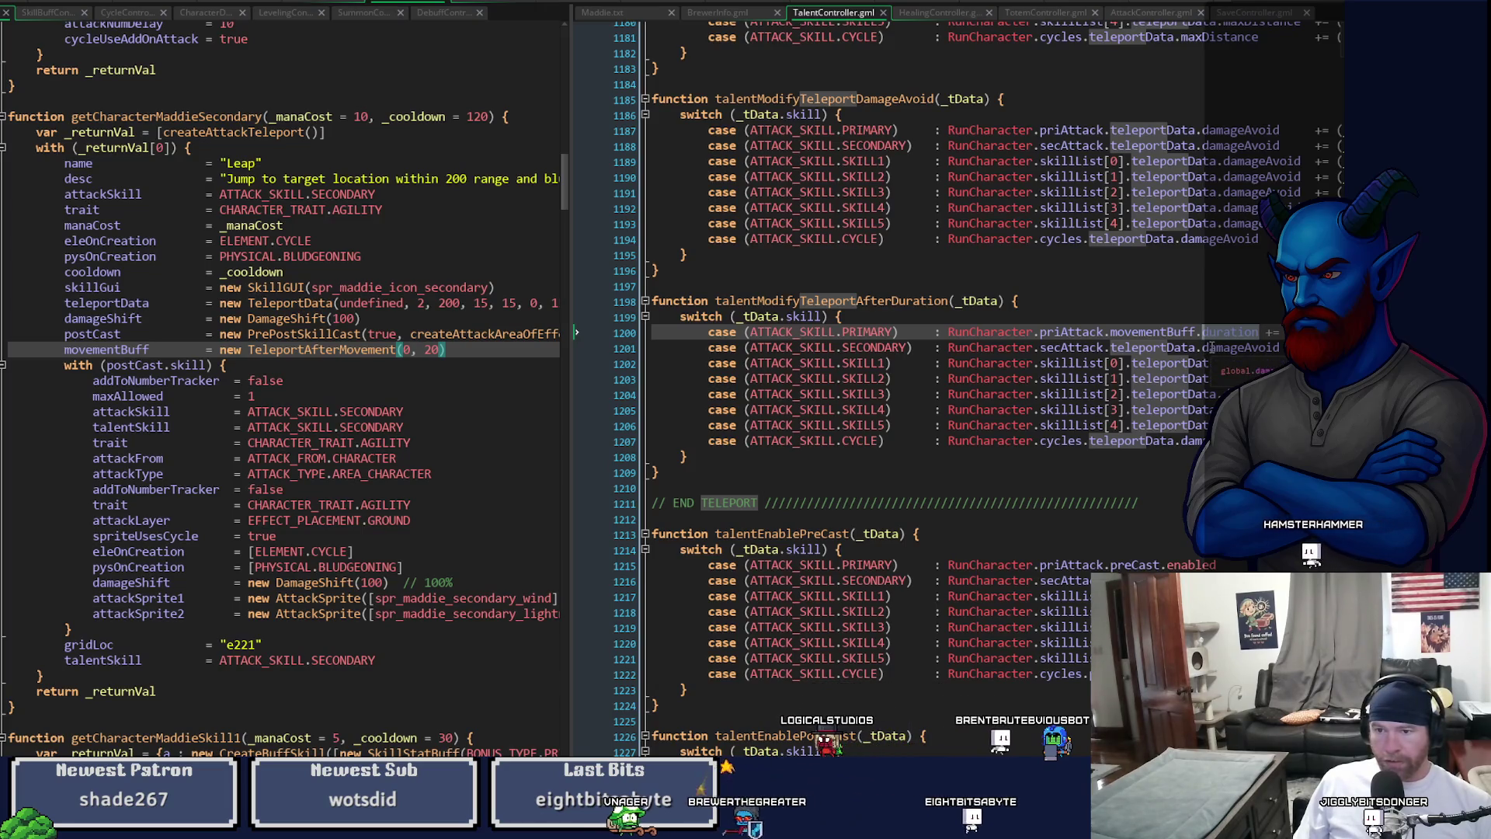
drag(1110, 332, 1258, 334)
key(ctrl+c)
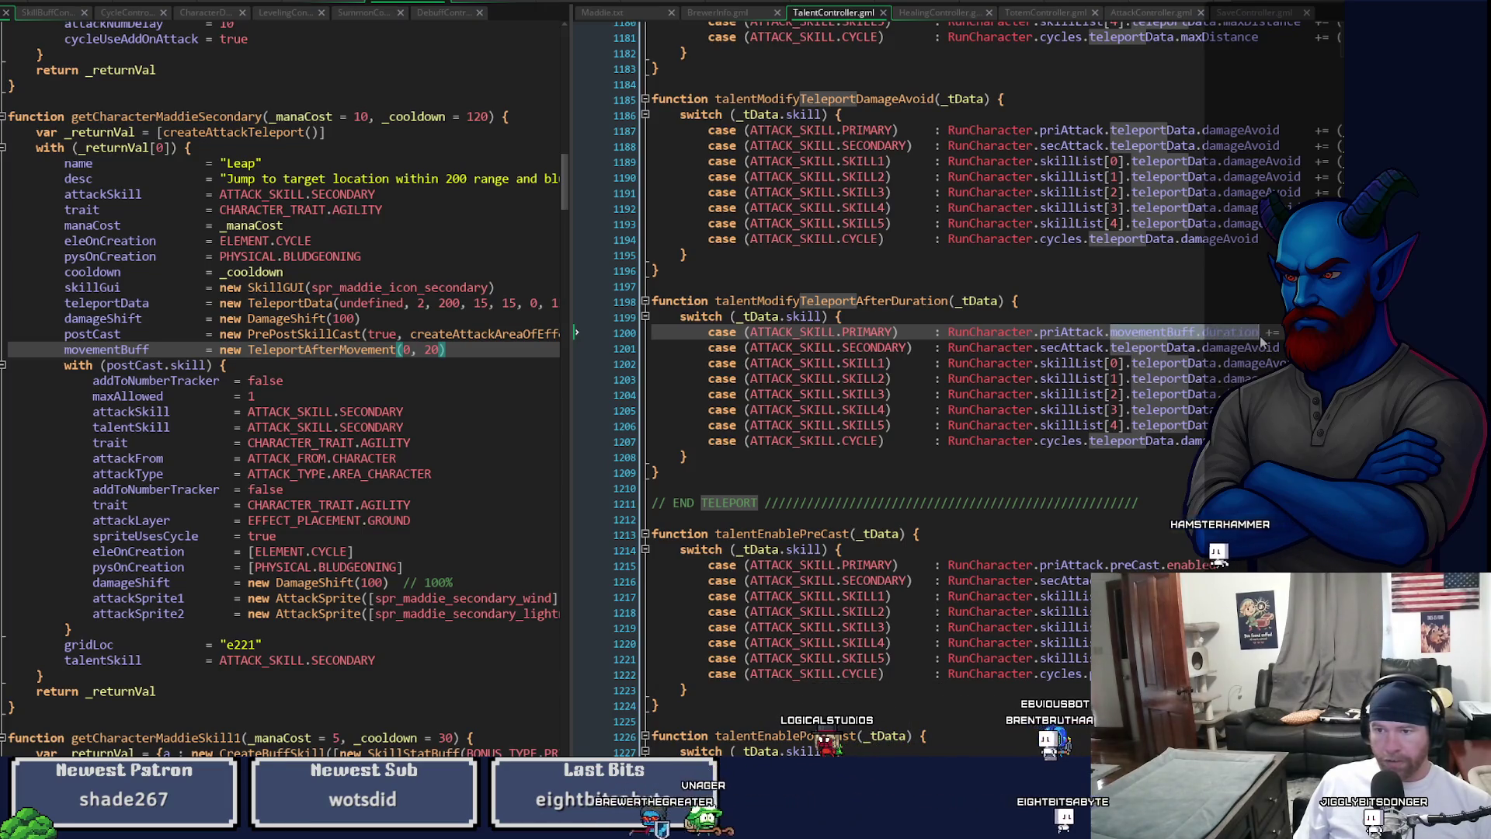
click(1110, 348)
drag(1111, 348, 1261, 346)
key(ctrl+v)
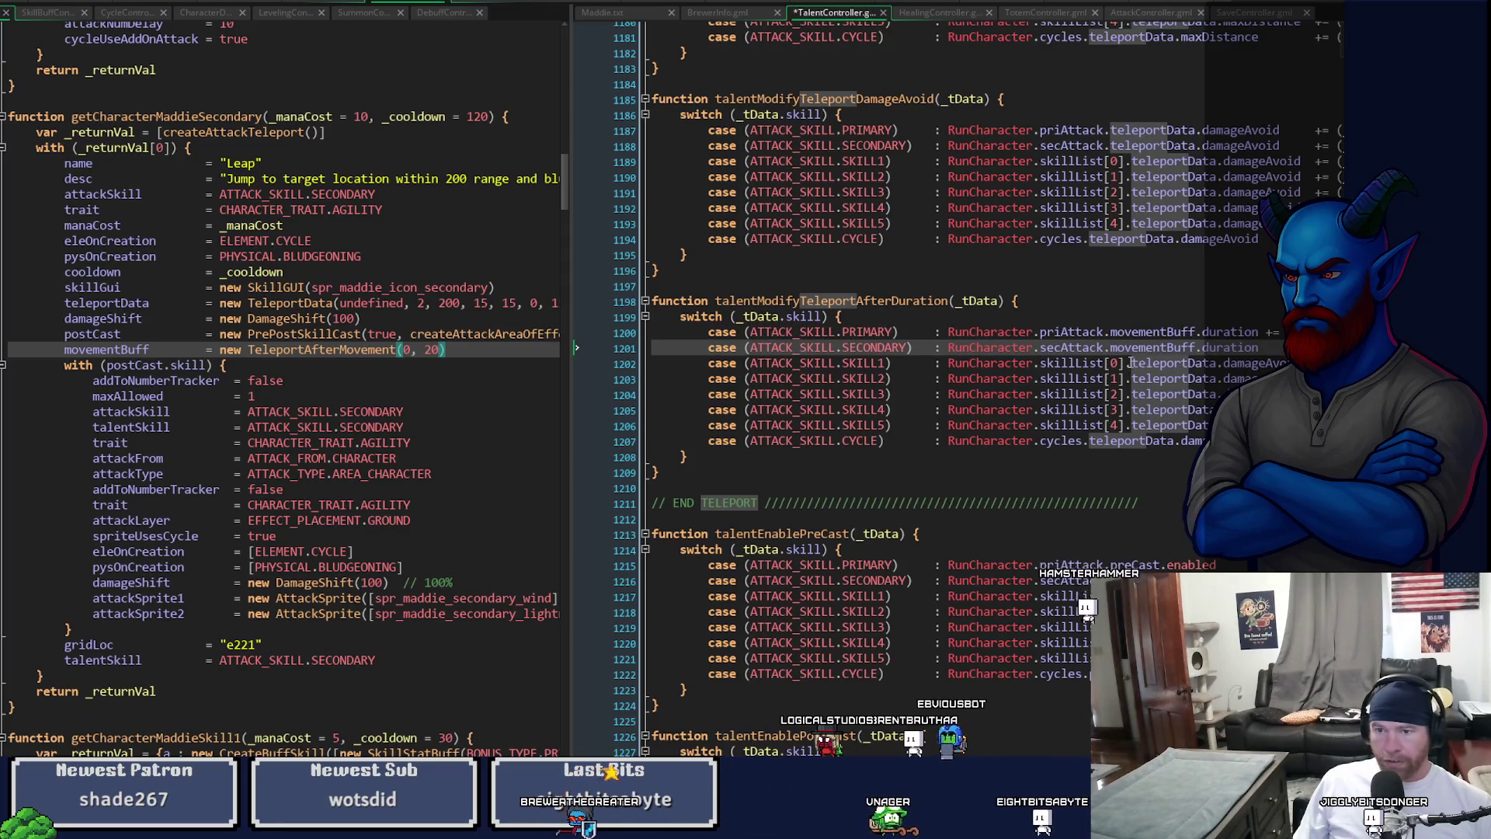
drag(1131, 363, 1289, 363)
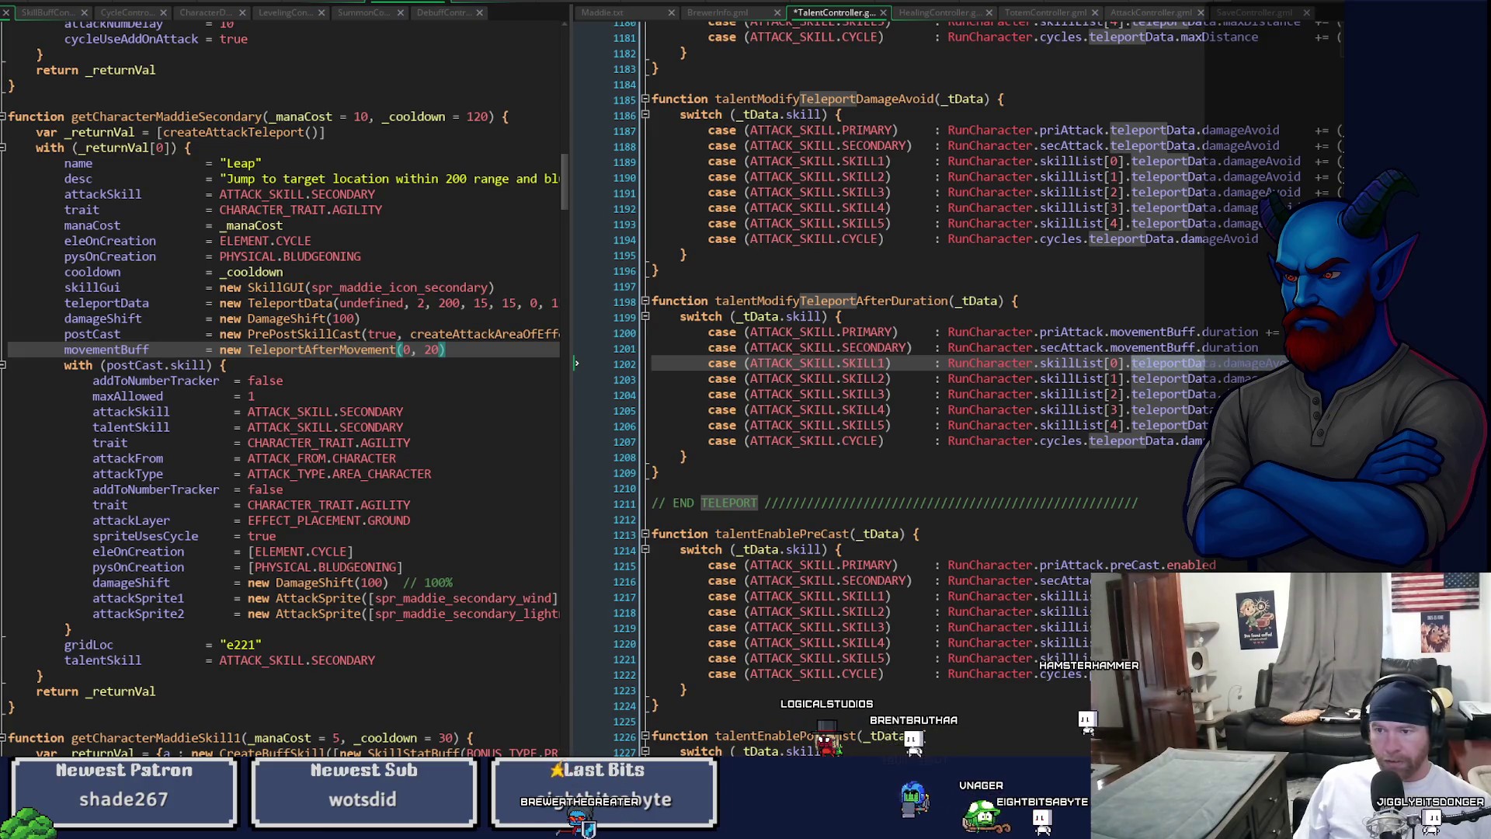
key(ctrl+v)
drag(1131, 379, 1150, 381)
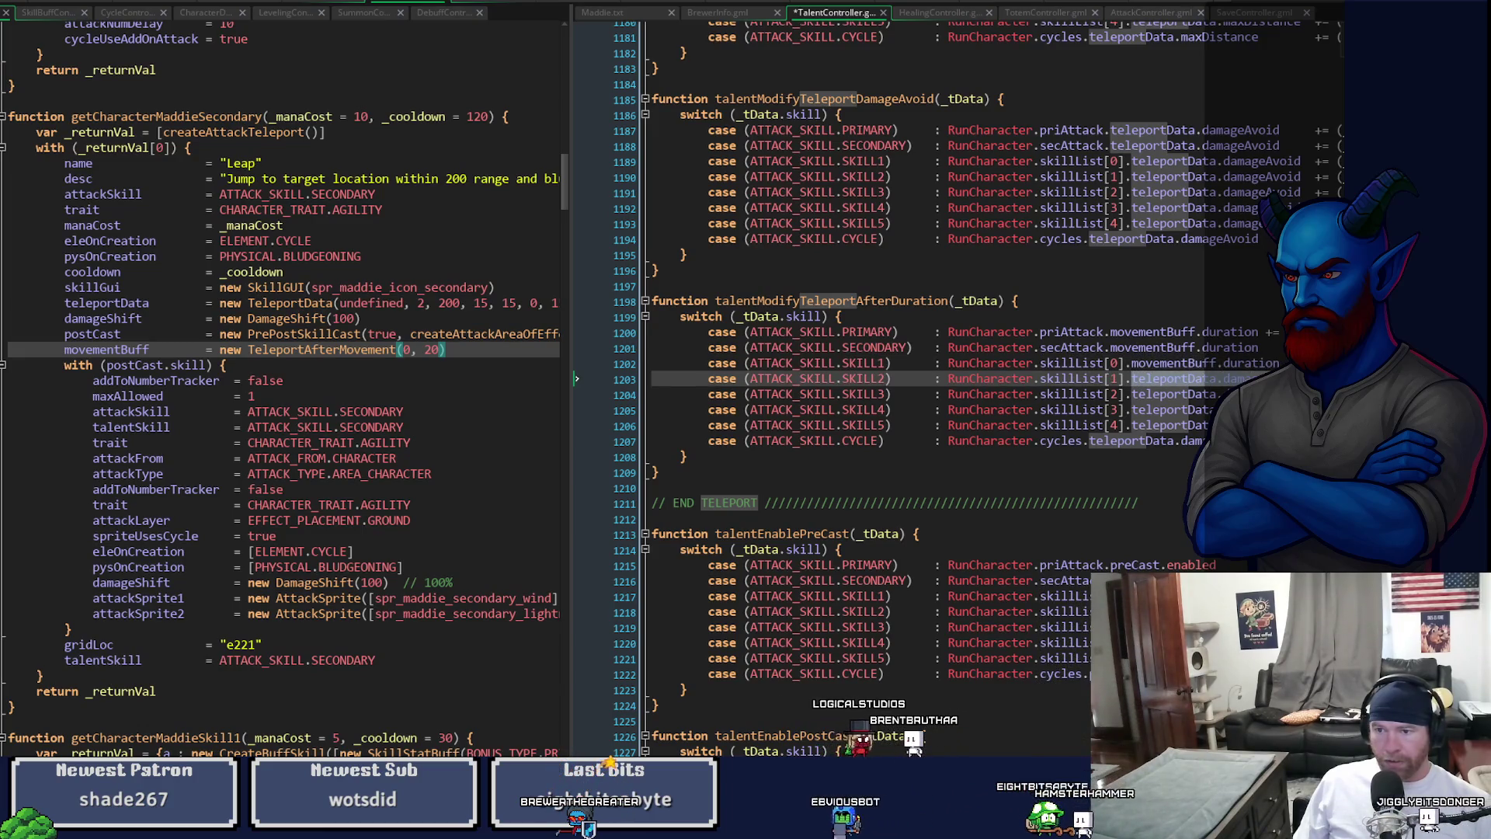
key(ctrl+v)
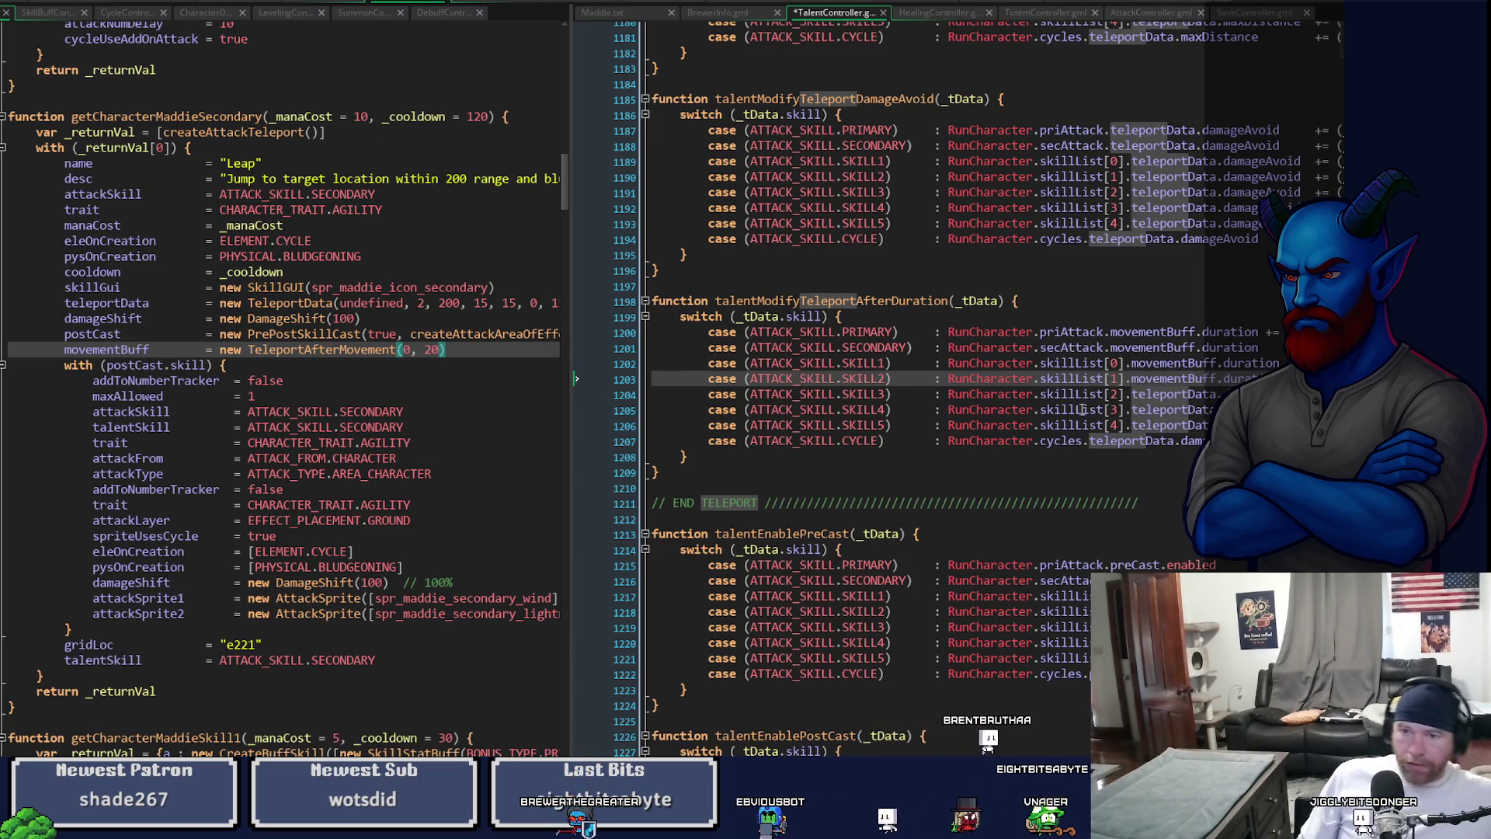
- Change teleportData to movementBuff in the SKILL3, SKILL4, SKILL5 and CYCLE cases
key(Down)
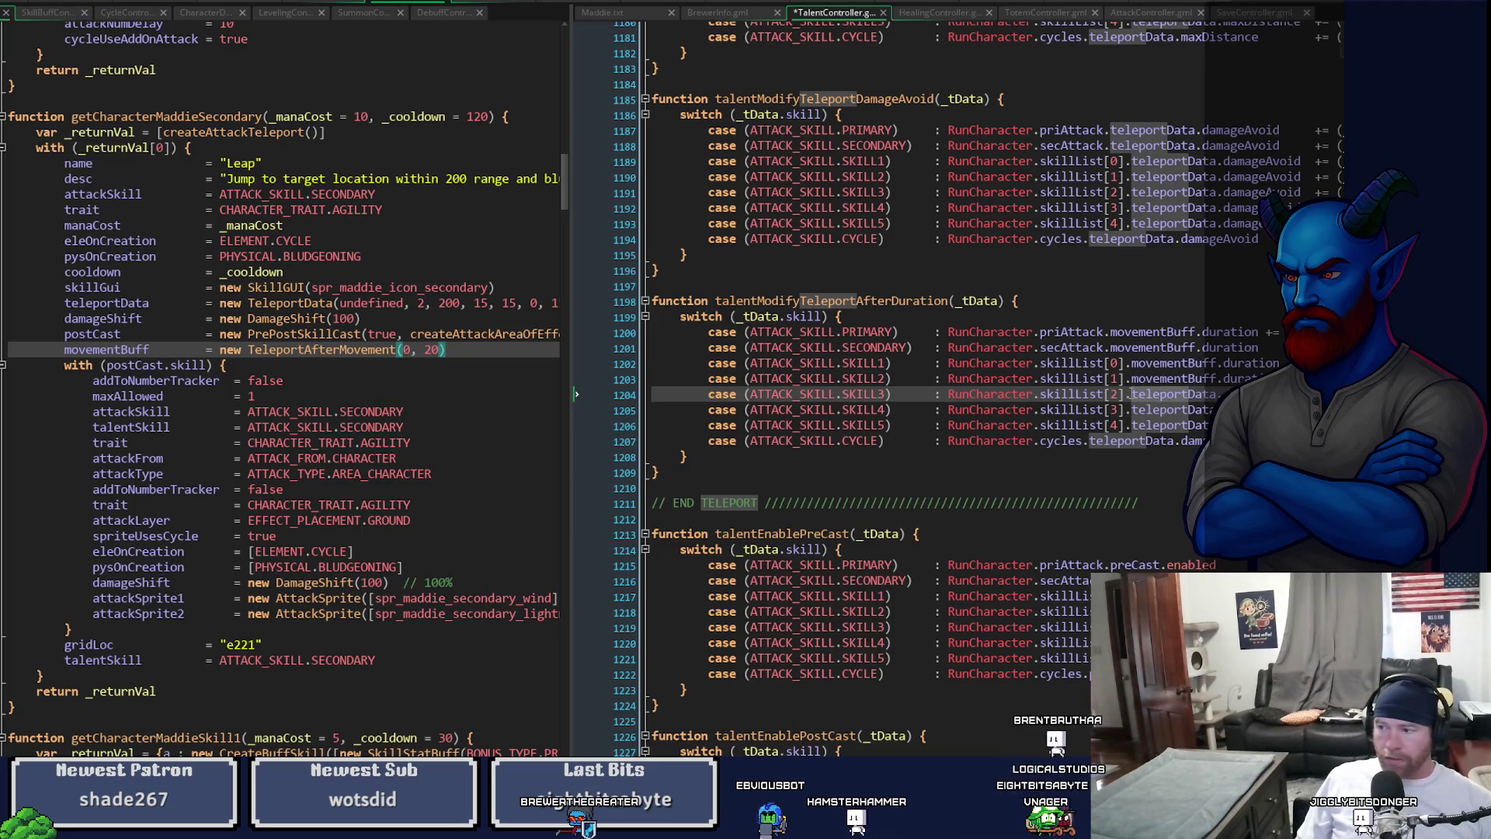
double_click(1158, 396)
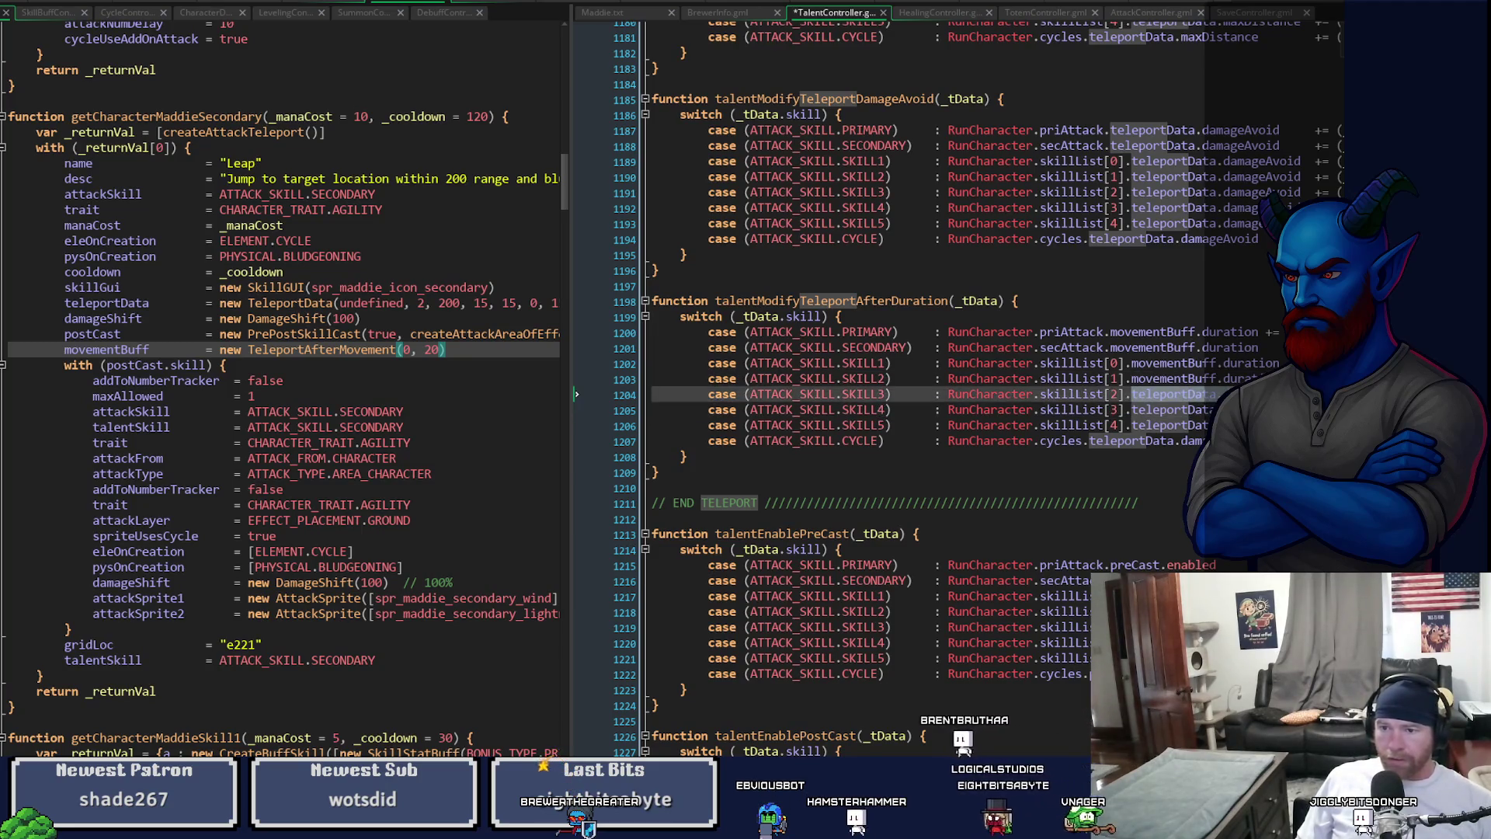
key(ctrl+v)
key(Down)
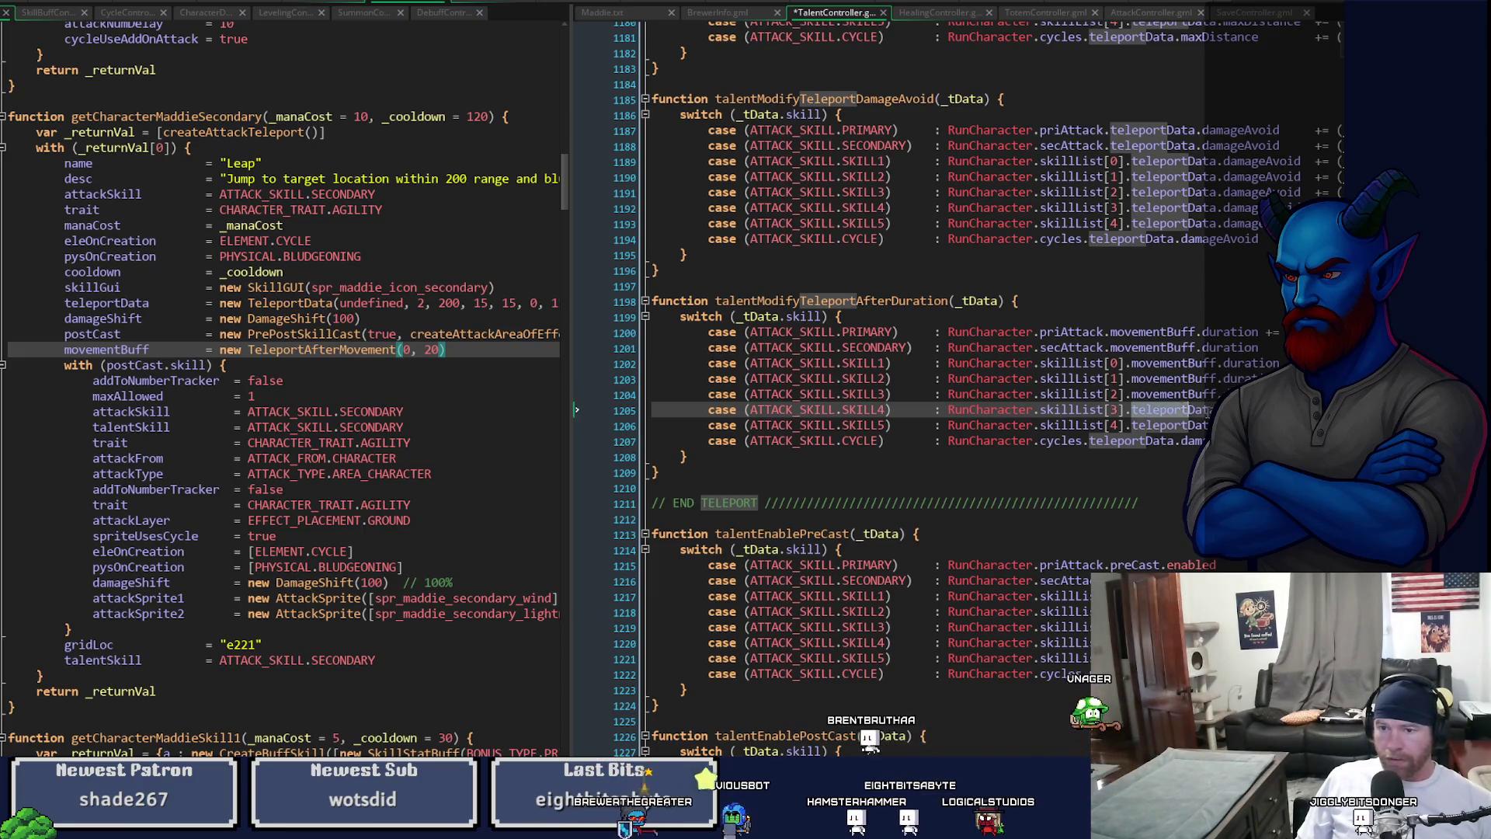
key(ctrl+v)
key(Down)
double_click(1159, 424)
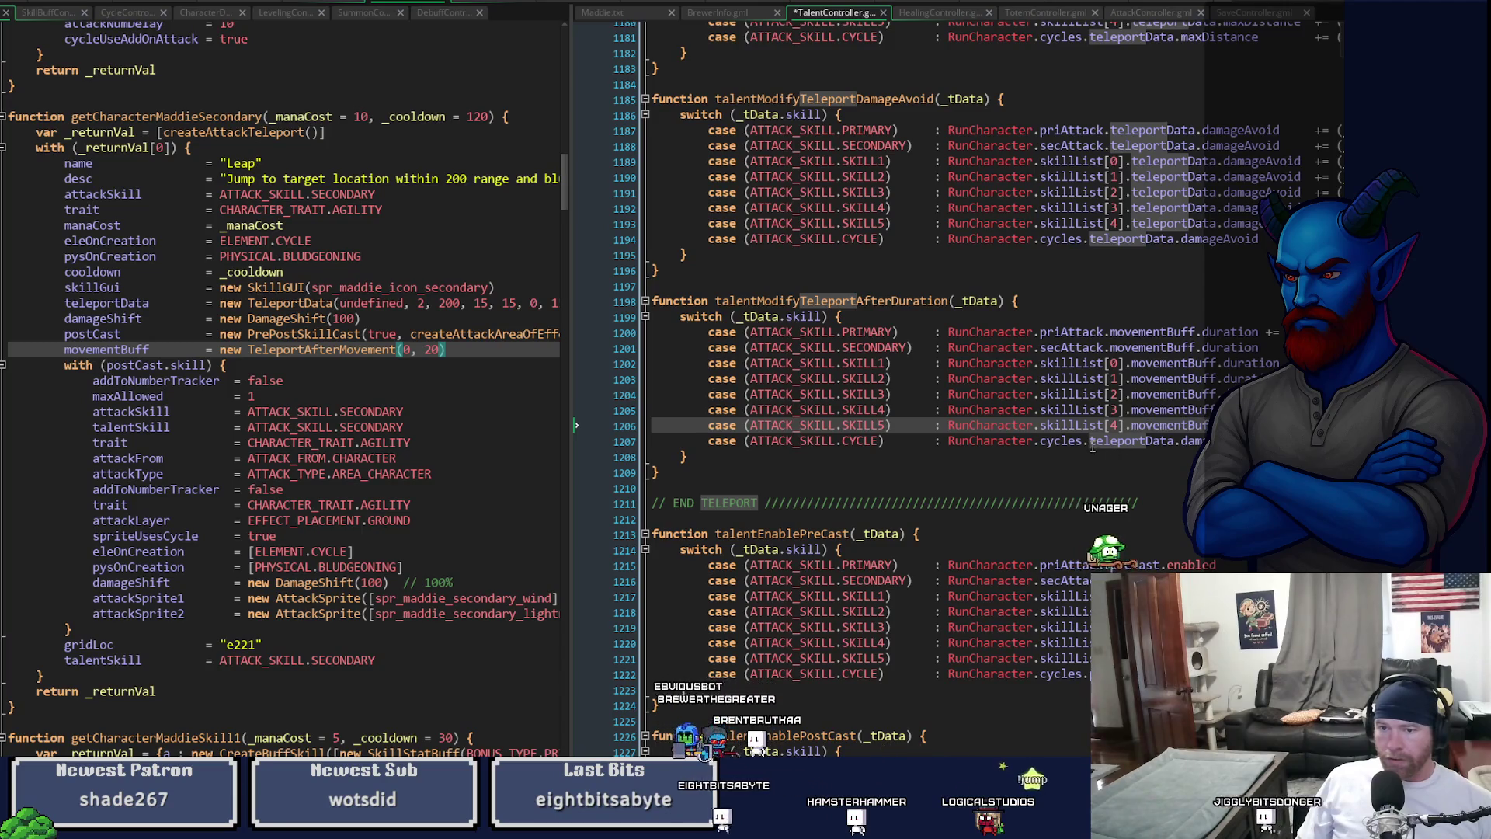
key(ctrl+v)
key(Down)
double_click(1159, 440)
text(movementBuff)
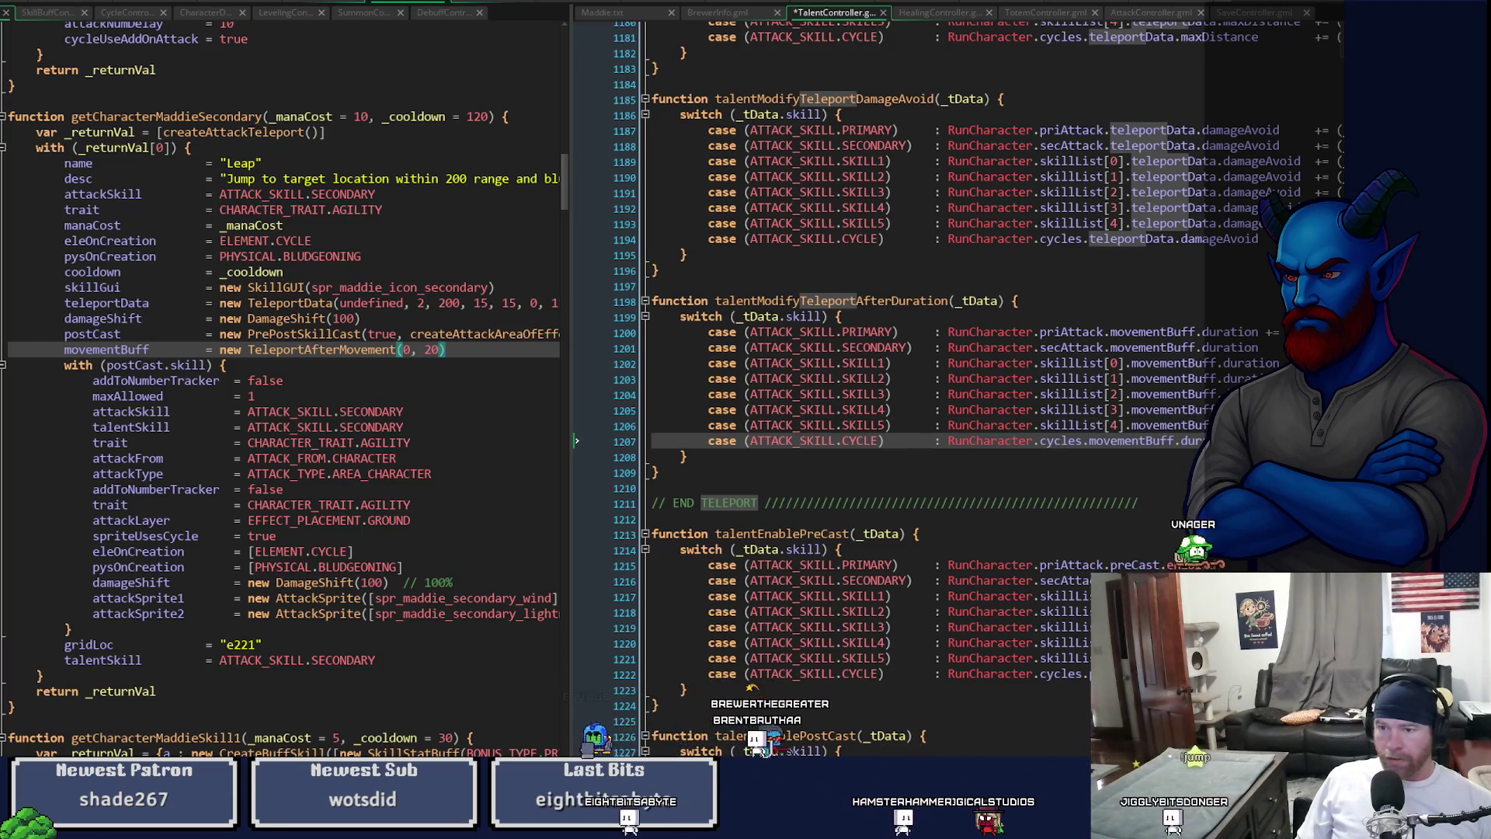
key(Up)
key(Up)
key(Up)
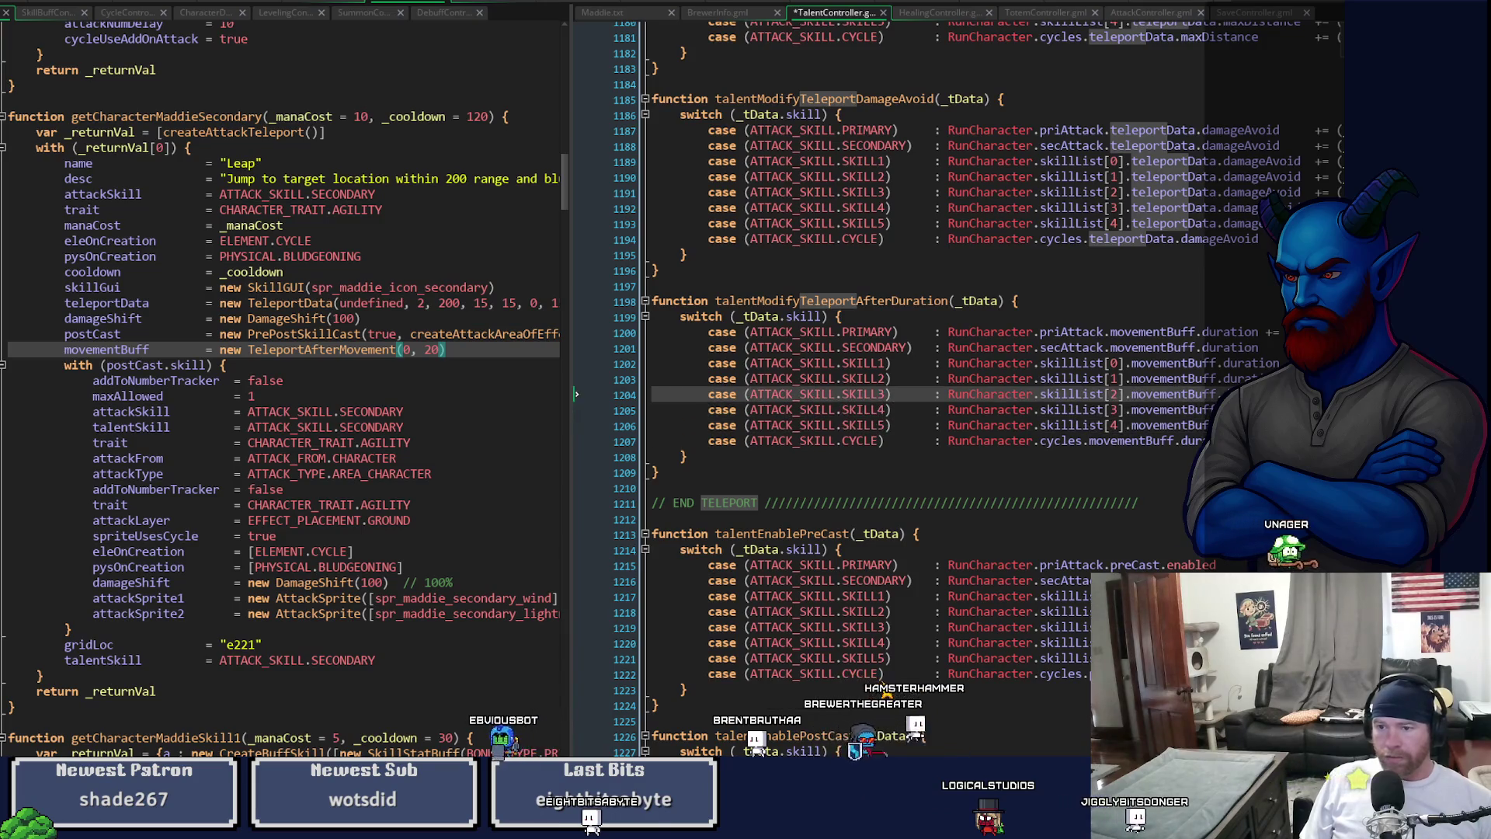
key(Up)
key(Up)
key(Up)
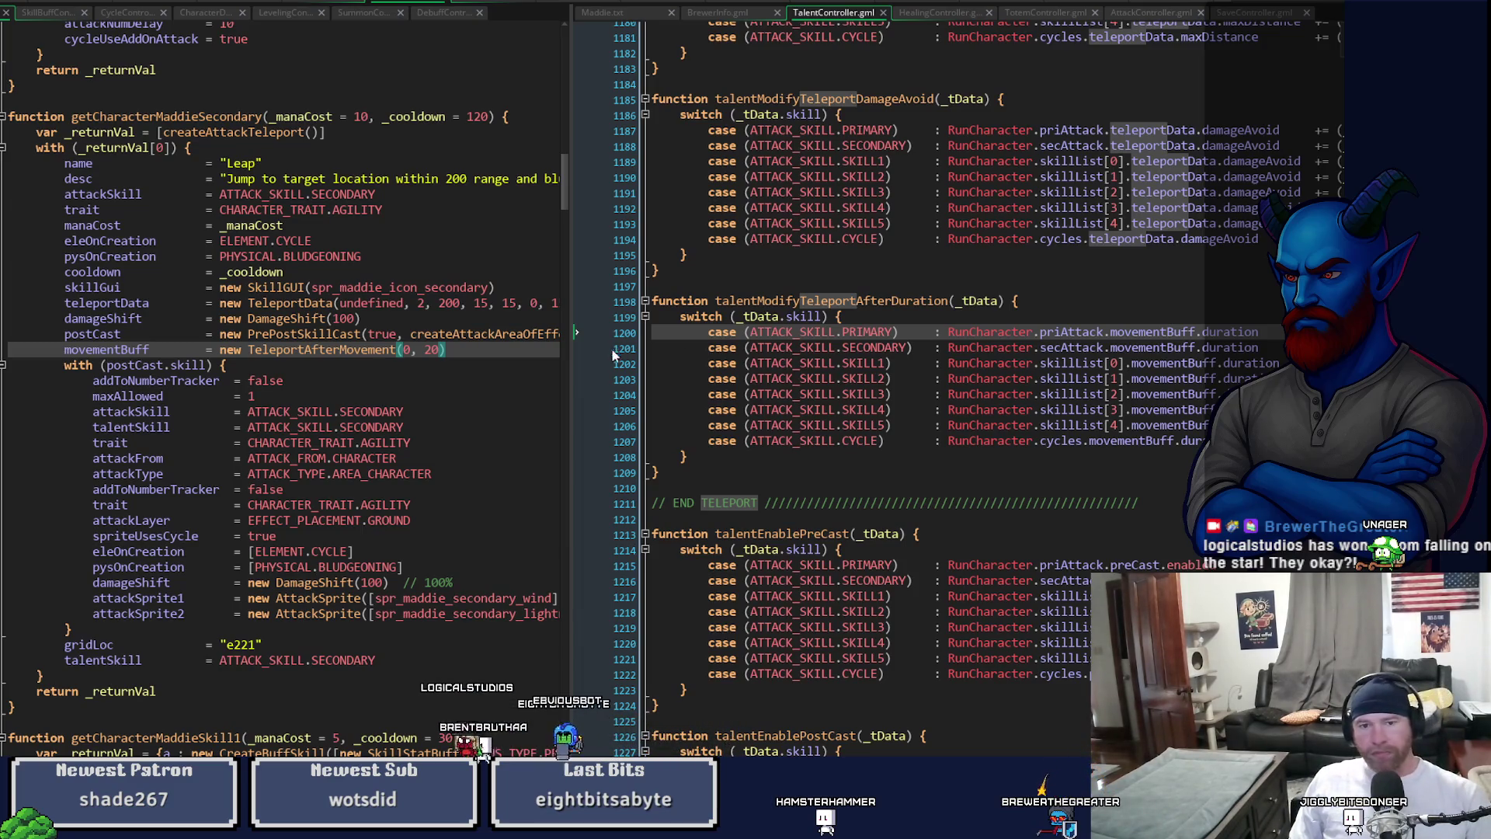
- Widen the left code pane and return to the workspace with the teleport code
mouse_move(571, 371)
mouse_down()
mouse_move(817, 386)
mouse_move(650, 373)
mouse_up()
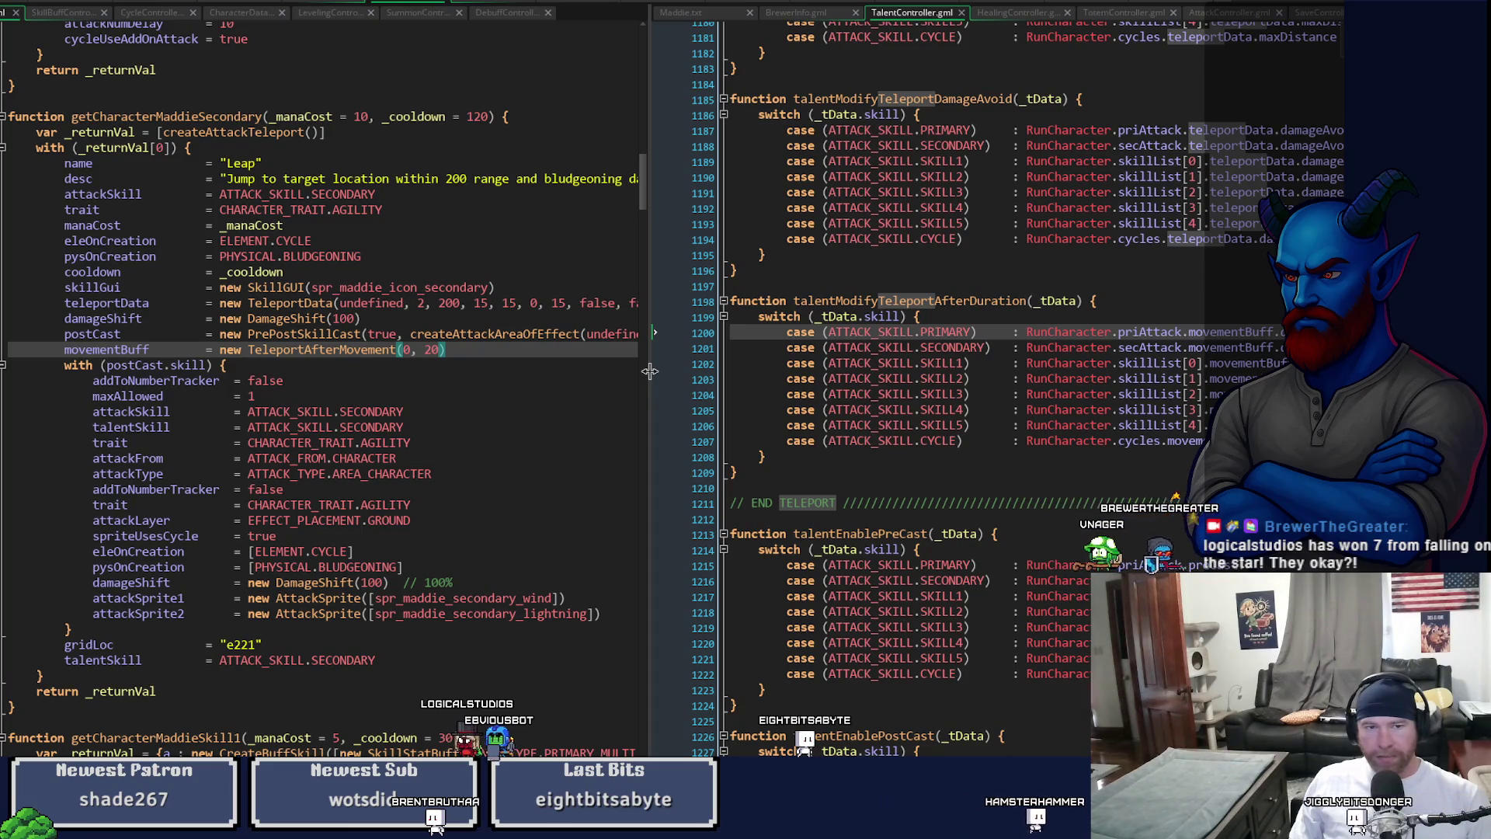
drag(649, 370, 744, 362)
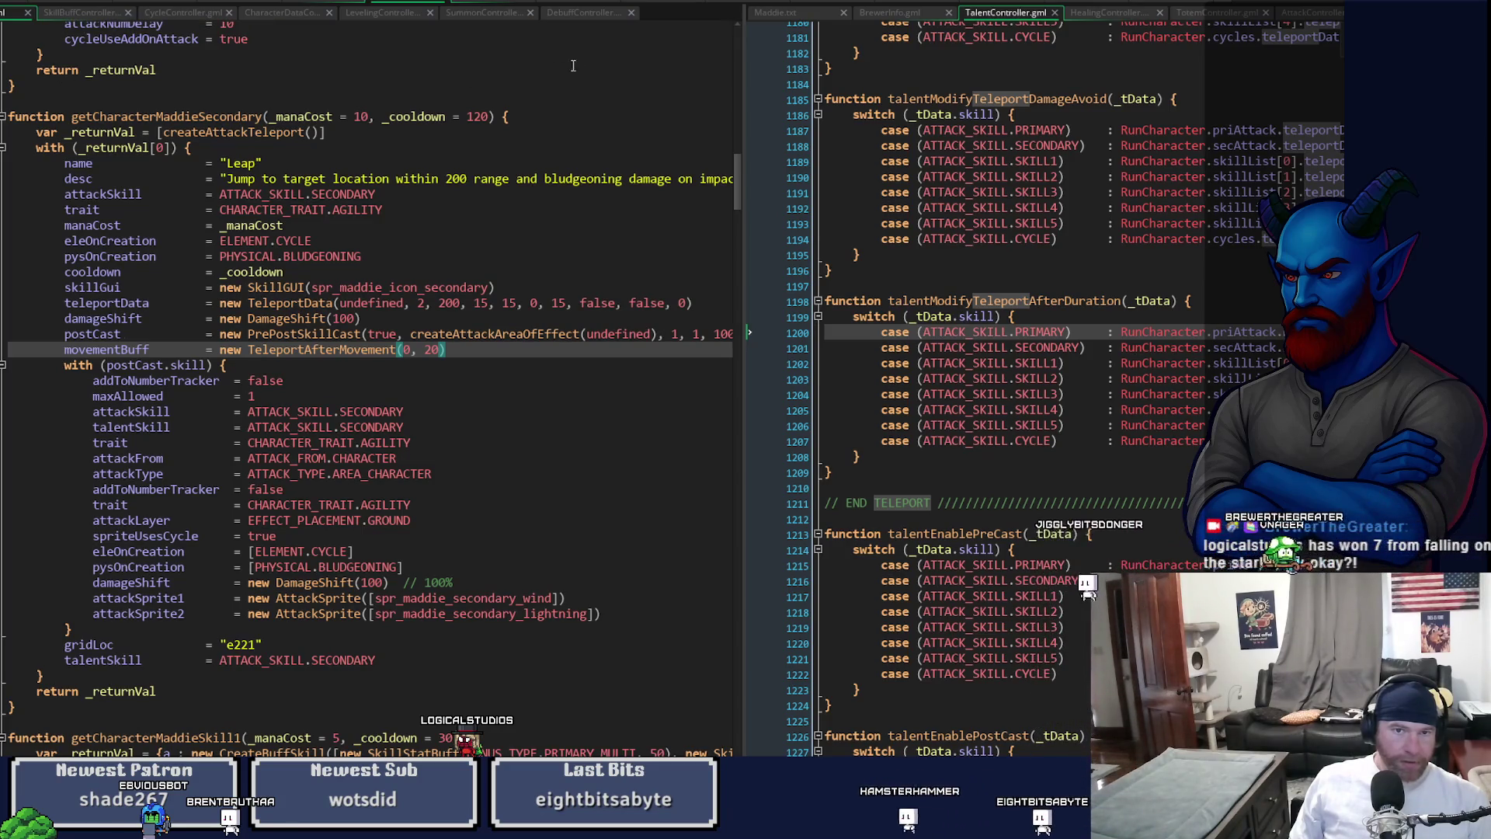
click(584, 5)
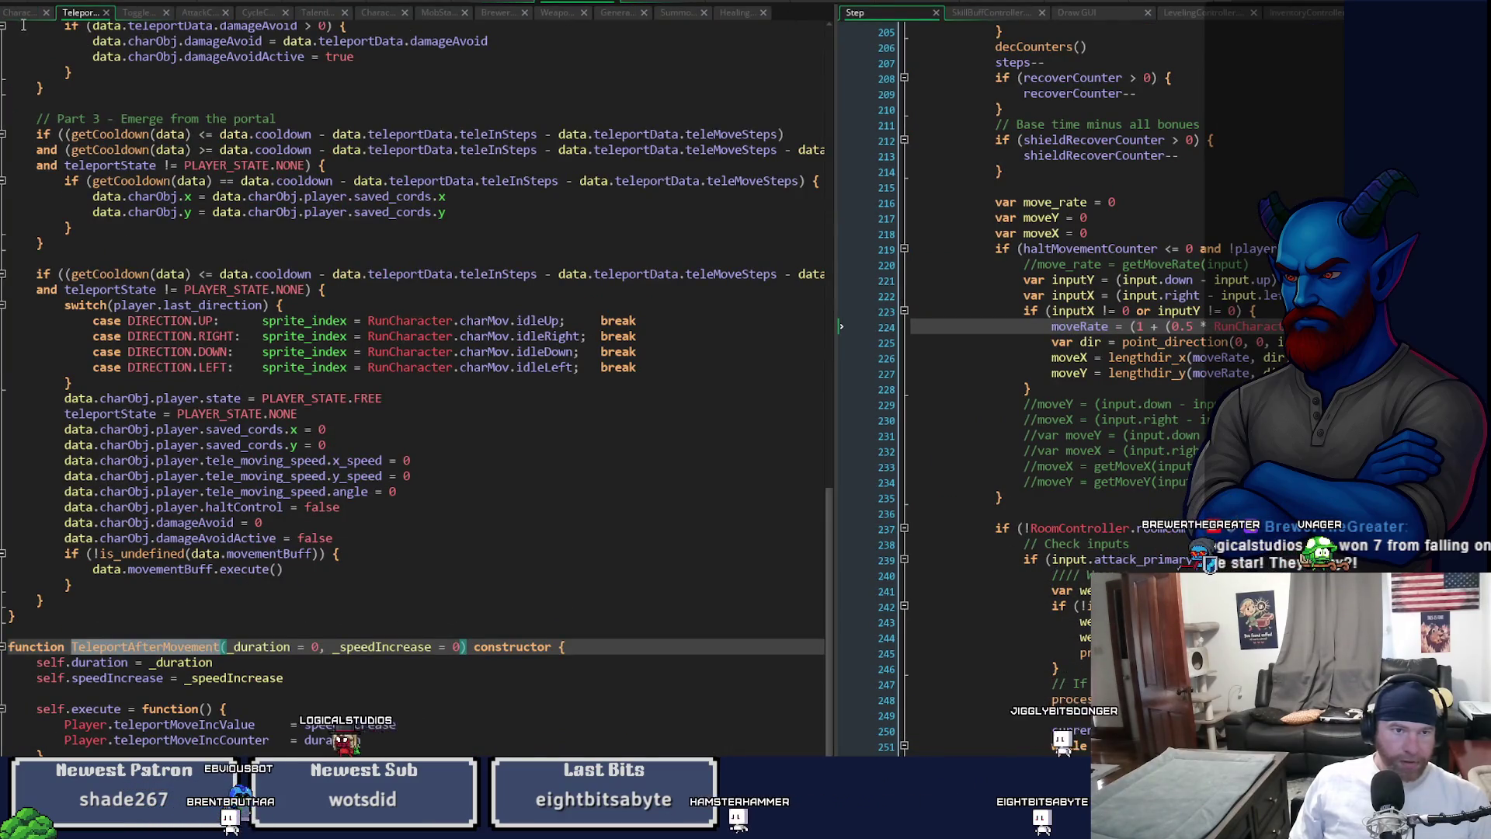
- Move the teleportMoveIncValue reset into an else if (teleportMoveIncValue != 0) branch after the counter block
middle_click(184, 724)
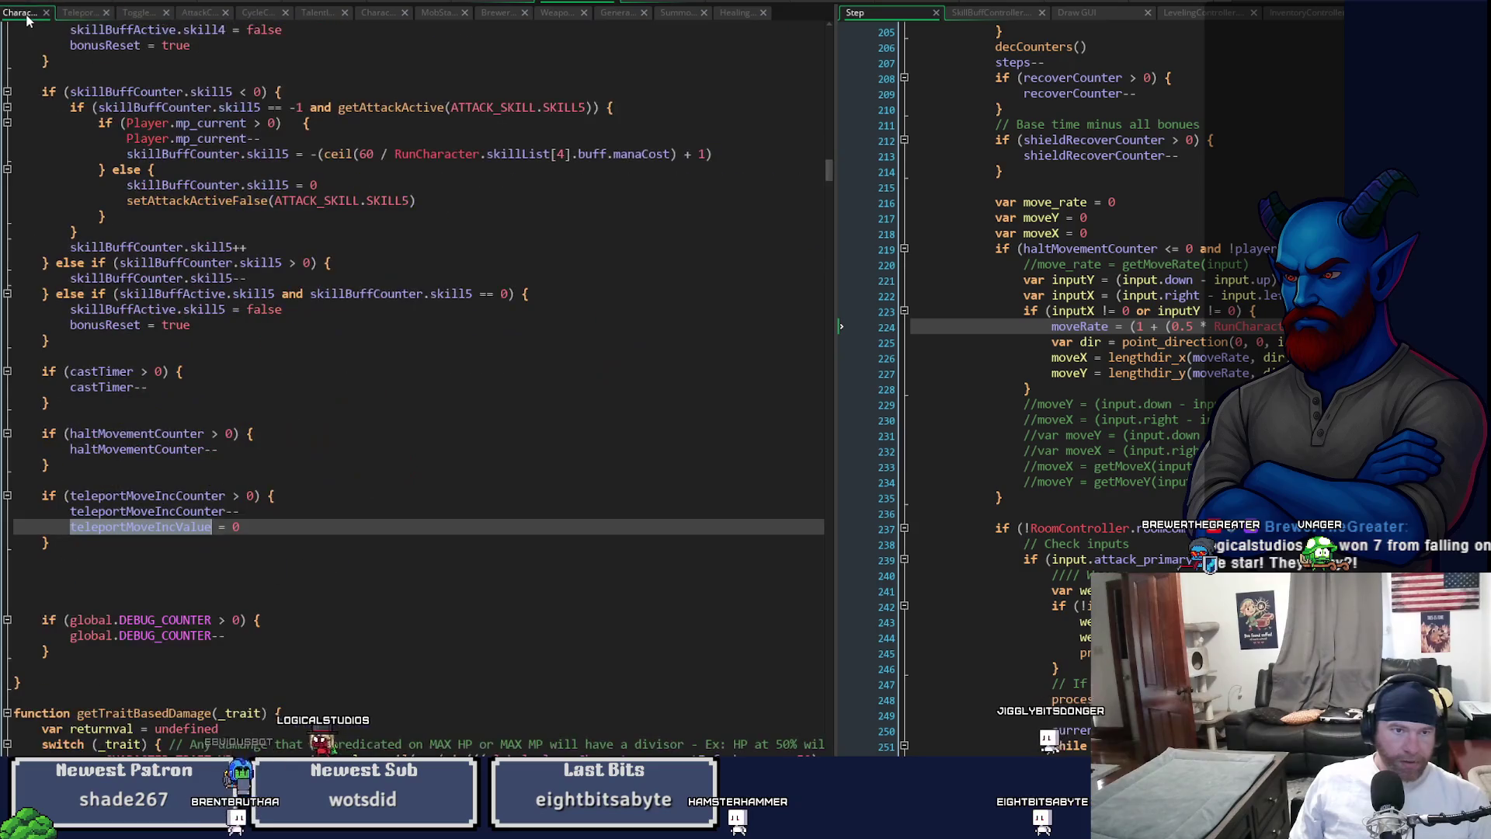
click(262, 513)
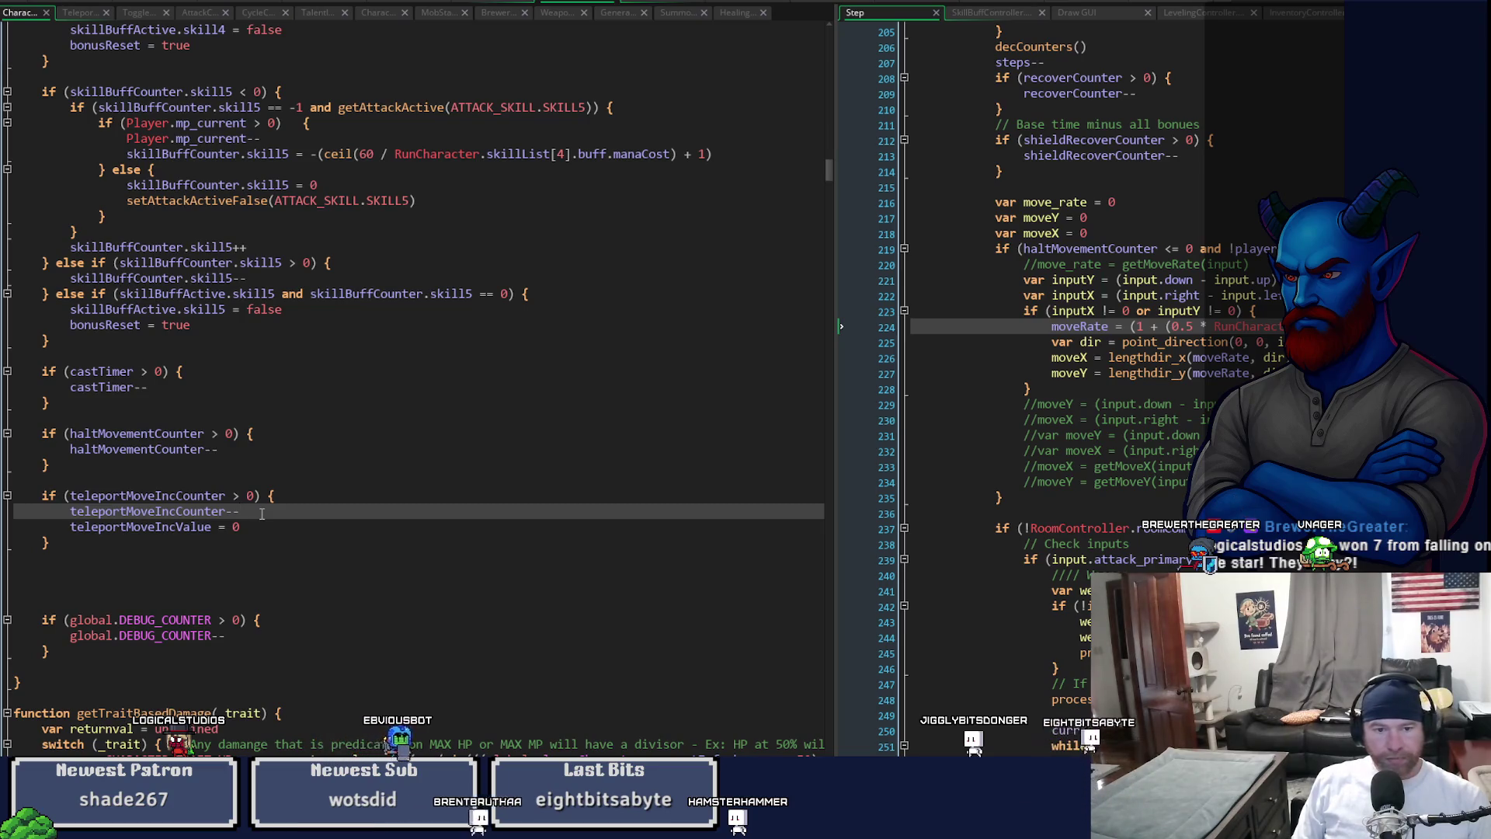
key(Down)
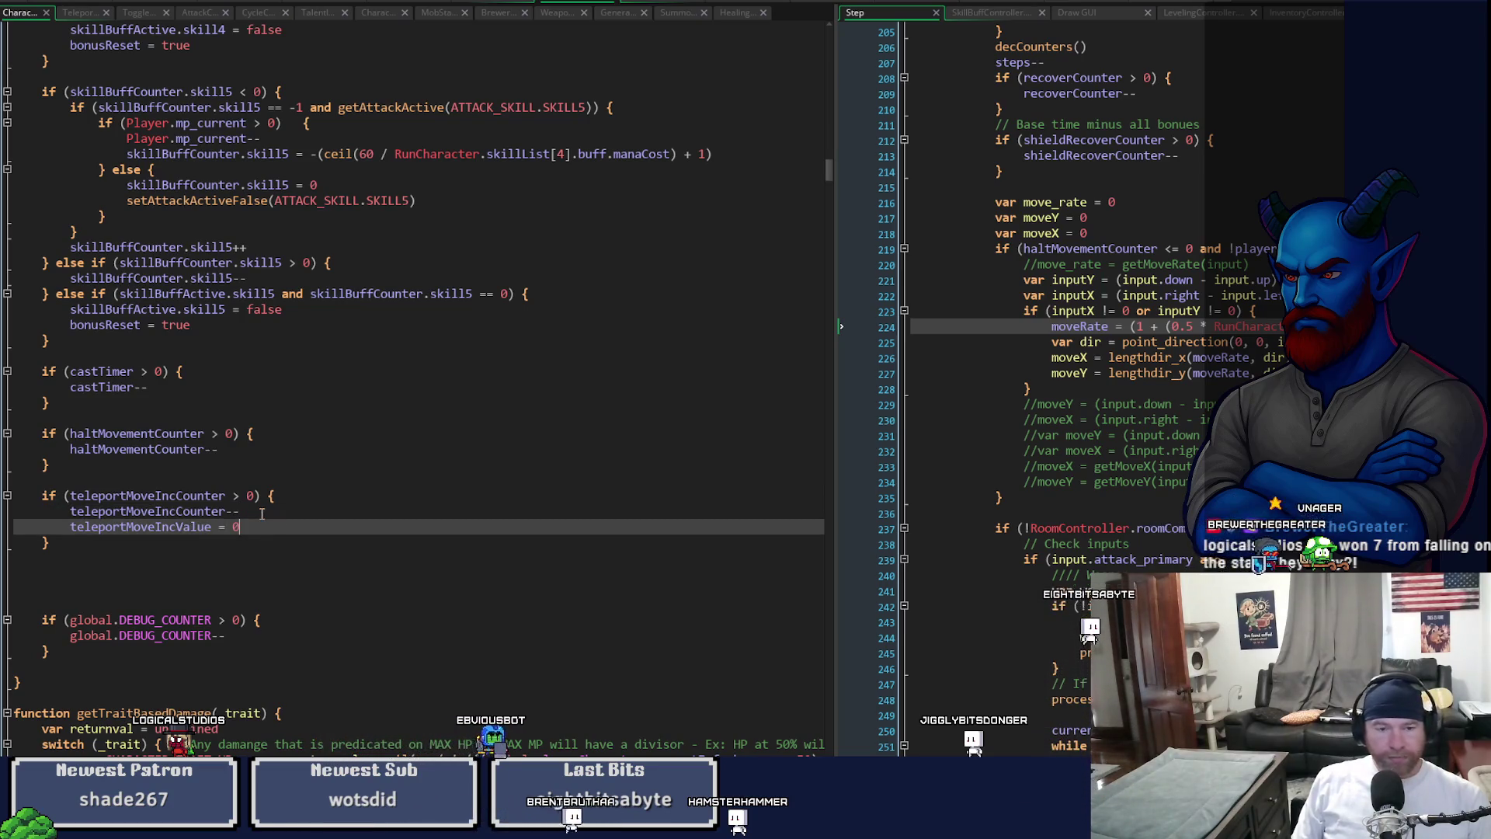
key(shift+Home)
key(BackSpace)
key(Down)
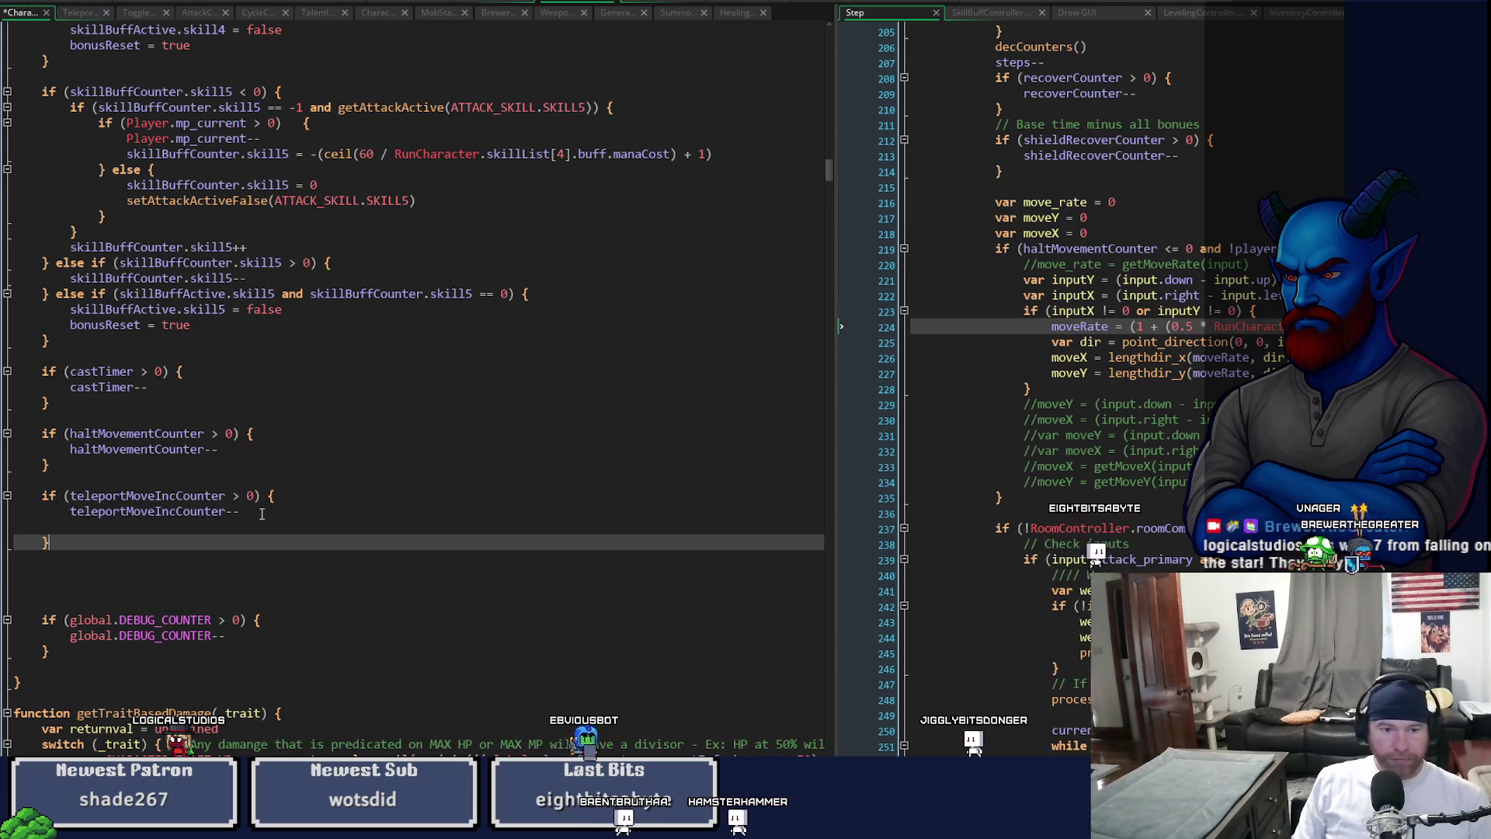
text( else )
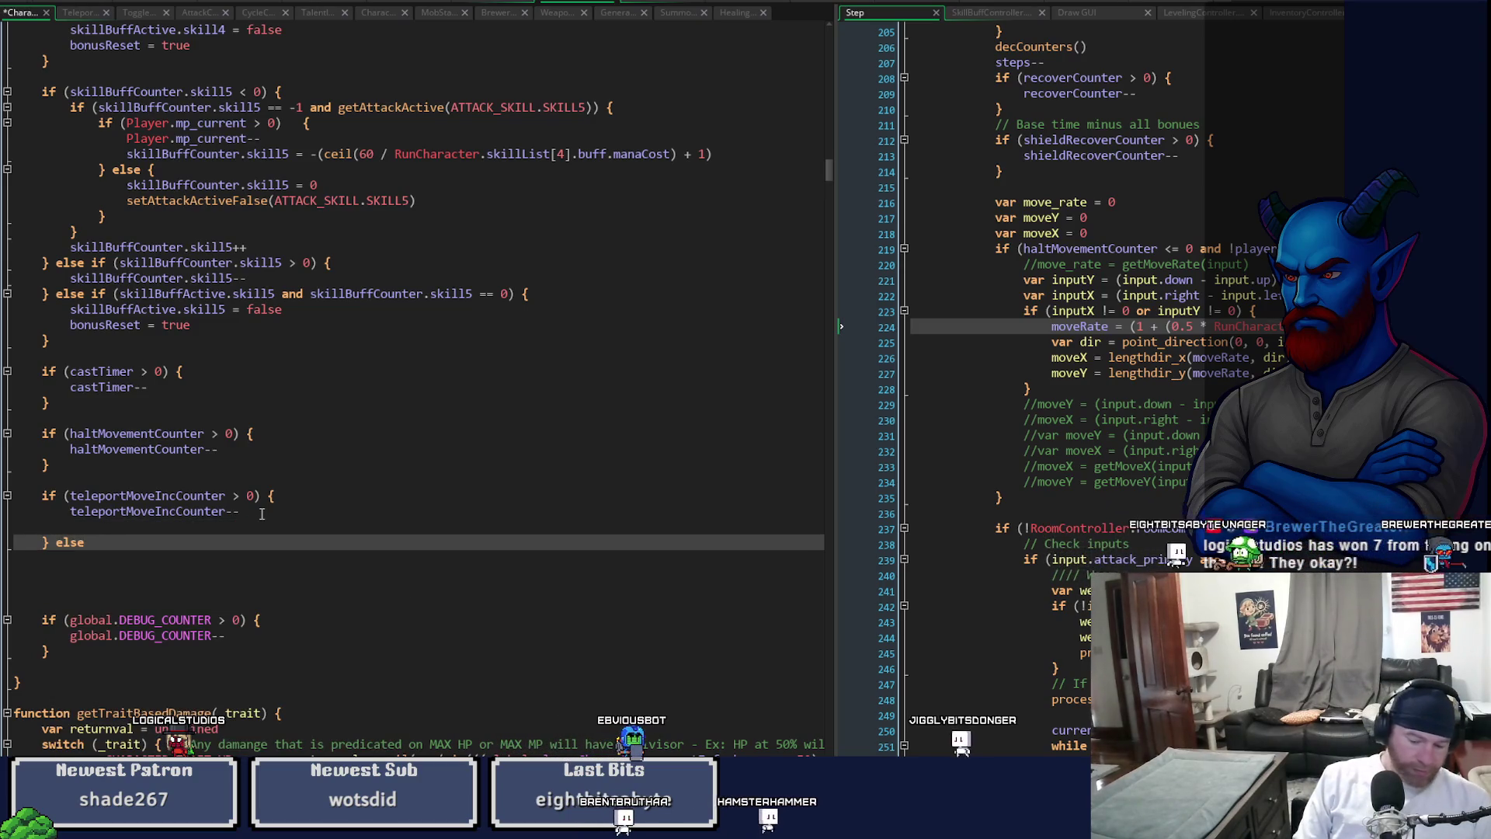
text( if (teleportMoveIncValue = 0)
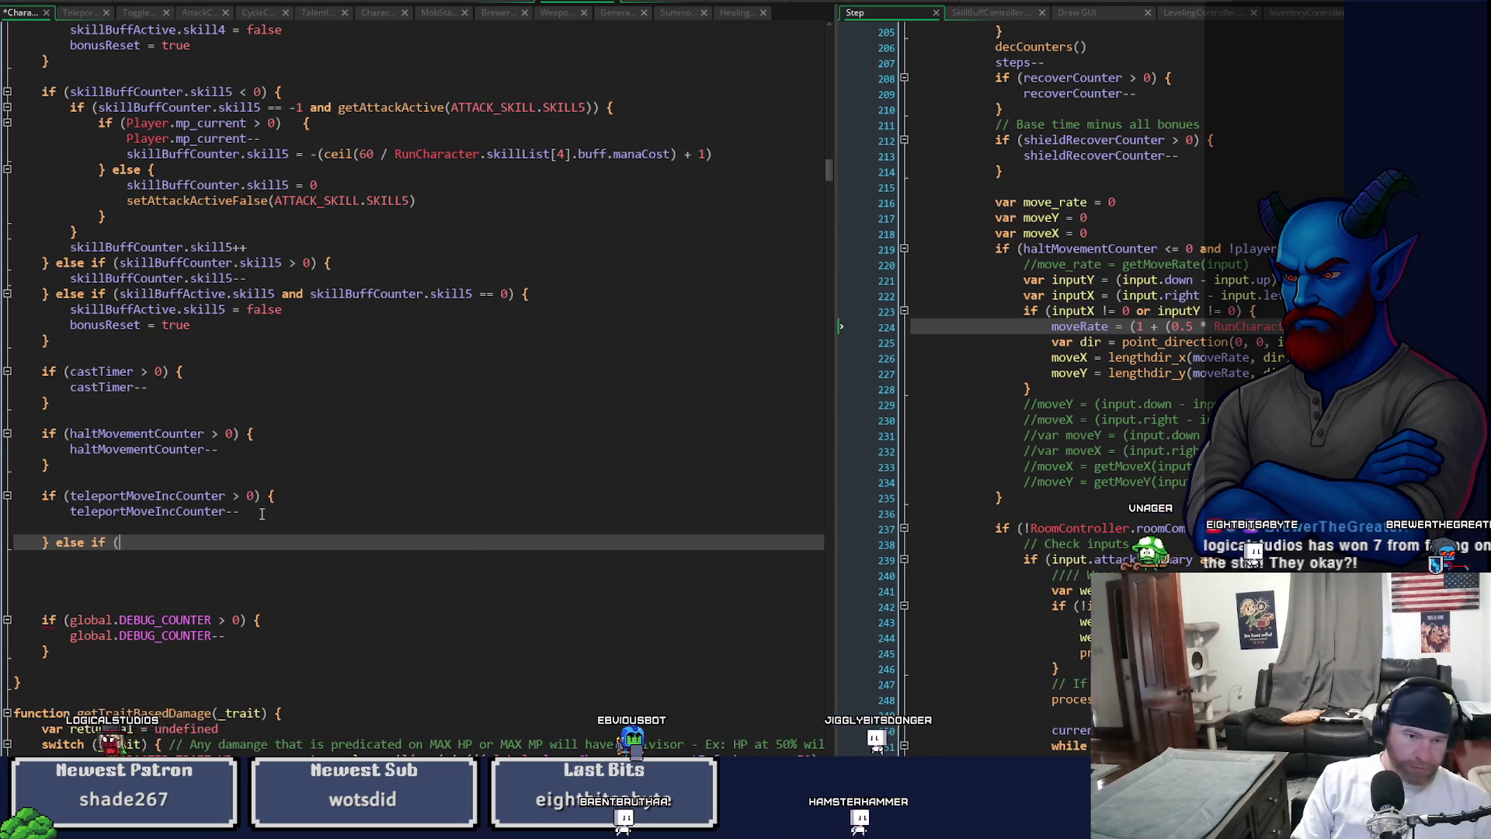
key(Left)
key(Left)
key(Left)
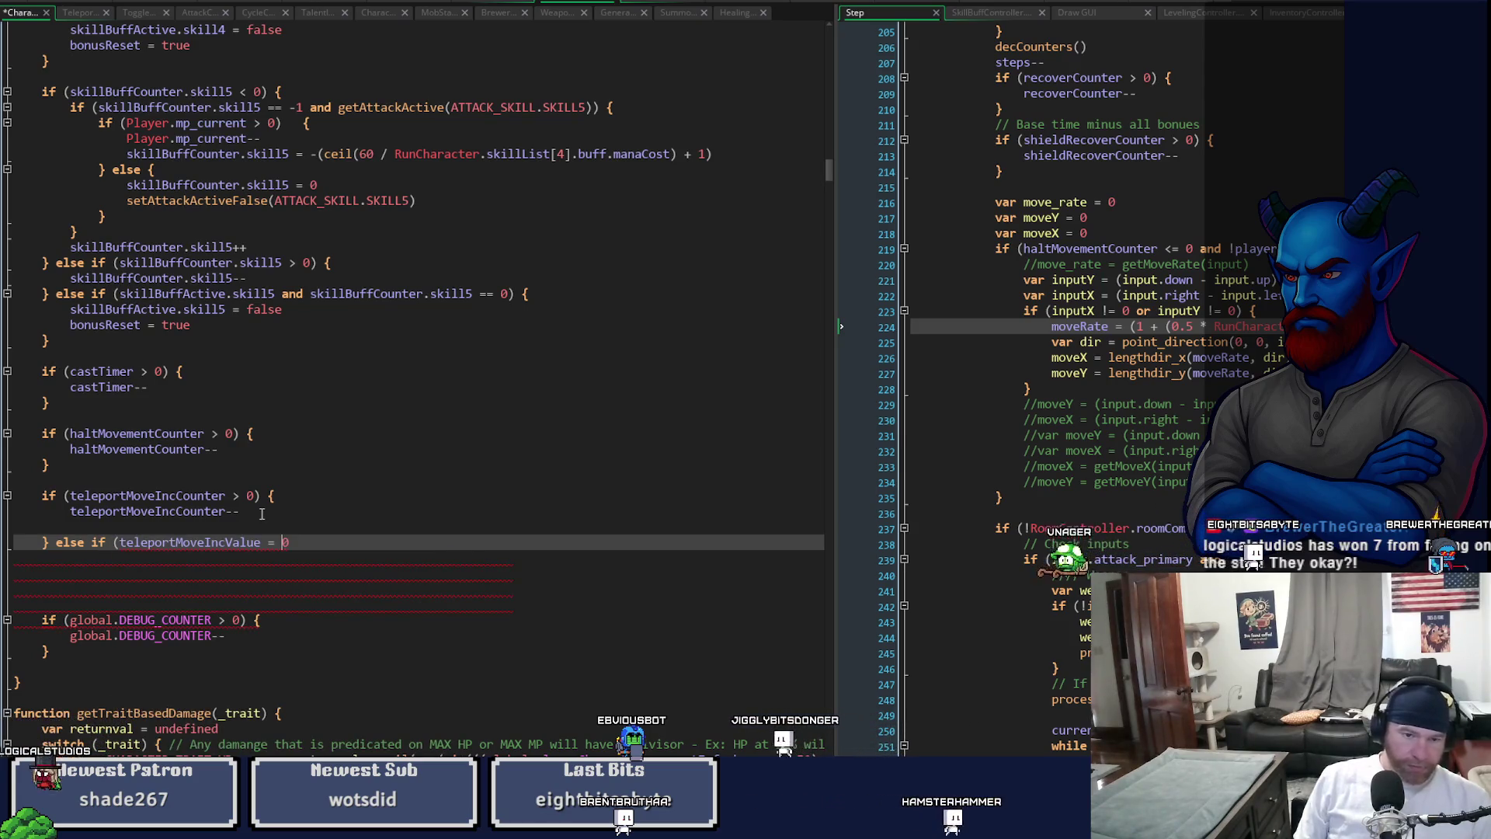
key(End)
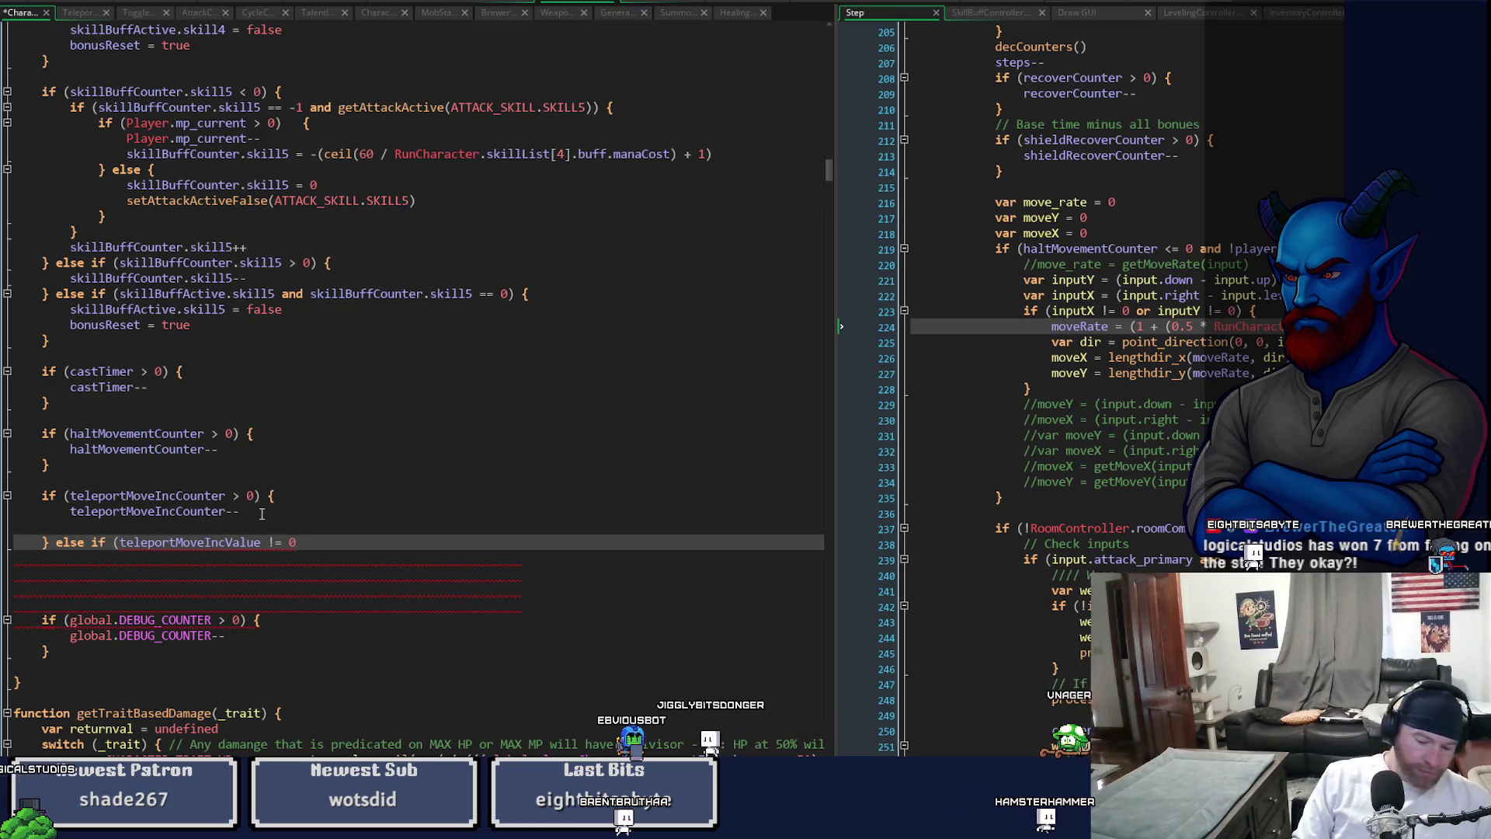
text({)
key(Return)
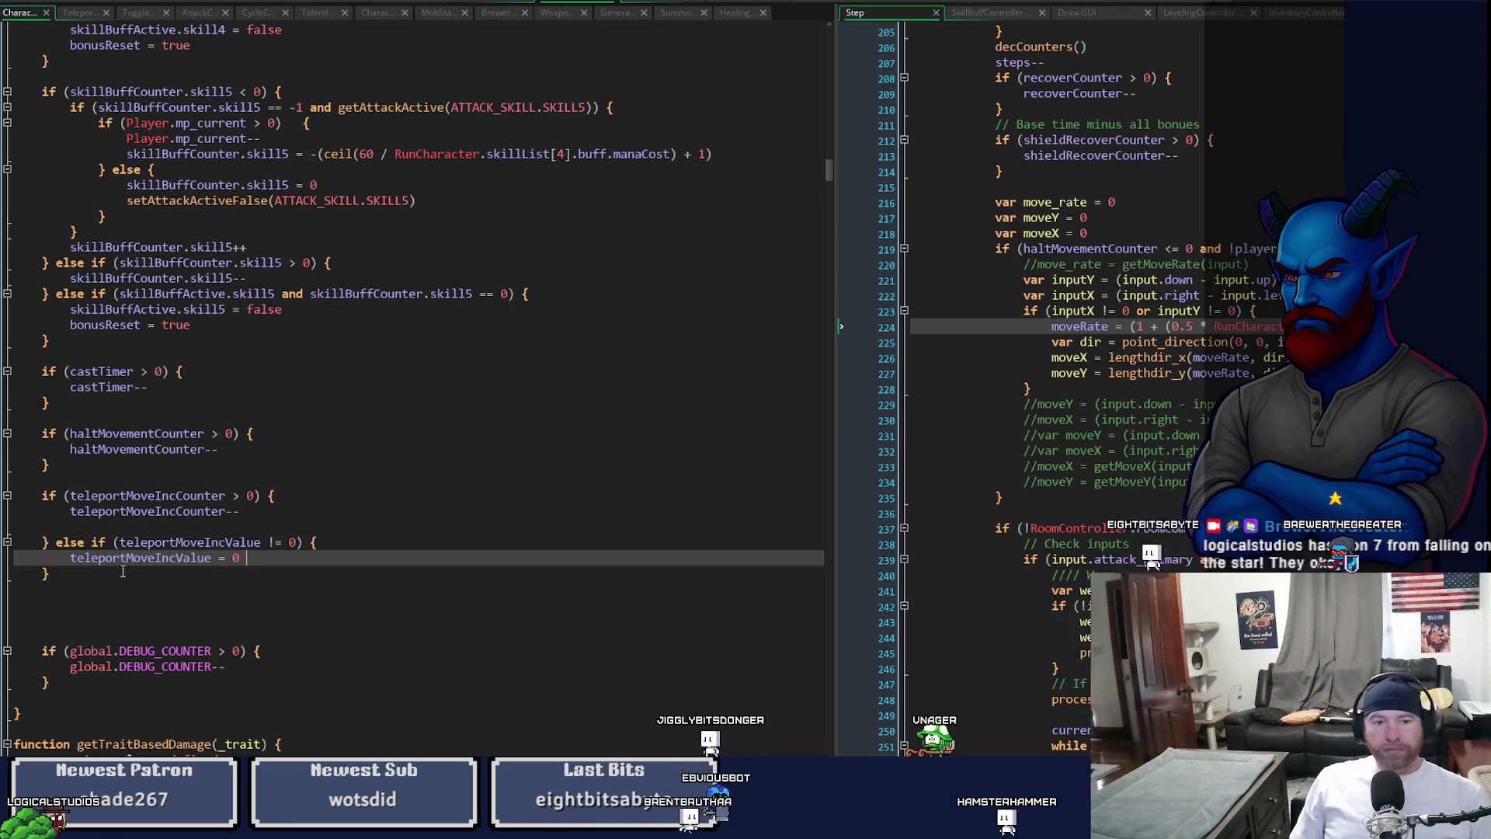
click(71, 525)
key(BackSpace)
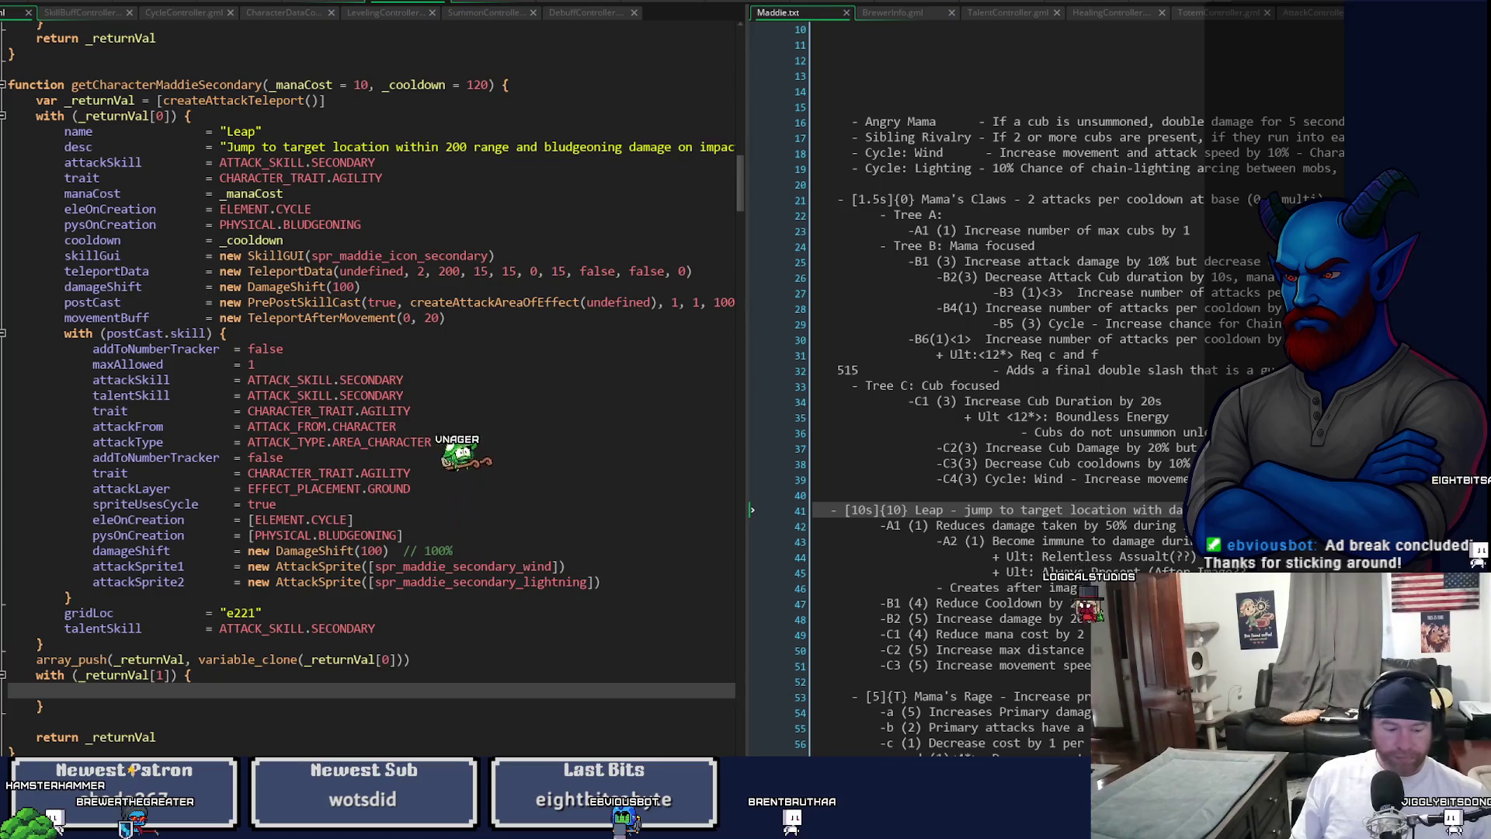
- Scroll through getCharacterMaddieSecondary's code, then return to the player code workspace
scroll(1002, 389, left, 2)
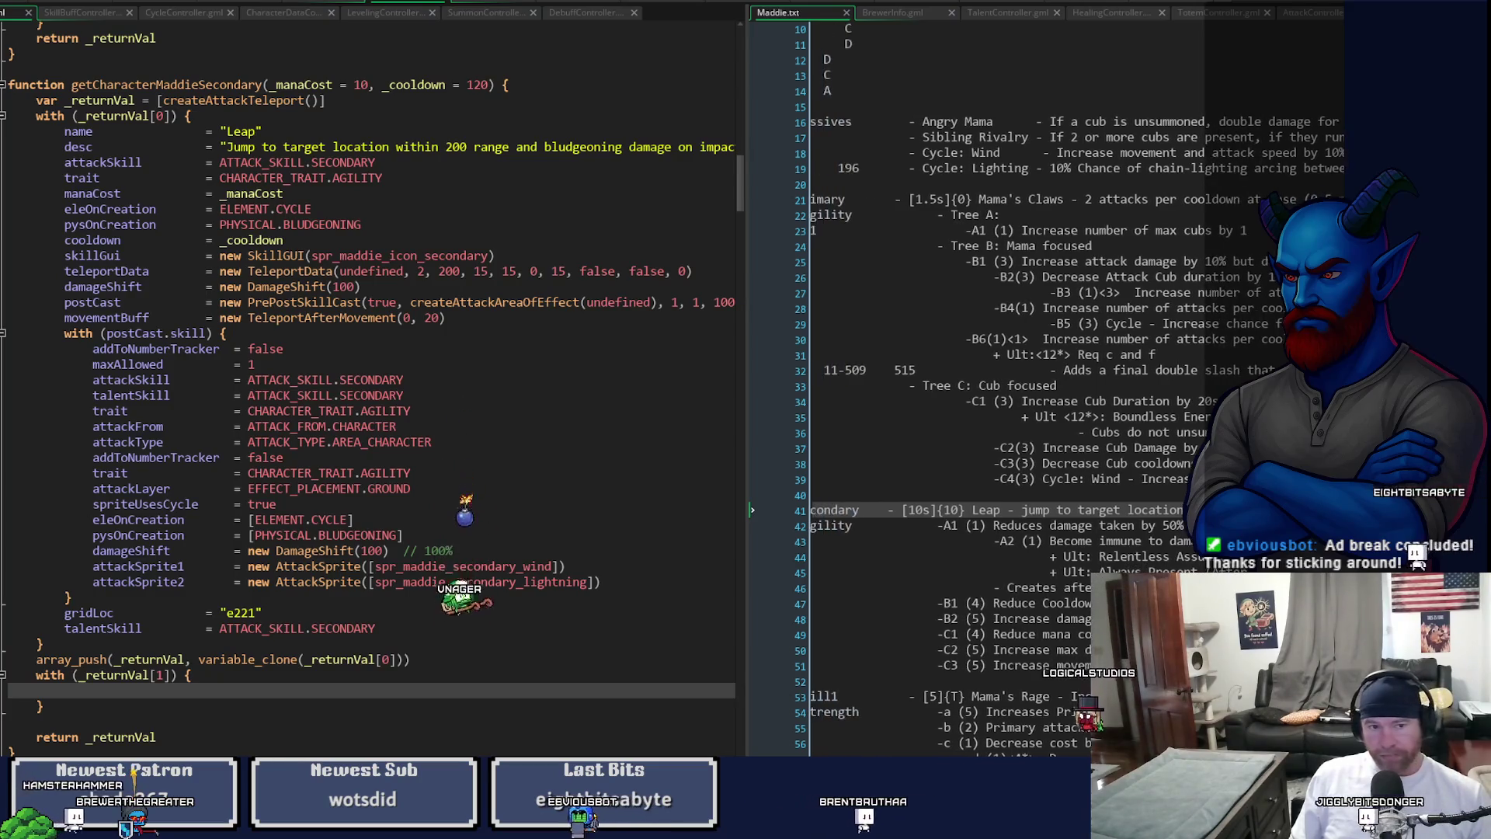
scroll(1002, 388, left, 2)
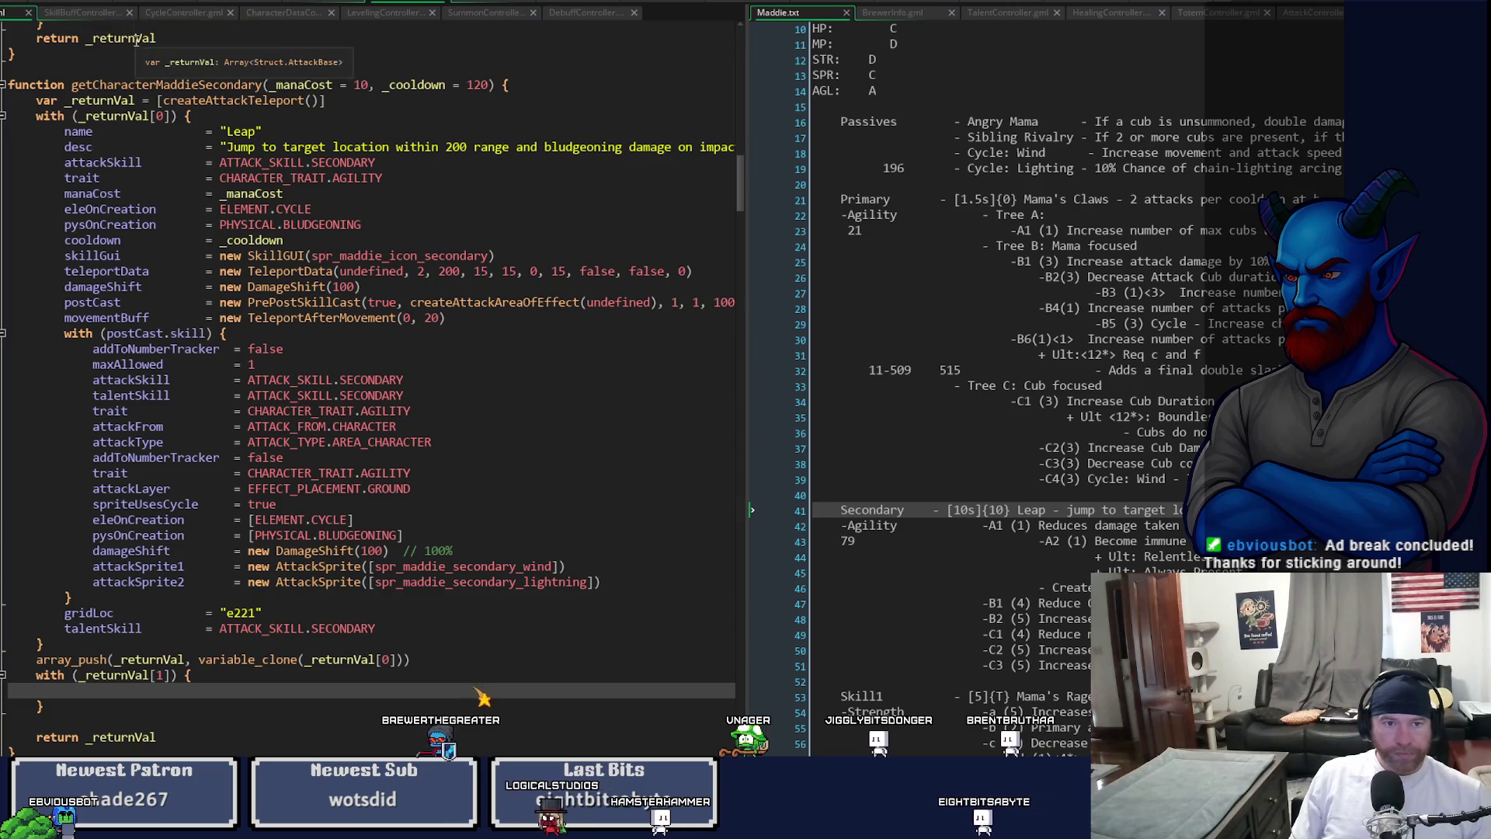
click(558, 2)
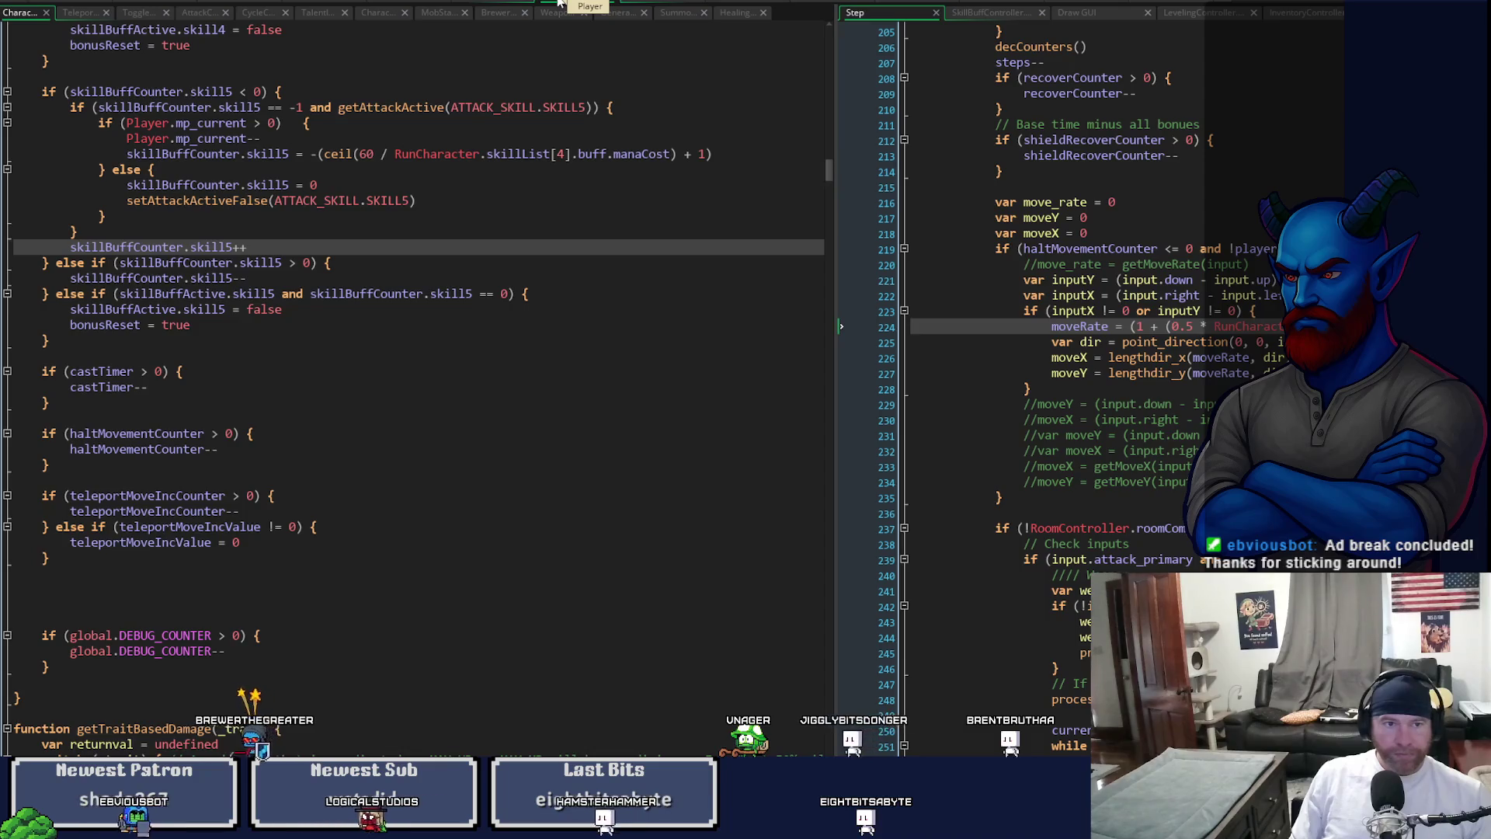
- Compare the teleport script with the character controller code
click(80, 12)
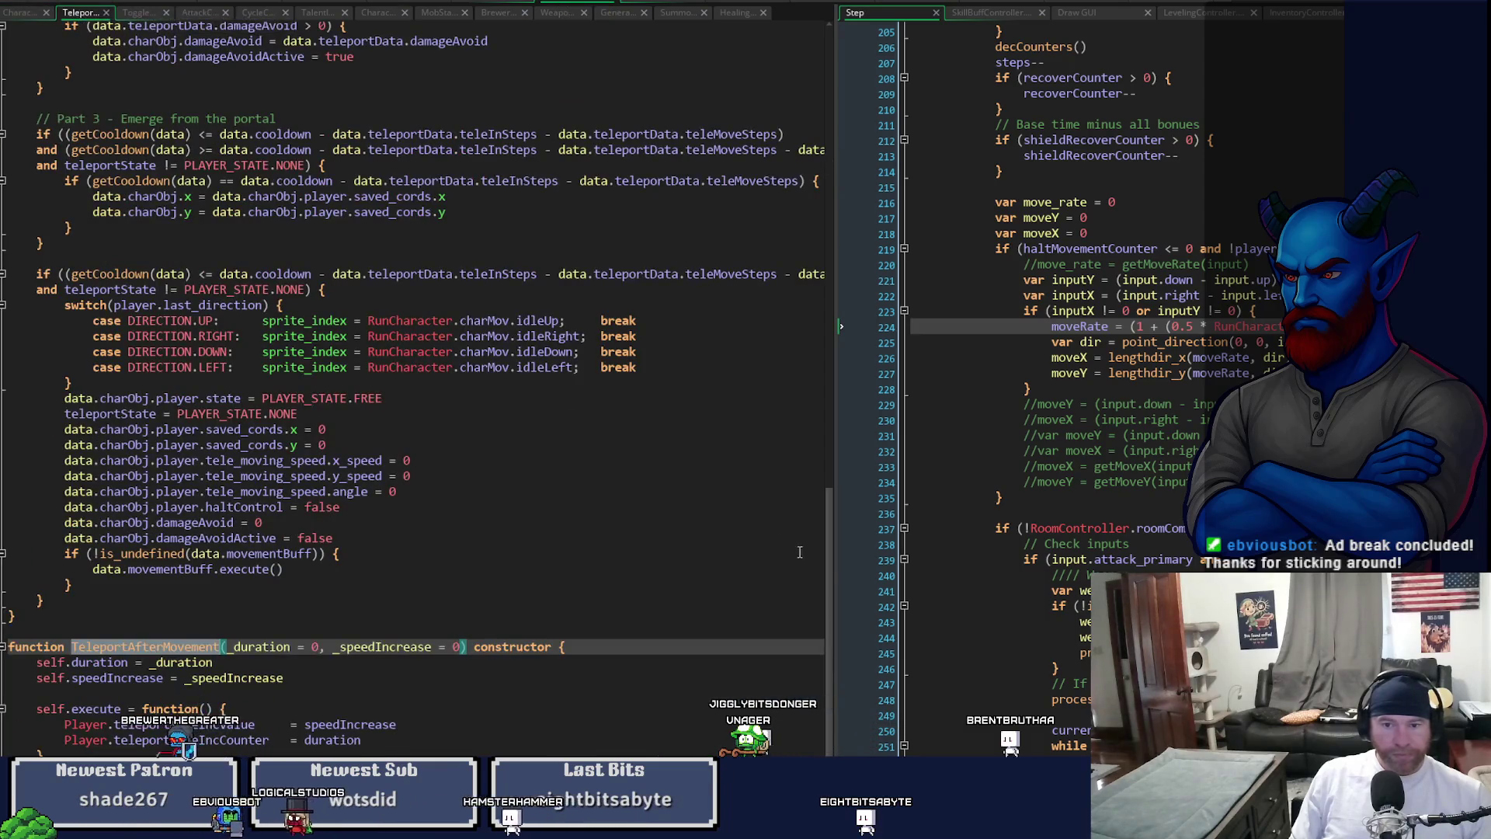
drag(829, 559, 833, 382)
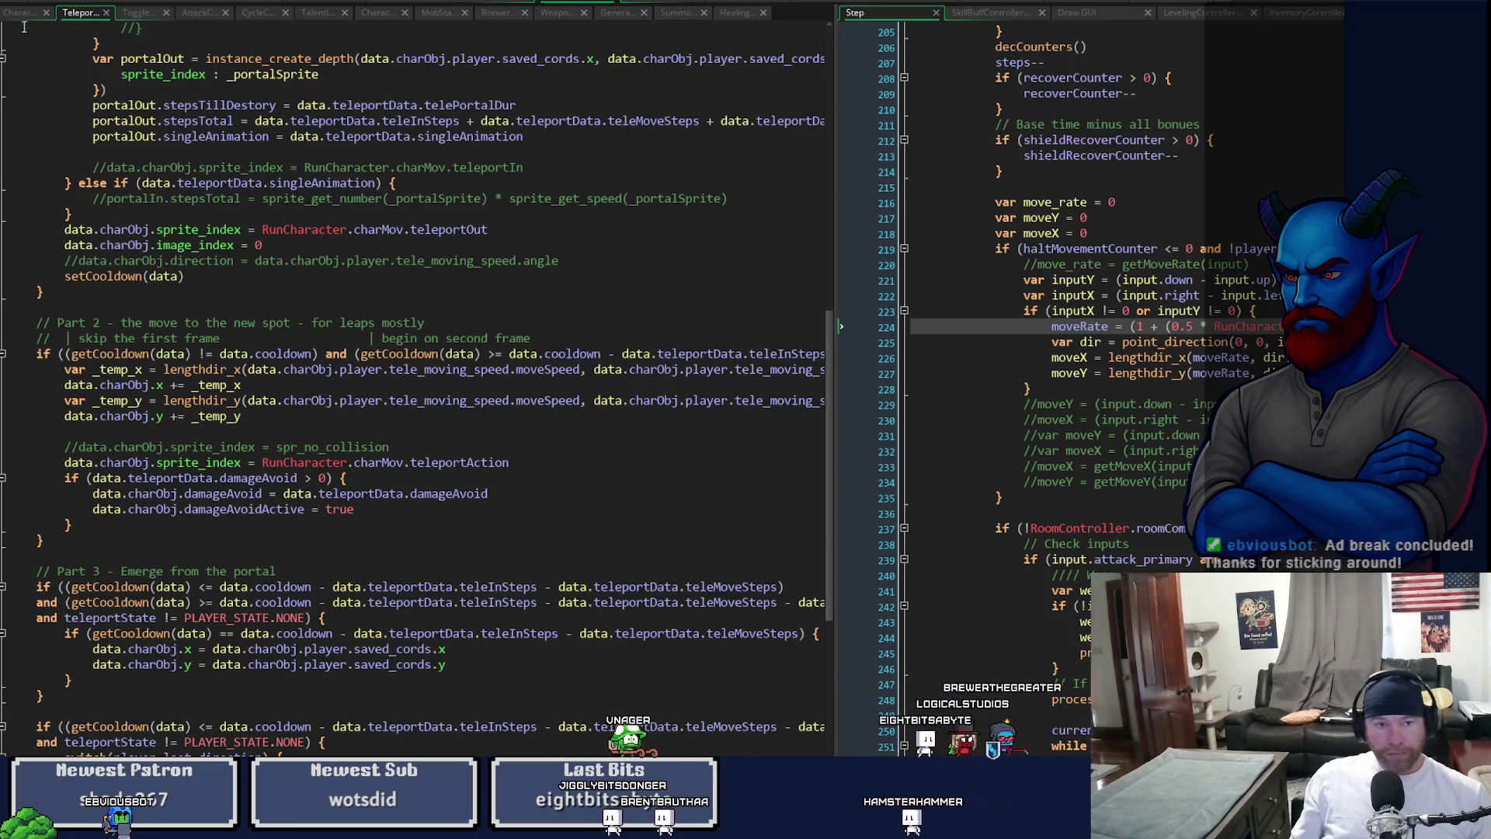
click(25, 13)
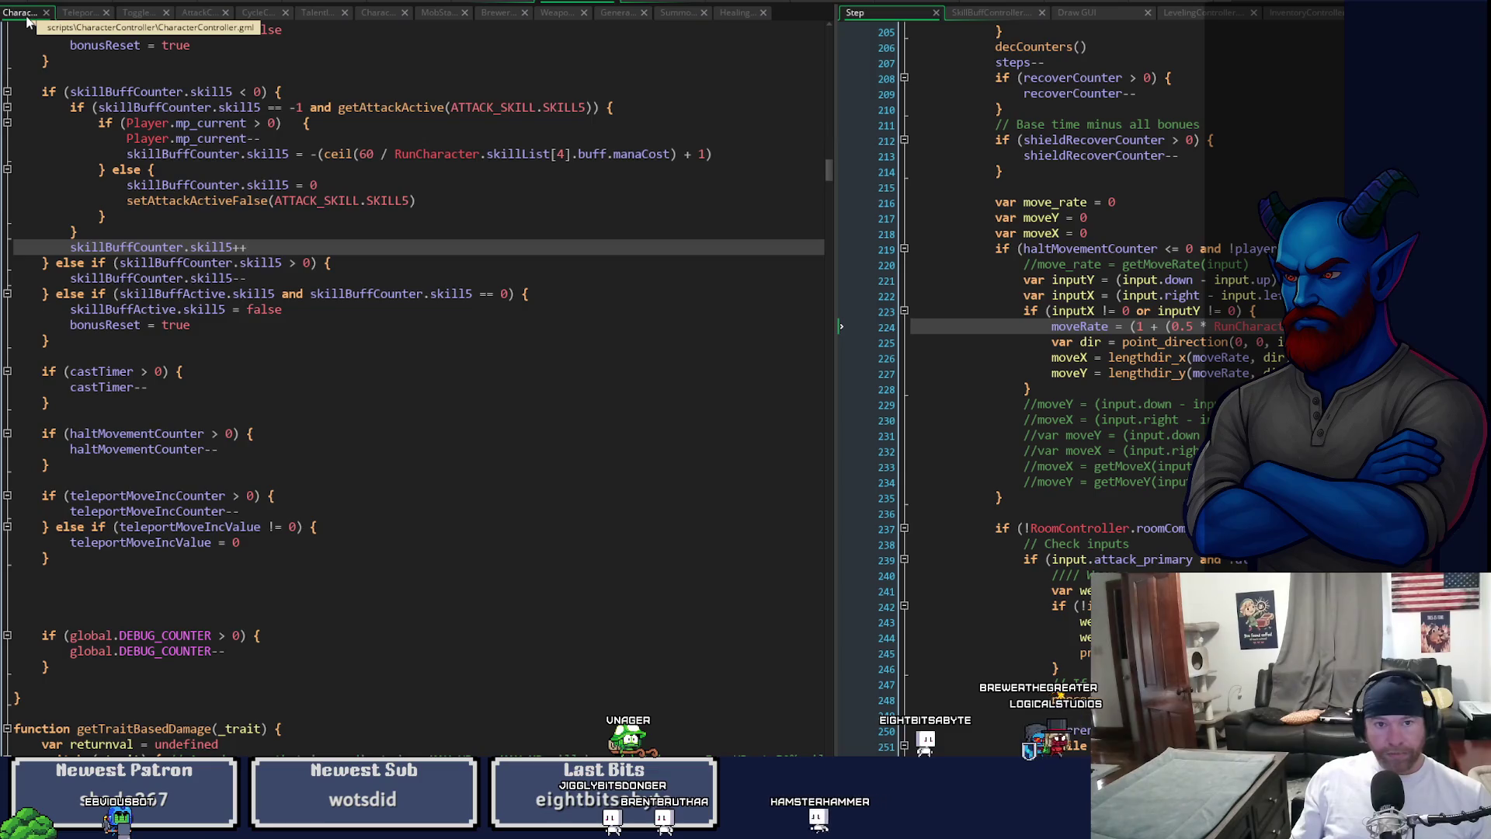
click(81, 13)
- Switch to the Characters workspace and jump to the createAttackTeleport definition from the Leap skill code
mouse_move(833, 373)
mouse_down()
mouse_move(838, 62)
mouse_move(854, 459)
mouse_move(842, 649)
mouse_up()
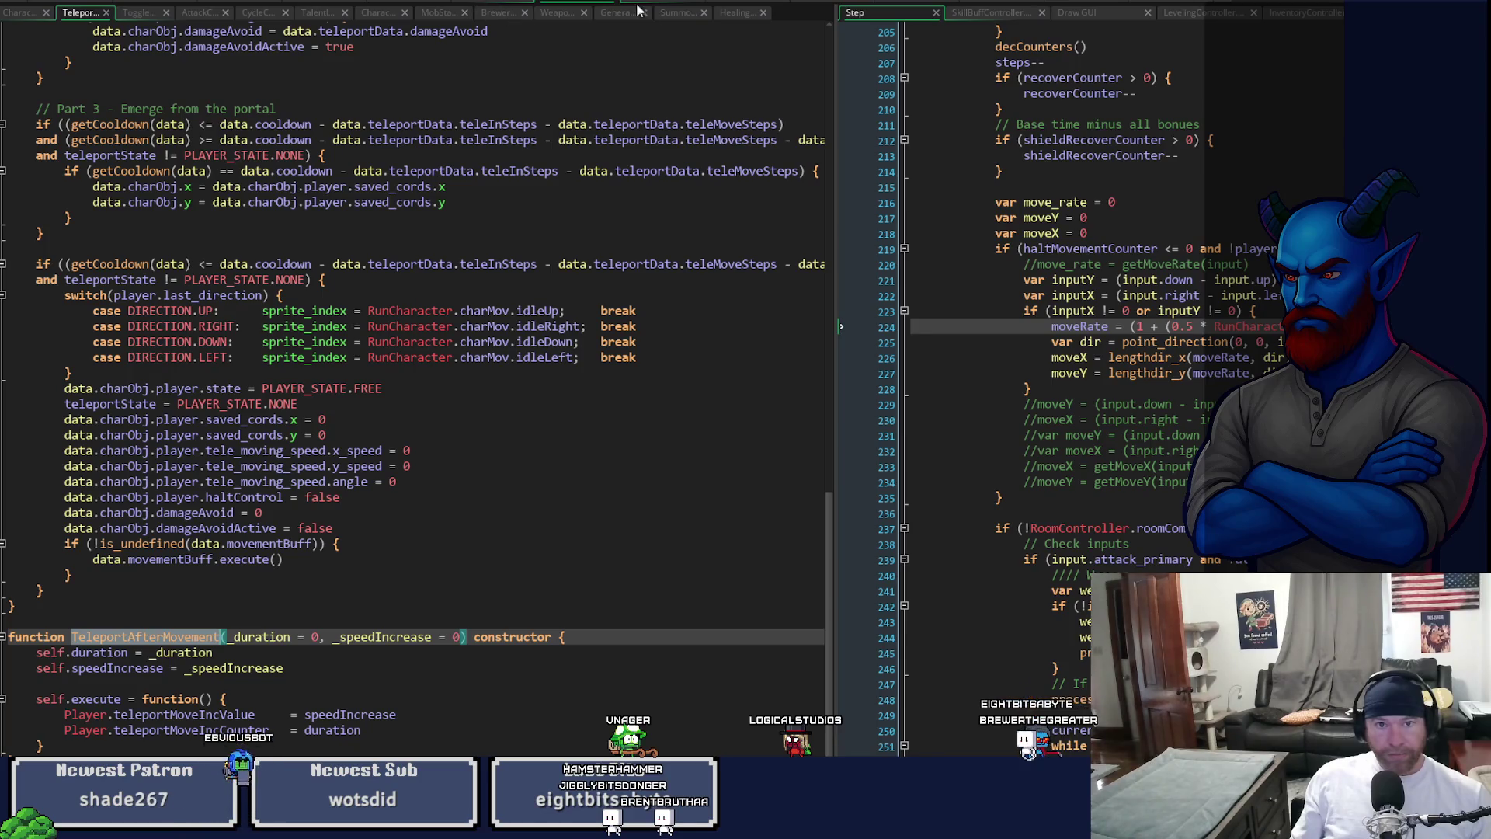
click(393, 4)
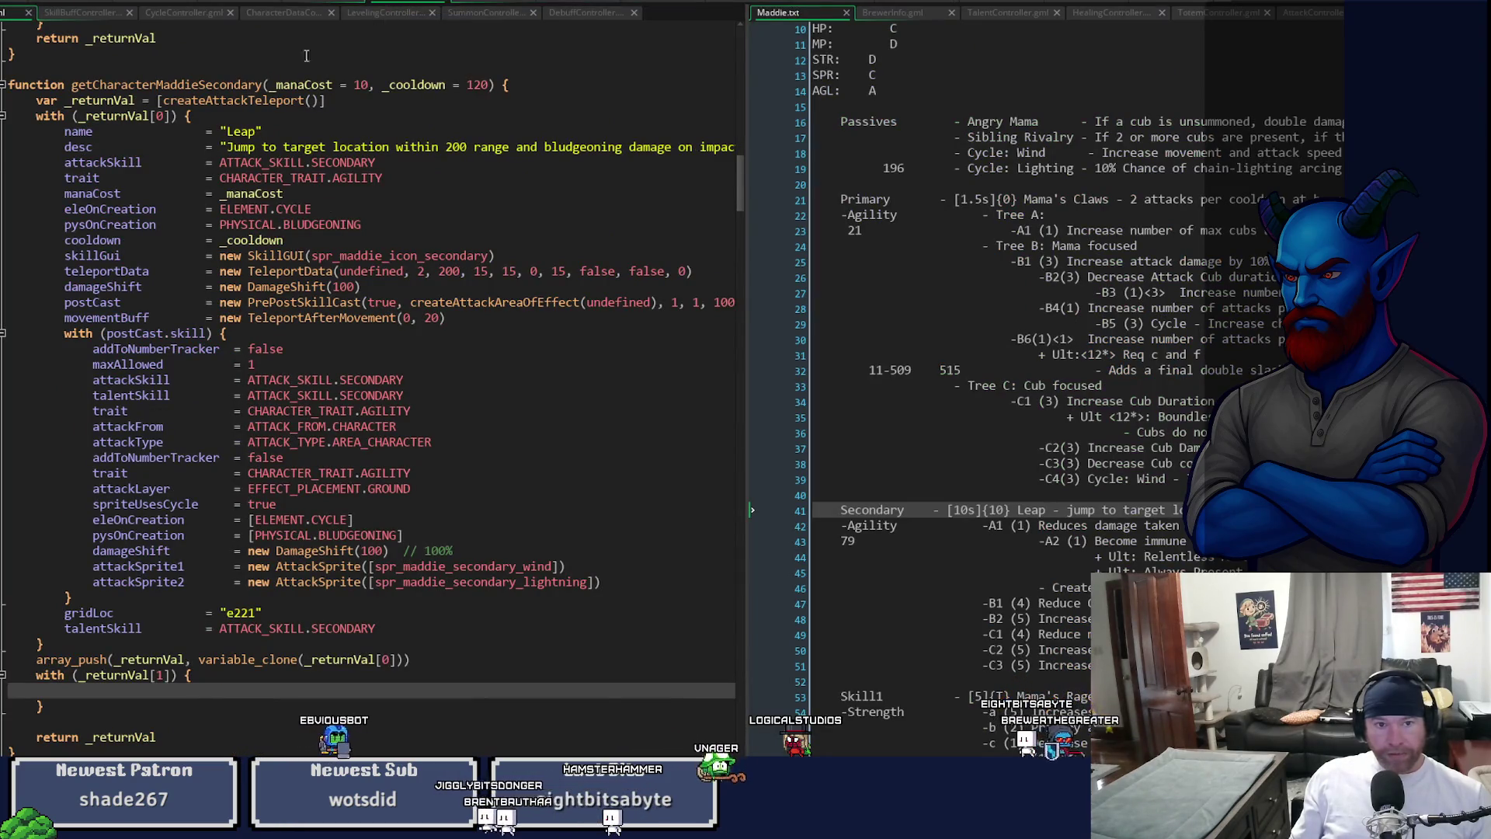
middle_click(246, 101)
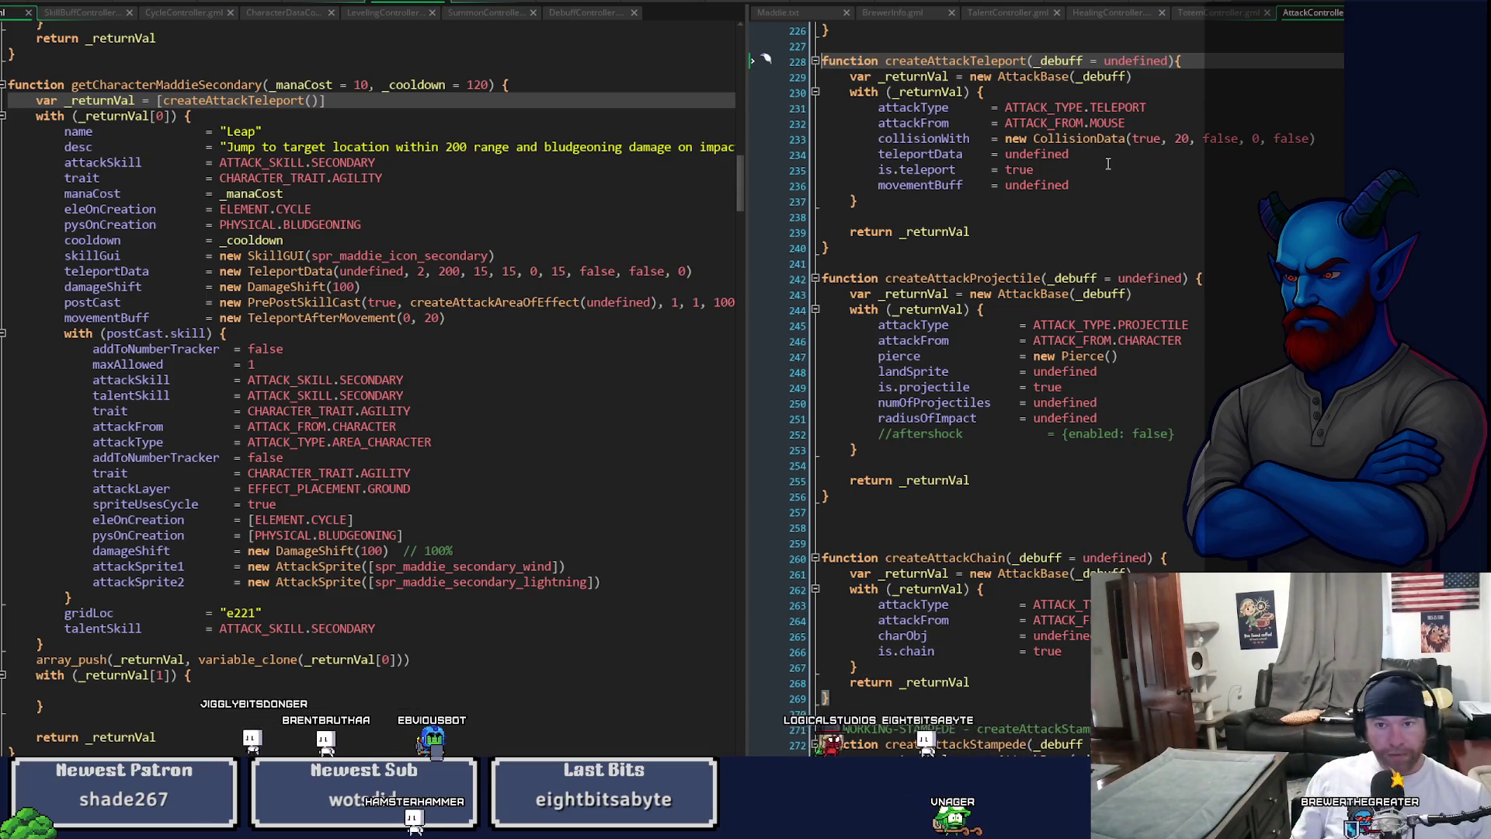
- Add a damageDuringTeleport = undefined line after movementBuff in createAttackTeleport
click(1108, 180)
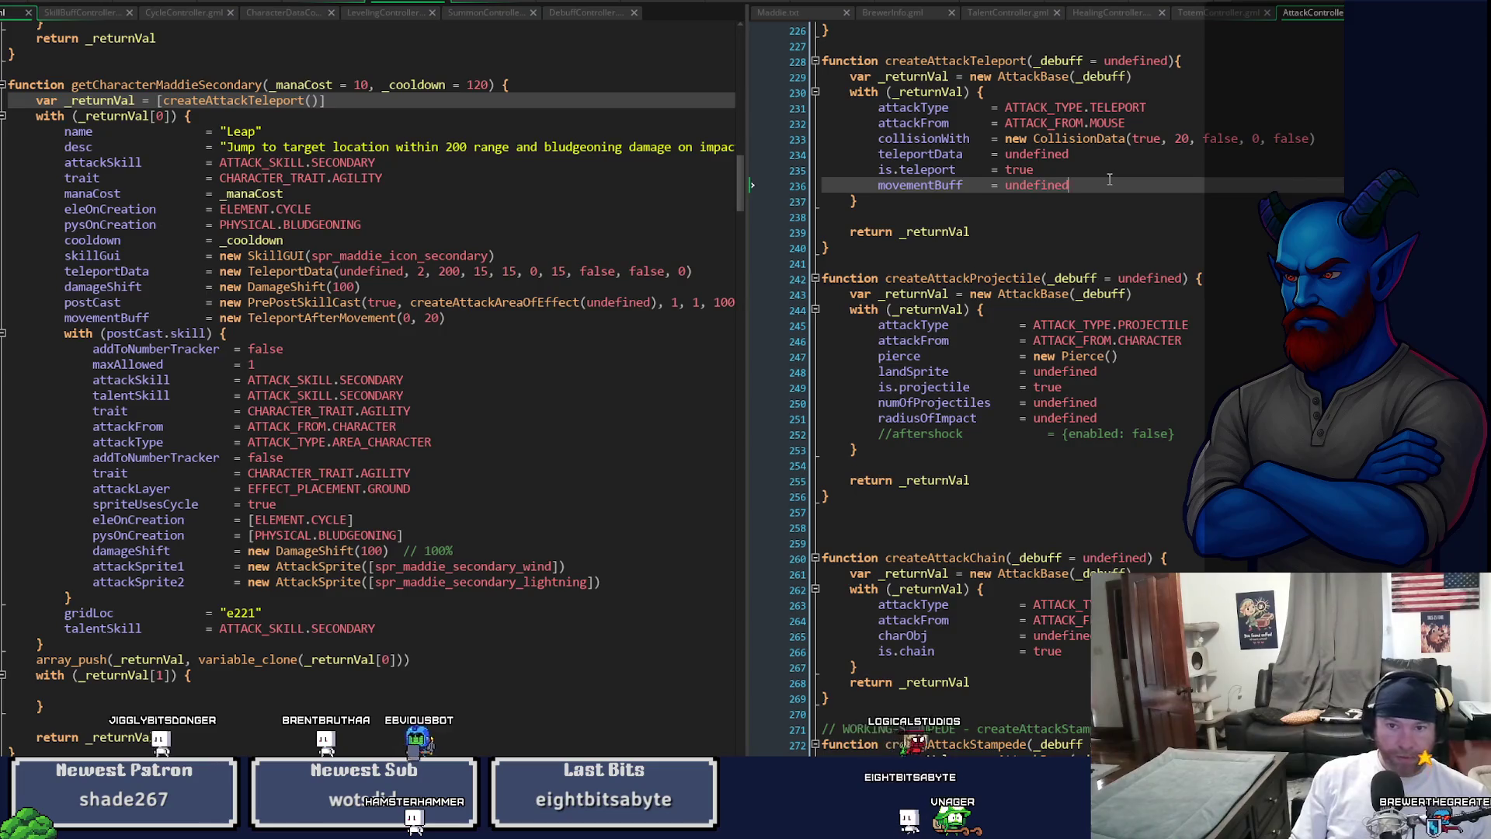
key(Return)
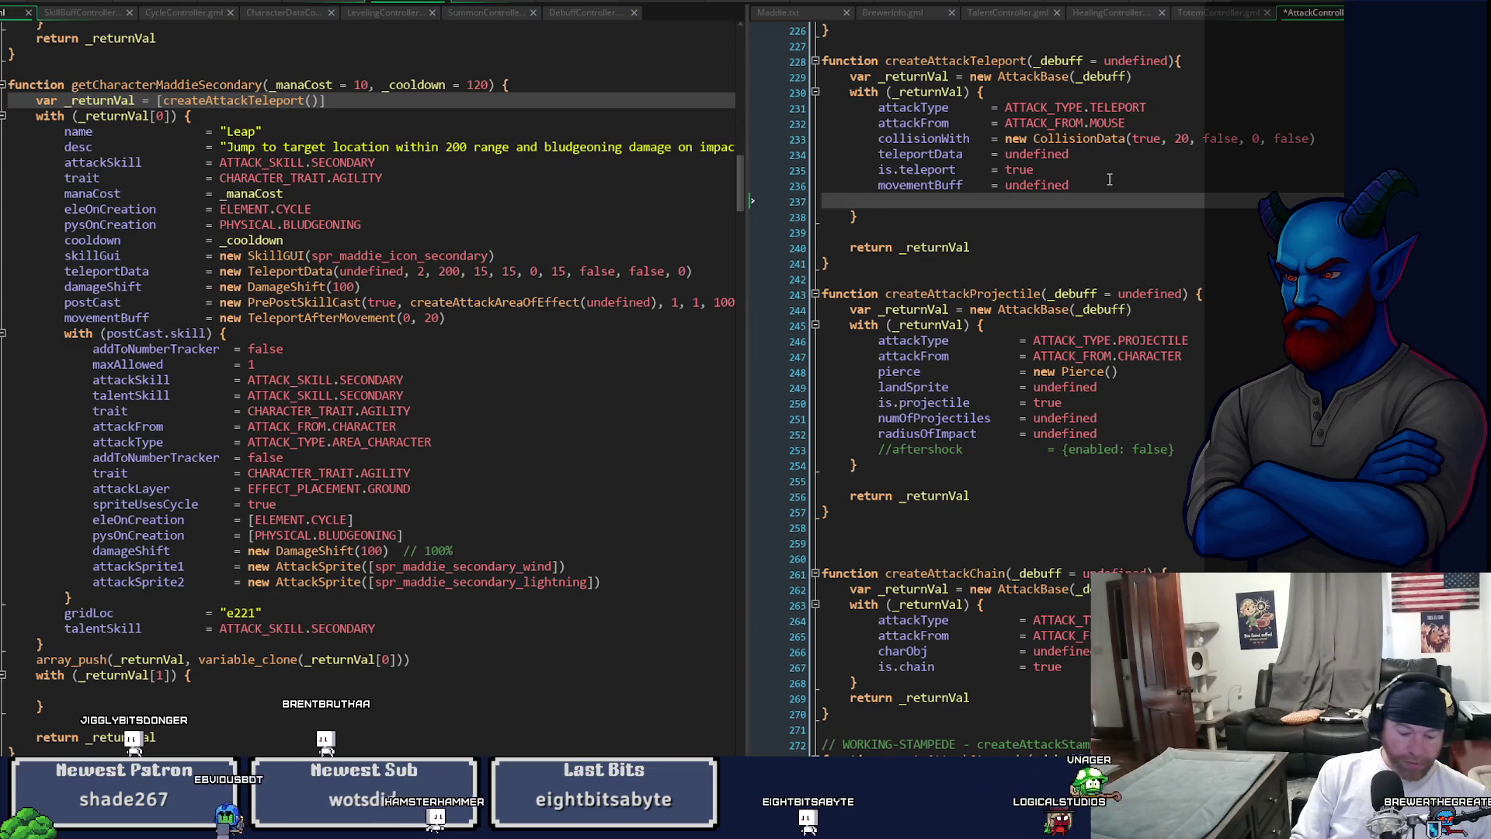
text(damage)
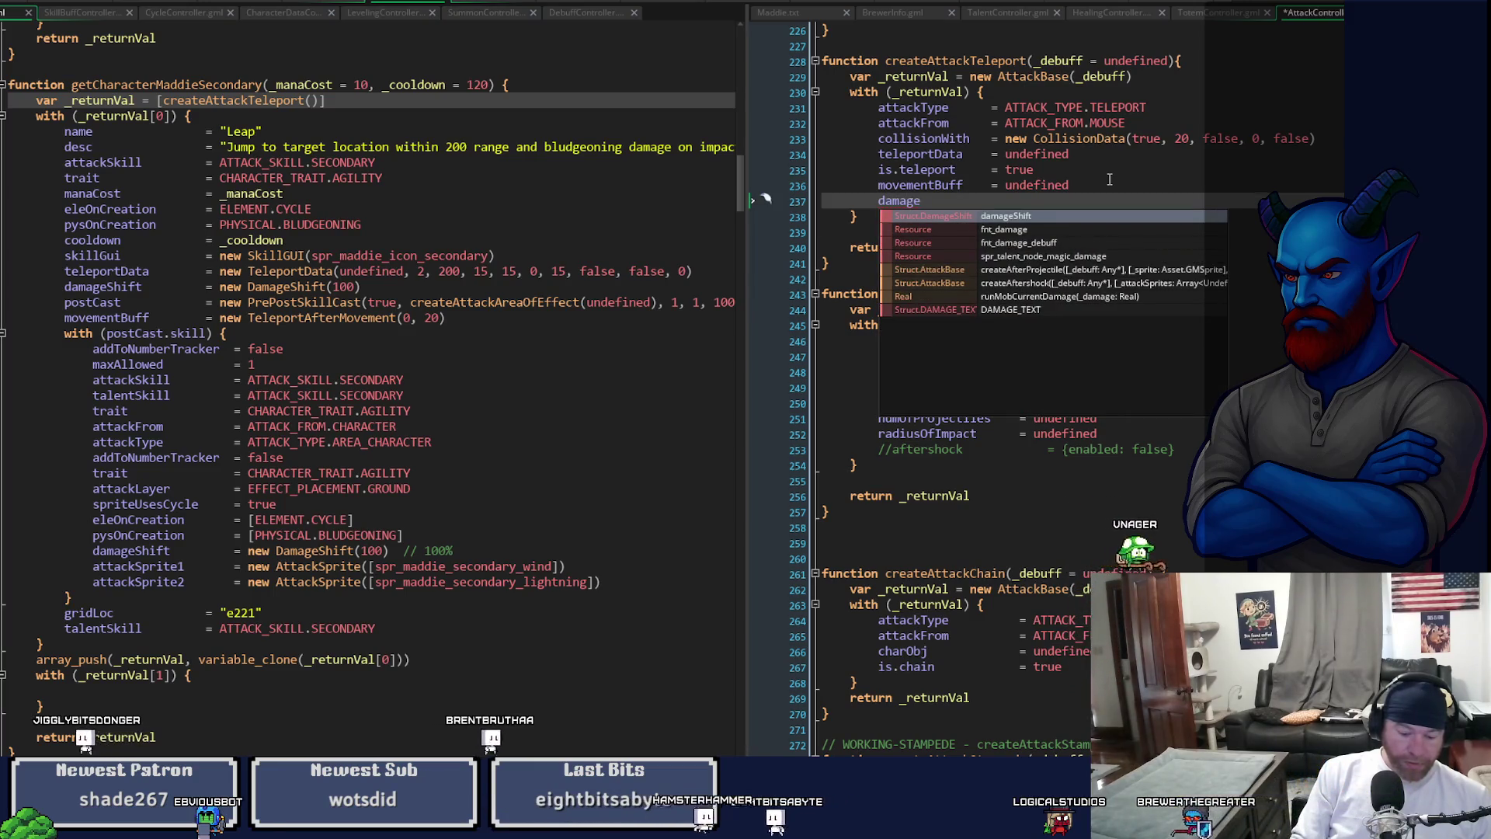
text(DuringTeleport)
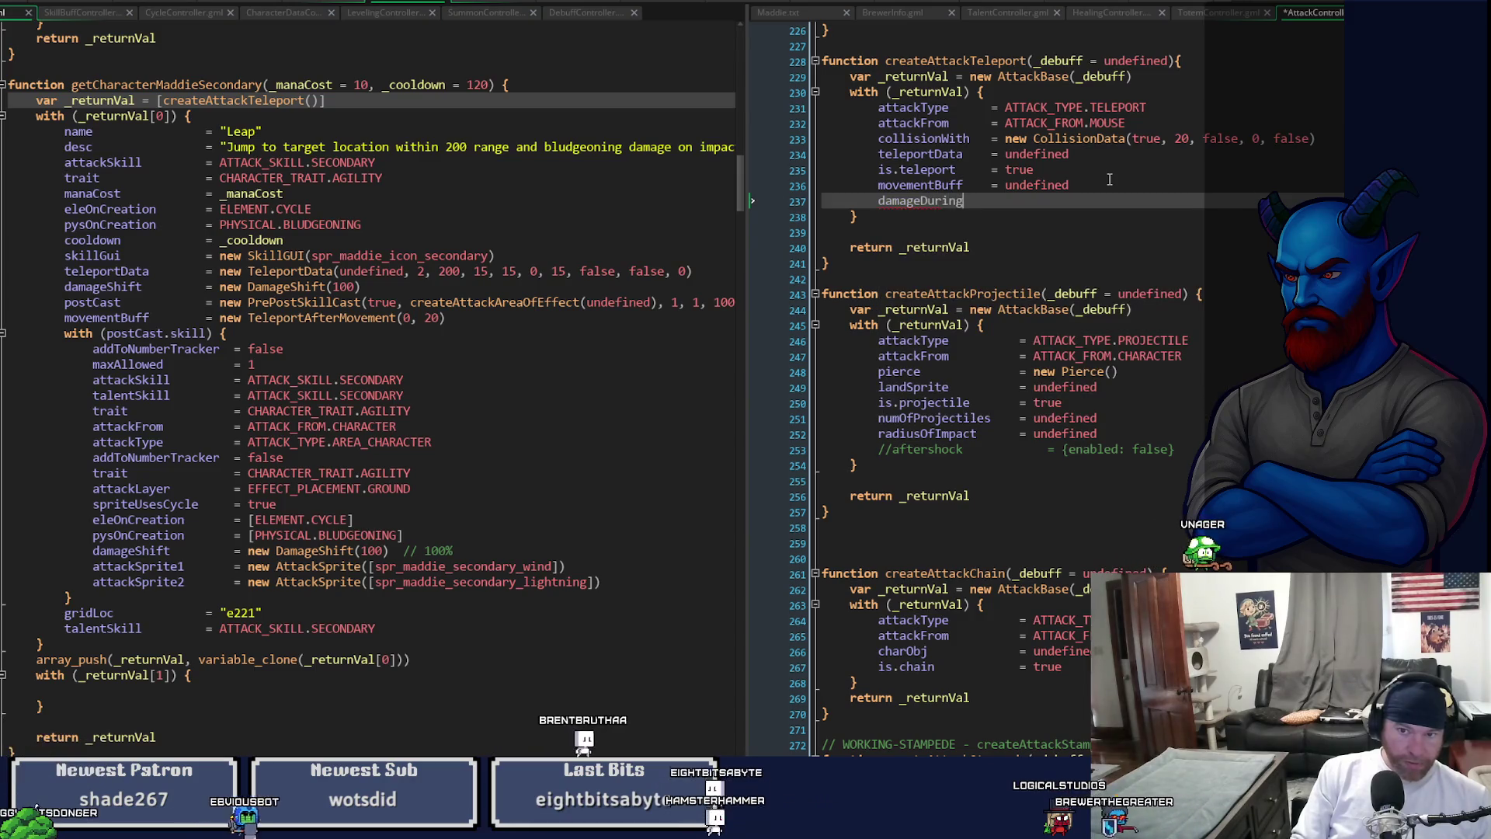
text( = undefined)
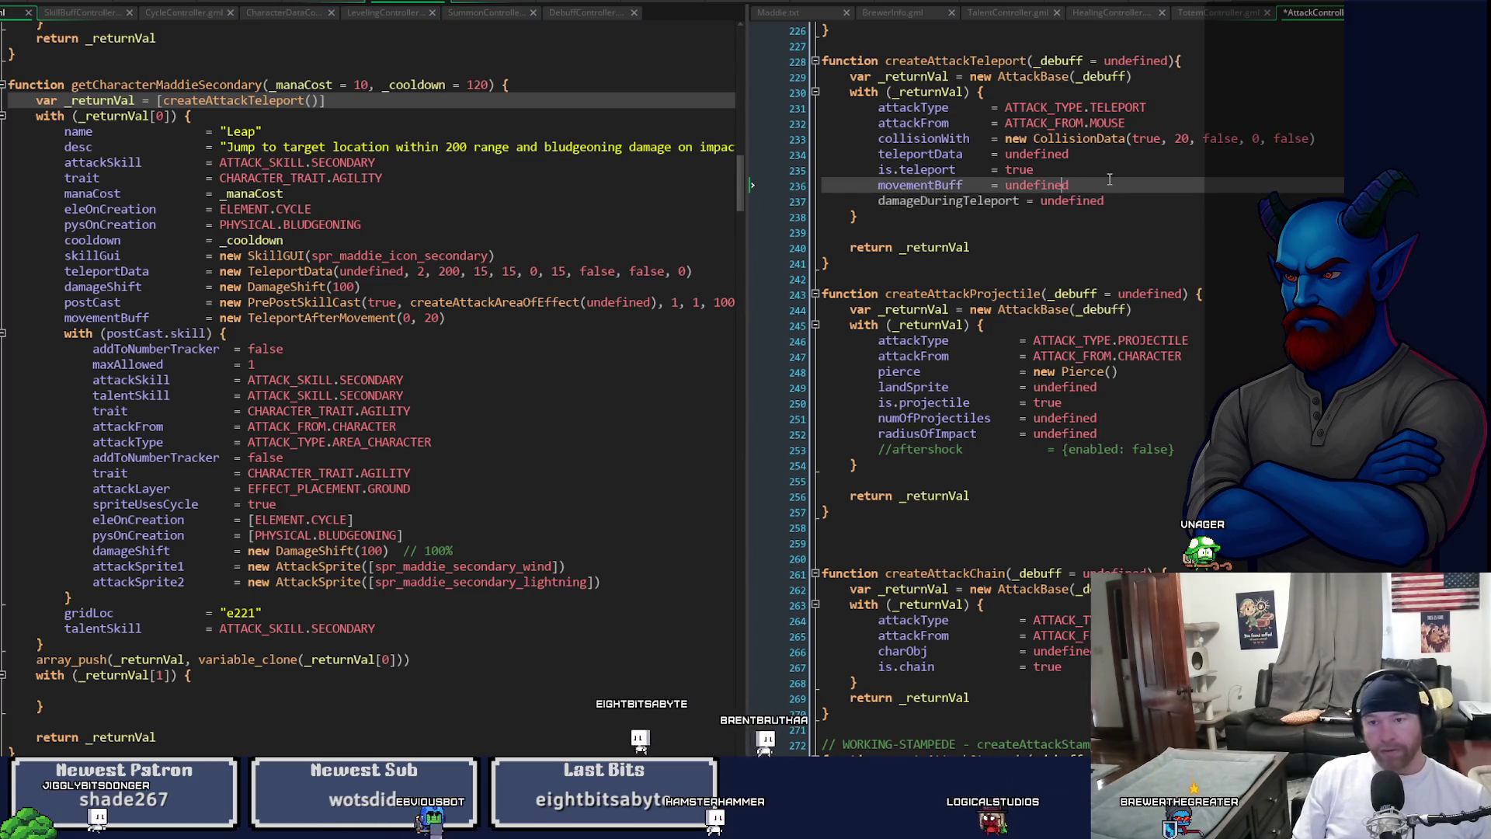
- Align the equals signs of createAttackTeleport's assignments and save AttackController
key(Up)
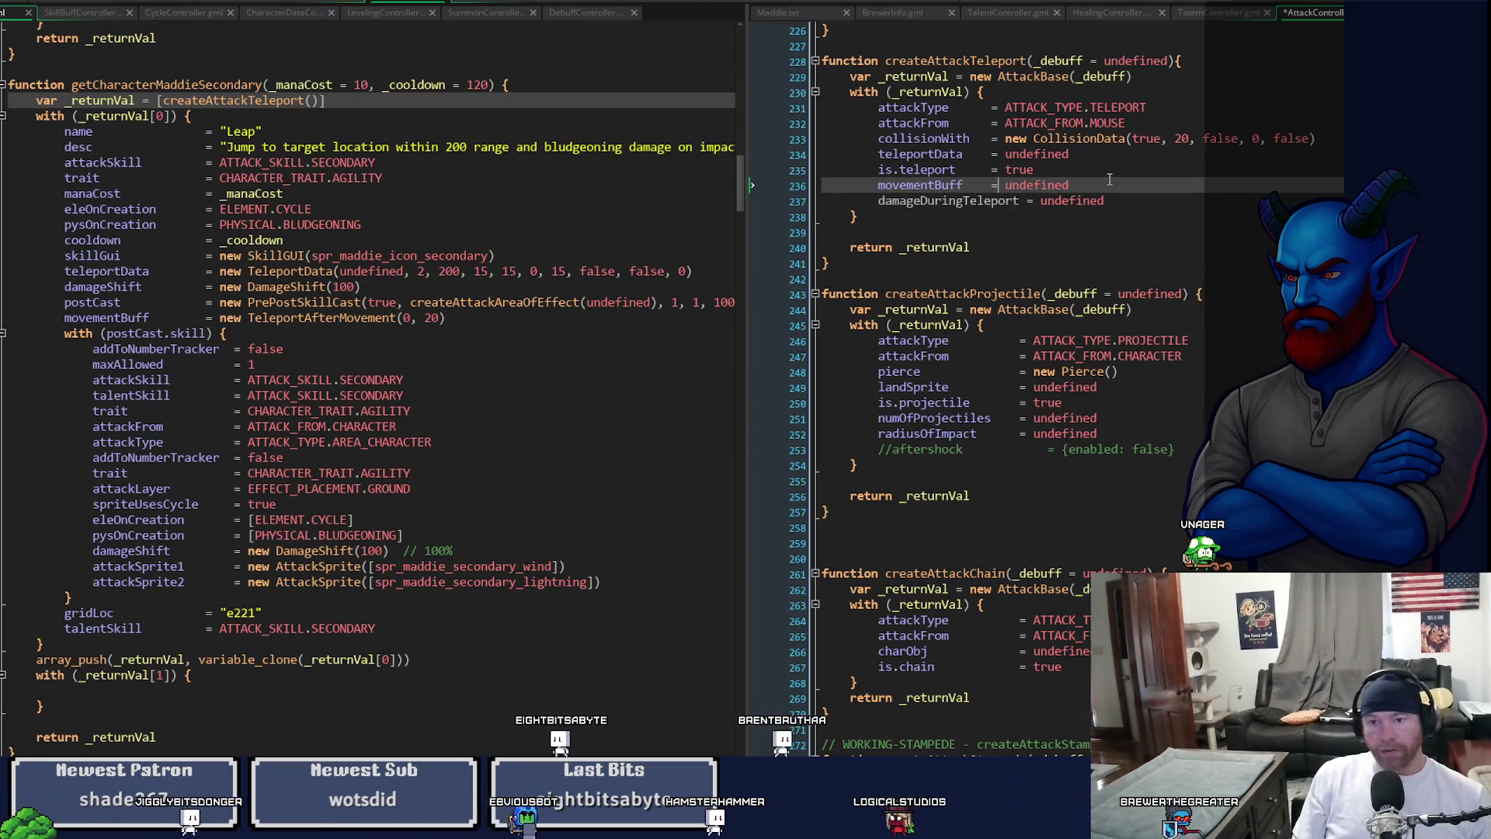
key(BackSpace)
key(BackSpace)
key(BackSpace)
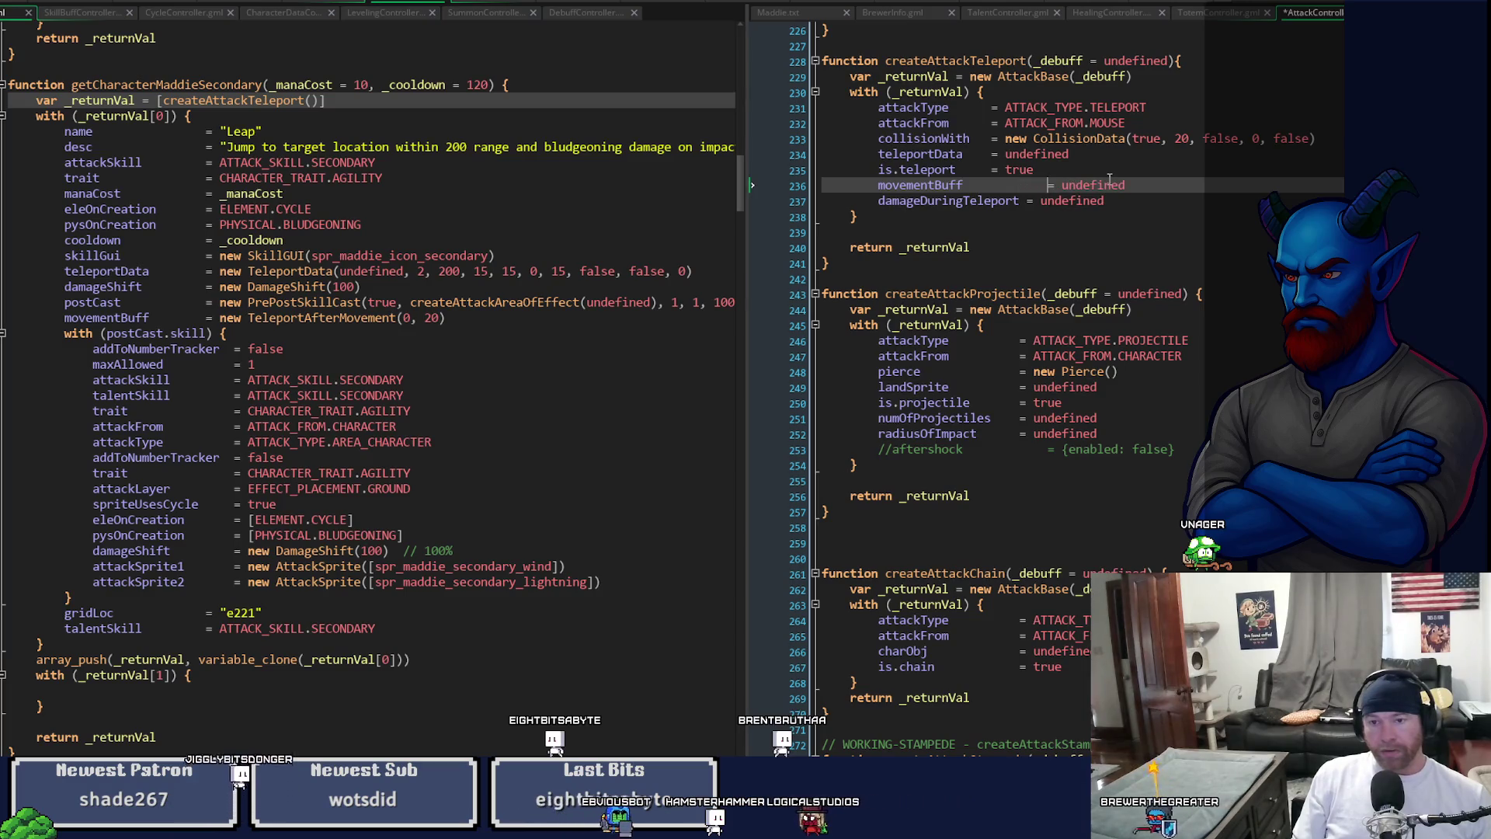
key(Up)
key(Left)
key(Left)
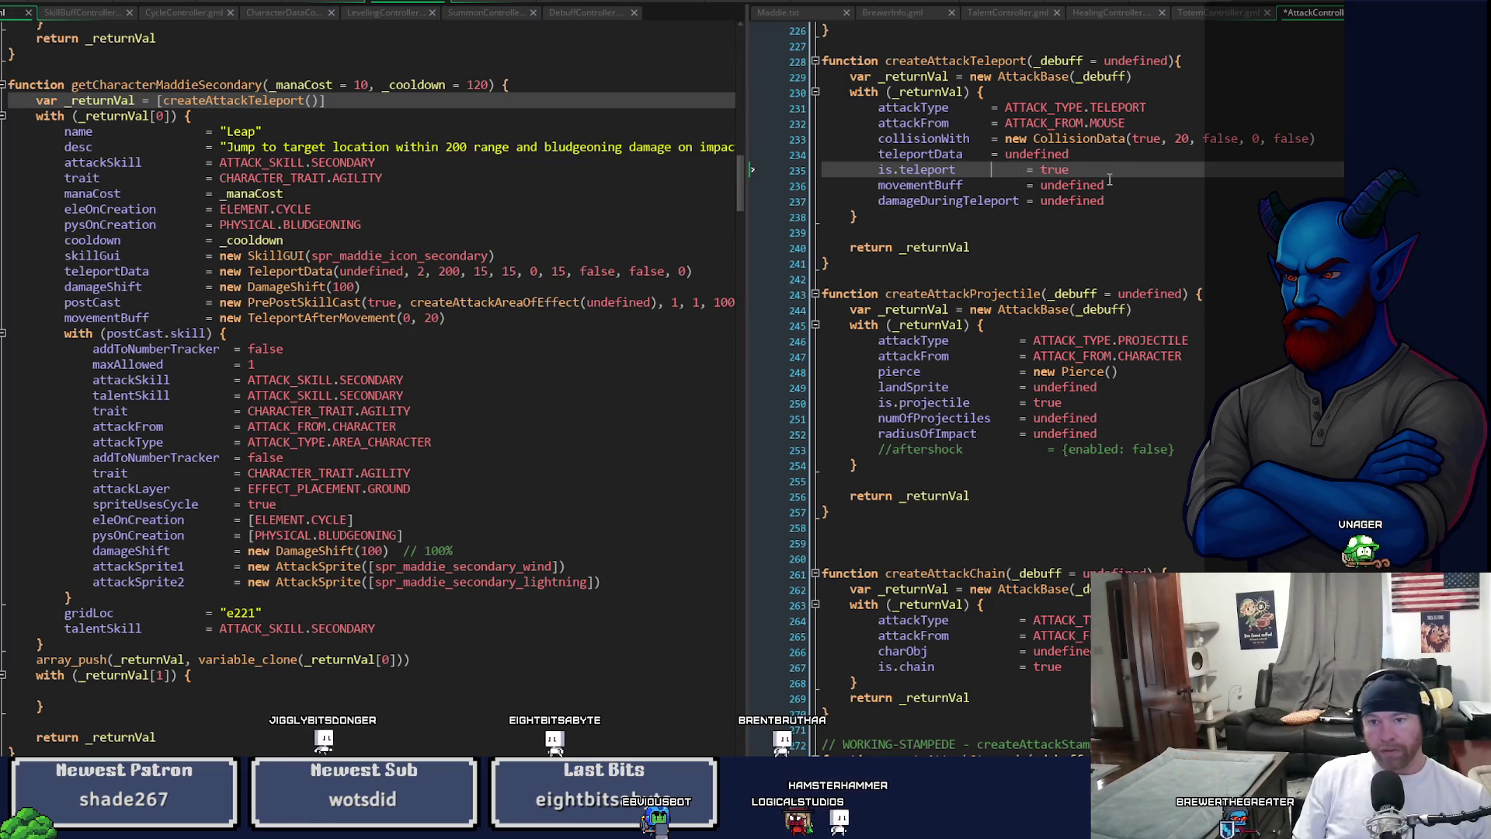
key(Up)
key(Up)
key(Left)
key(Left)
key(Left)
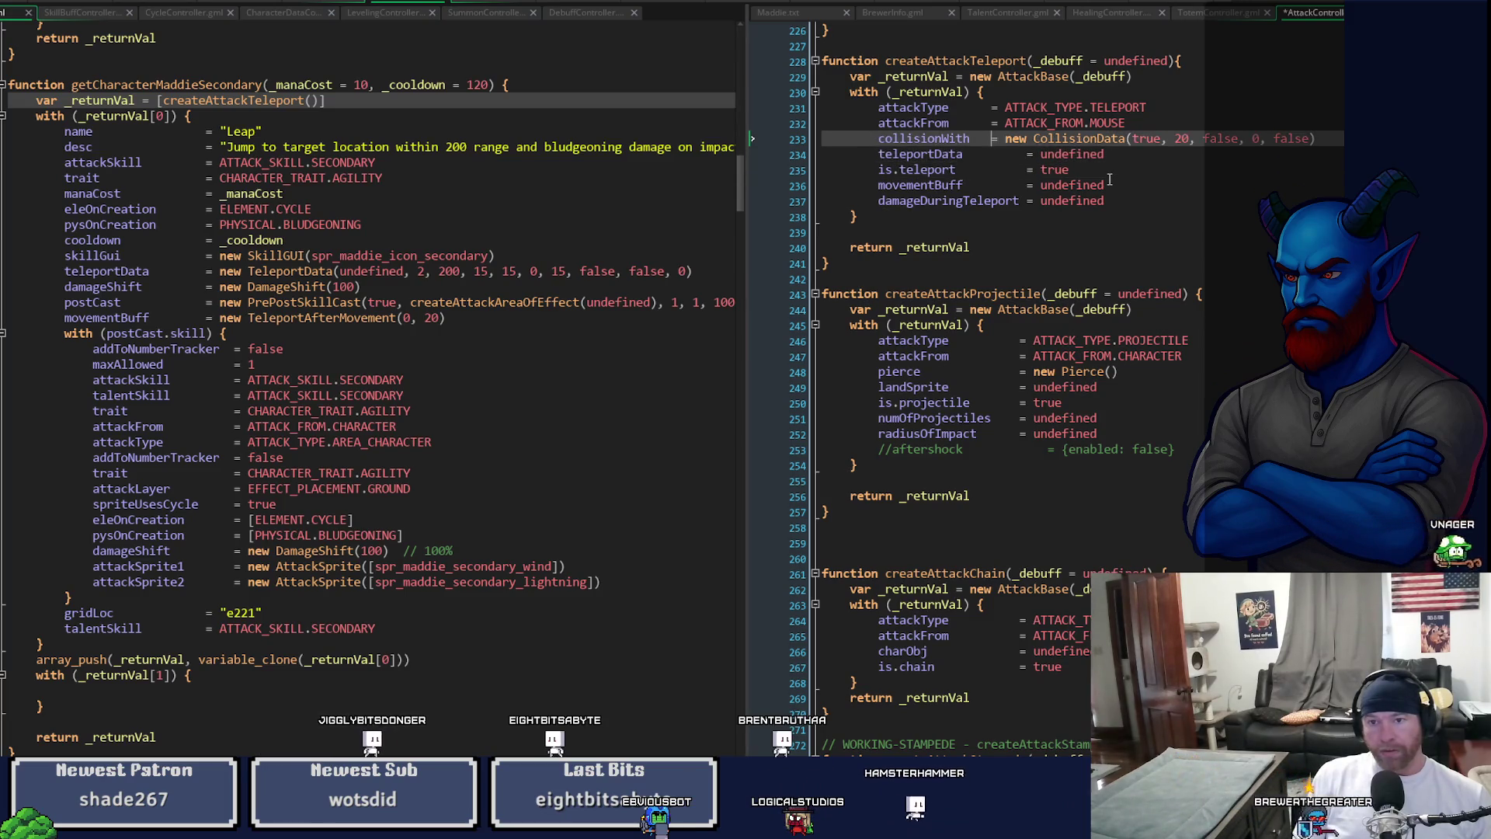
key(Up)
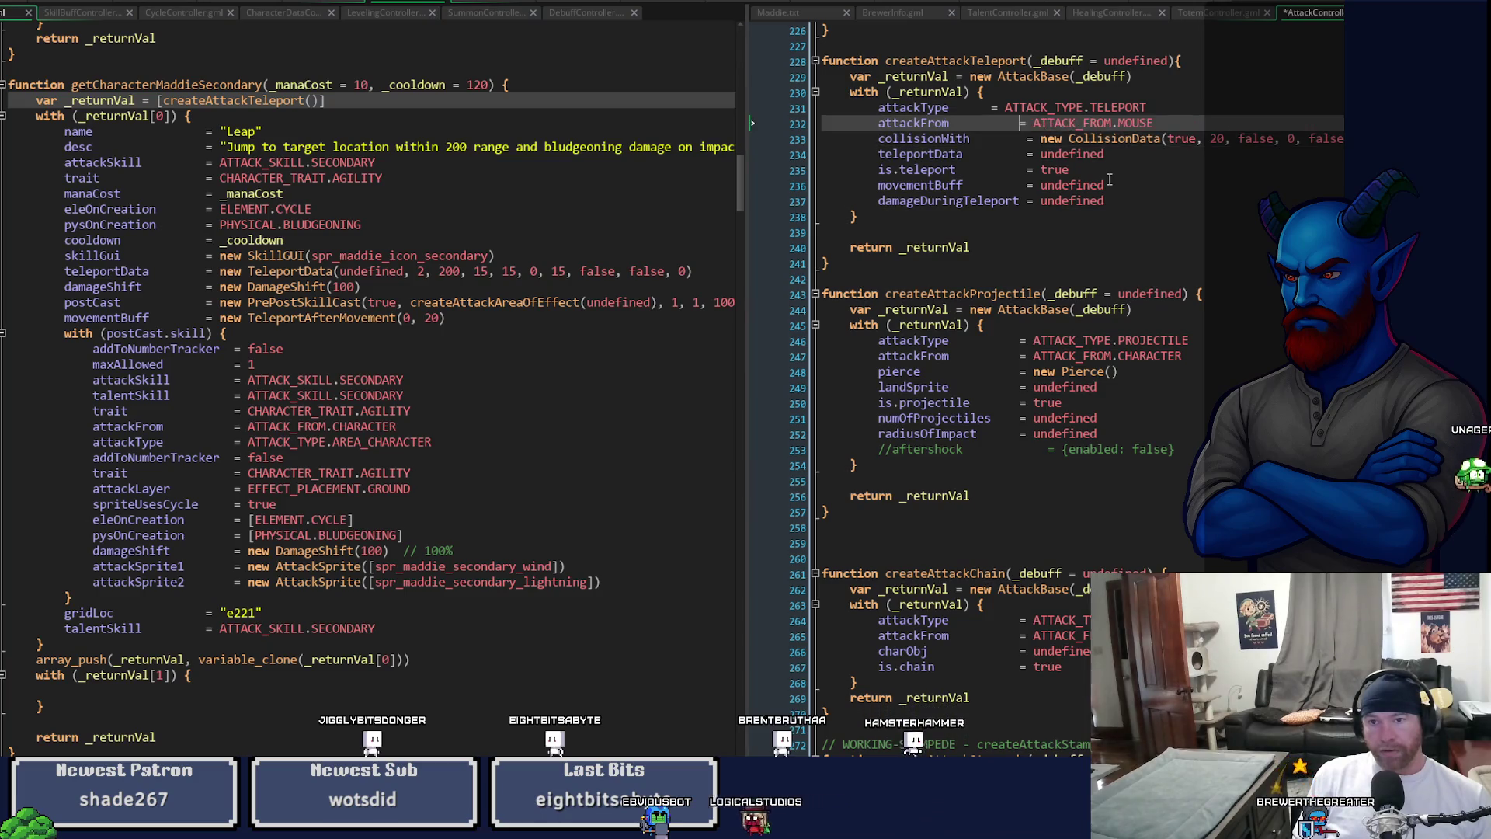
key(Up)
key(Left)
key(Left)
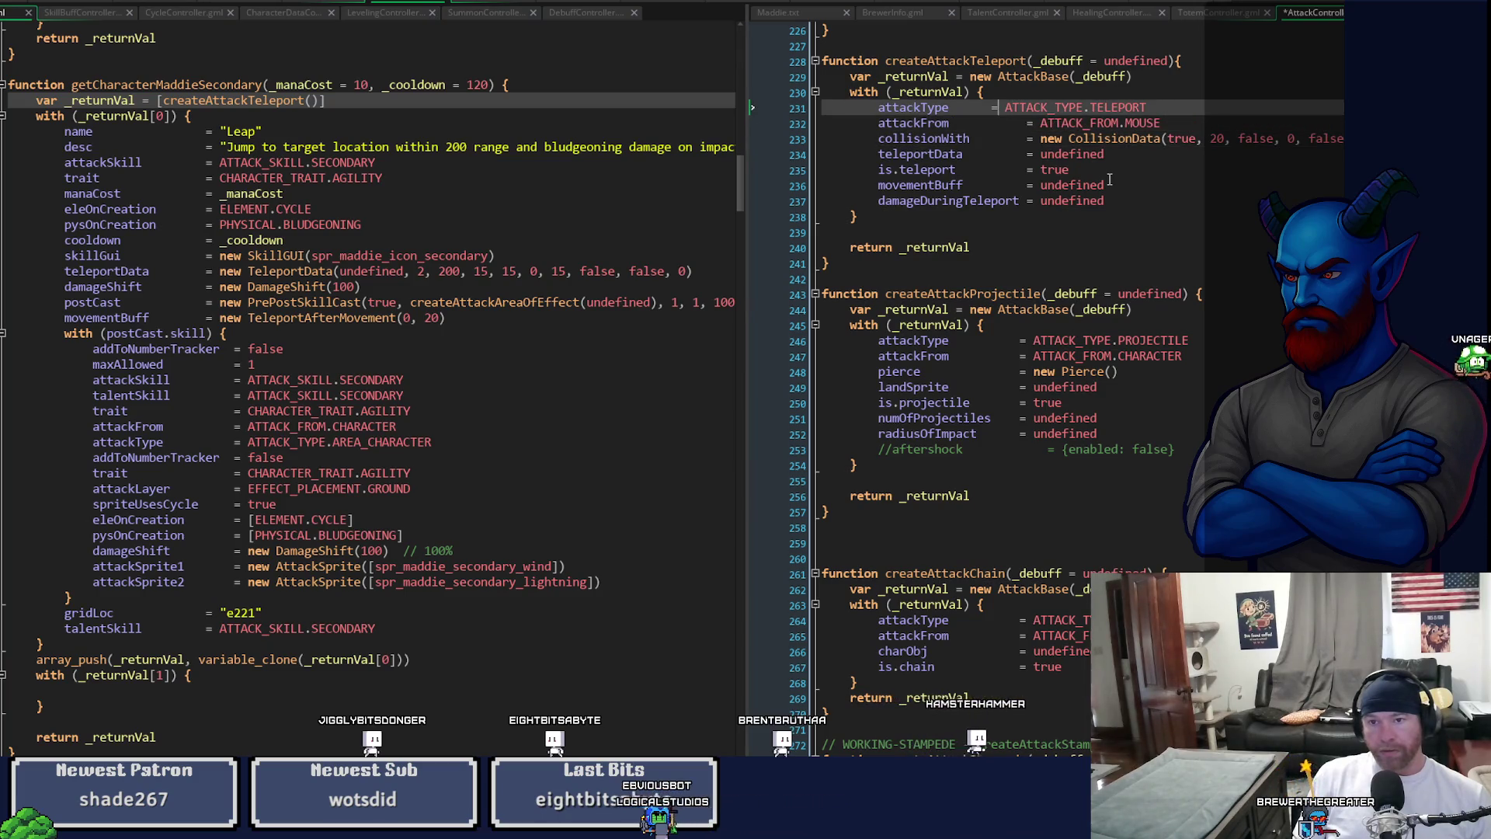
key(ctrl+s)
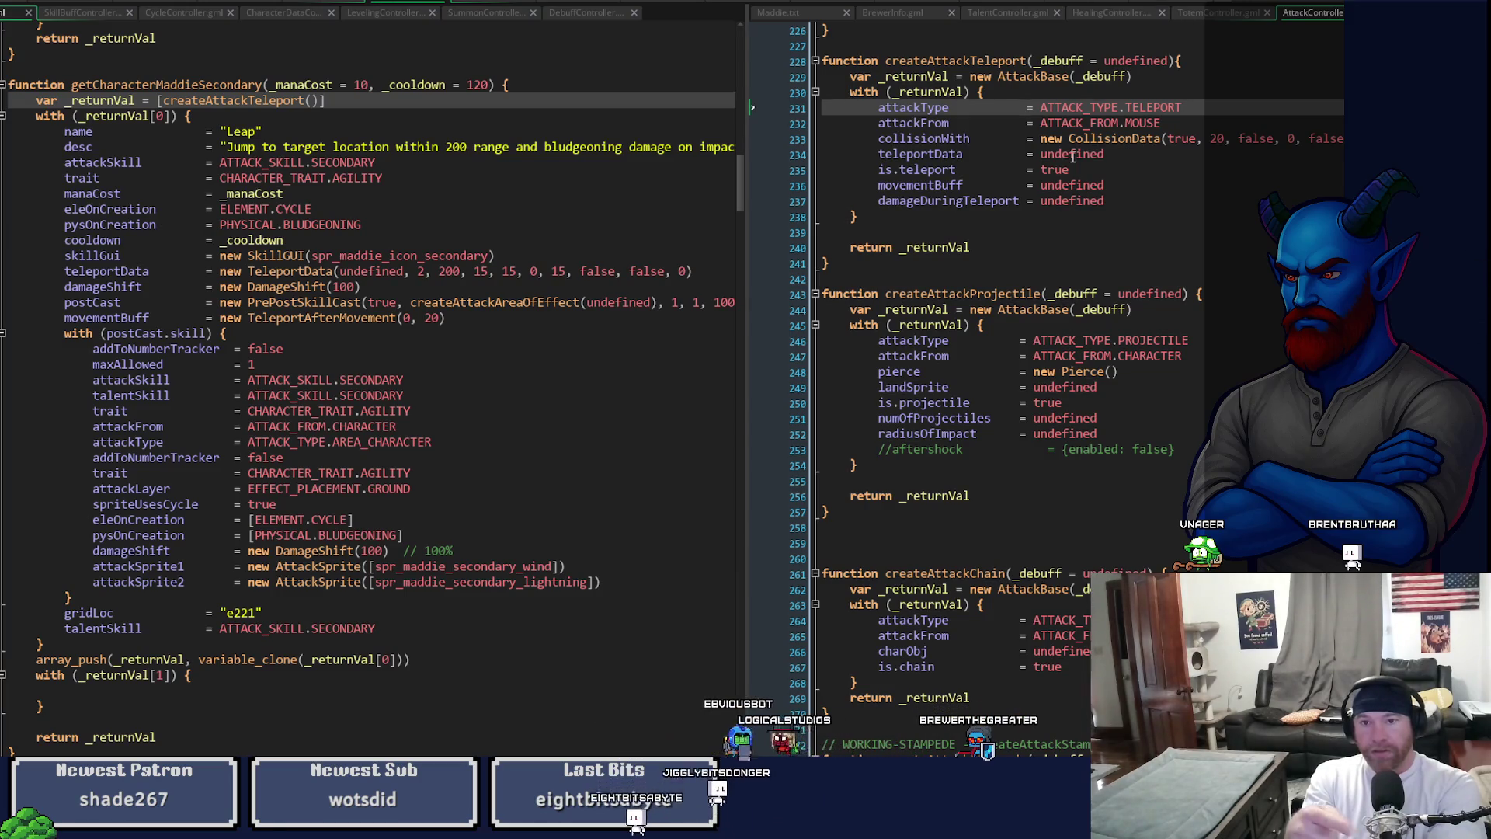
click(1142, 201)
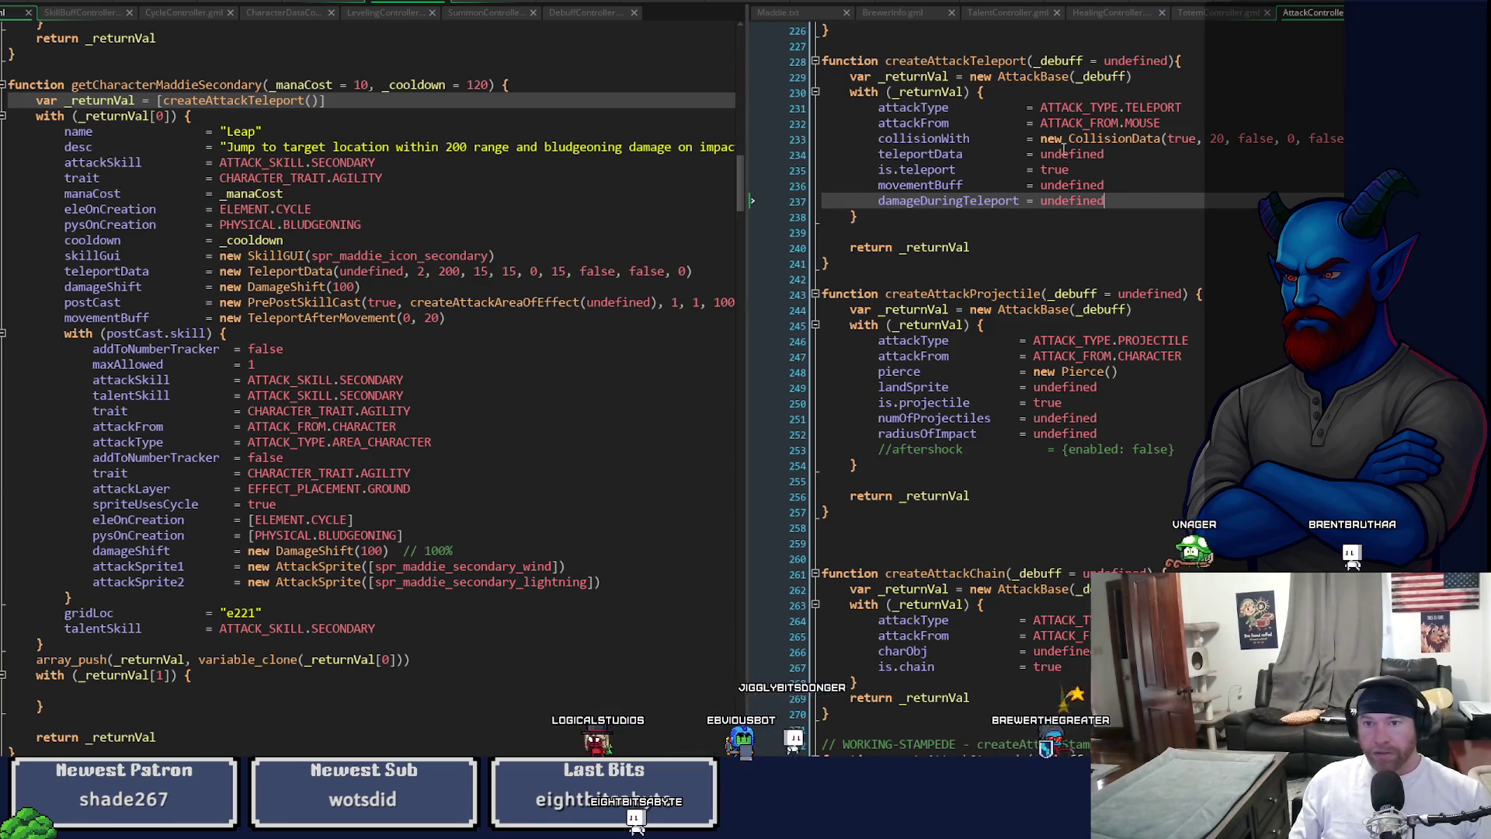
- In the AttackBase constructor, add self.afterImage = undefined after addToNumberTracker and save
middle_click(1018, 74)
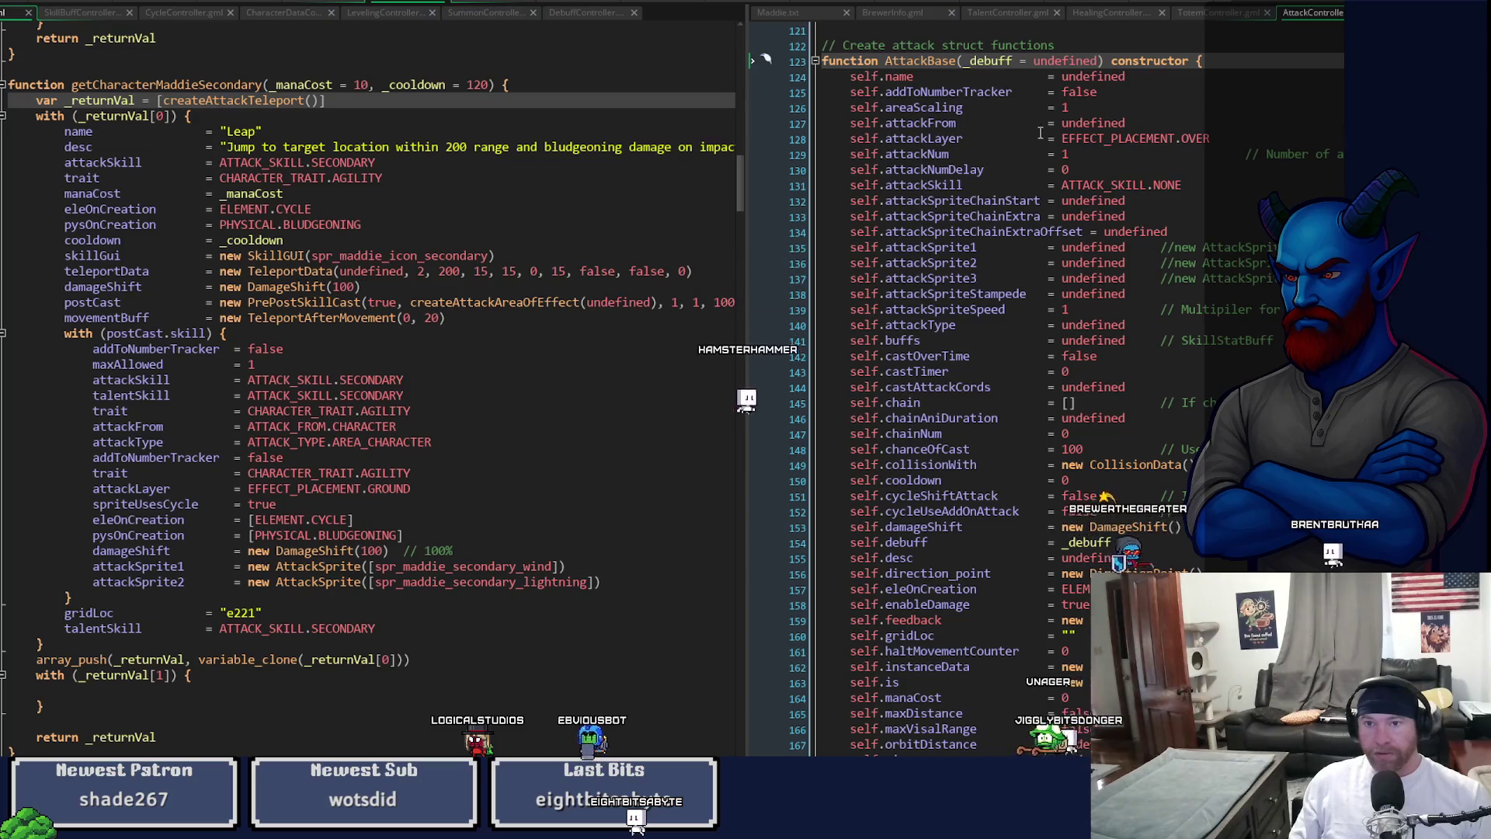
click(1102, 90)
key(Return)
text(self.afterImage)
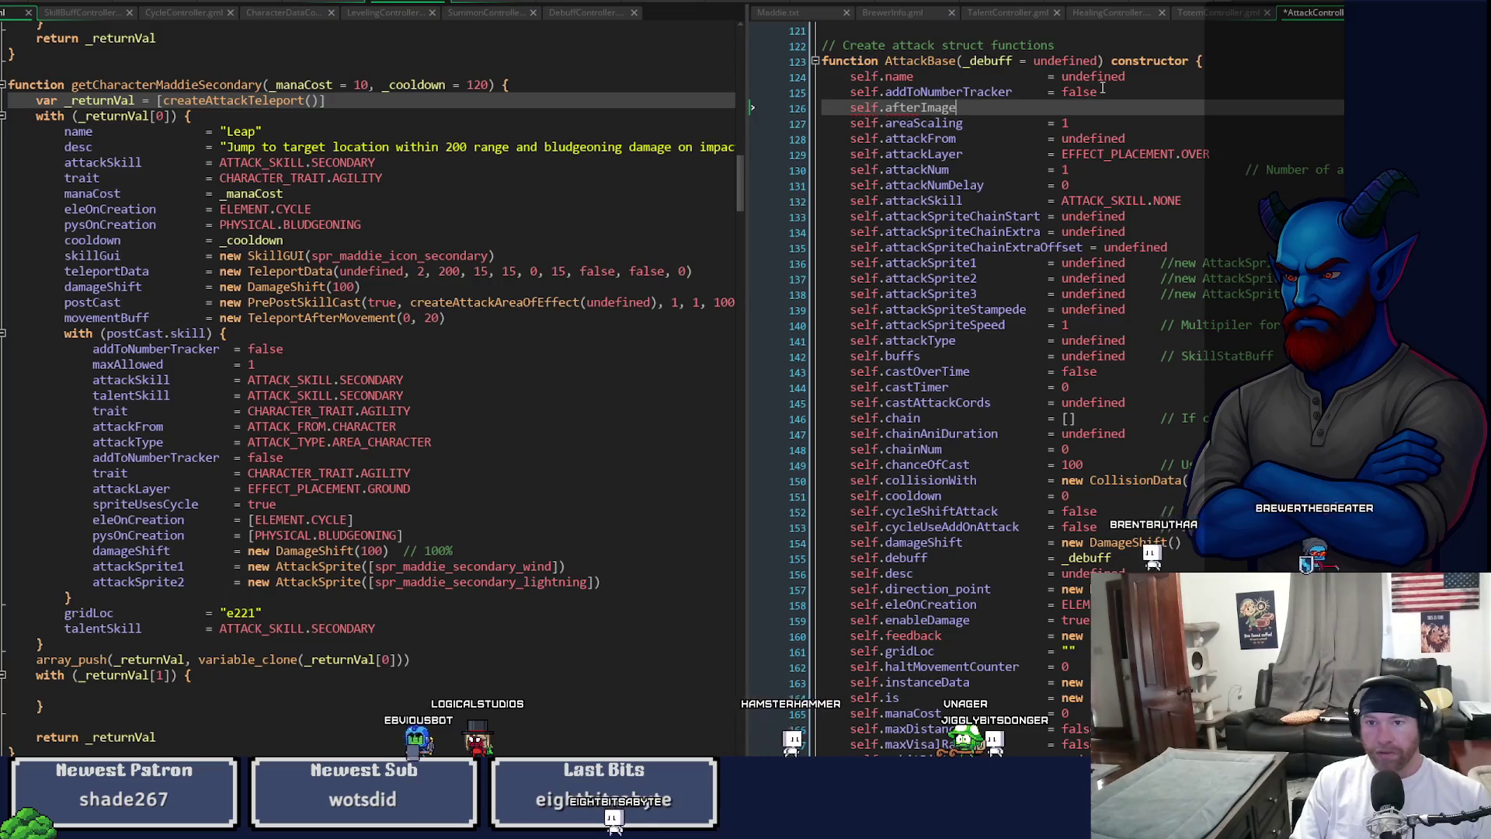
text(             = undefined)
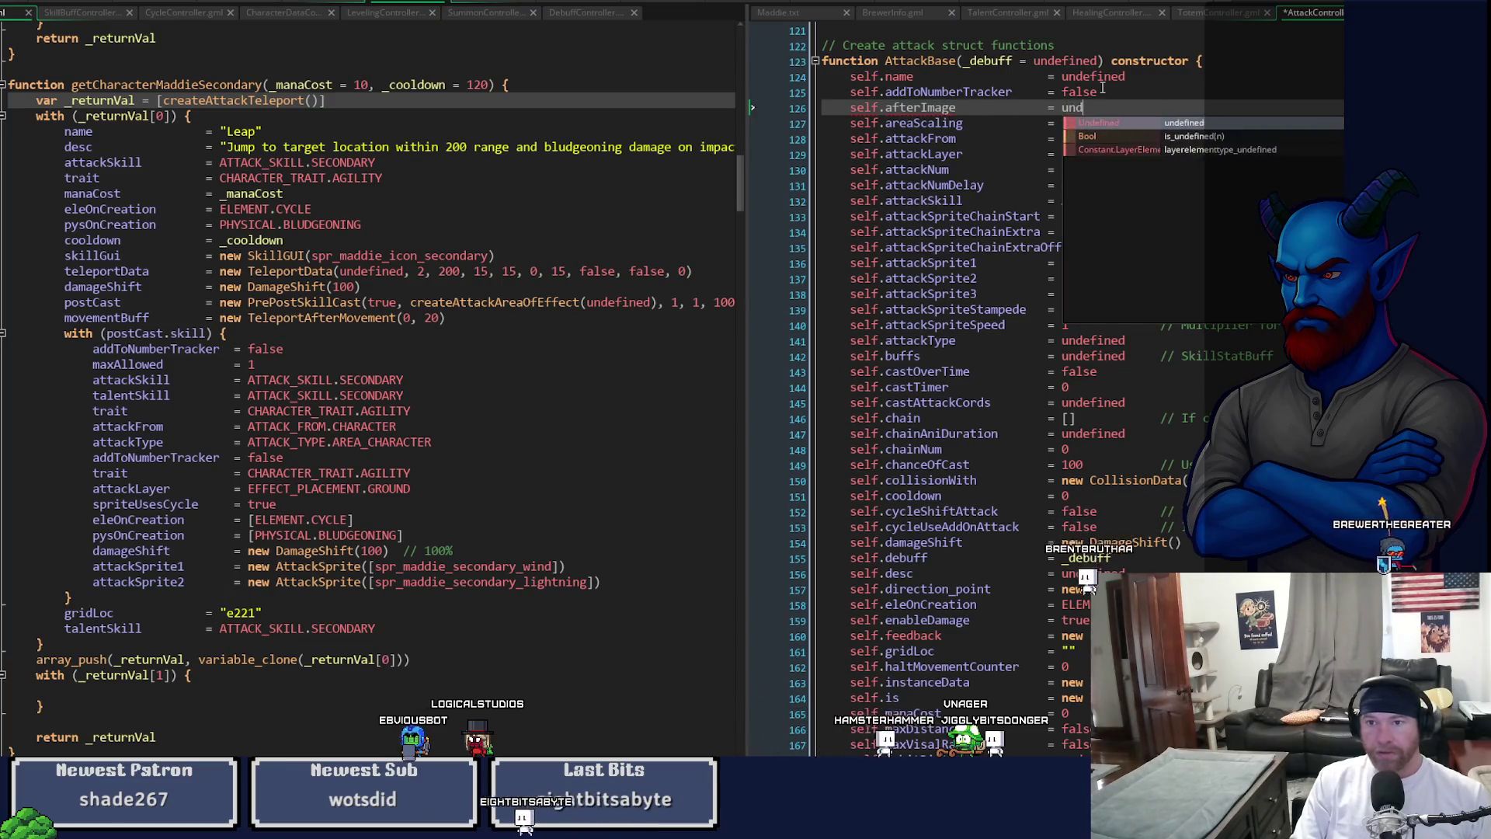
key(ctrl+s)
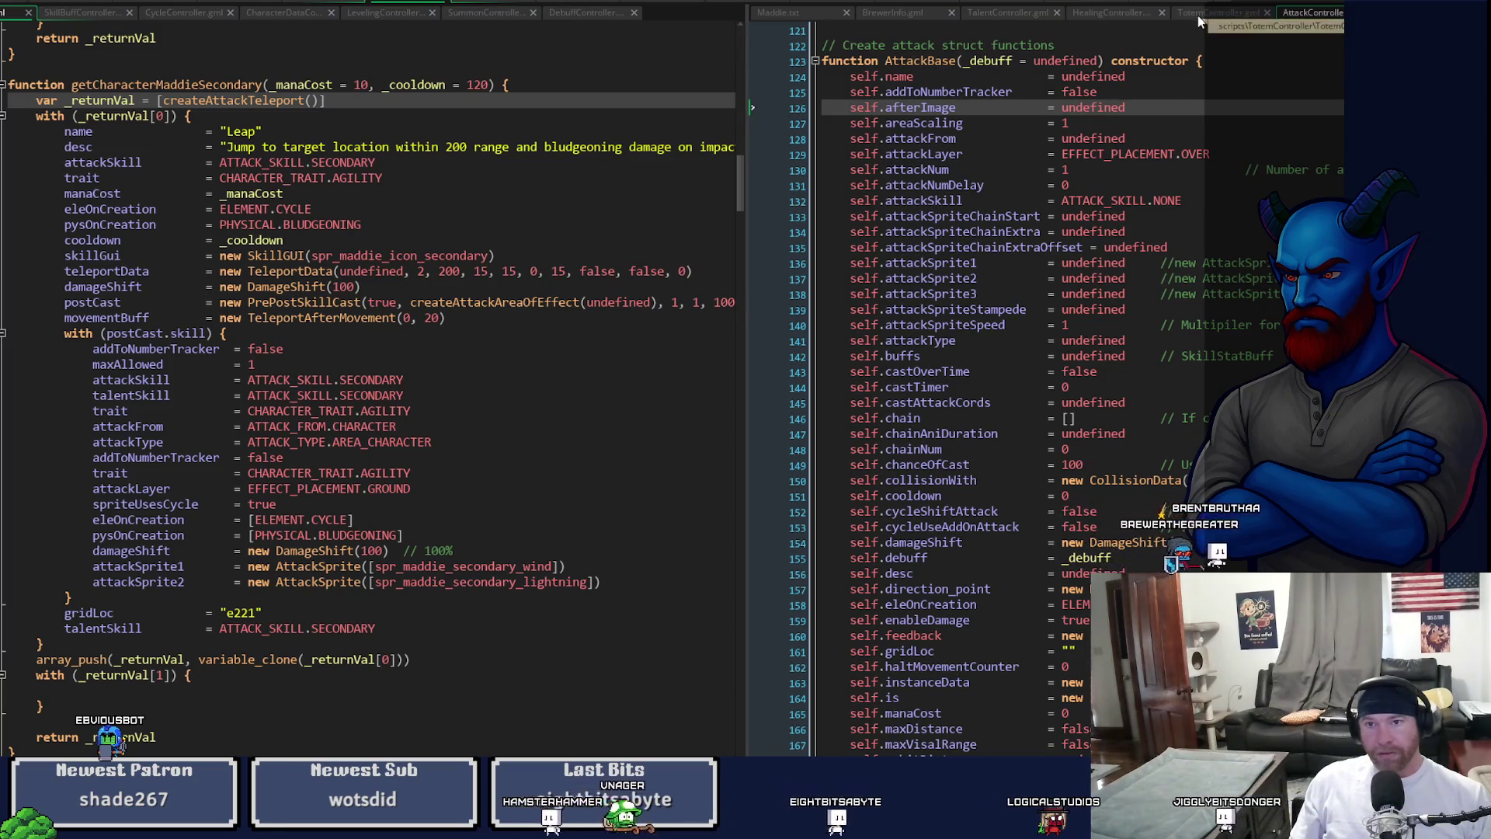
click(501, 2)
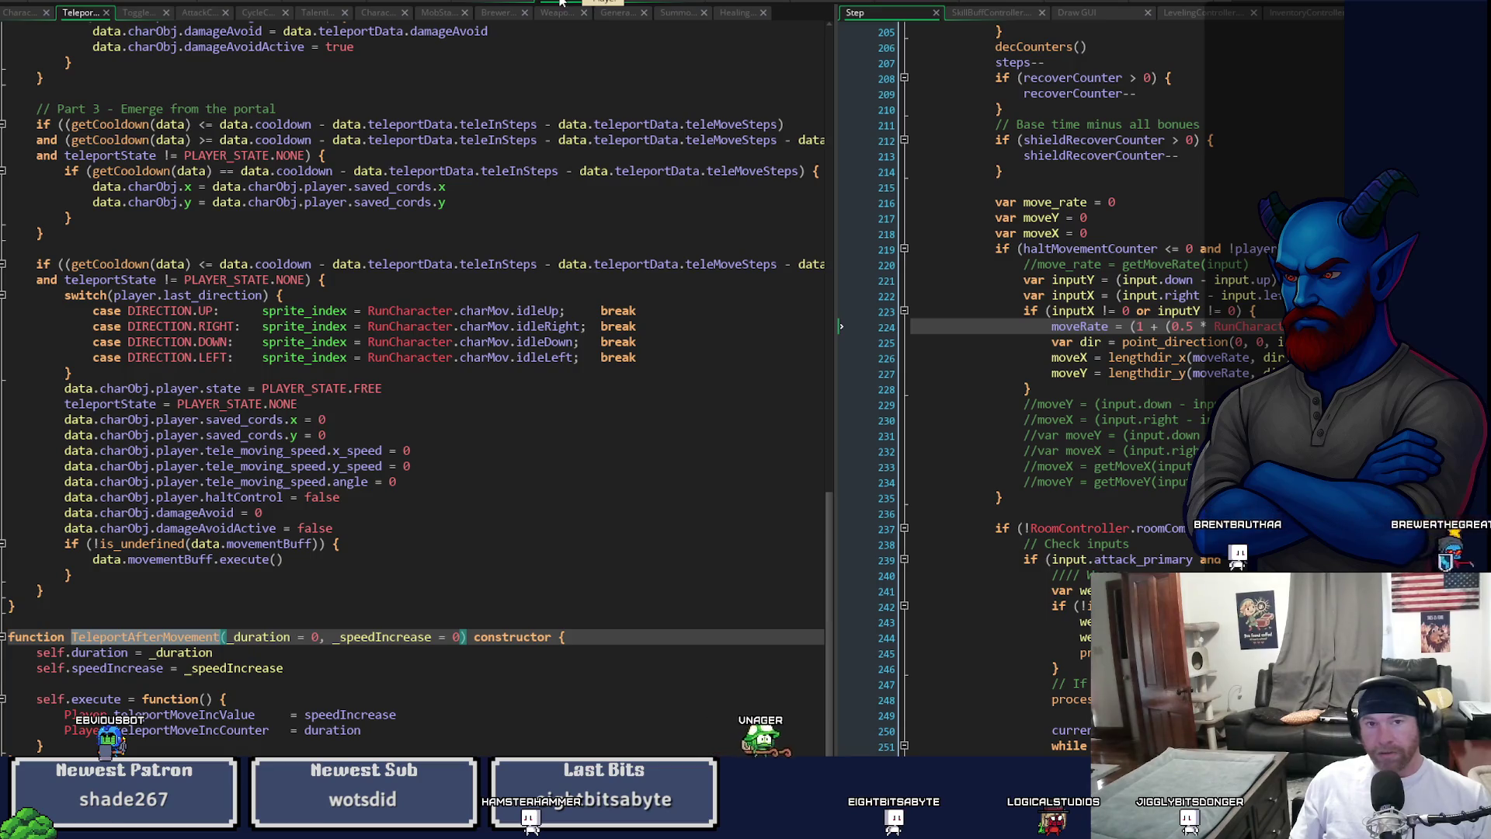
click(412, 4)
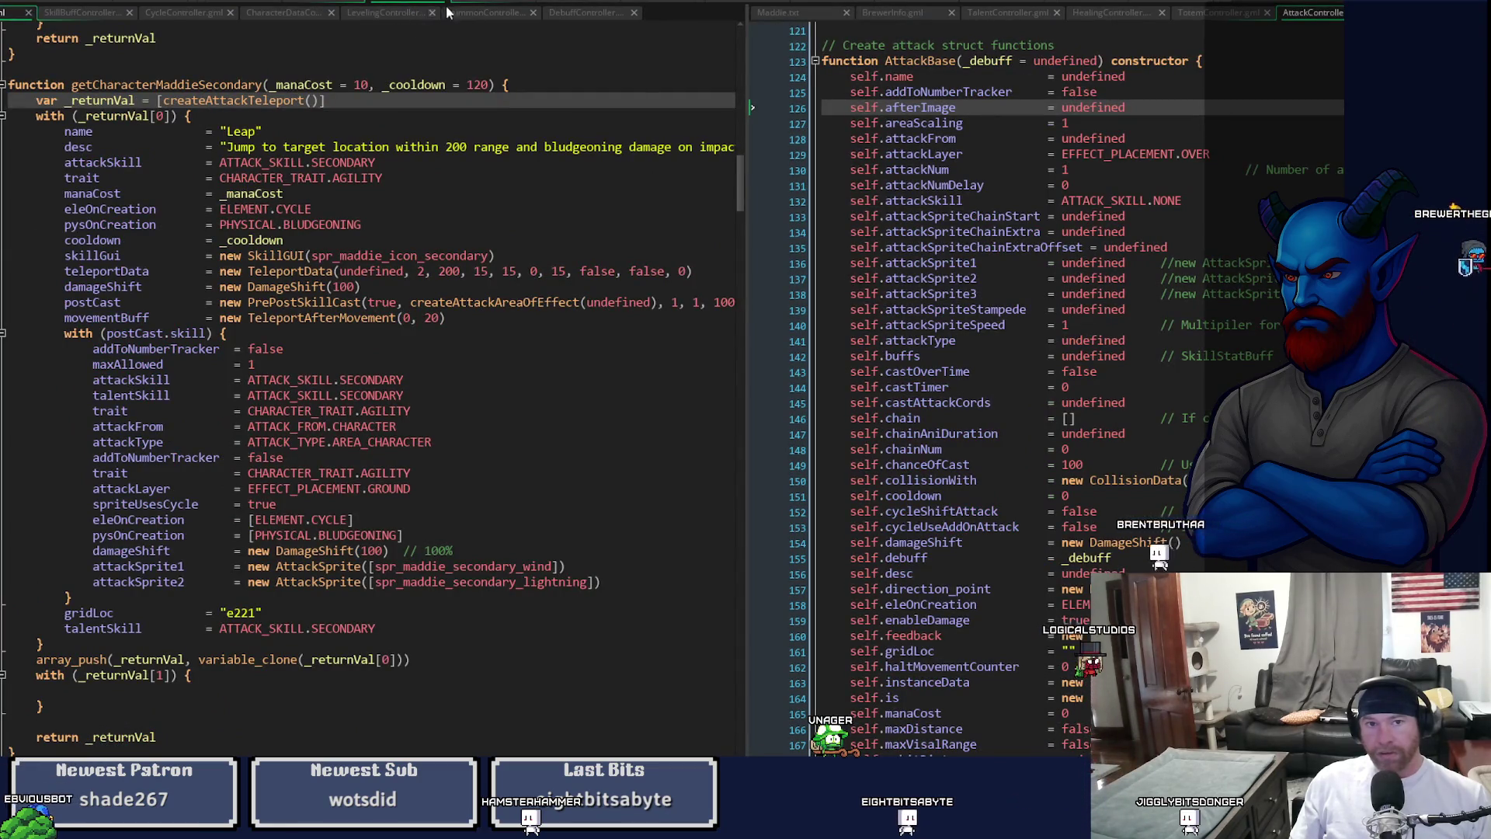
click(424, 5)
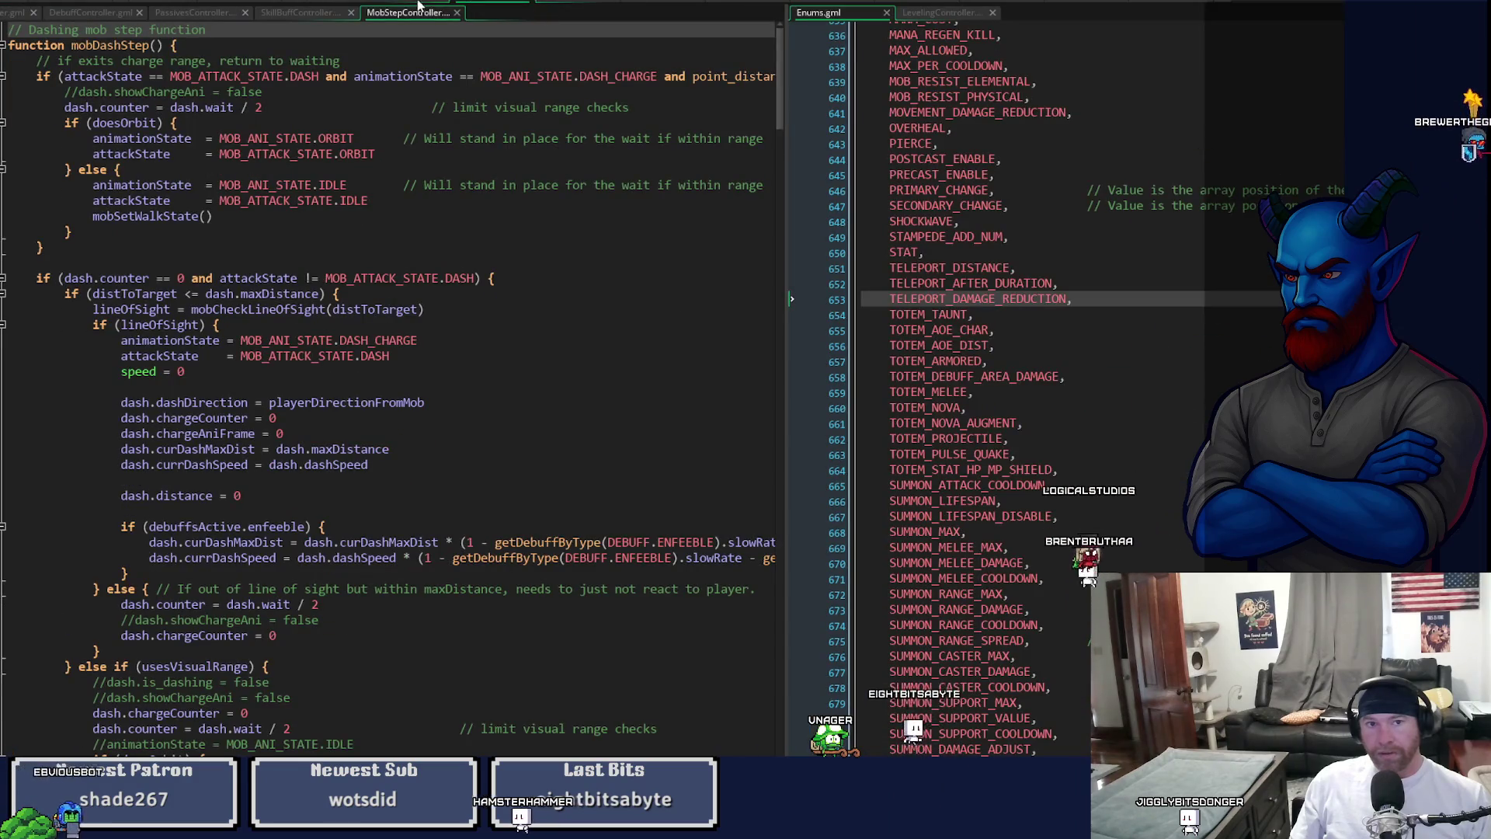
click(418, 5)
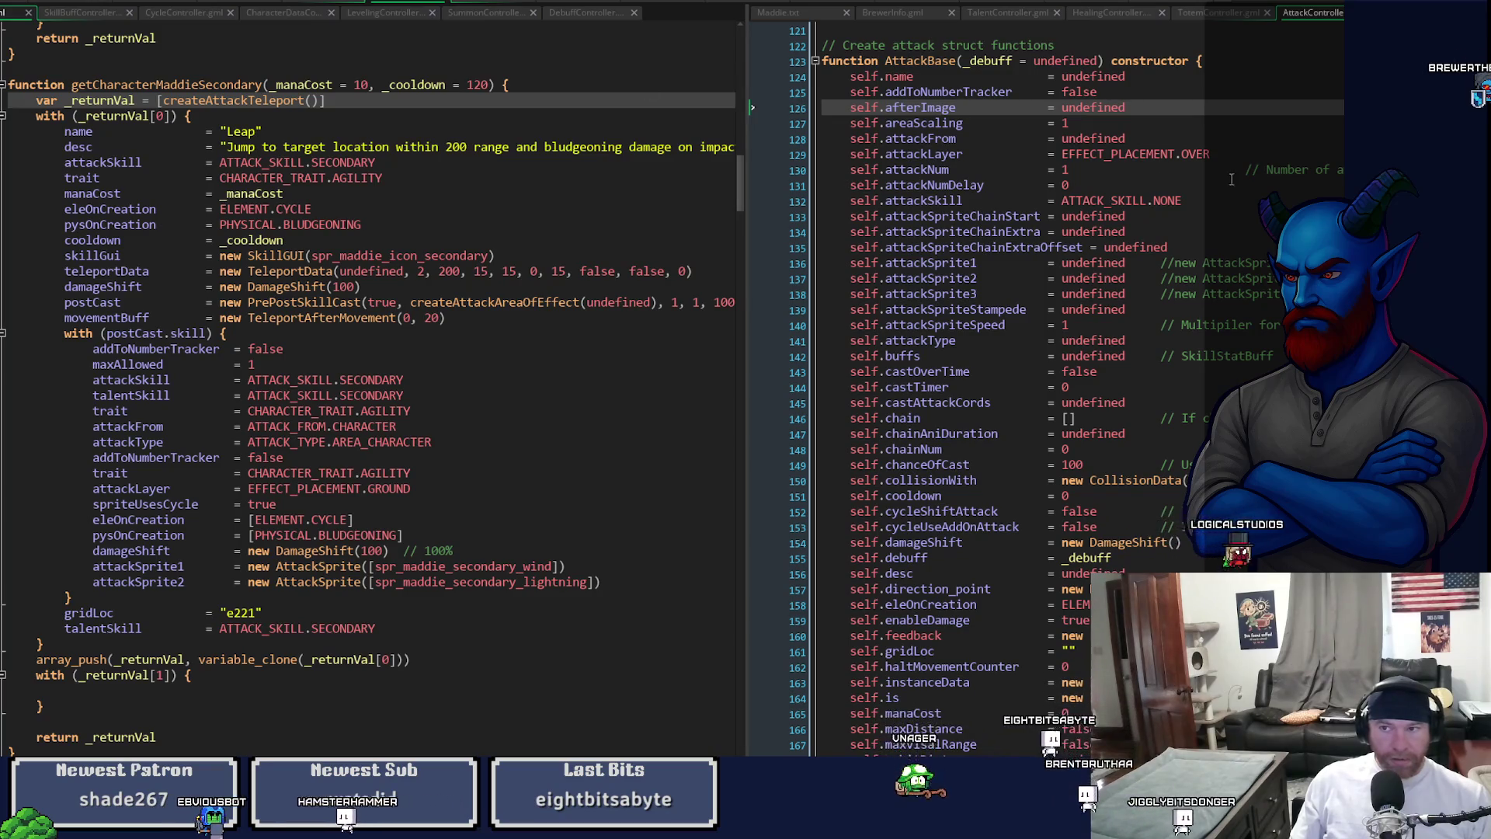
scroll(1225, 179, down, 15)
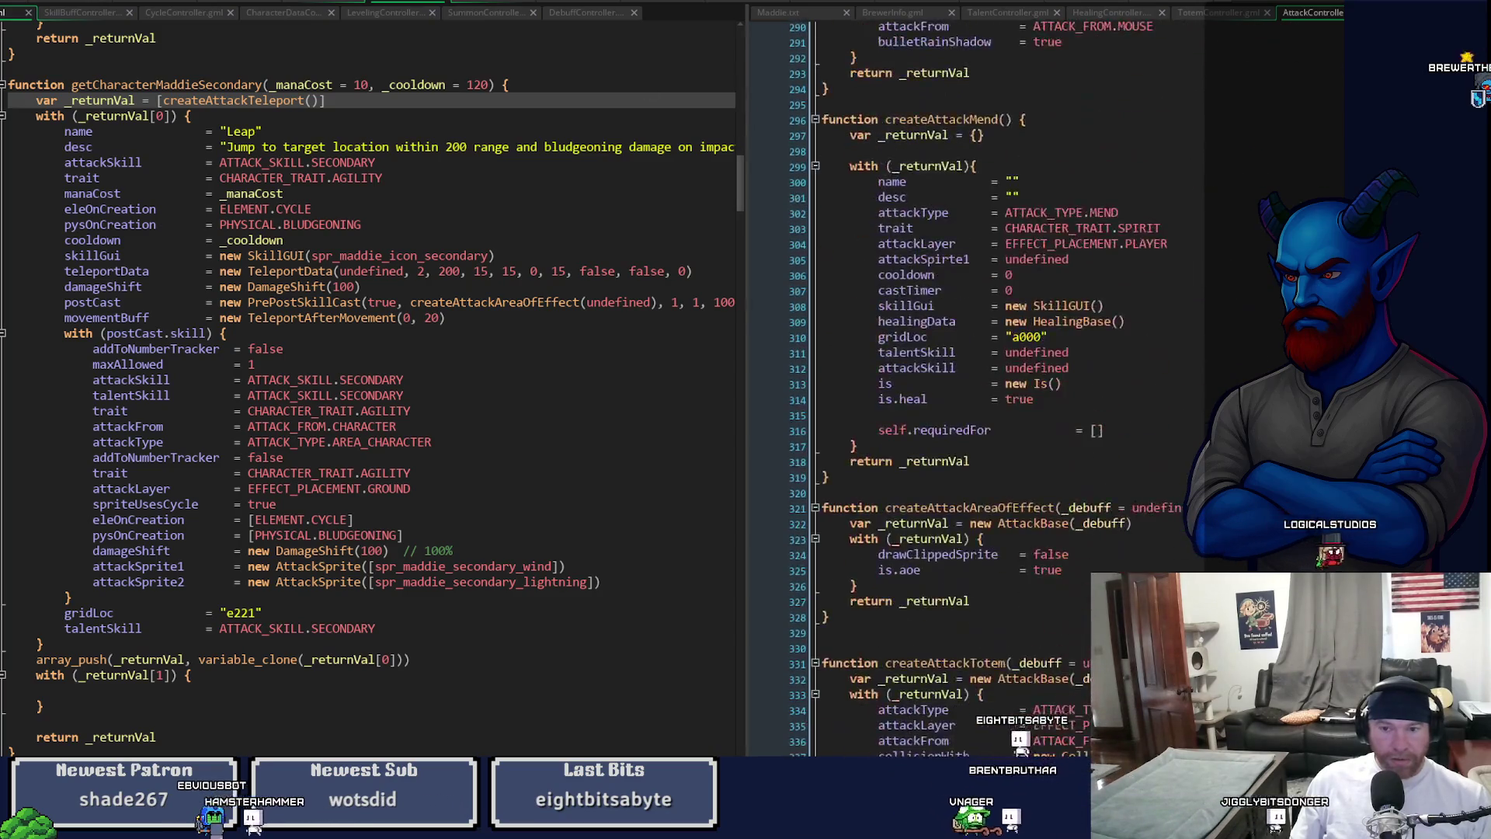
middle_click(220, 102)
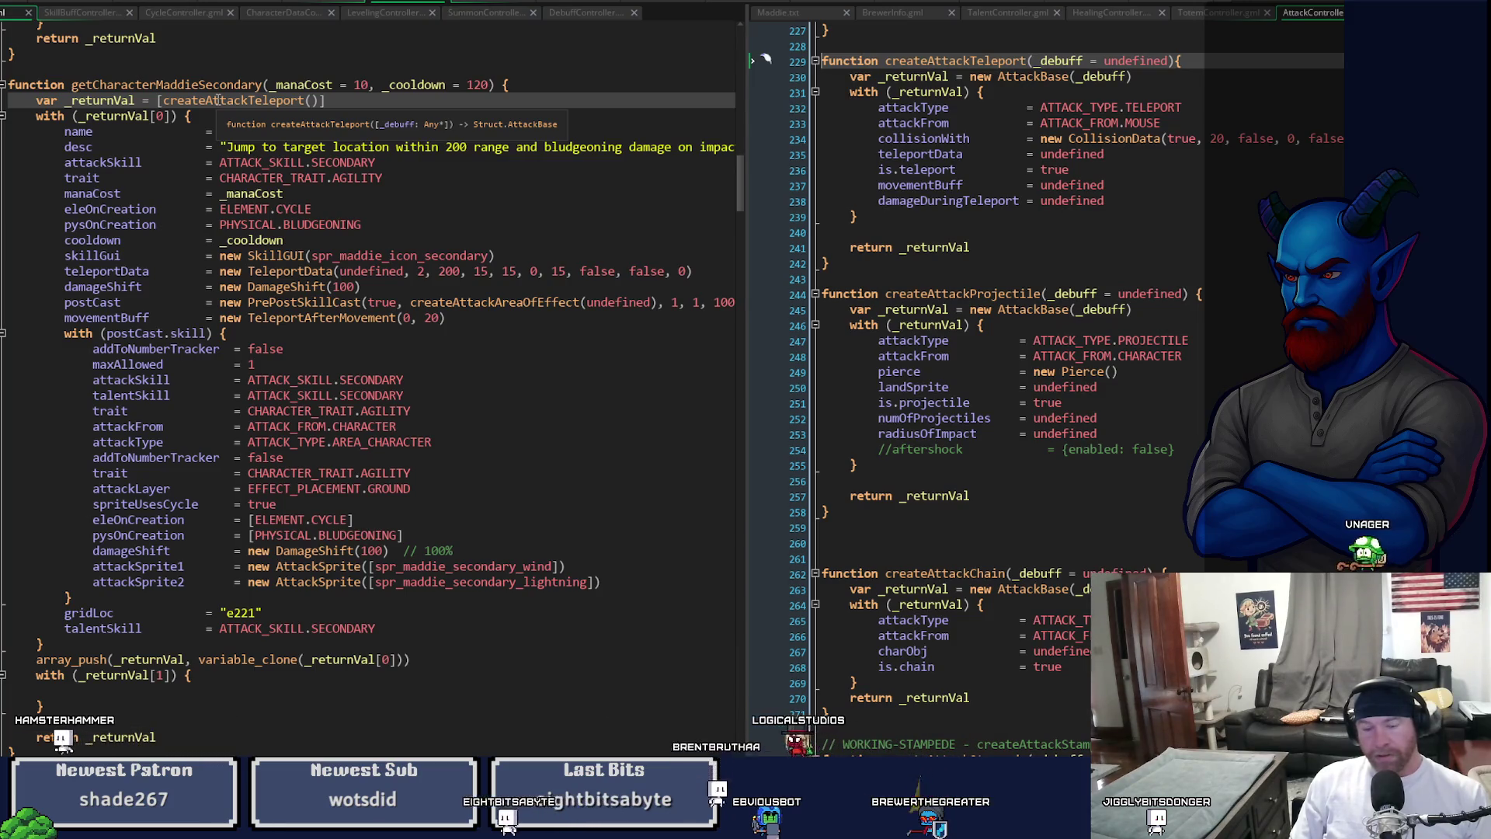
scroll(1155, 394, up, 3)
scroll(1155, 394, up, 4)
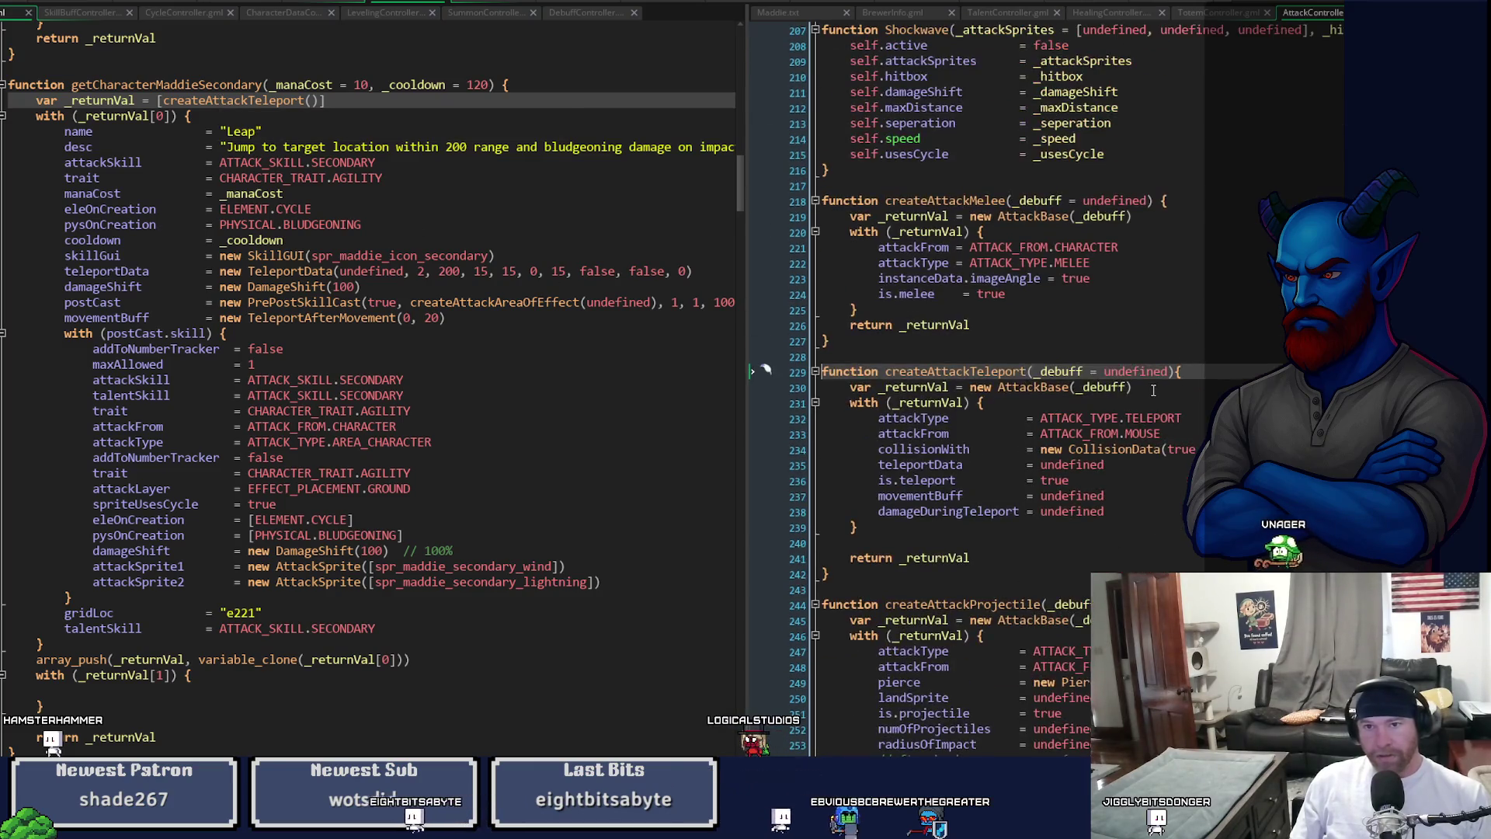
scroll(1153, 391, up, 2)
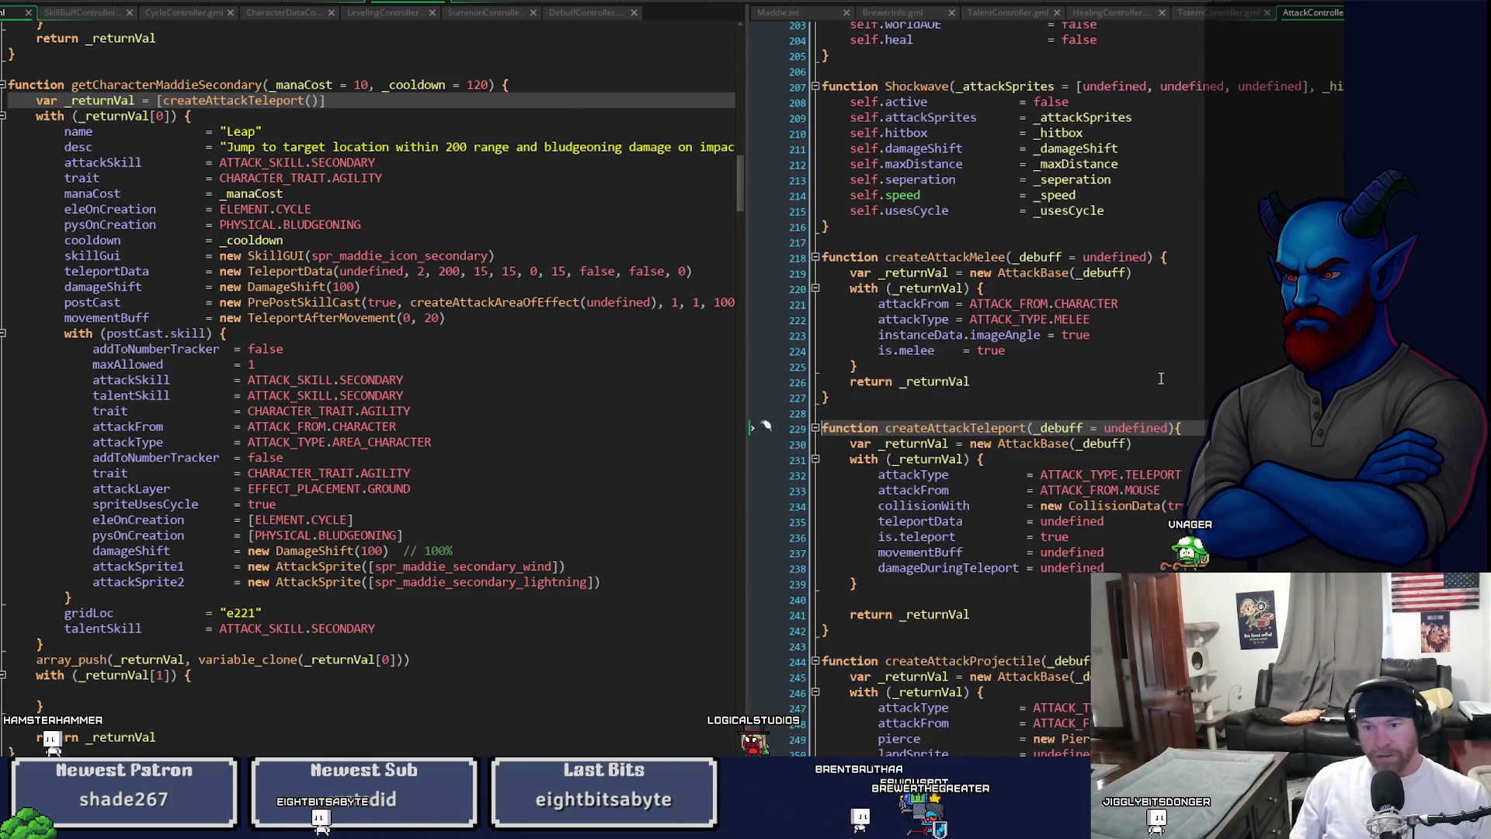
scroll(1161, 379, down, 12)
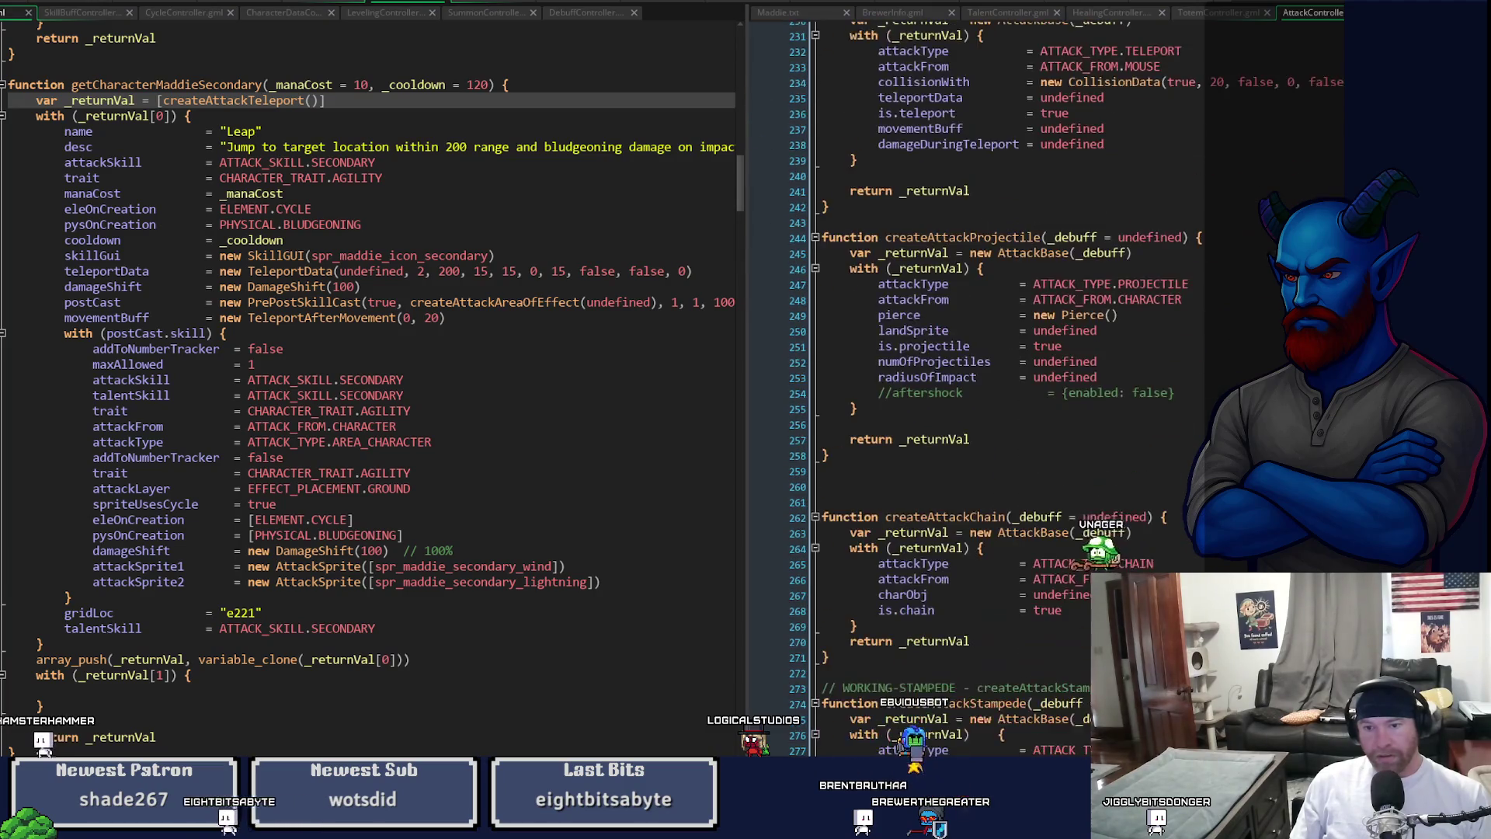
scroll(1010, 388, down, 15)
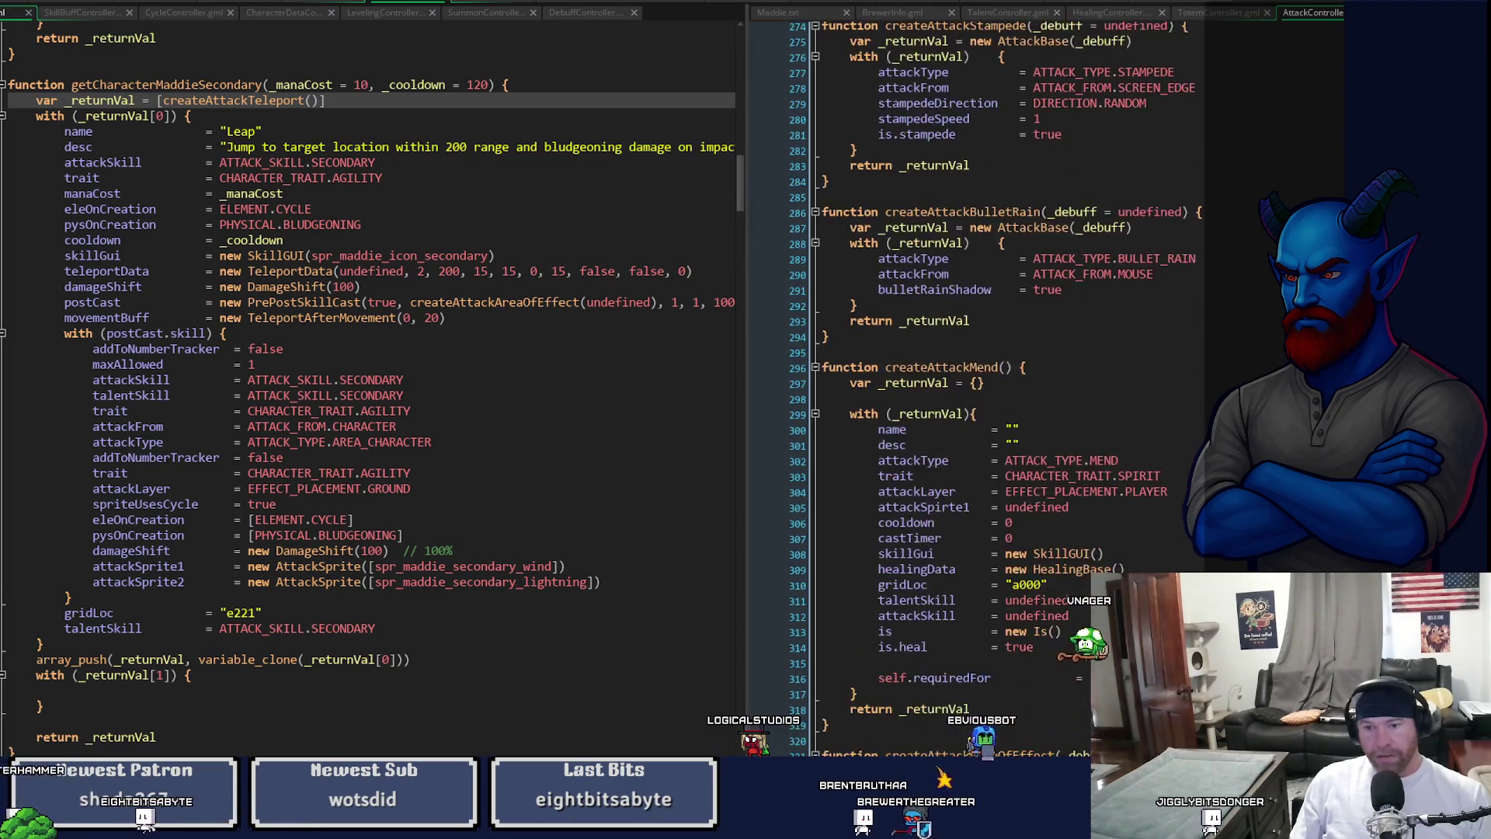
scroll(1002, 388, down, 4)
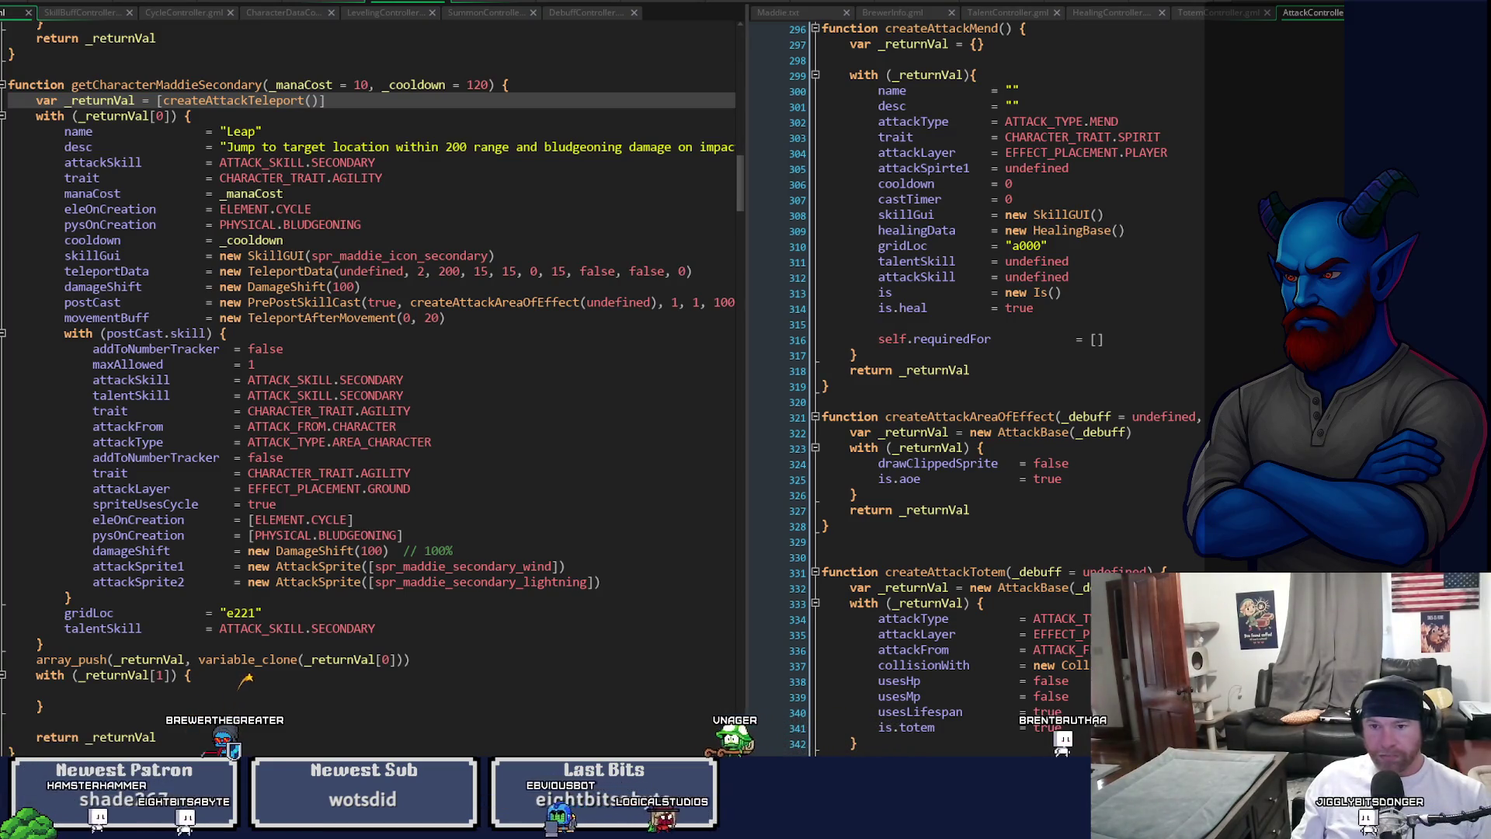
- Declare a new createAttackDuringLeapDamage(_debuff) function below the WorldAOE function
scroll(1010, 389, down, 20)
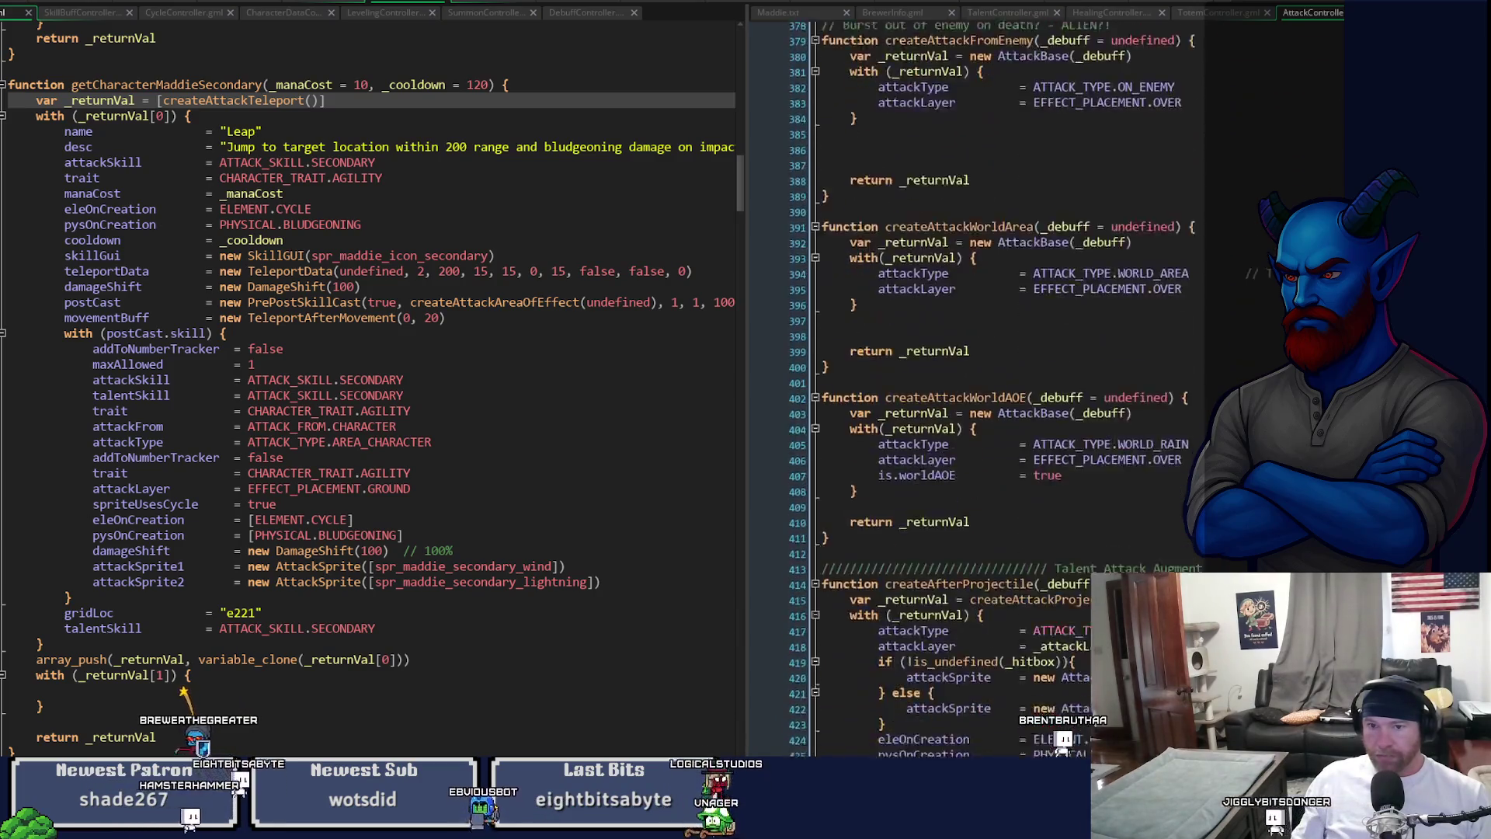
scroll(1010, 389, down, 5)
scroll(1010, 388, up, 2)
scroll(981, 456, up, 1)
click(981, 456)
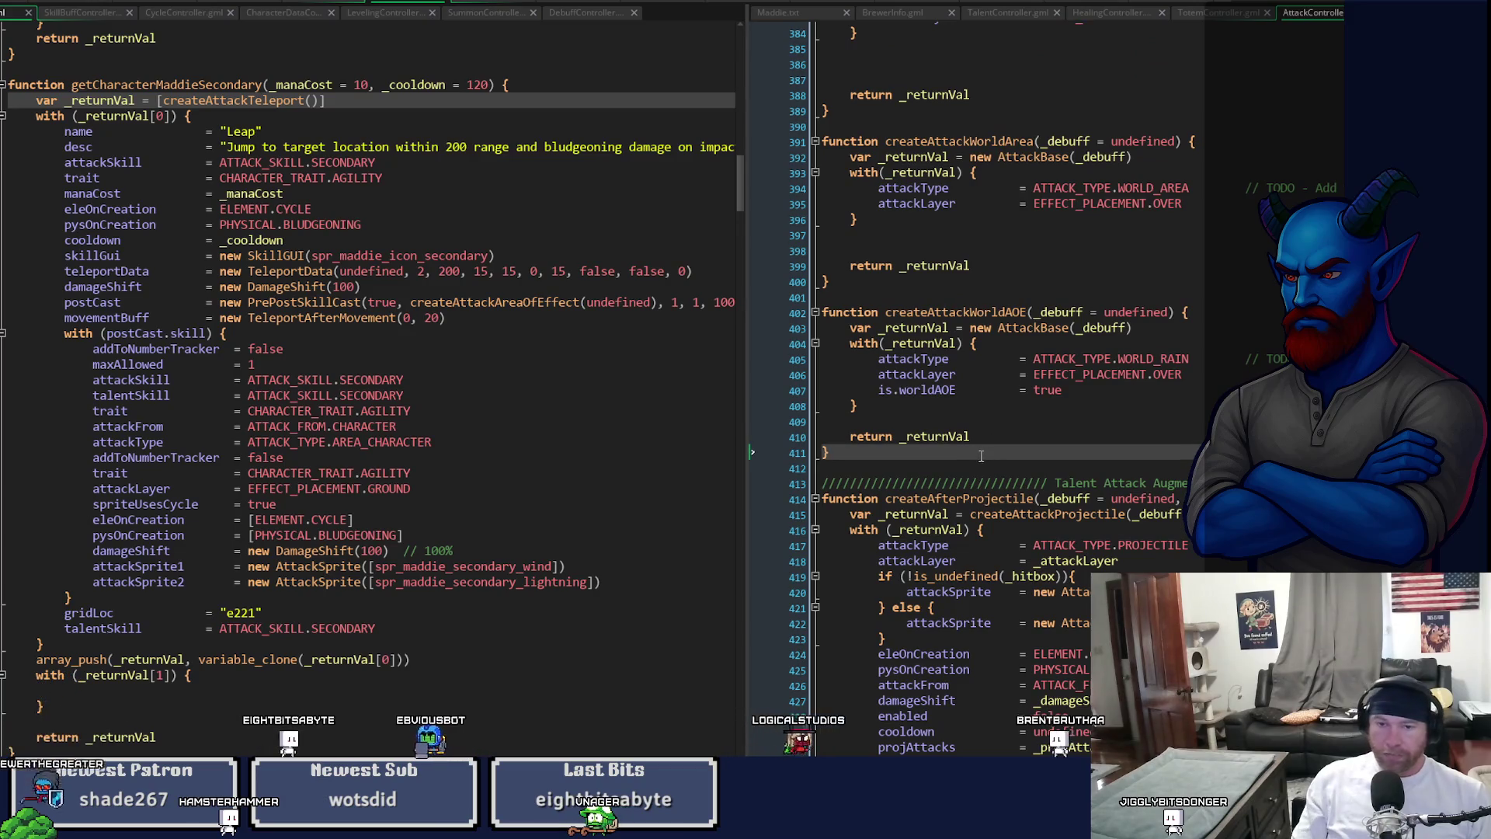
key(Return)
key(Return)
text(functi)
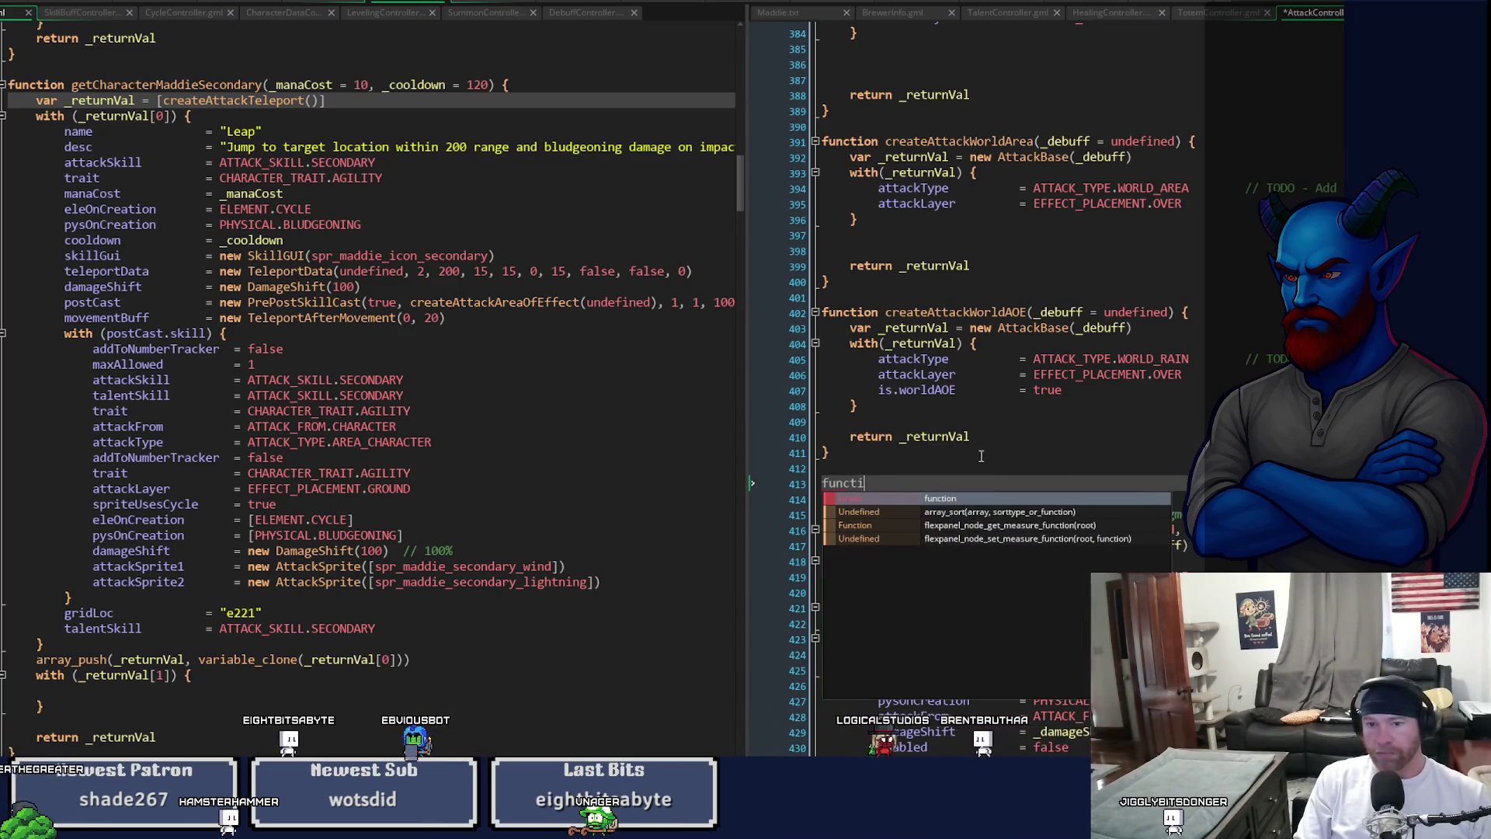
text(on create)
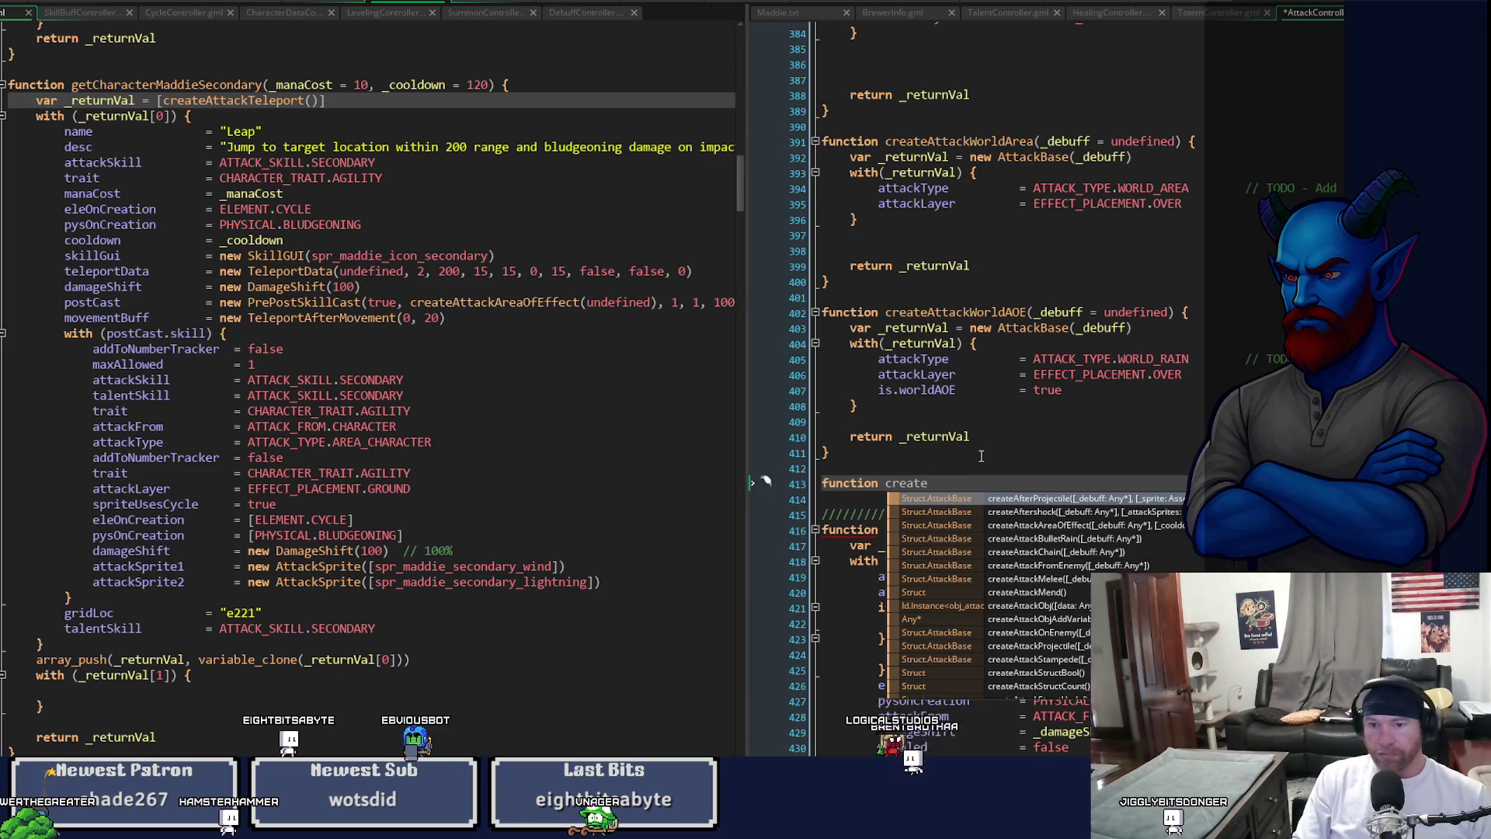
text(Attack)
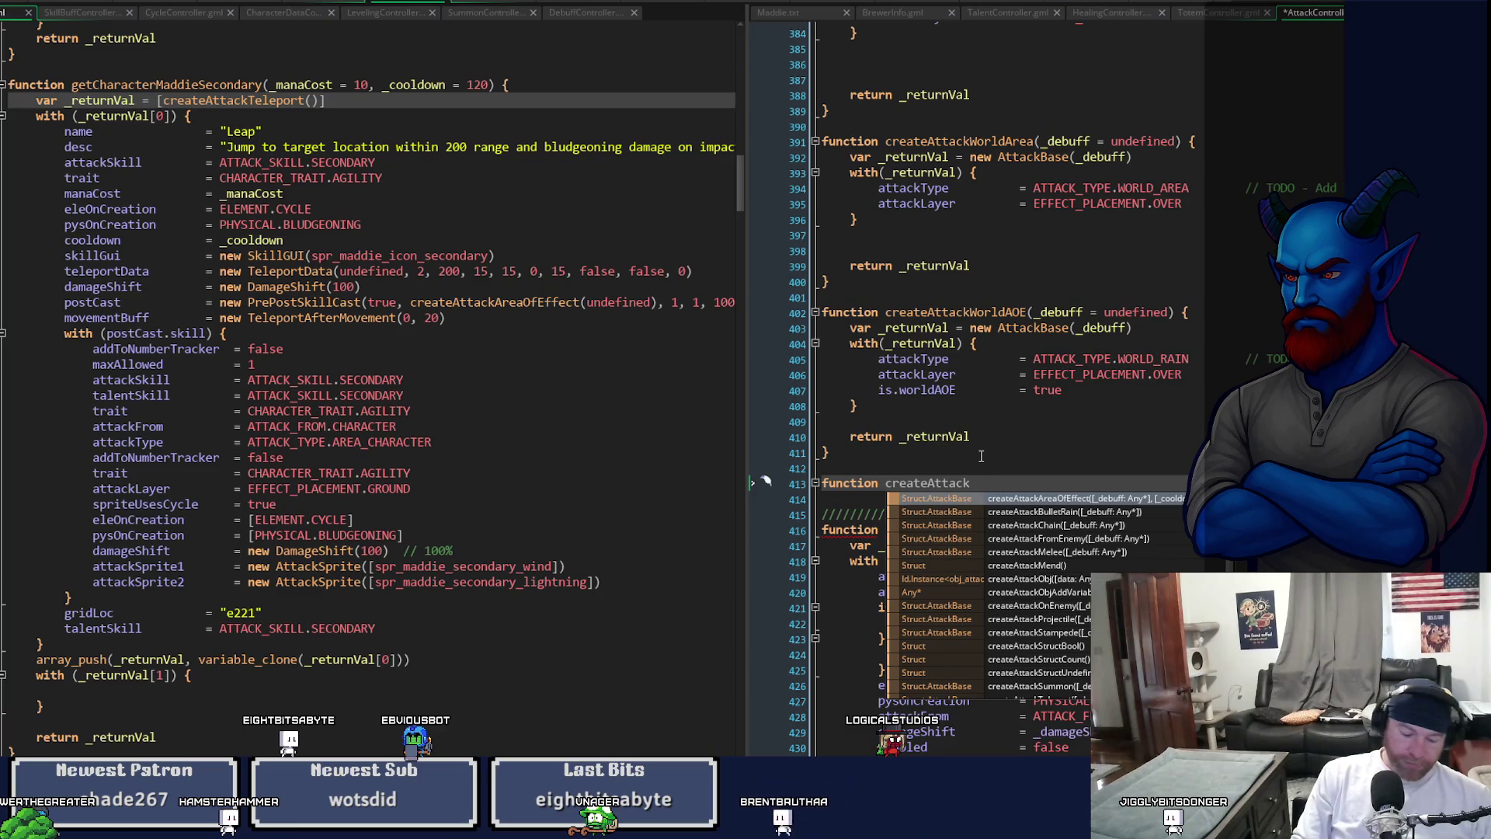
text(Leap)
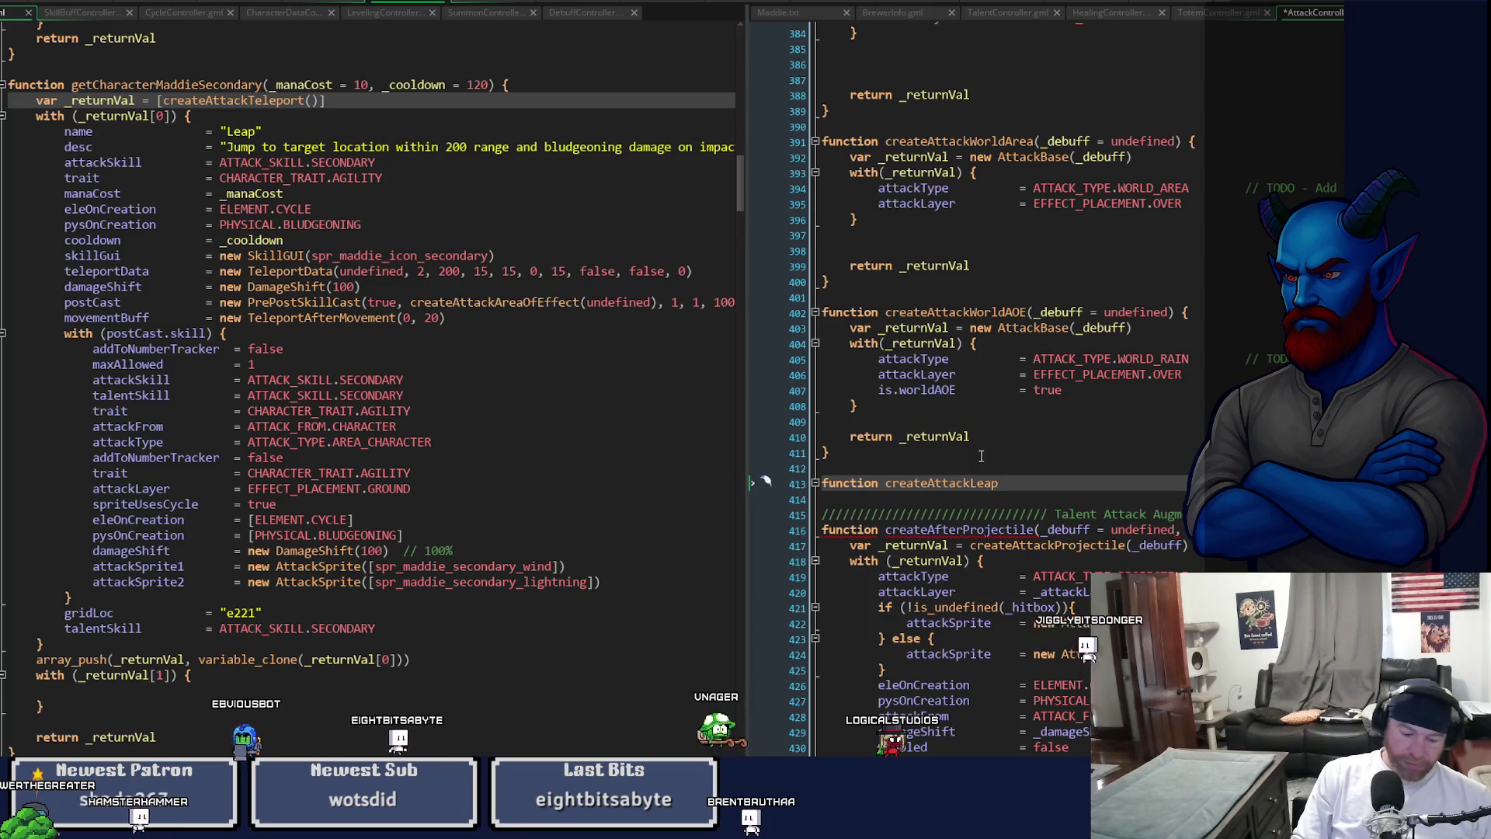
key(BackSpace)
key(BackSpace)
key(BackSpace)
text(DuringLeapDamag)
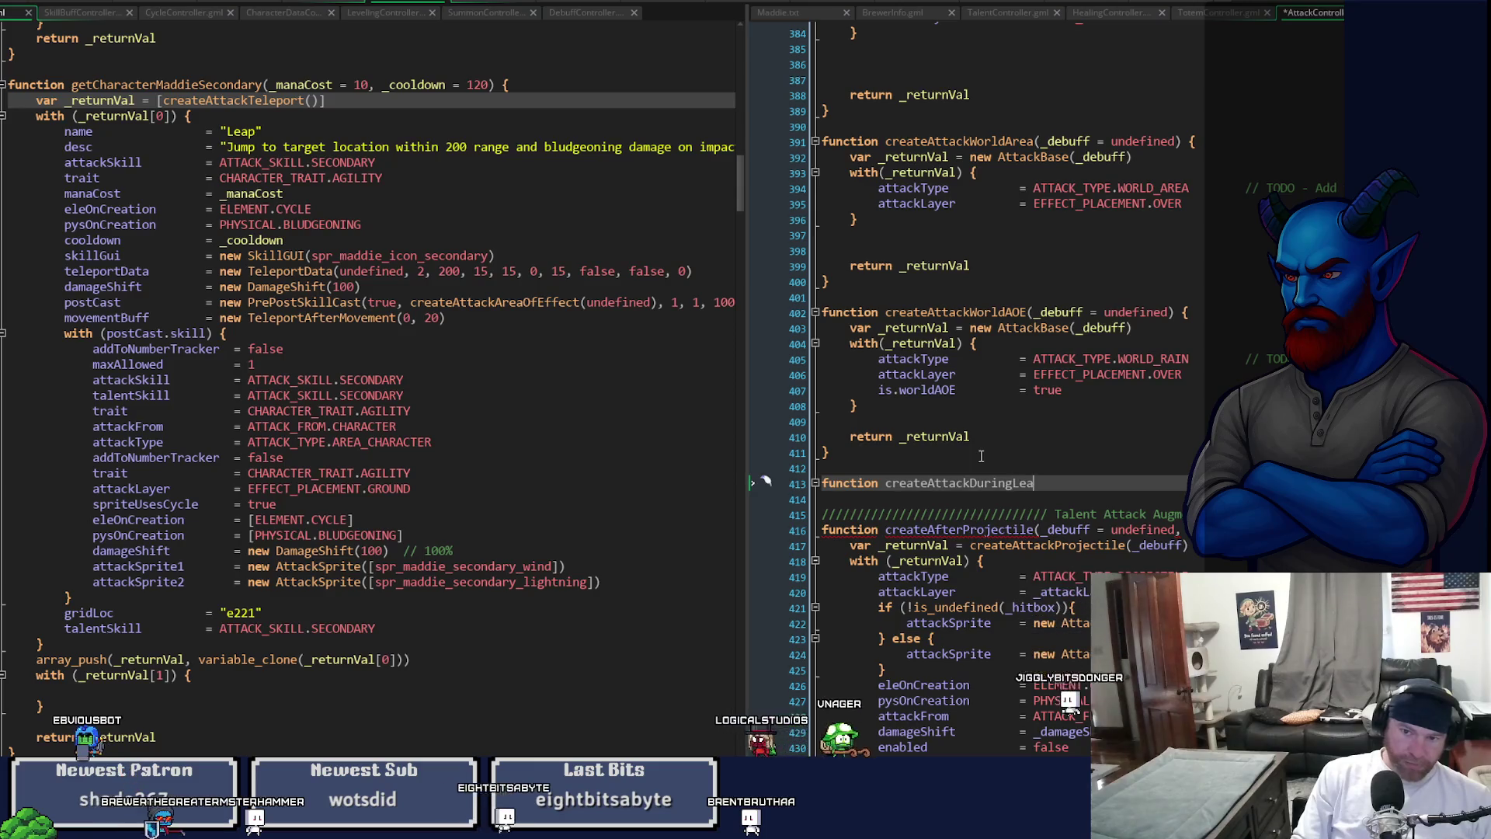
text(e())
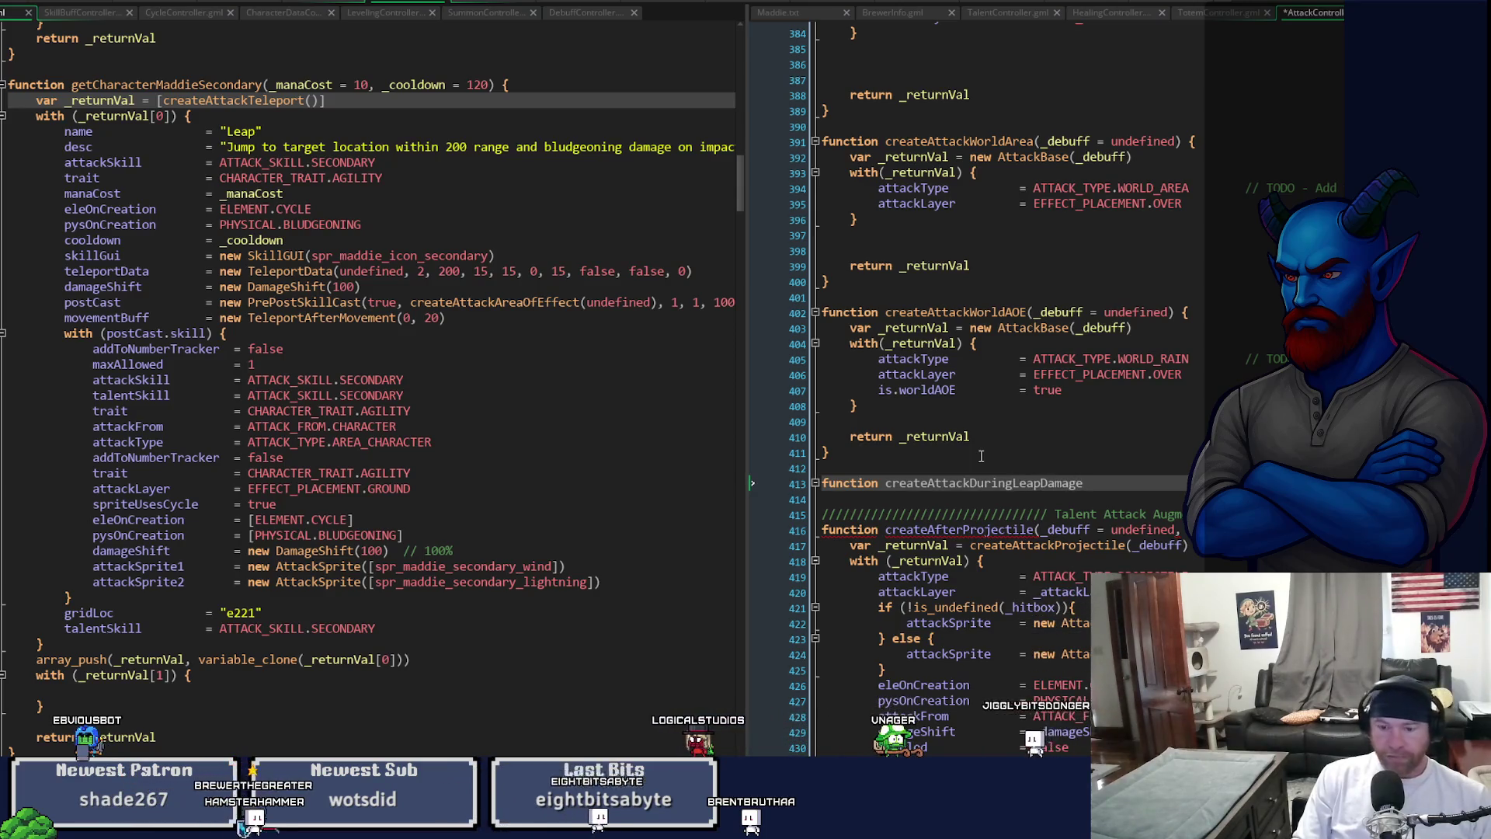
key(Left)
text(_de)
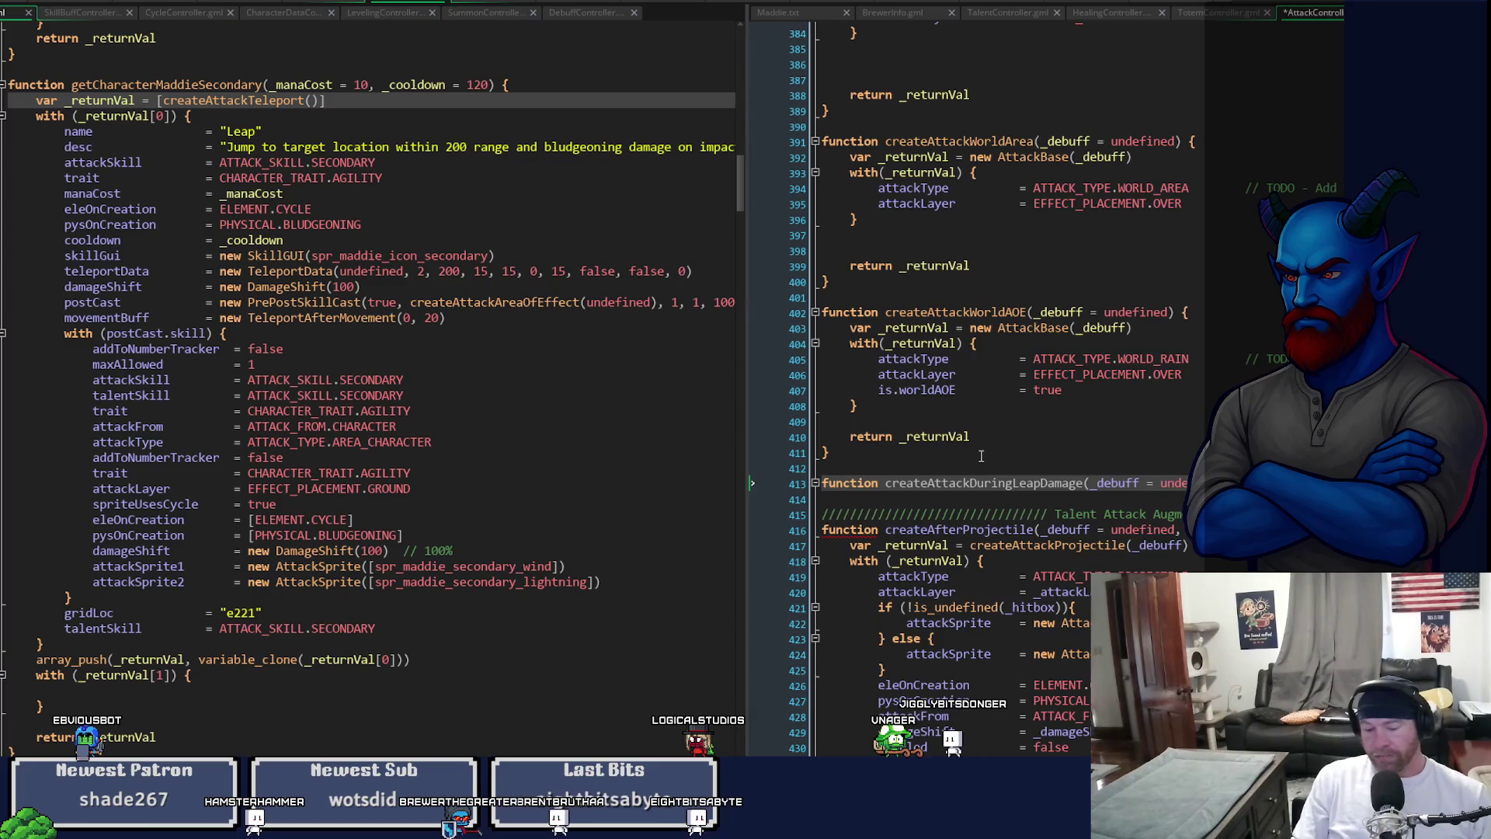
key(Return)
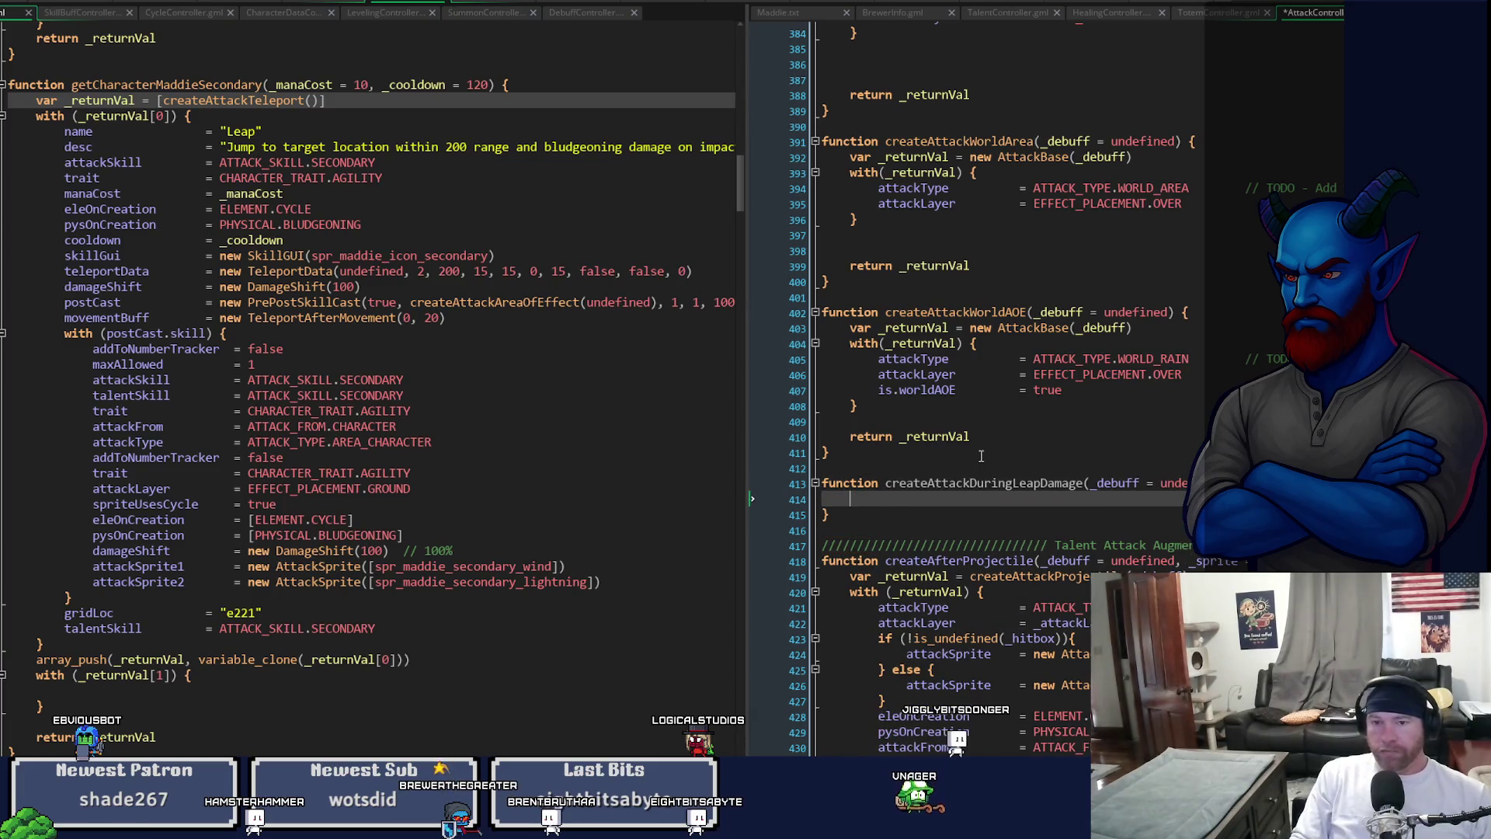
- Copy the WorldAOE function body into createAttackDuringLeapDamage
key(Up)
key(Up)
key(Up)
key(shift+End)
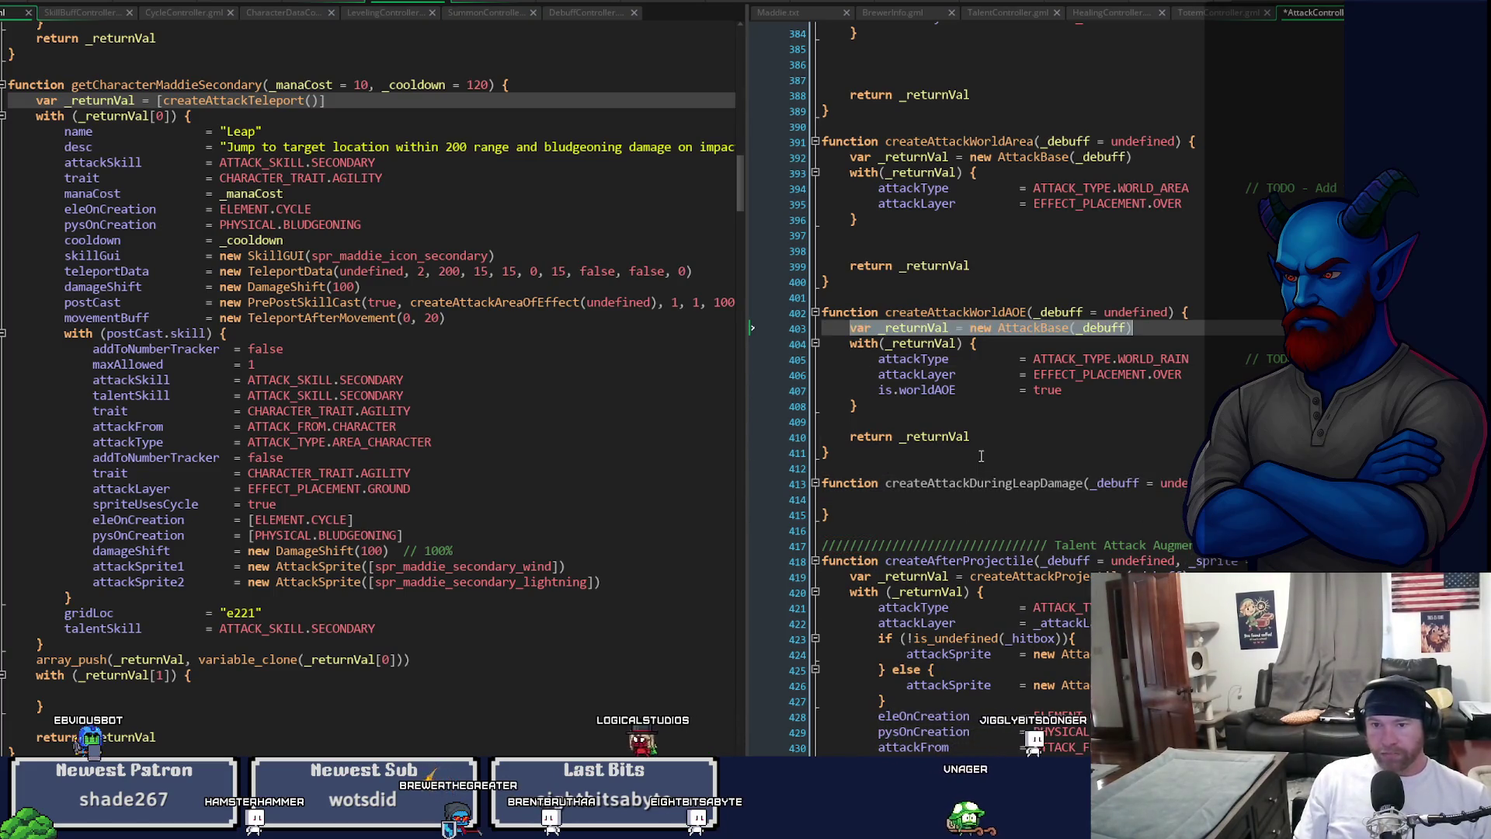
key(shift+Down)
key(shift+Down)
key(shift+Down)
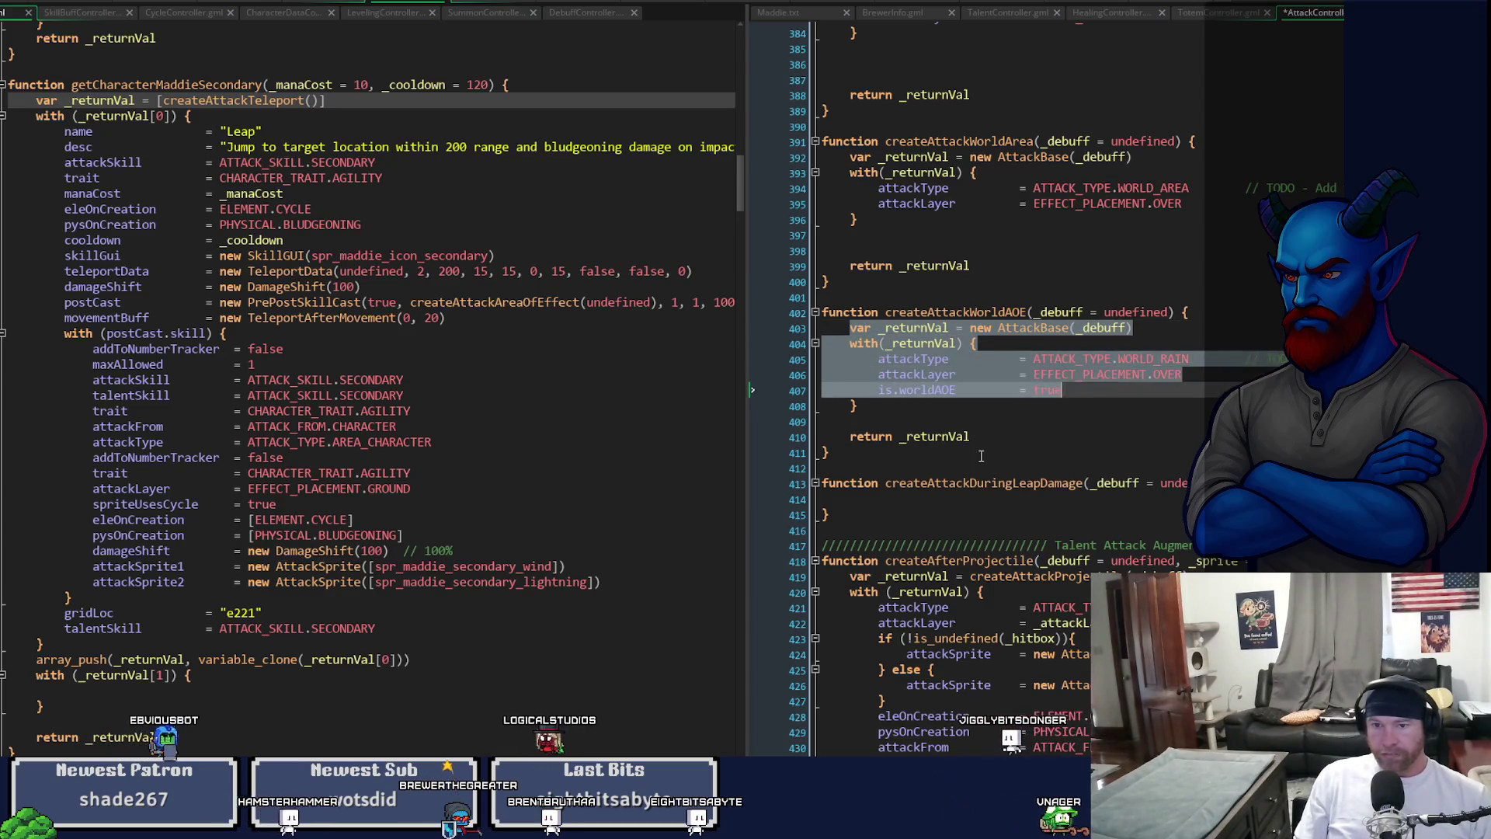
key(shift+Down)
key(shift+End)
key(ctrl+c)
key(Down)
key(Down)
key(Down)
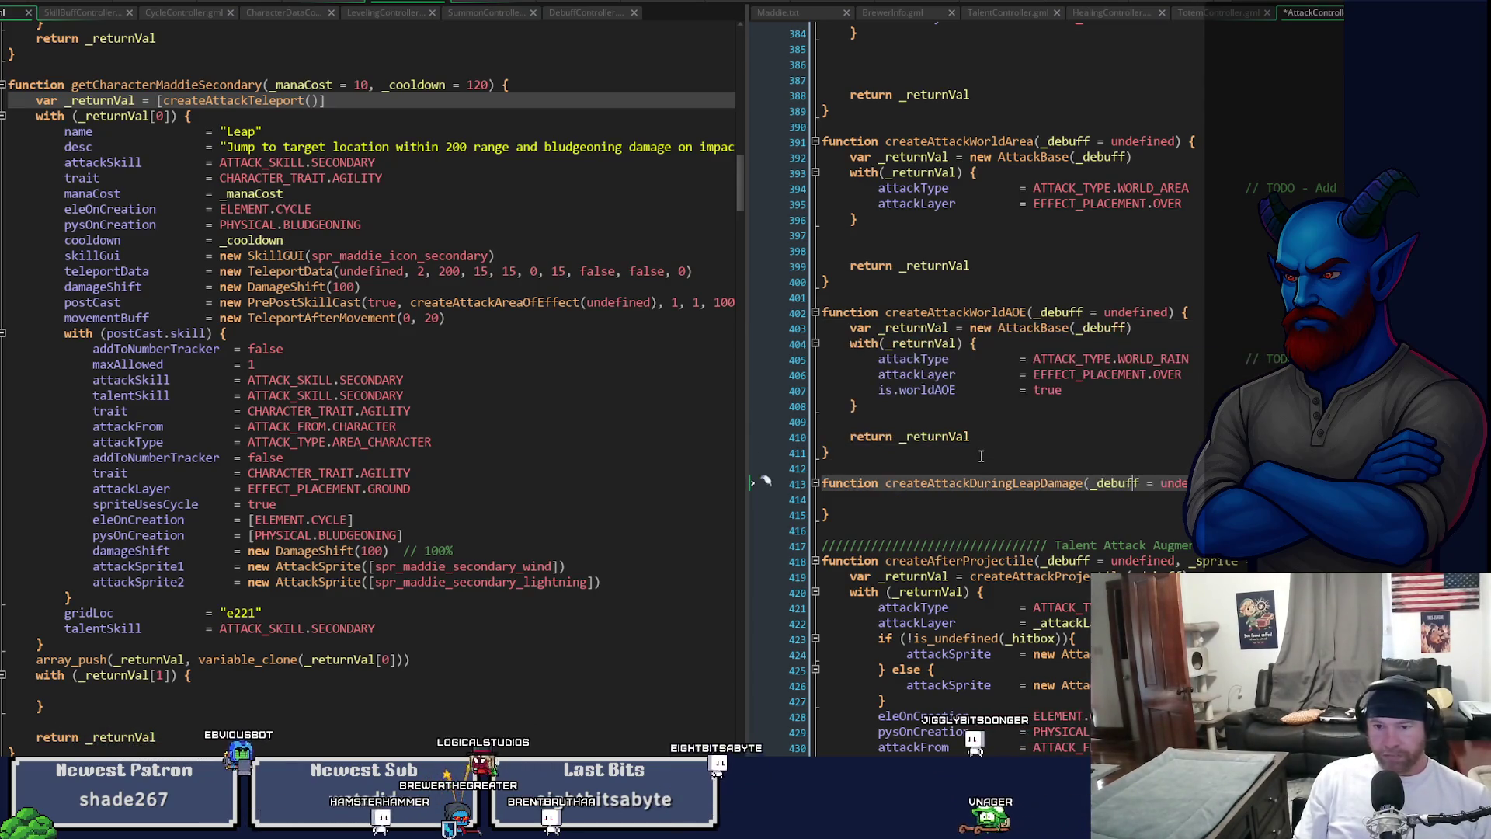
key(ctrl+v)
- Fix the indentation of the pasted body lines
key(Up)
key(Up)
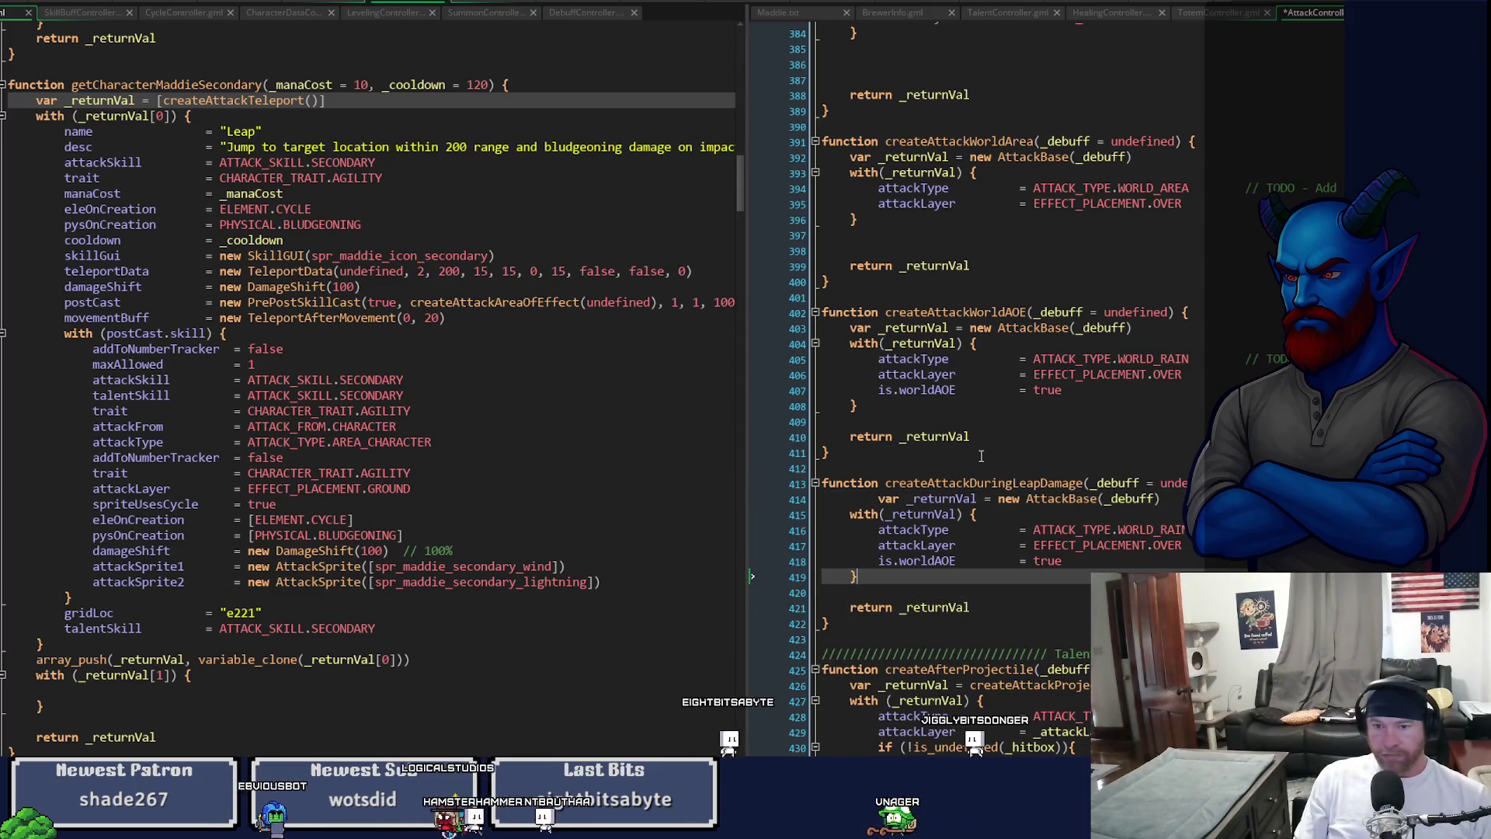
key(shift+Up)
key(shift+Up)
key(shift+Up)
key(Tab)
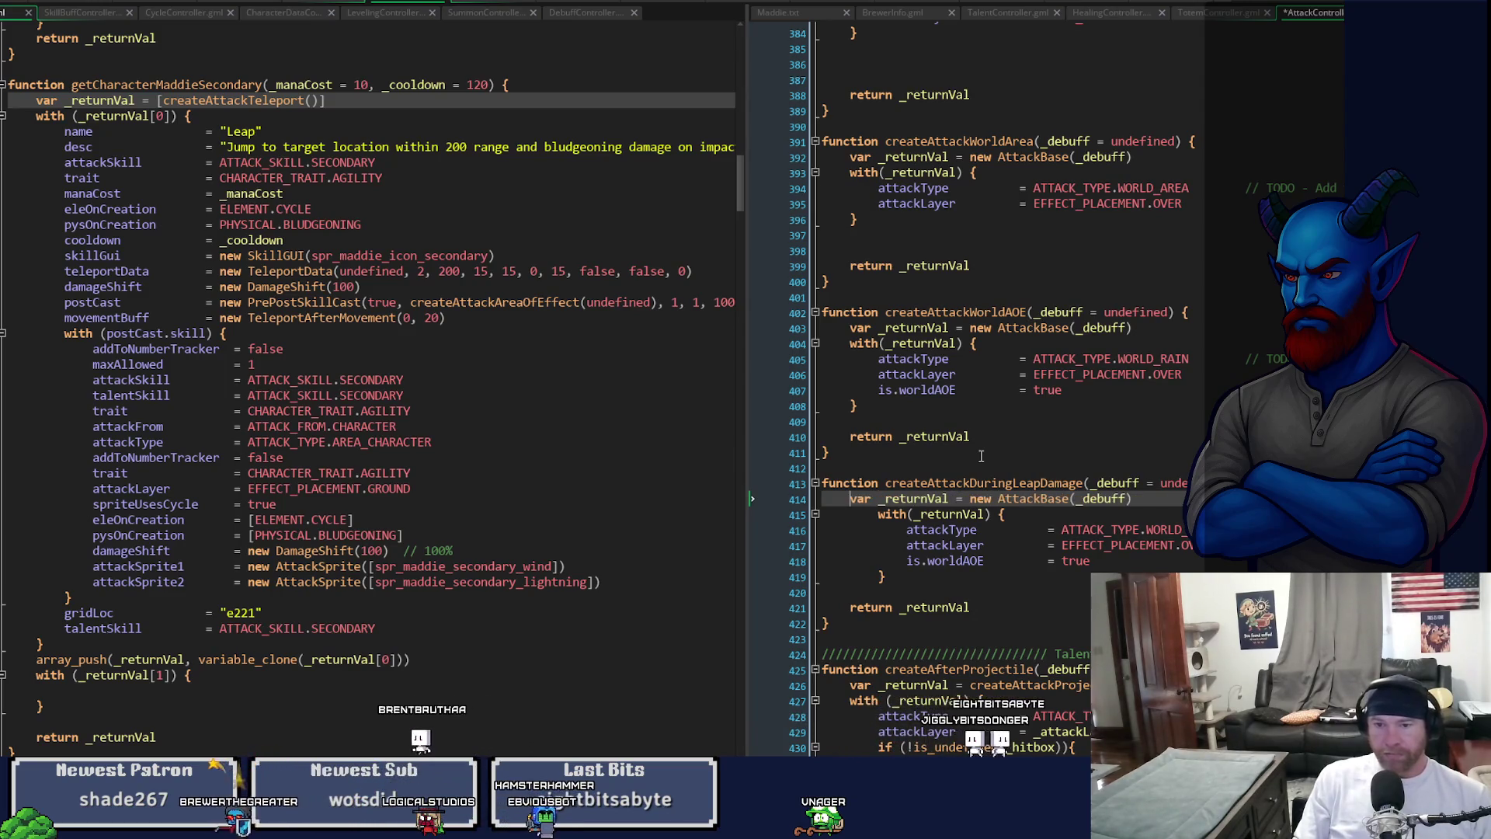
key(shift+Tab)
key(Down)
key(shift+Tab)
key(Down)
key(shift+Tab)
key(Down)
key(shift+Tab)
key(Down)
key(shift+Tab)
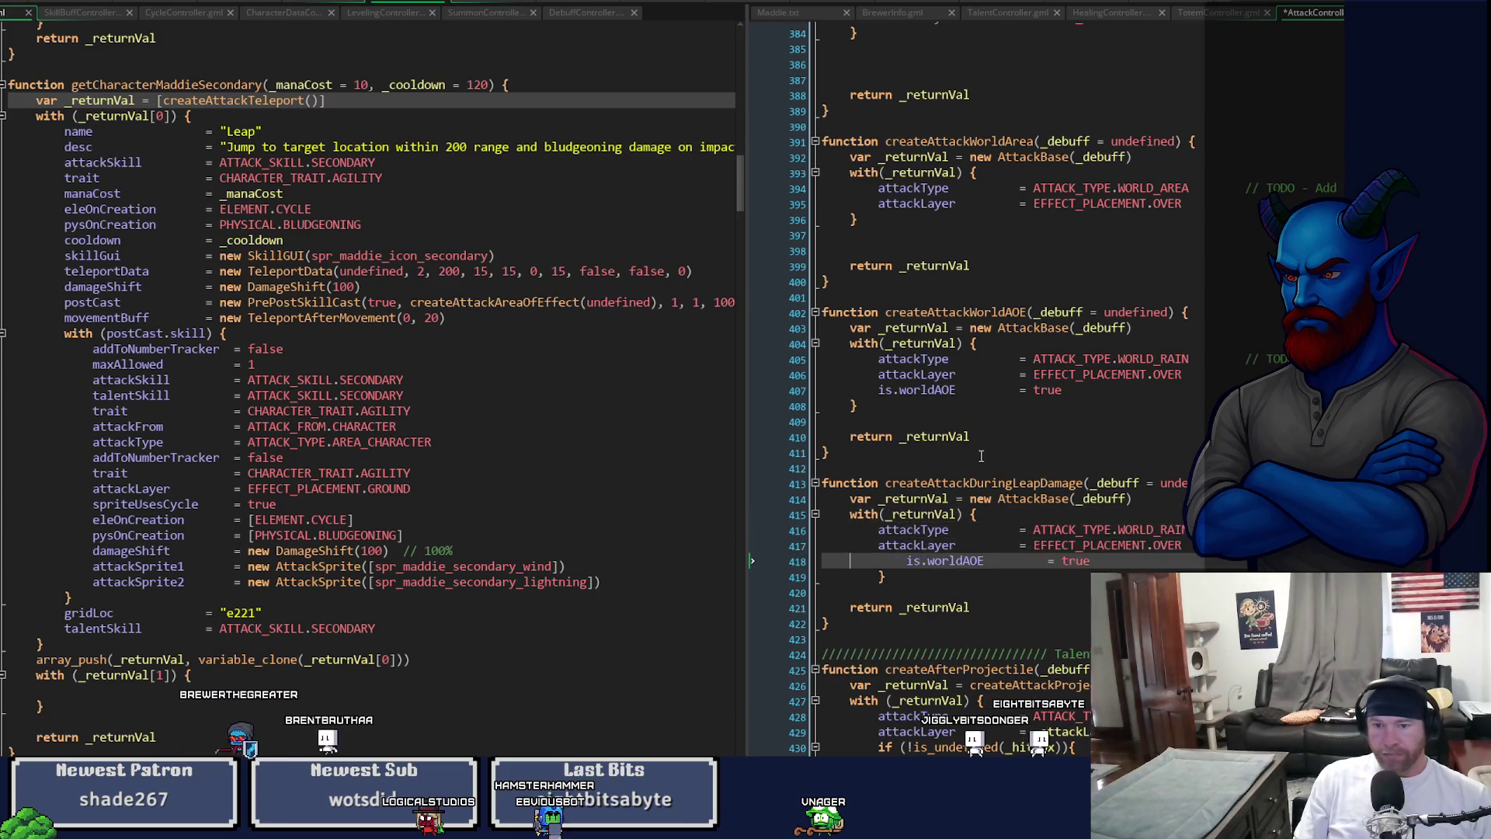
key(Down)
key(Up)
key(Up)
key(Up)
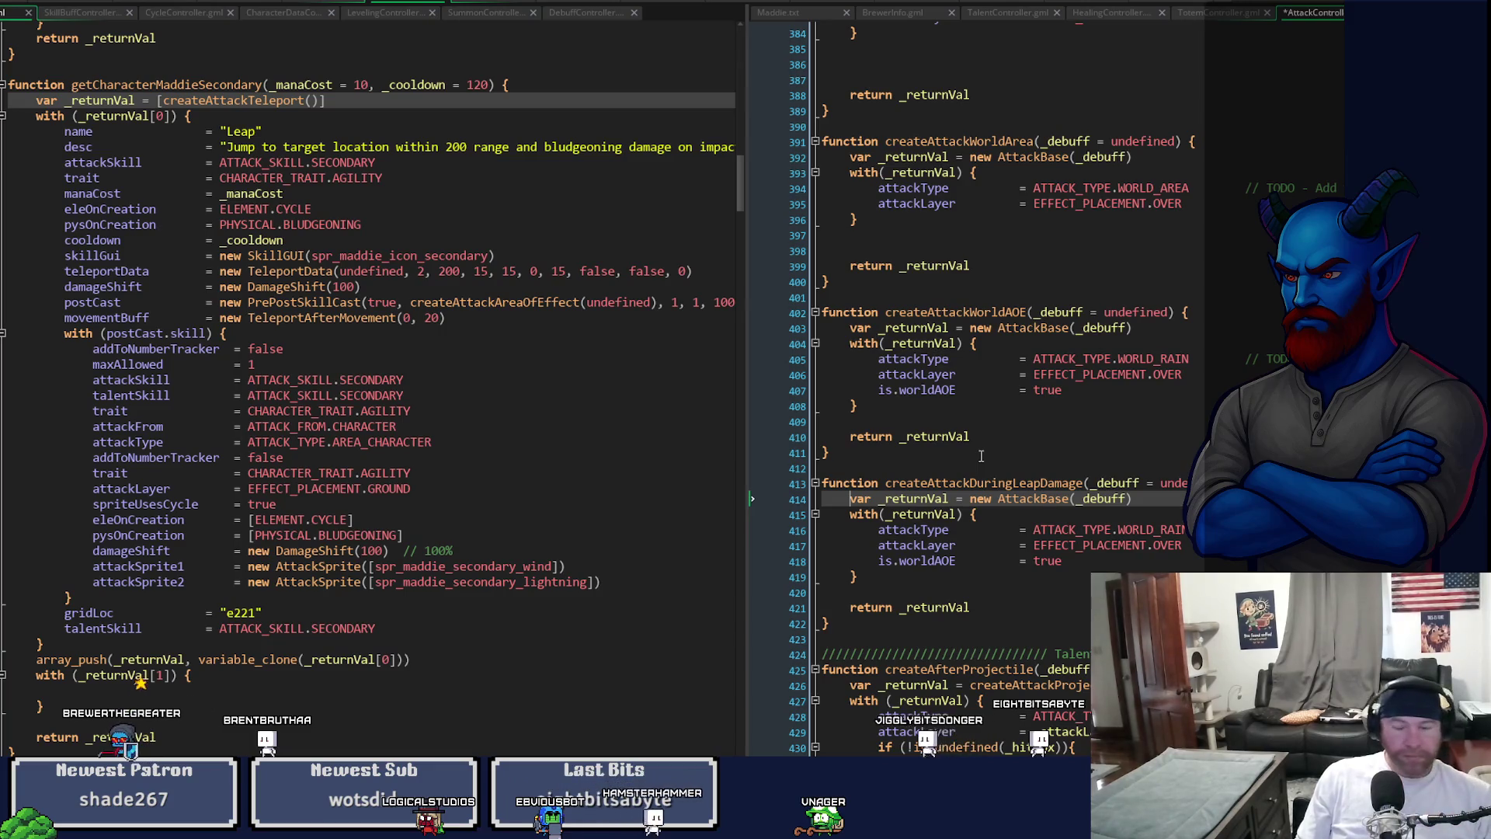
key(Down)
key(Down)
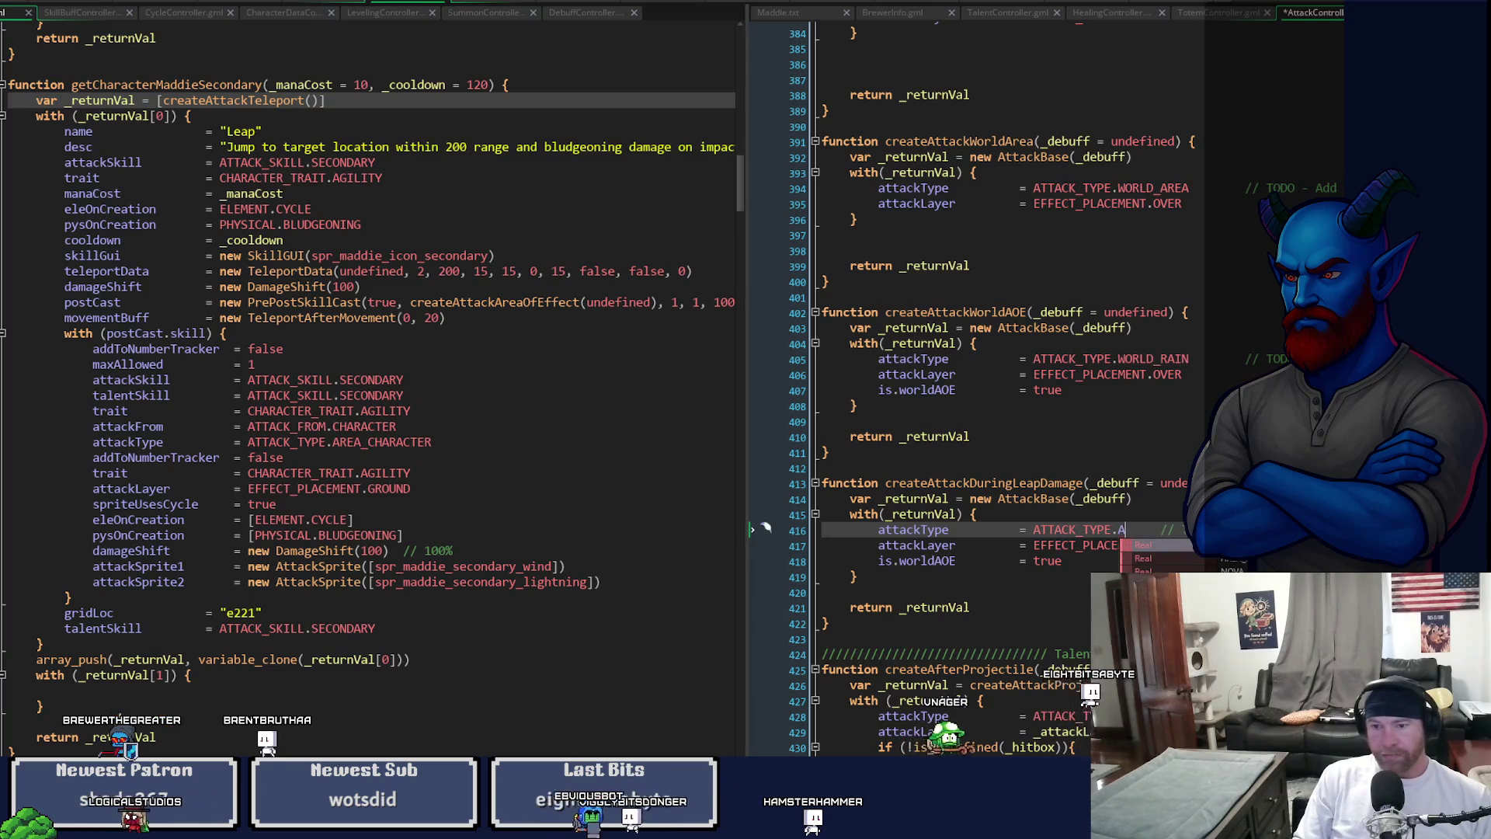
- Change attackType to ATTACK_TYPE.AREA_CHARACTER and show the Asset Browser with Scripts collapsed
text(A)
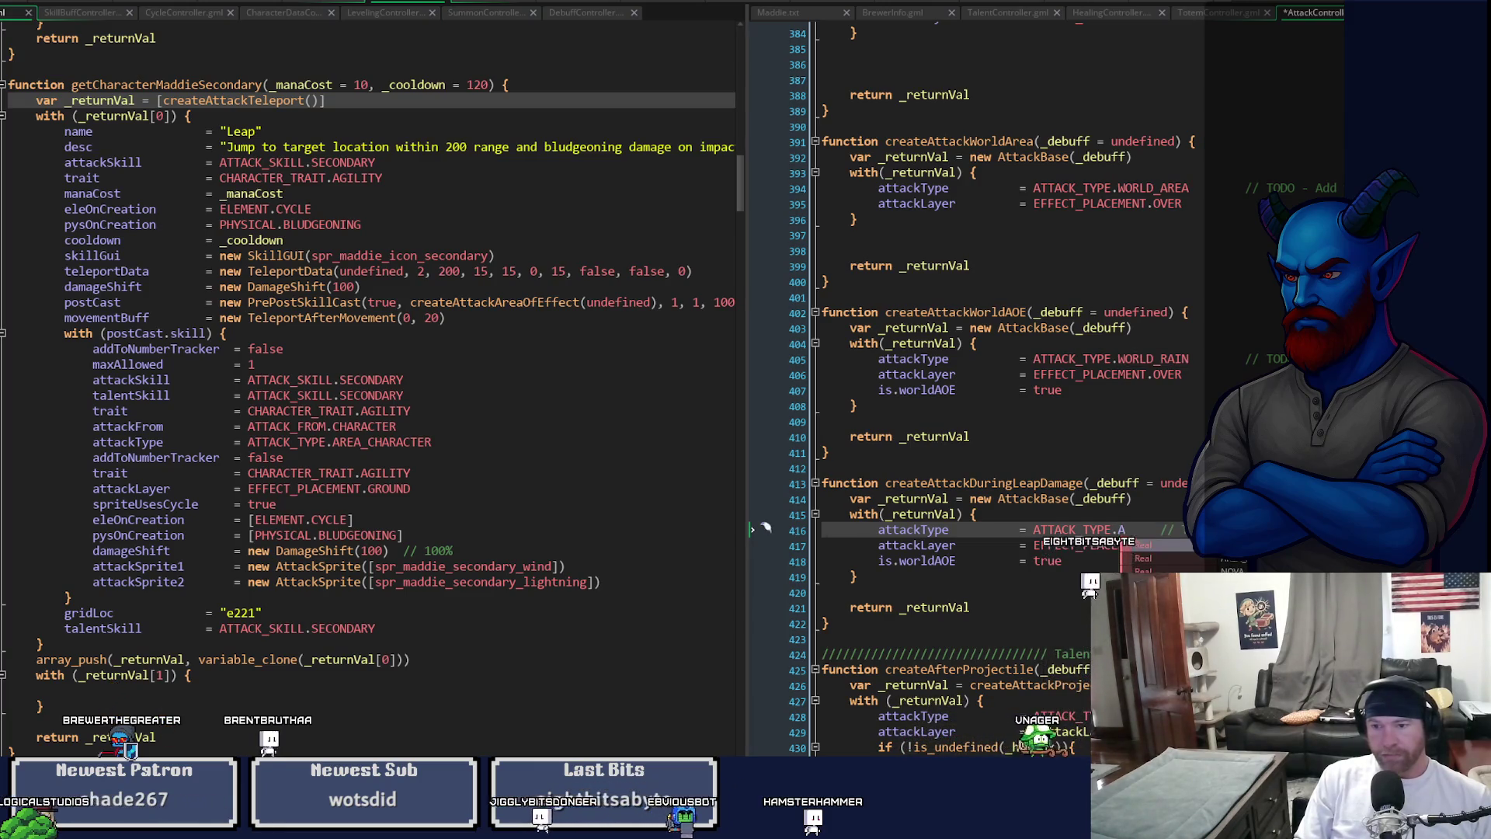
key(Return)
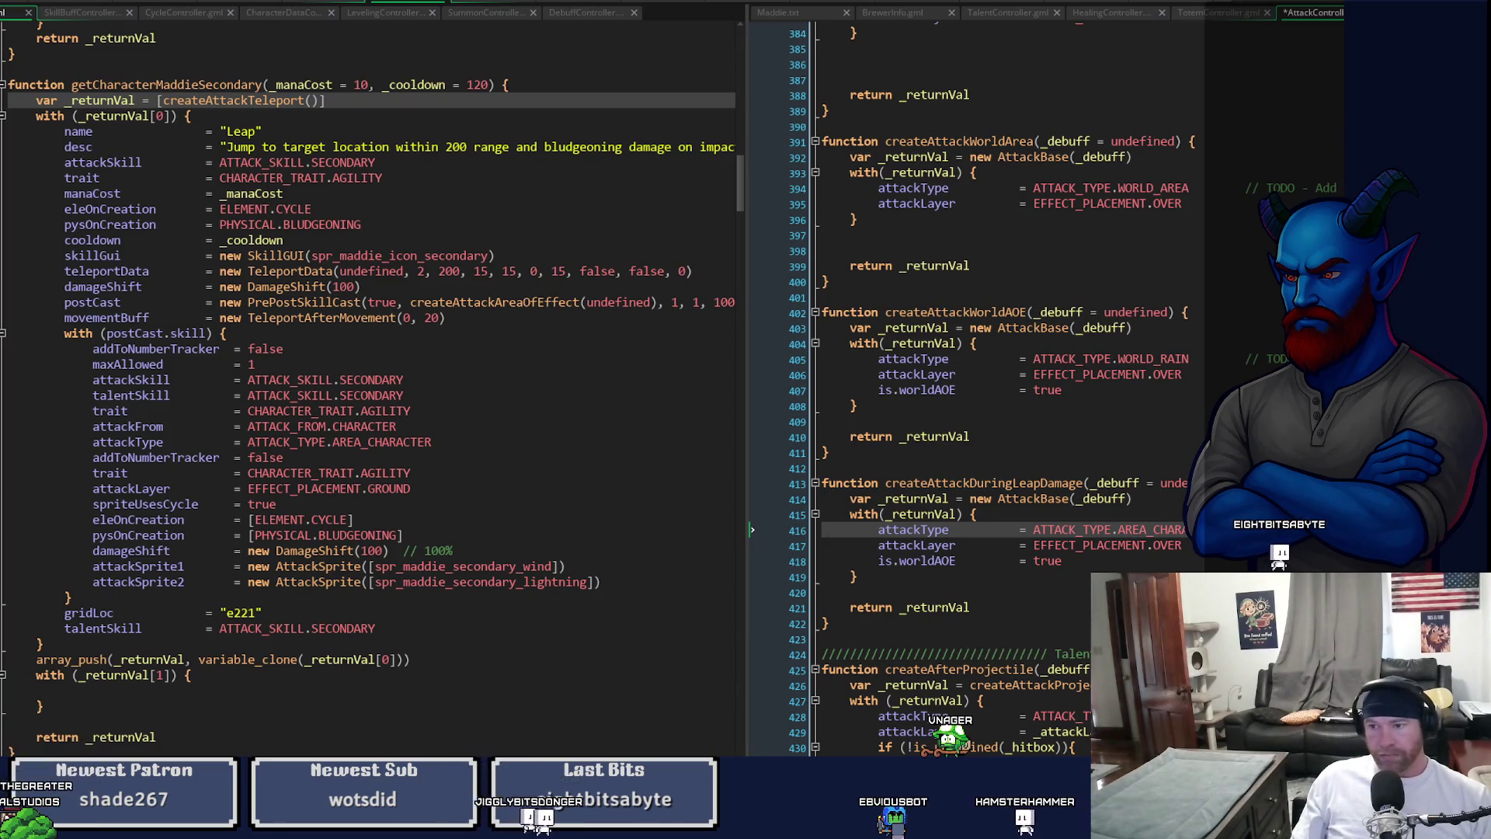
key(ctrl+alt+a)
click(1176, 339)
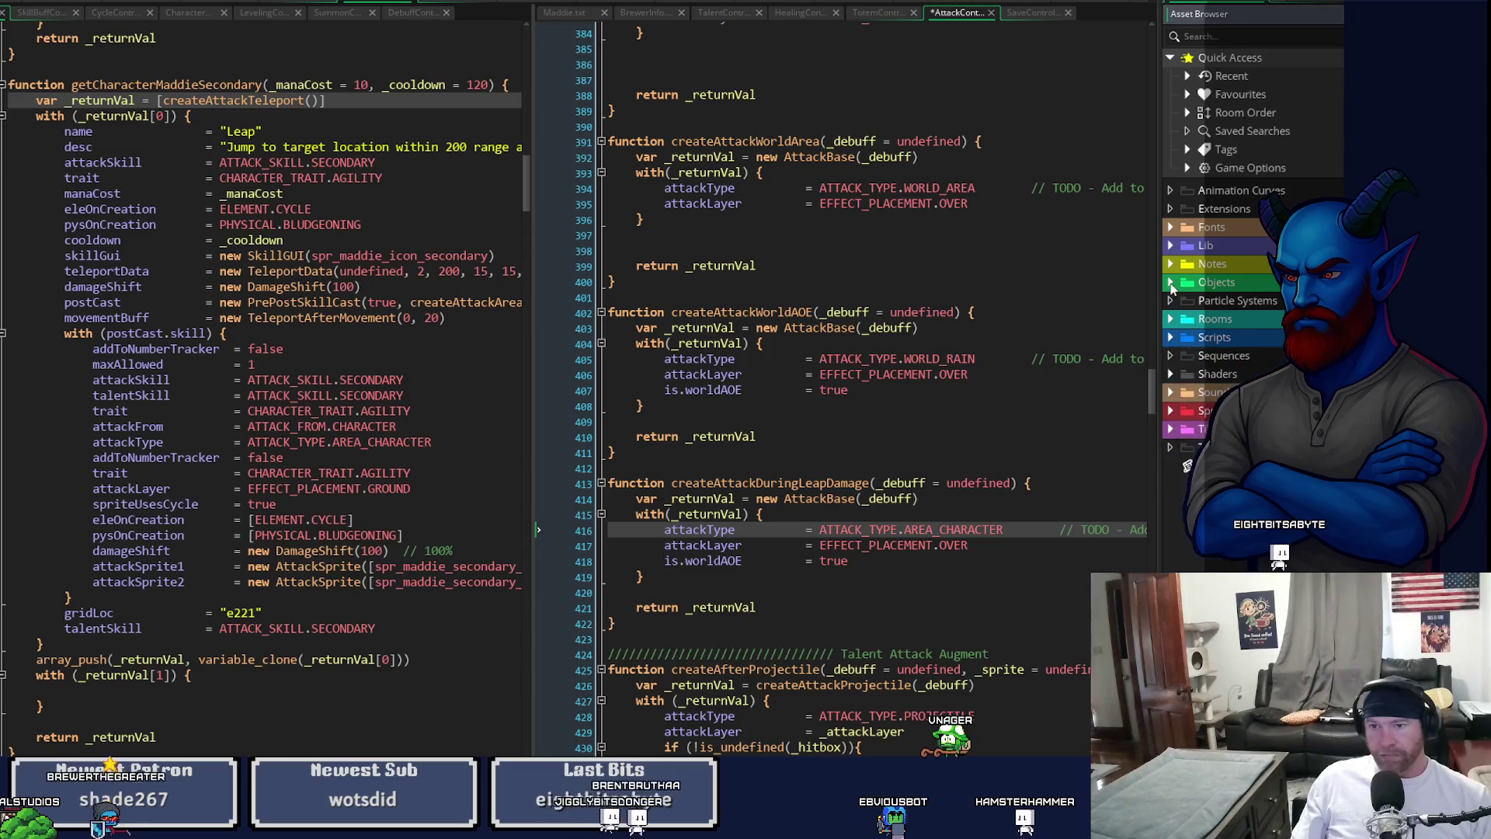
click(1171, 282)
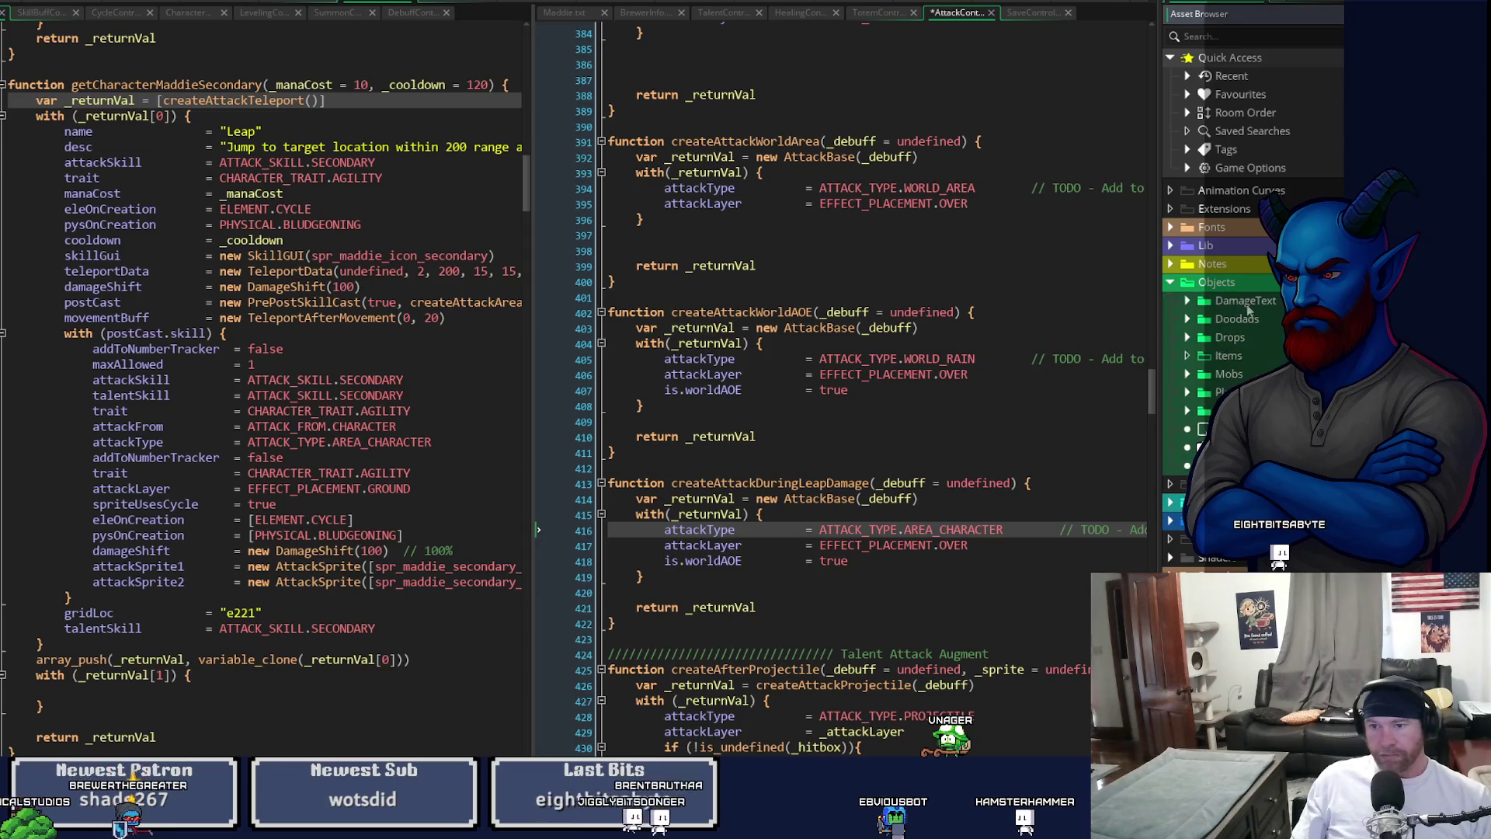
click(1186, 374)
click(1185, 374)
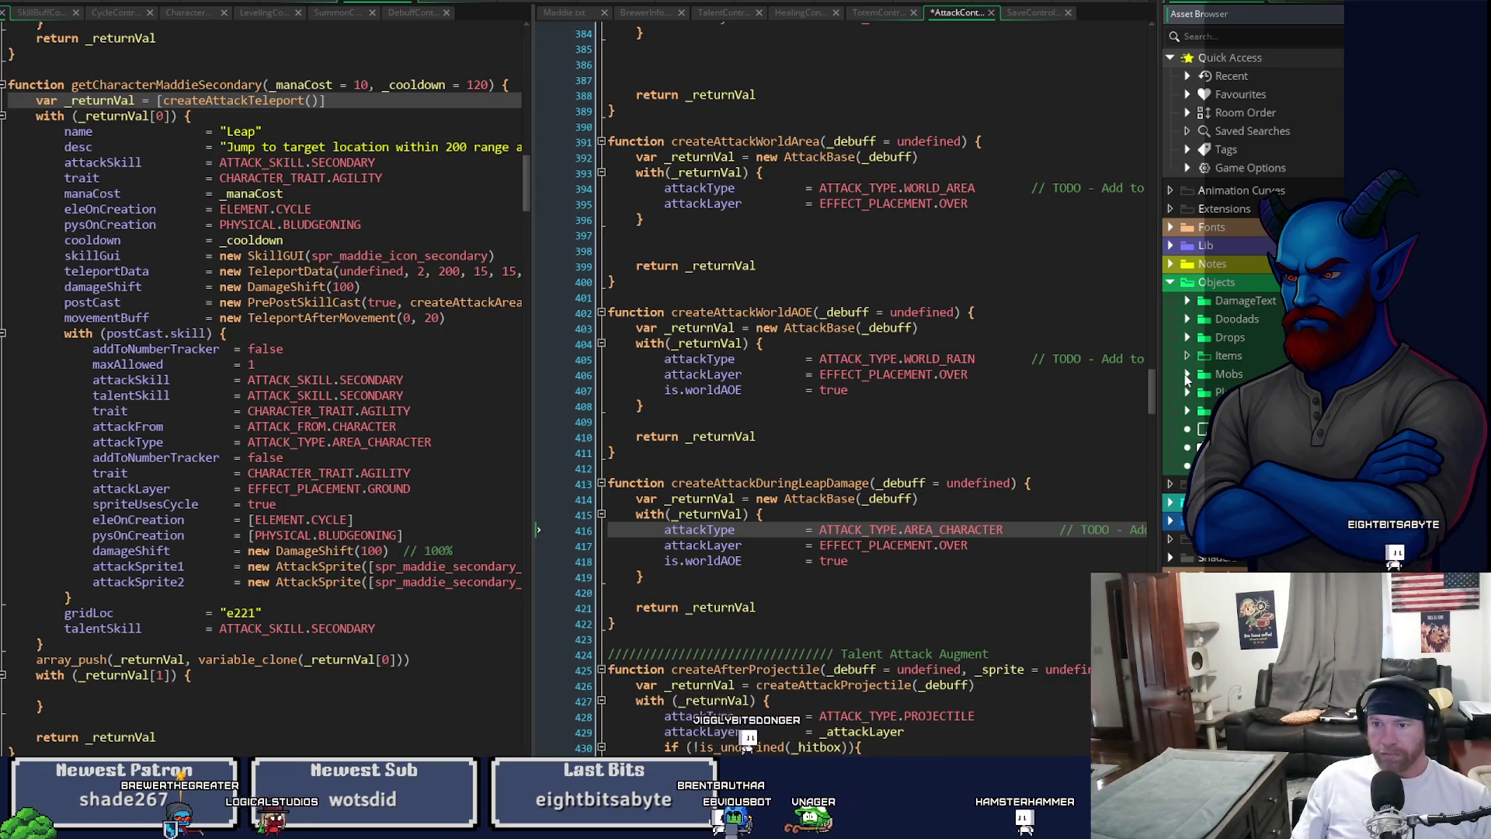
click(1186, 375)
click(1186, 375)
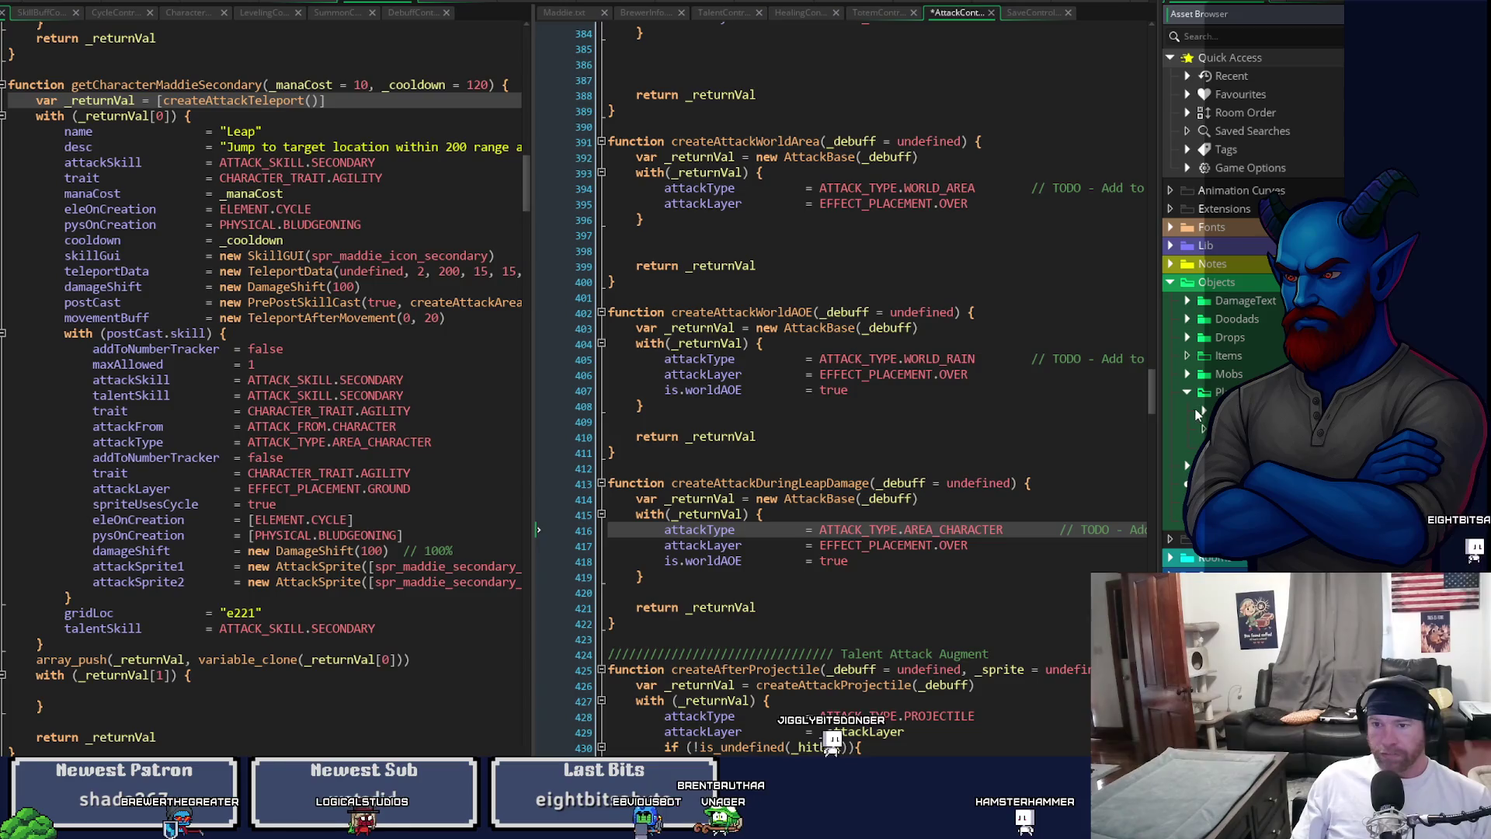
click(1200, 411)
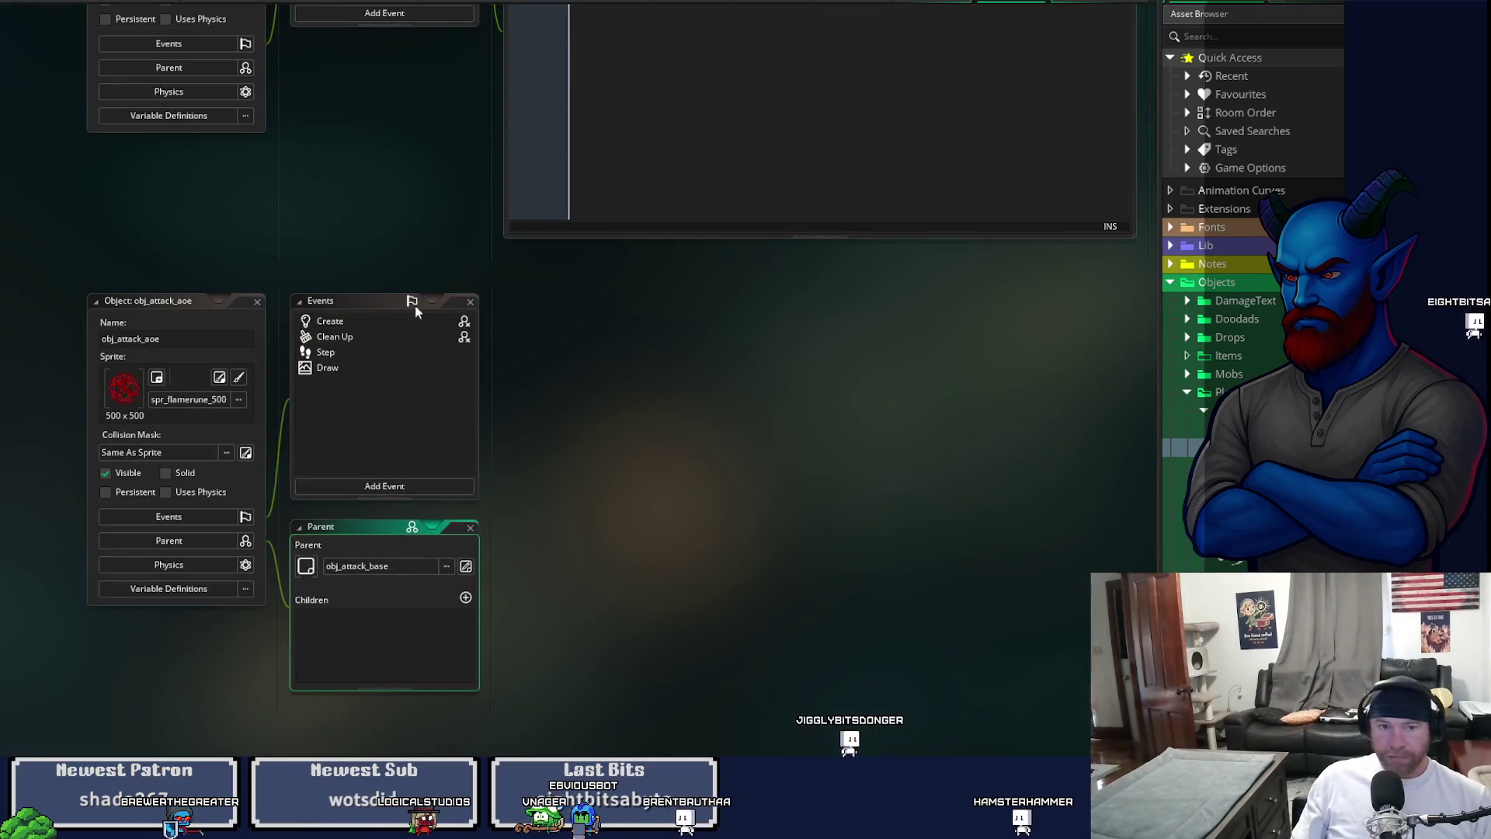
click(365, 318)
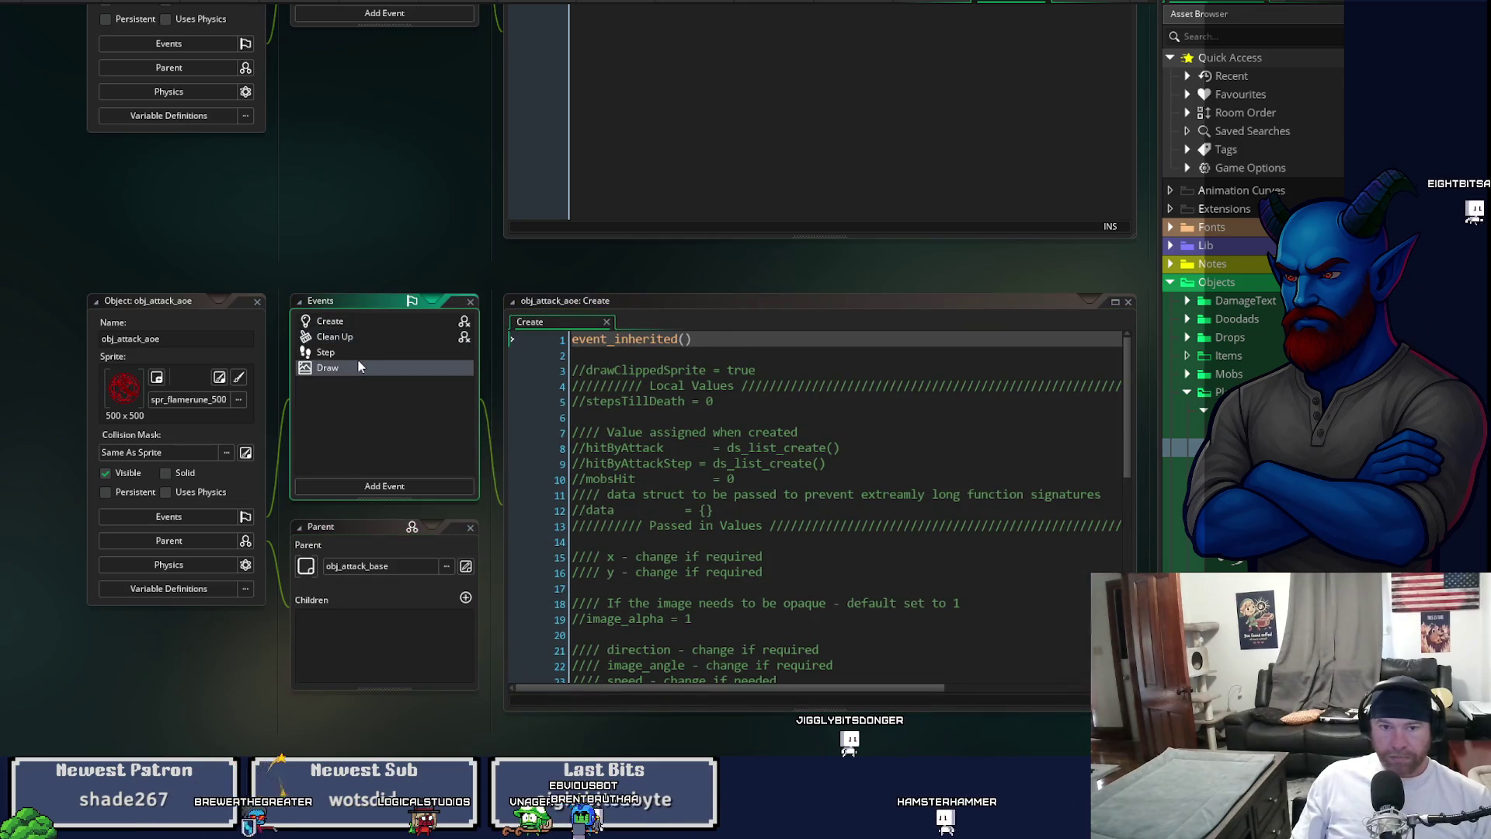
click(357, 365)
click(355, 351)
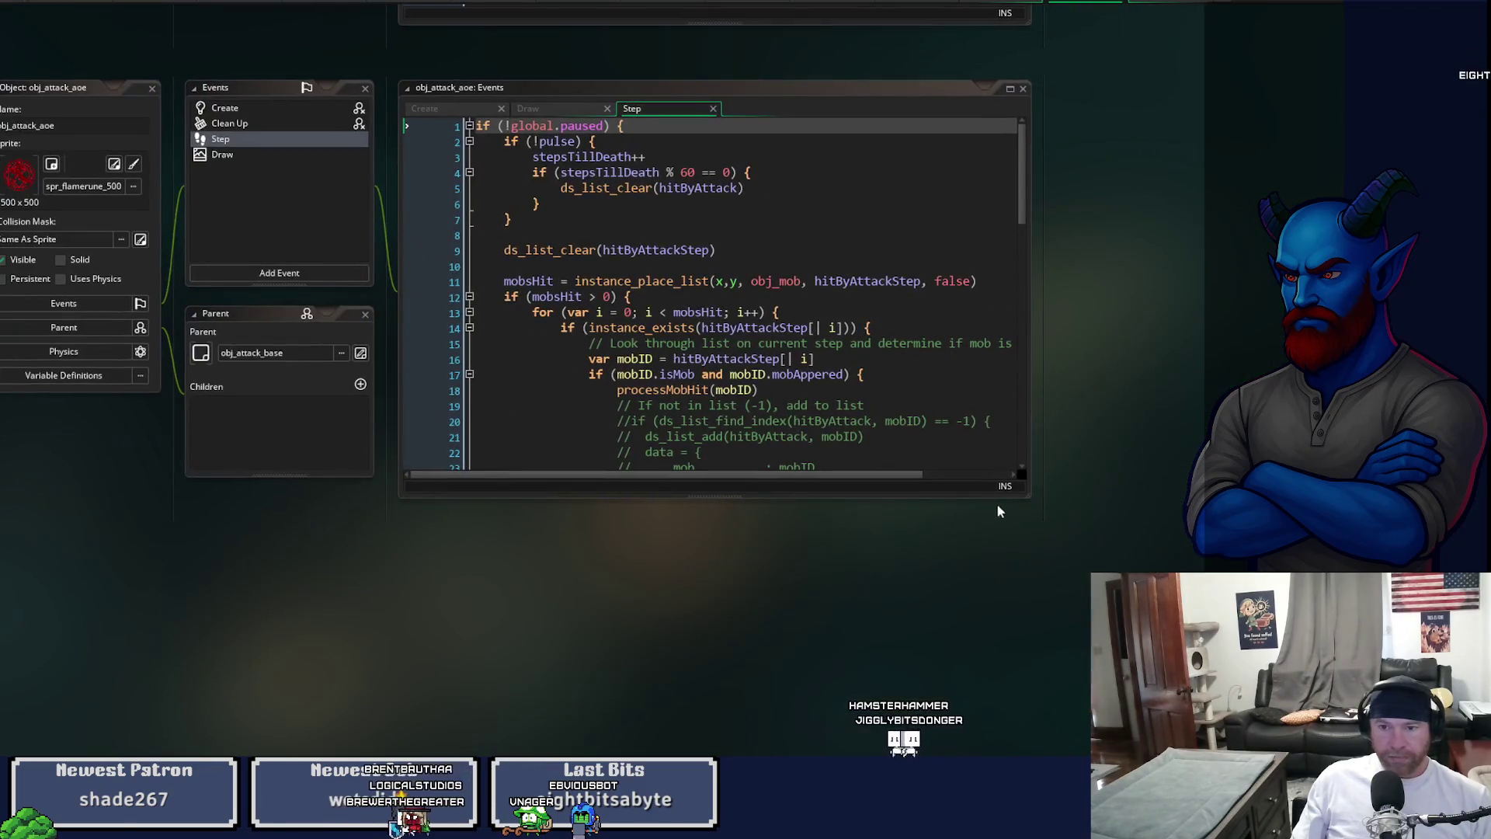
drag(1027, 500, 1344, 750)
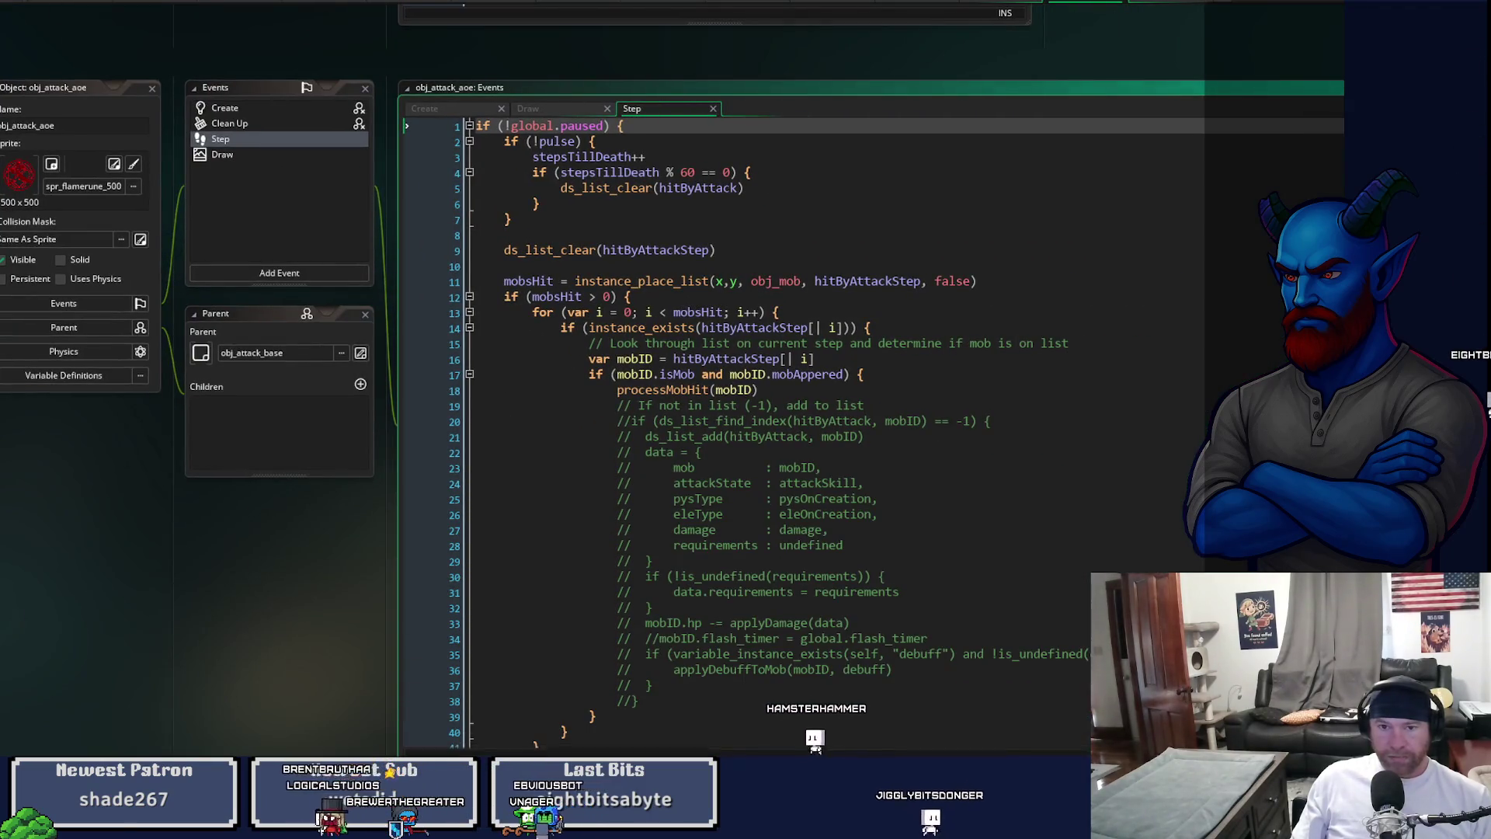
scroll(776, 427, down, 12)
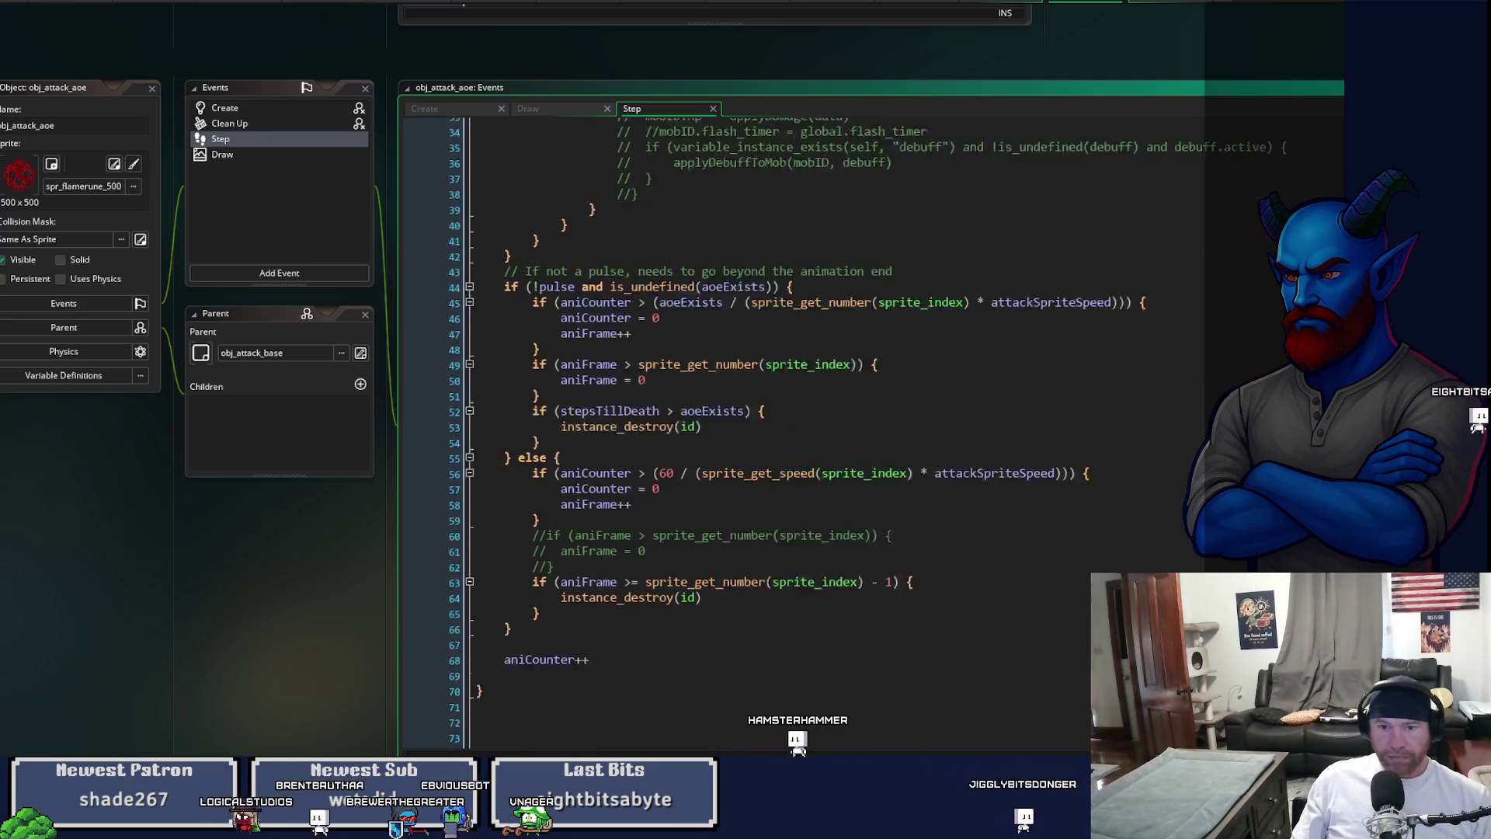
scroll(777, 427, up, 12)
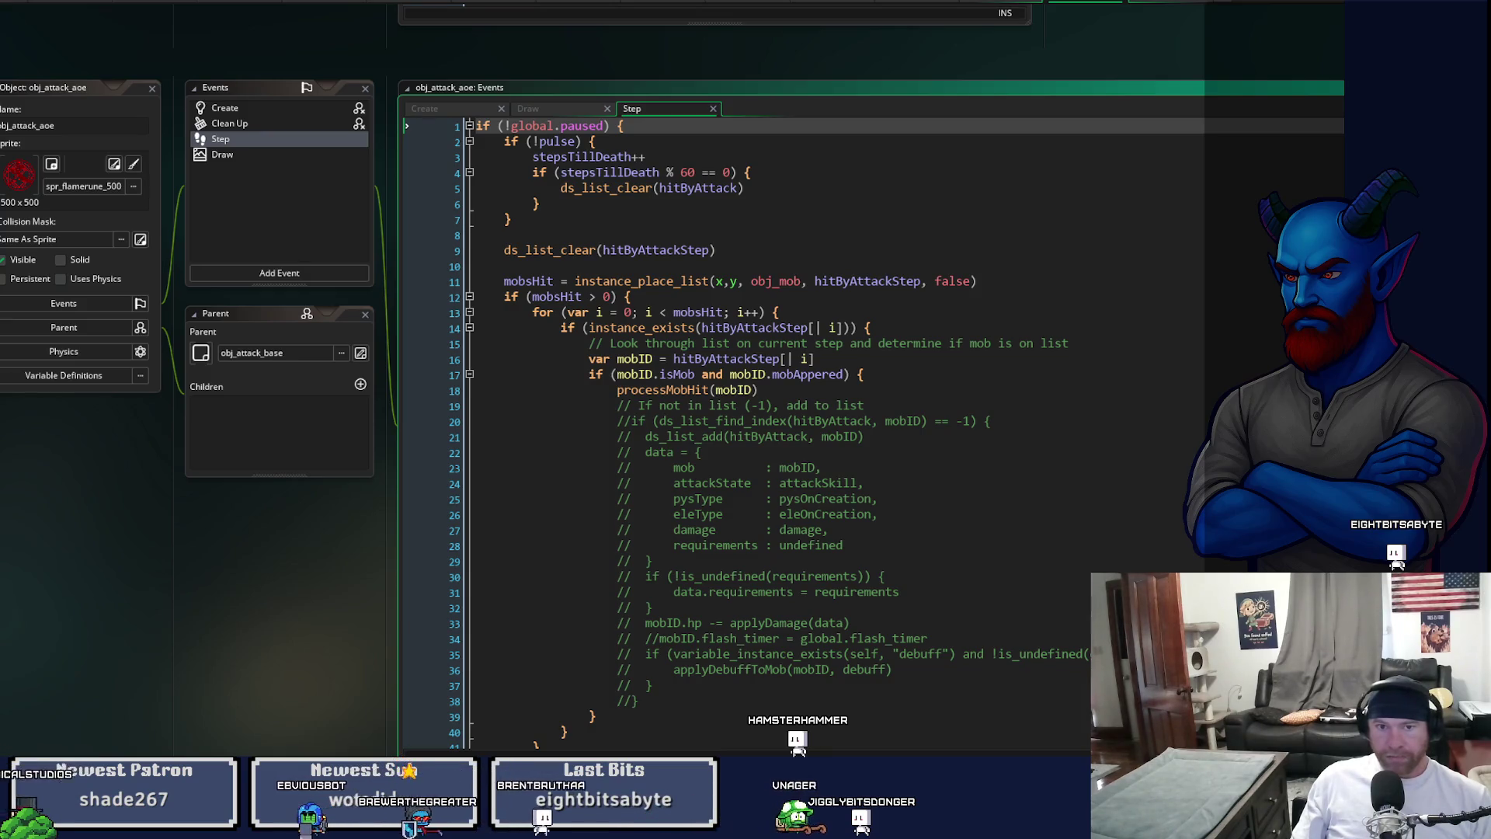
scroll(776, 427, down, 6)
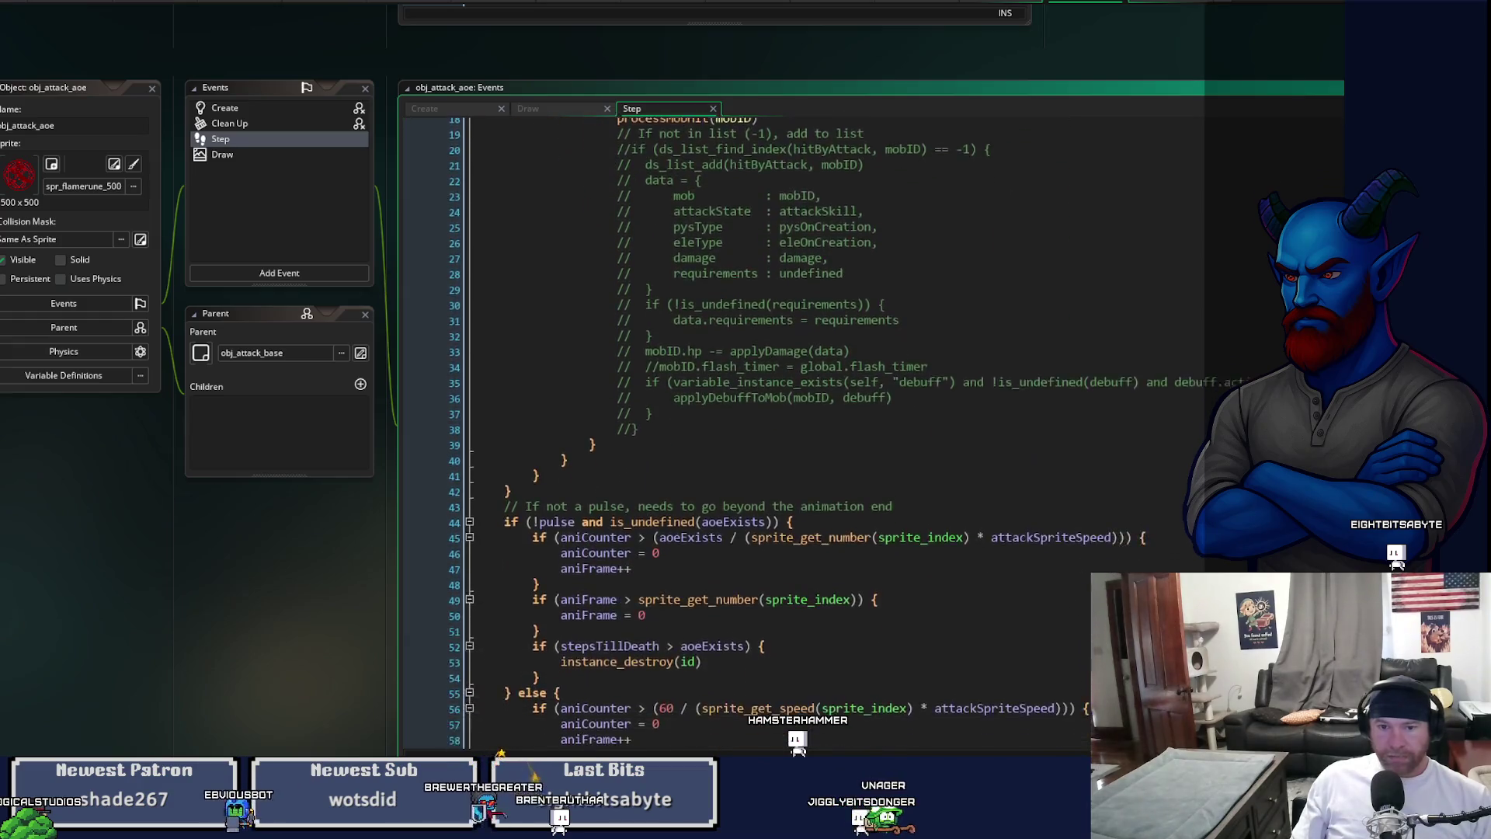
scroll(507, 734, down, 2)
scroll(487, 706, down, 4)
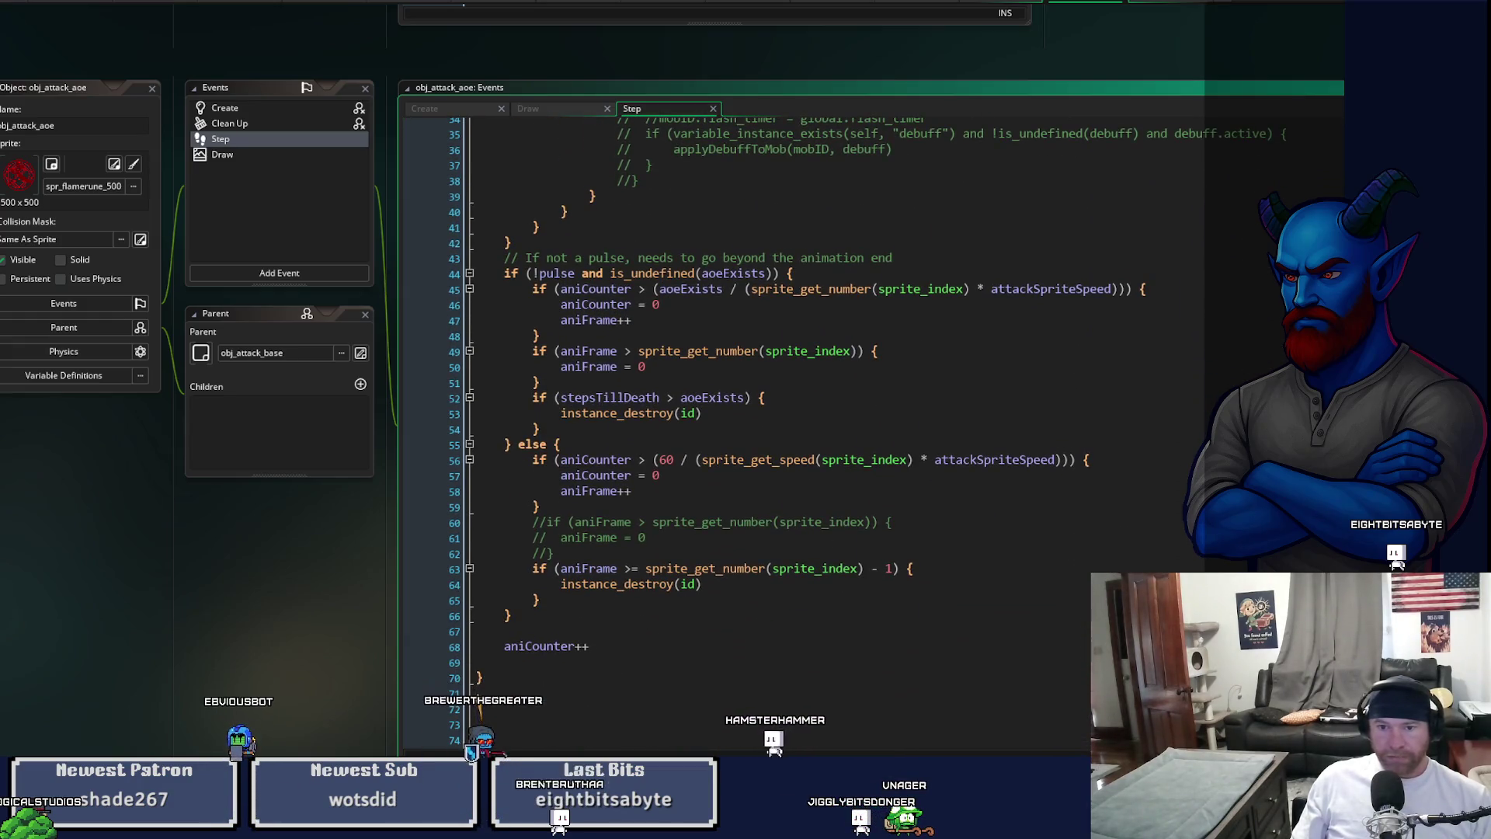
scroll(488, 707, down, 1)
scroll(879, 190, up, 12)
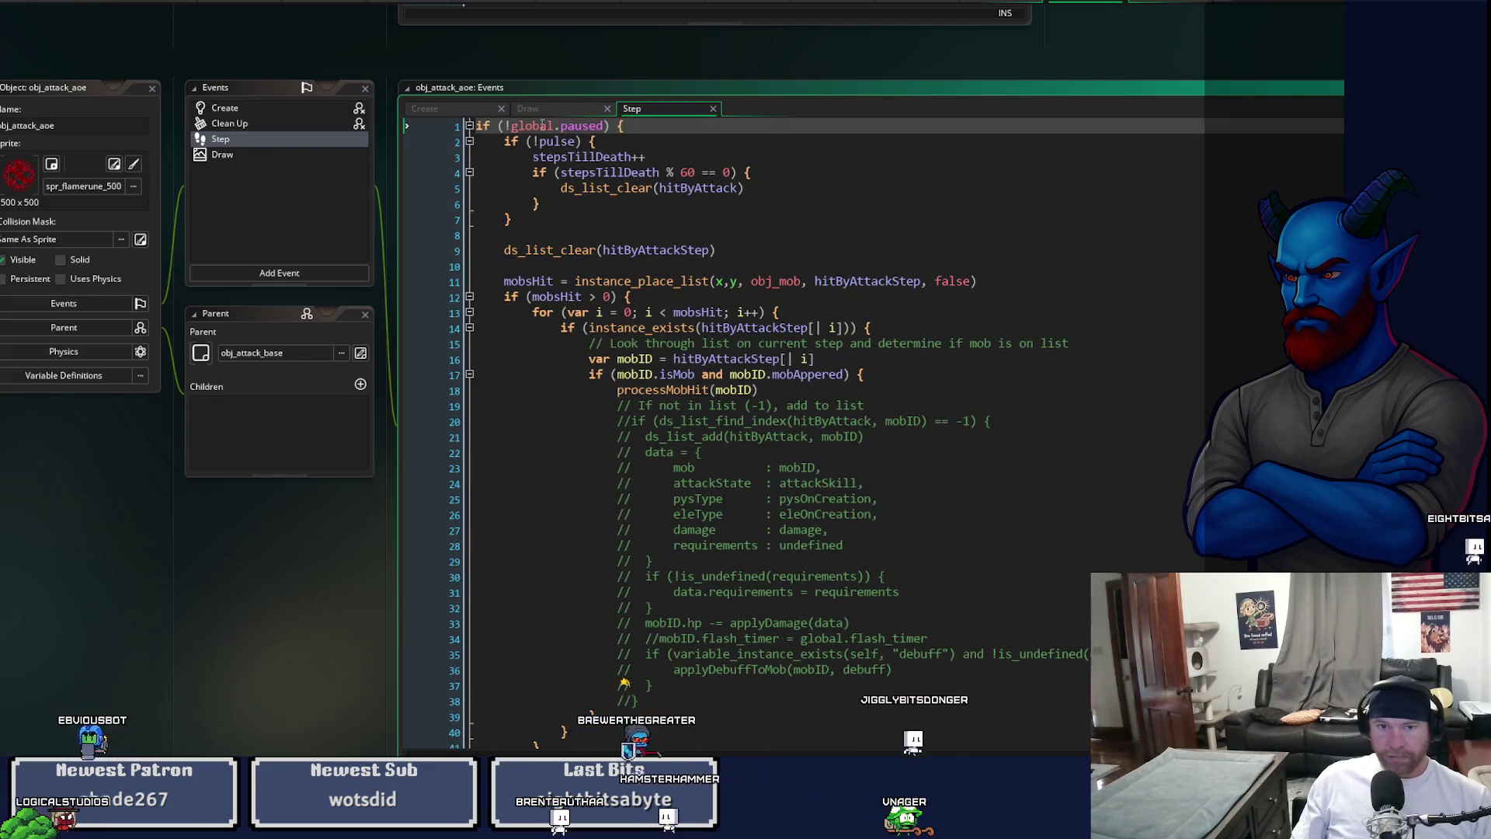
click(467, 110)
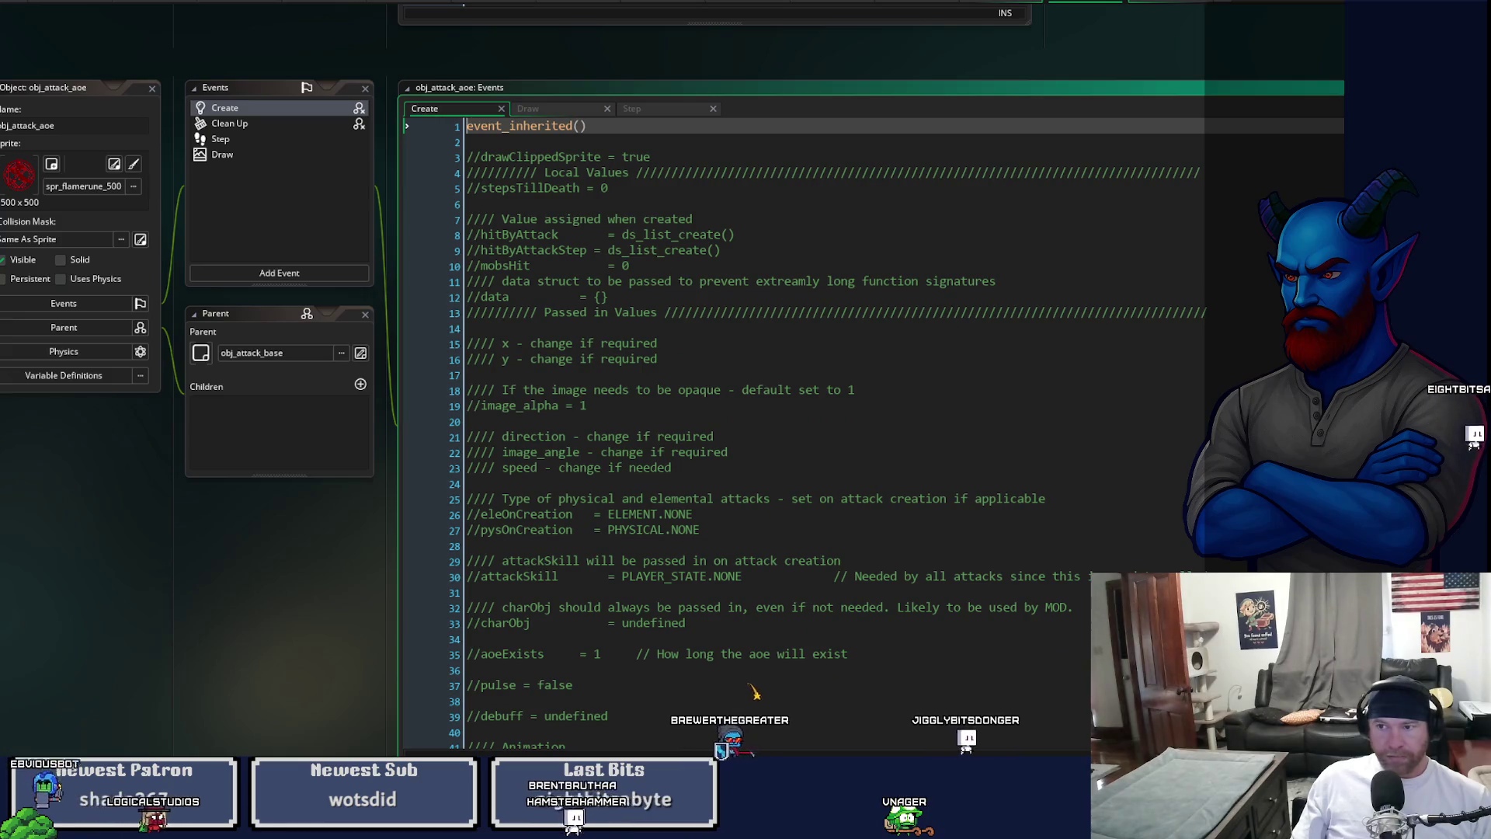
scroll(854, 420, down, 4)
scroll(776, 419, up, 4)
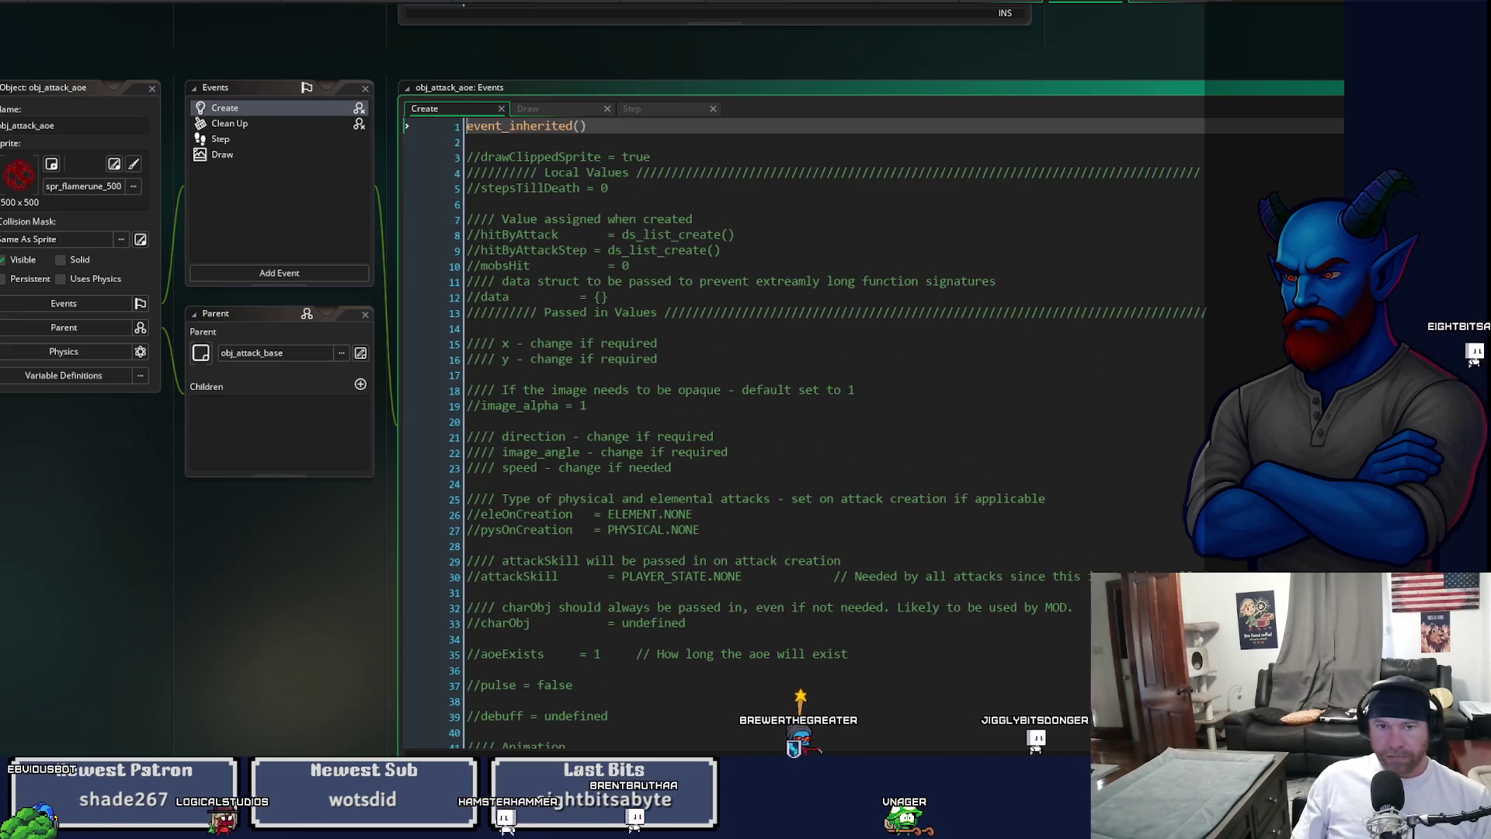
click(662, 108)
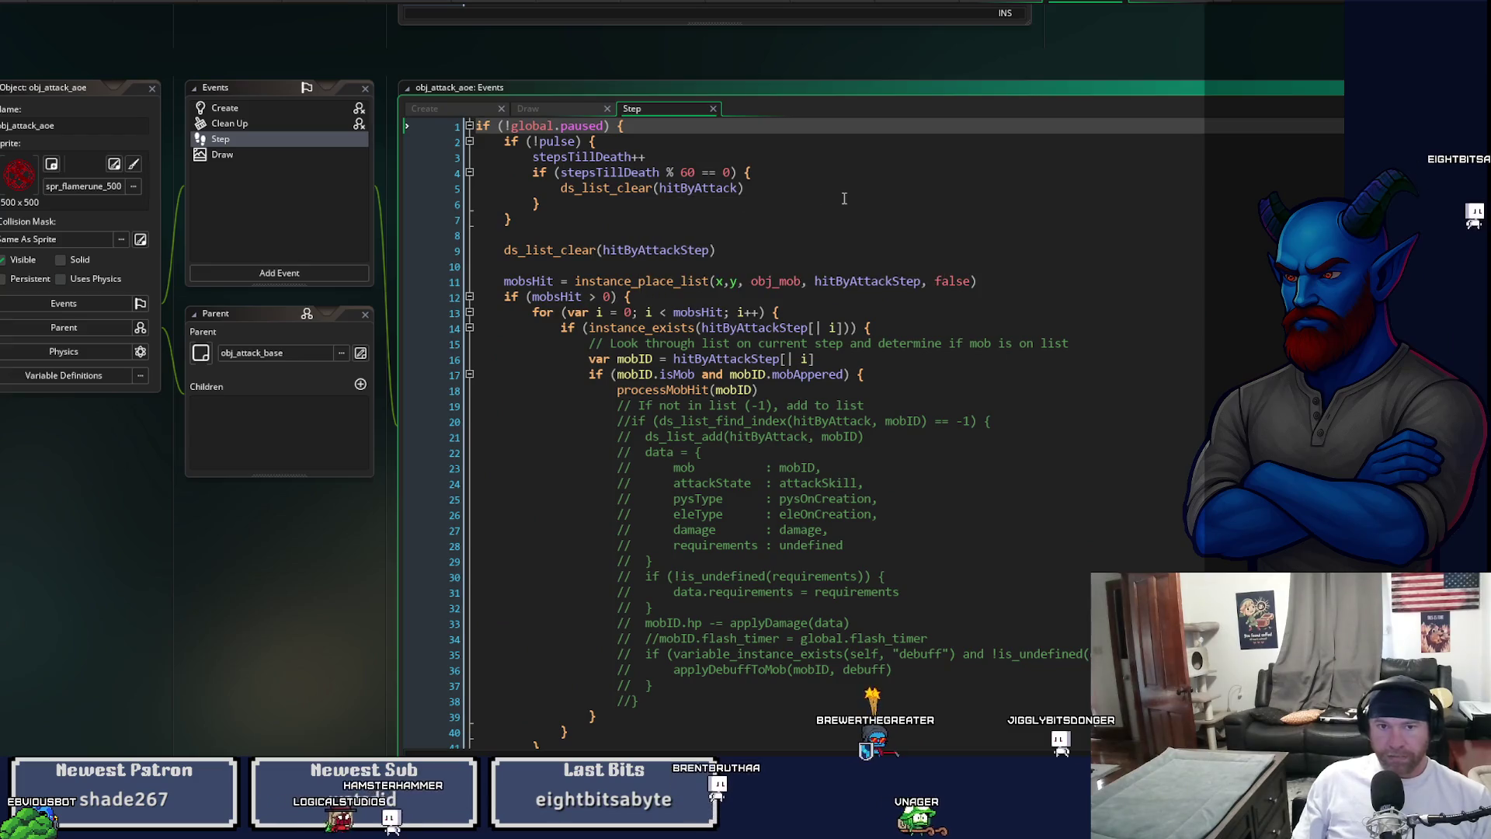
key(Return)
key(Up)
key(Return)
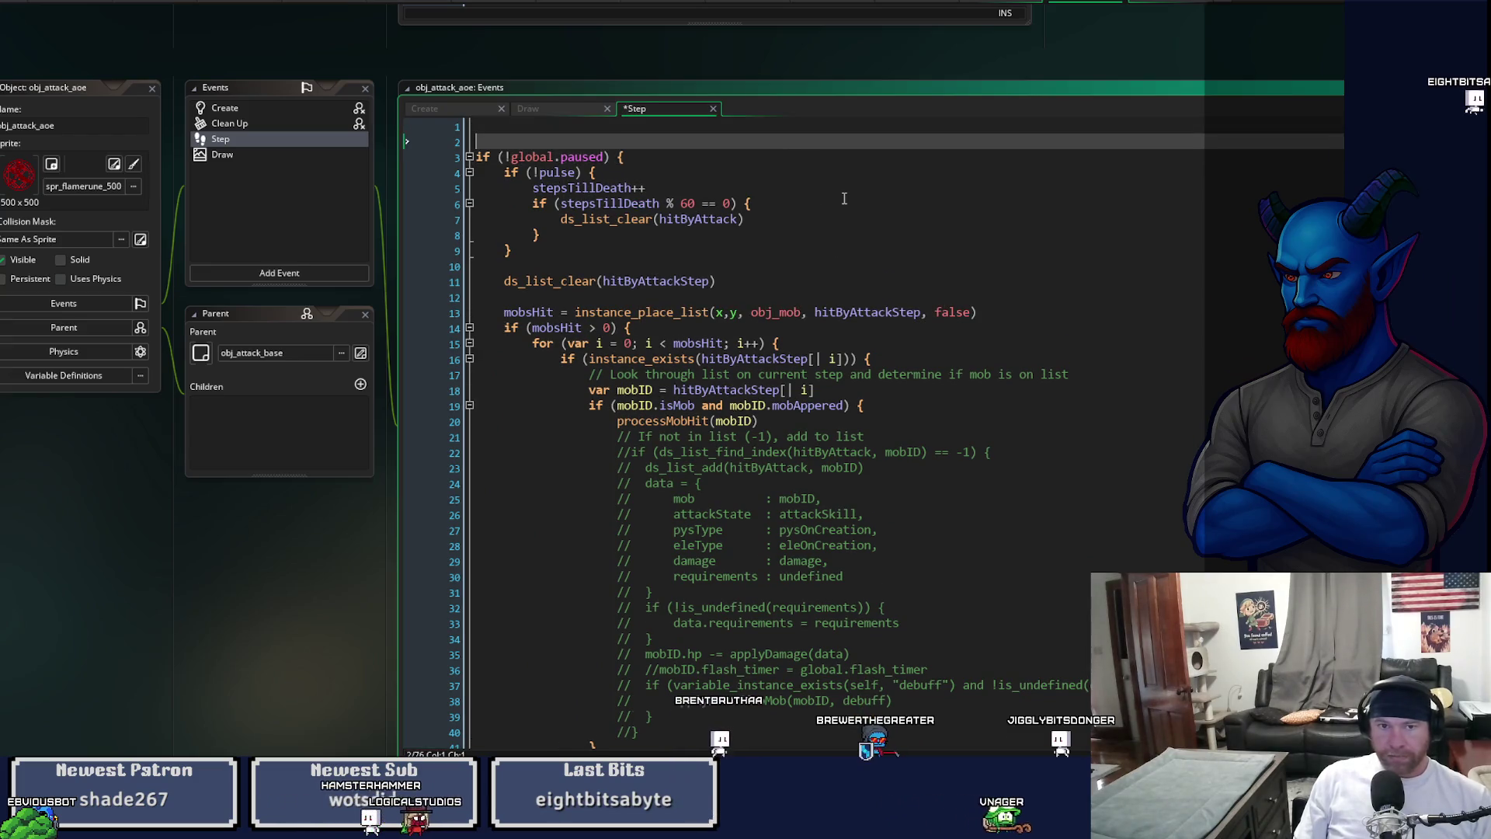
key(Up)
text(depth)
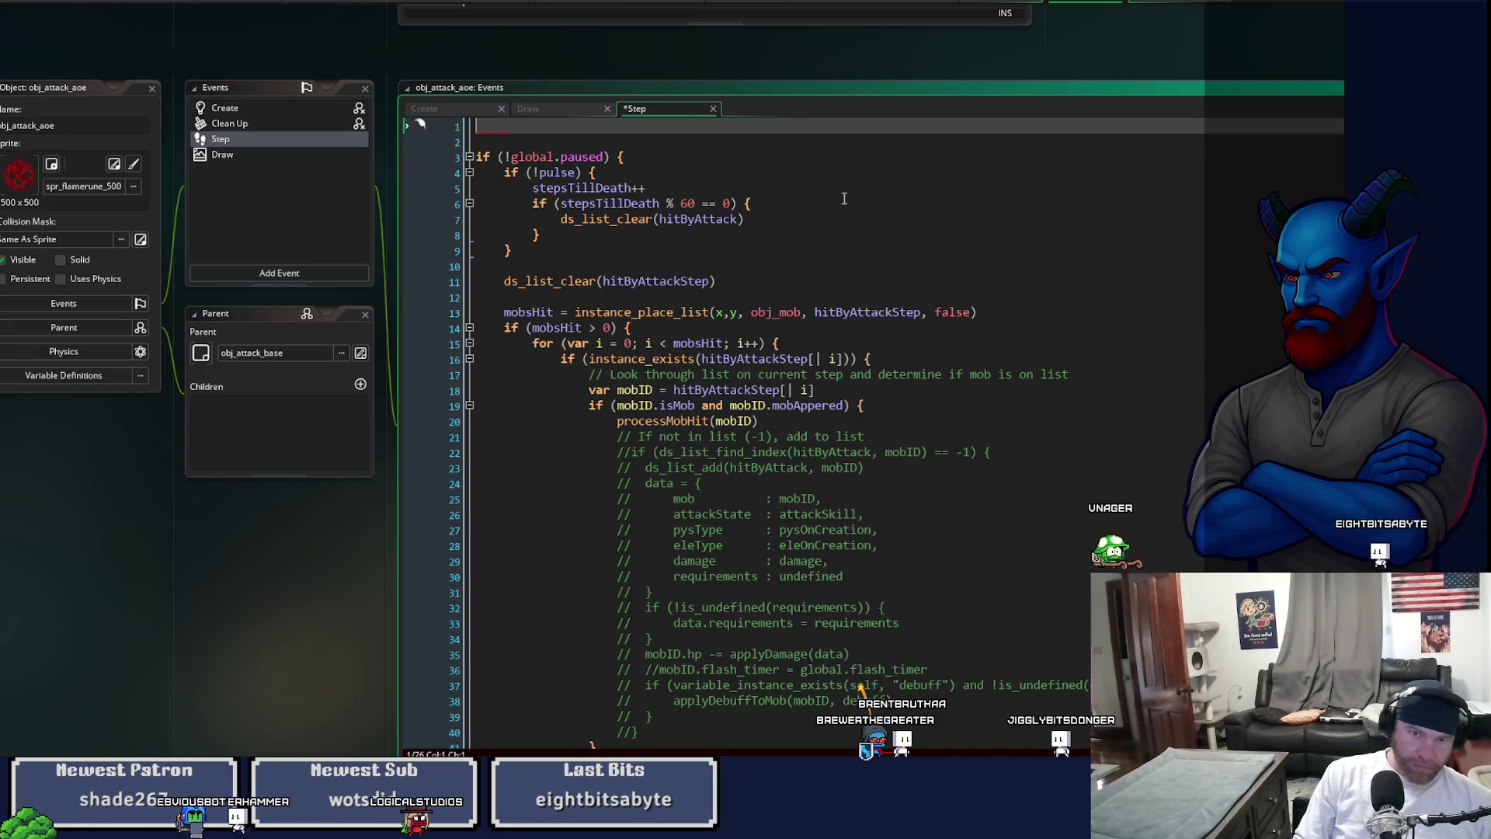
key(ctrl+z)
key(ctrl+z)
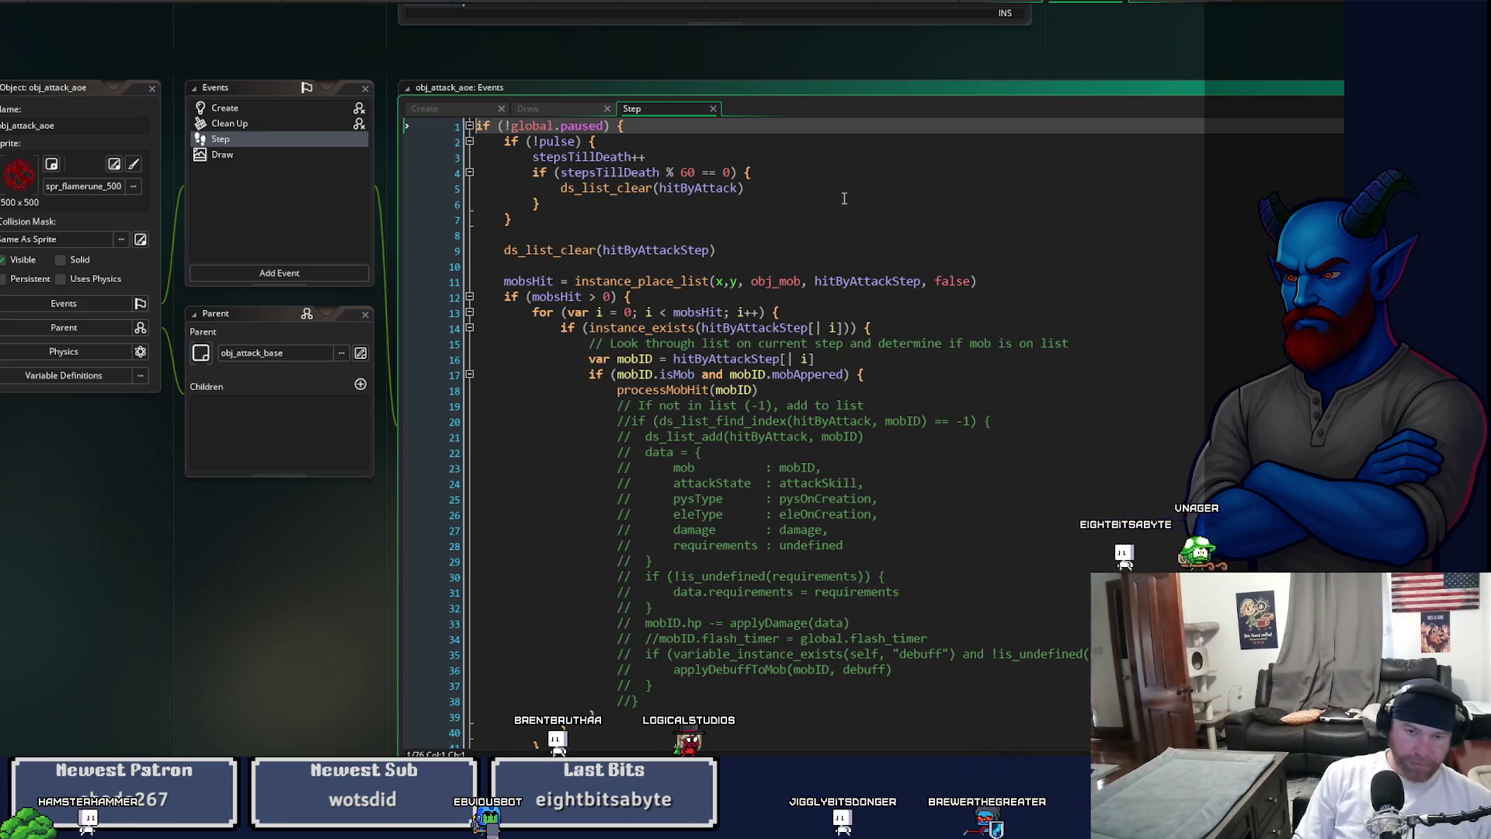
click(459, 113)
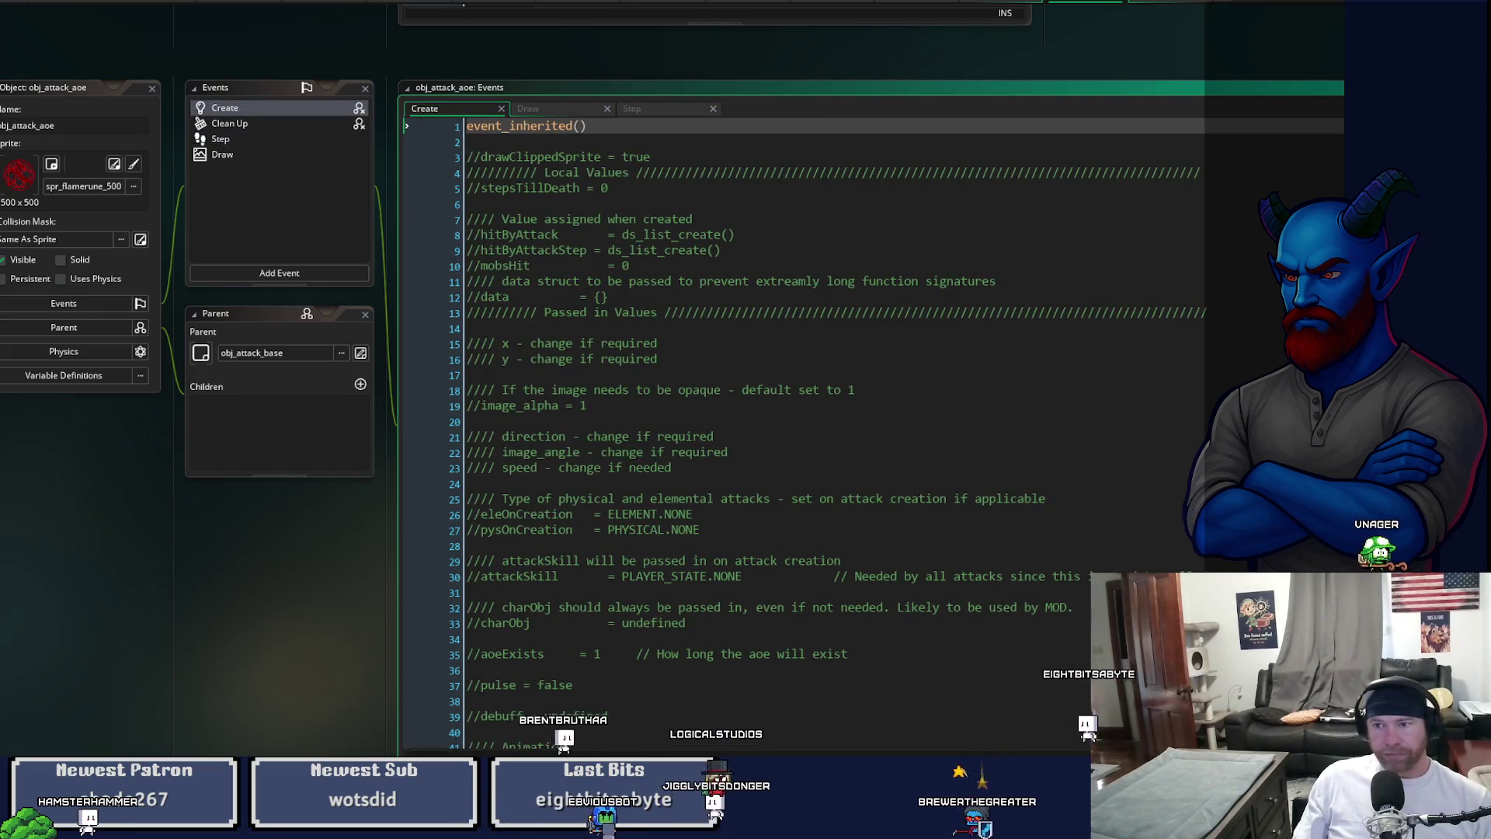
scroll(631, 150, down, 5)
scroll(630, 150, up, 5)
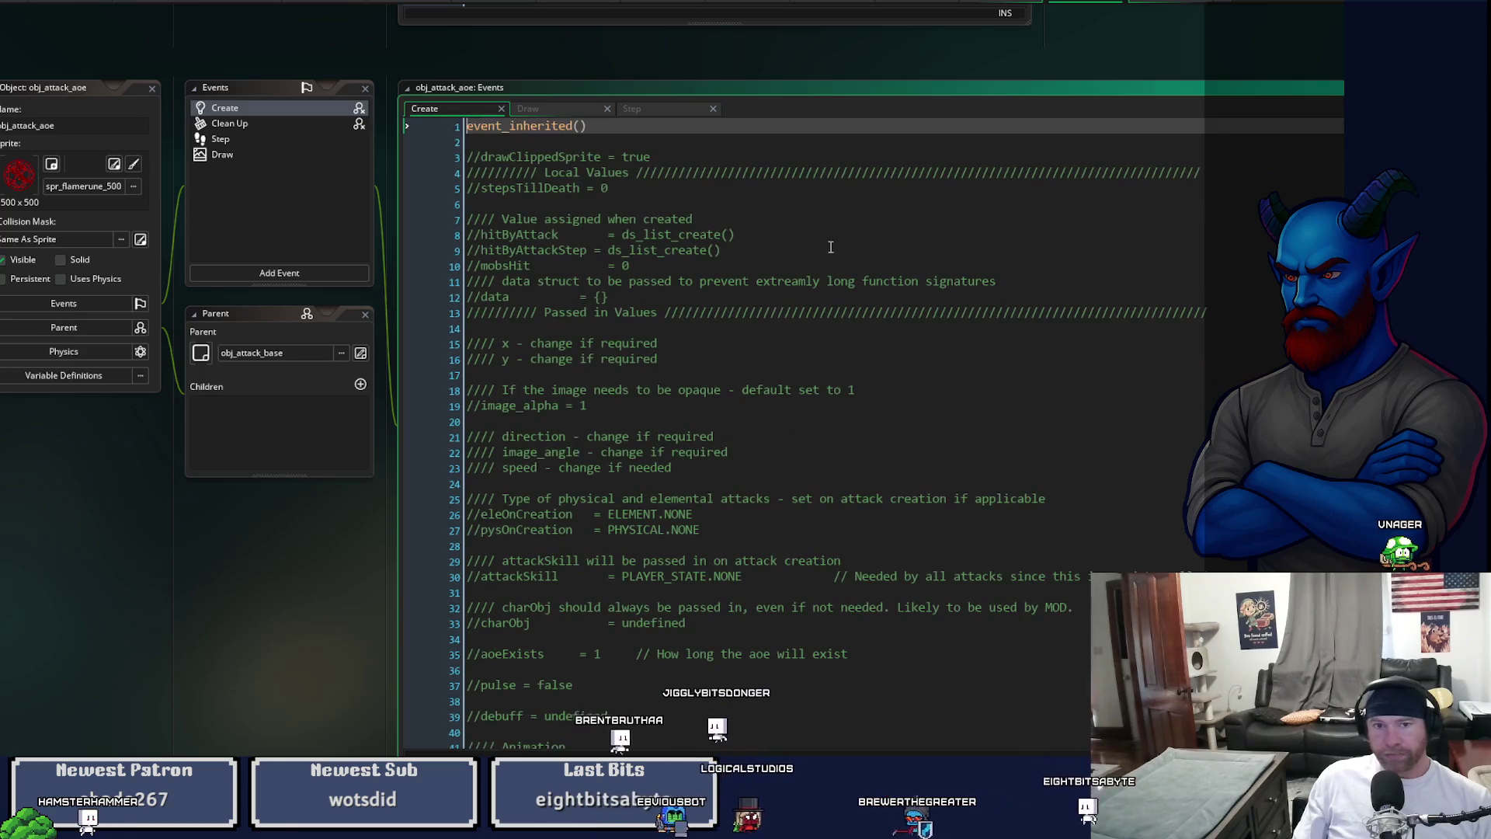
- Add followPlayer = false below event_inherited() in obj_attack_aoe's Create event and save
click(630, 149)
key(Home)
key(Return)
key(Return)
key(Up)
key(Up)
text(followPlayer = fa)
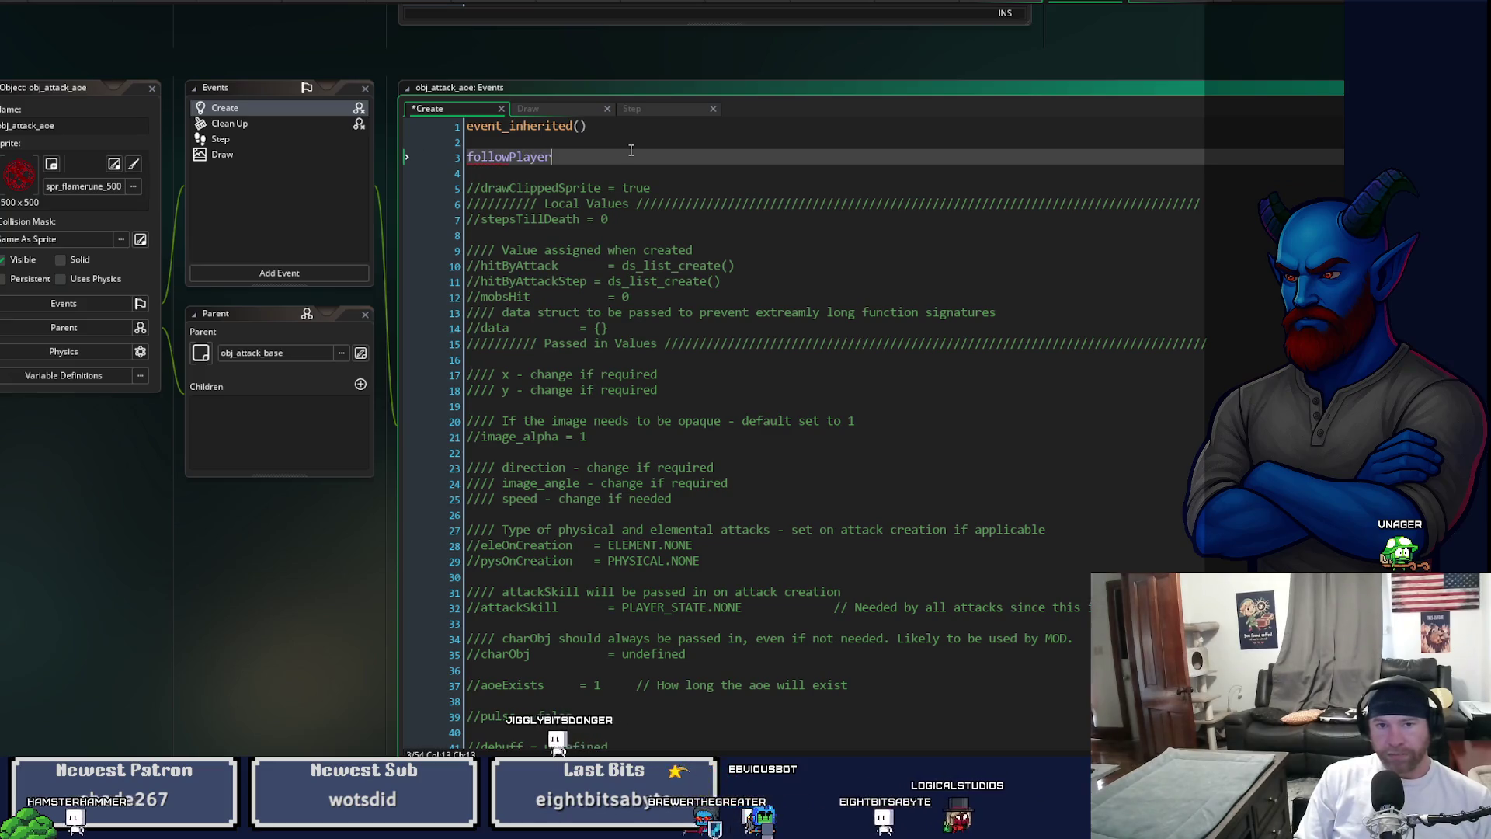
text(lse)
key(ctrl+s)
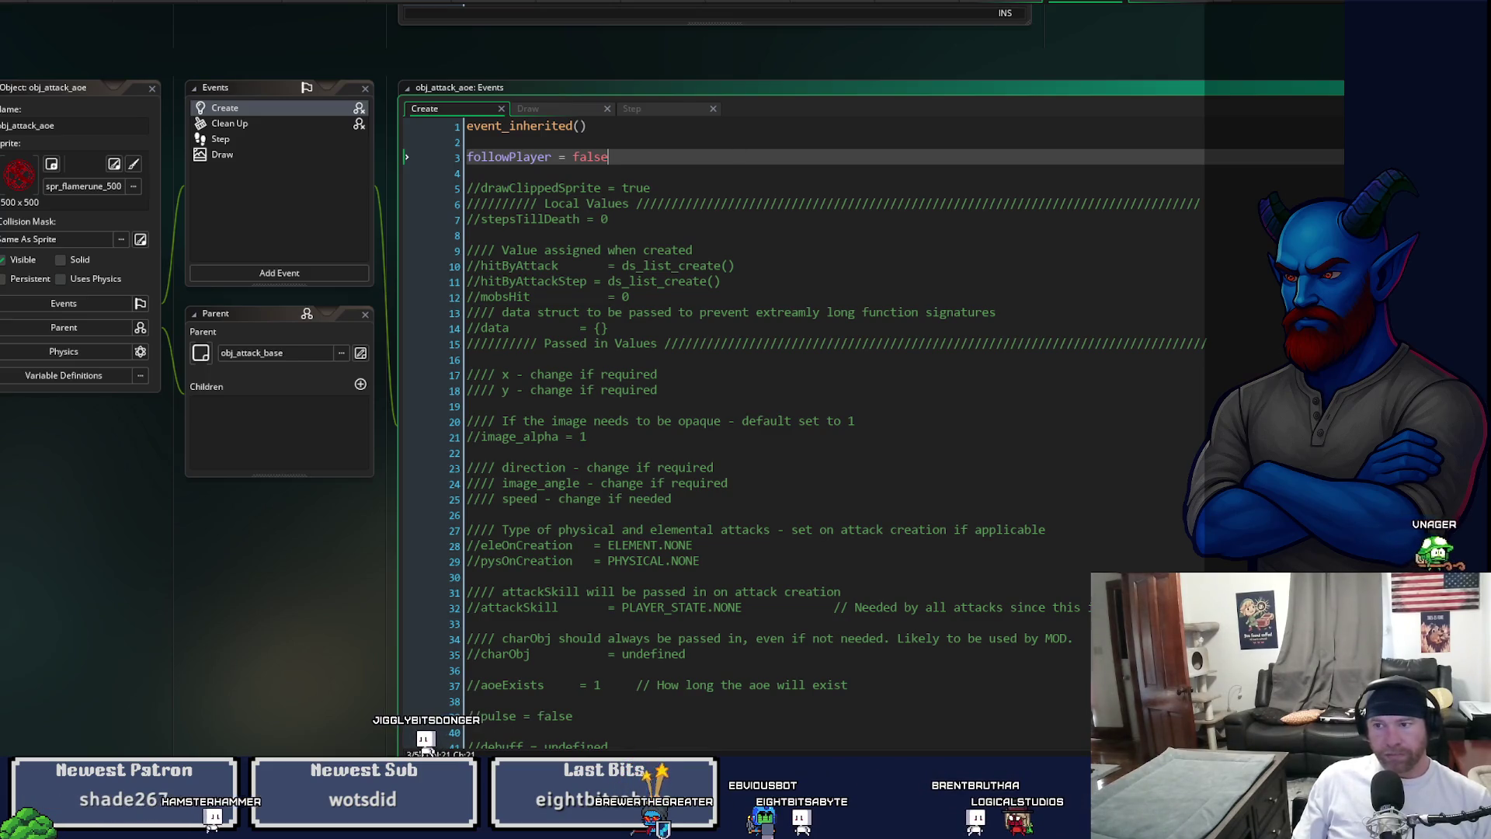
- Search obj_attack_base's Create code for 'follow', then close its editors
key(ctrl+alt+a)
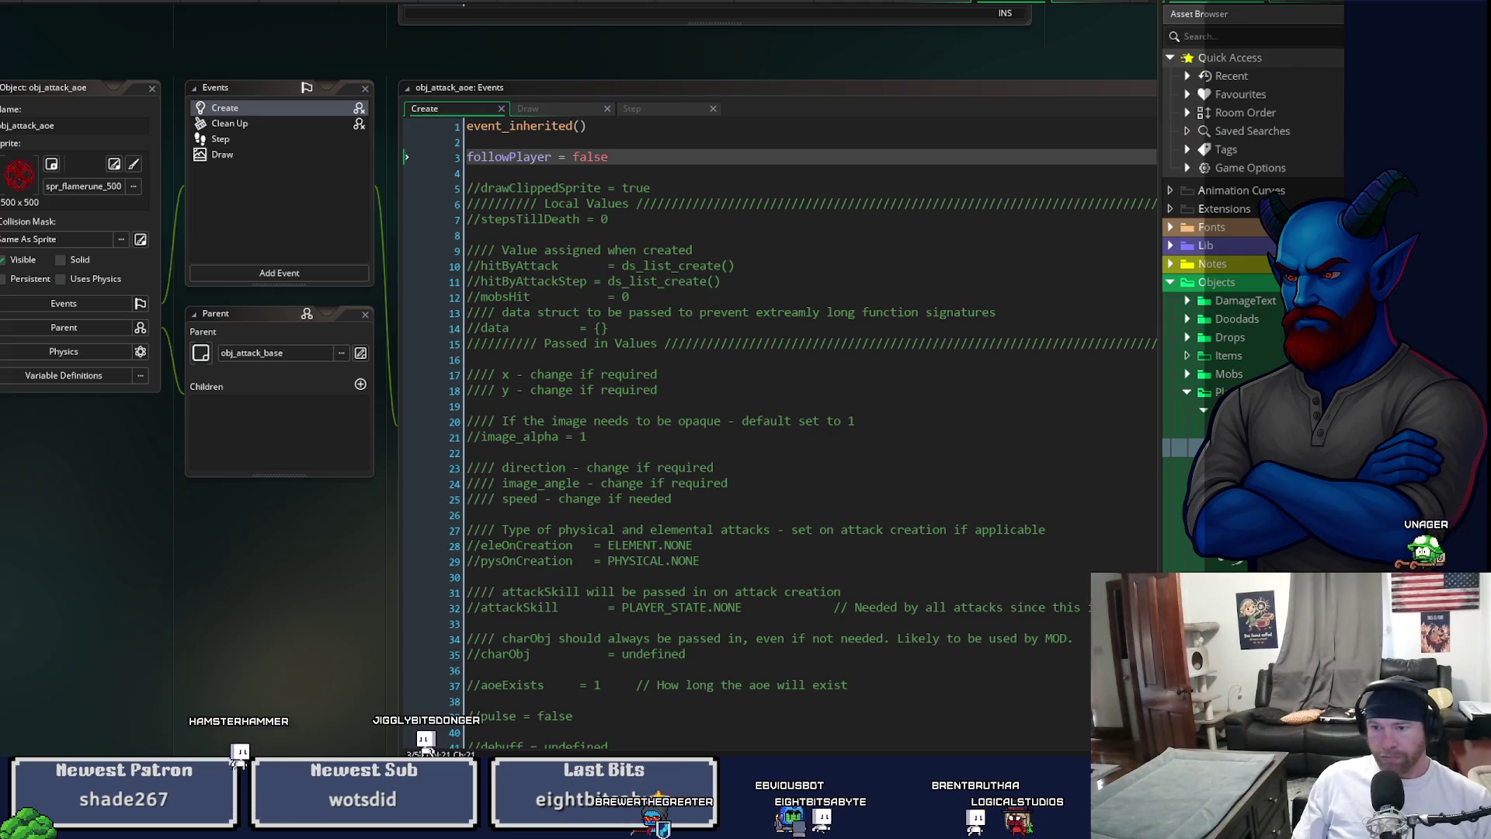
click(361, 352)
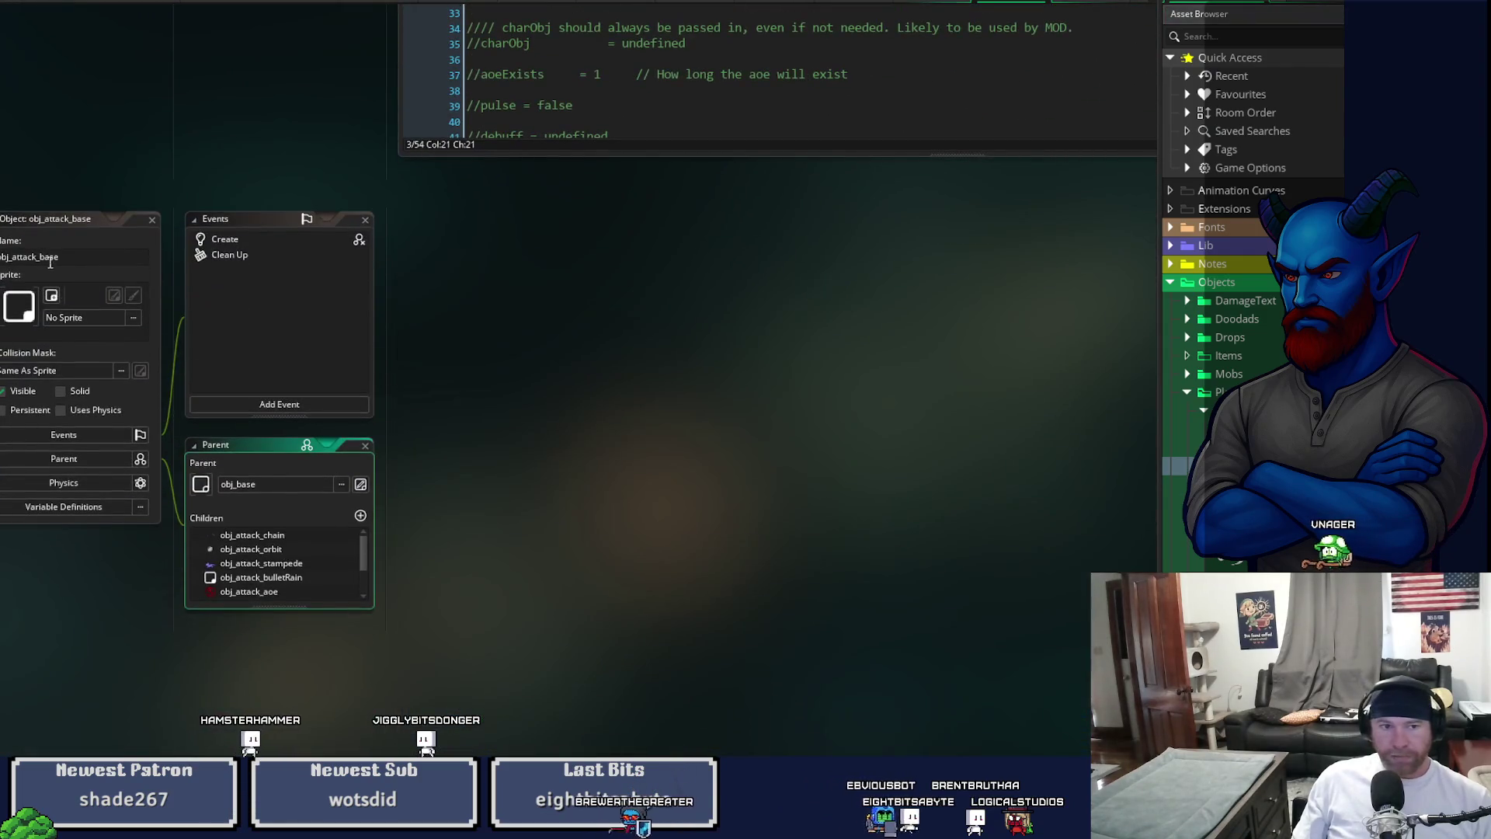
double_click(216, 240)
key(ctrl+f)
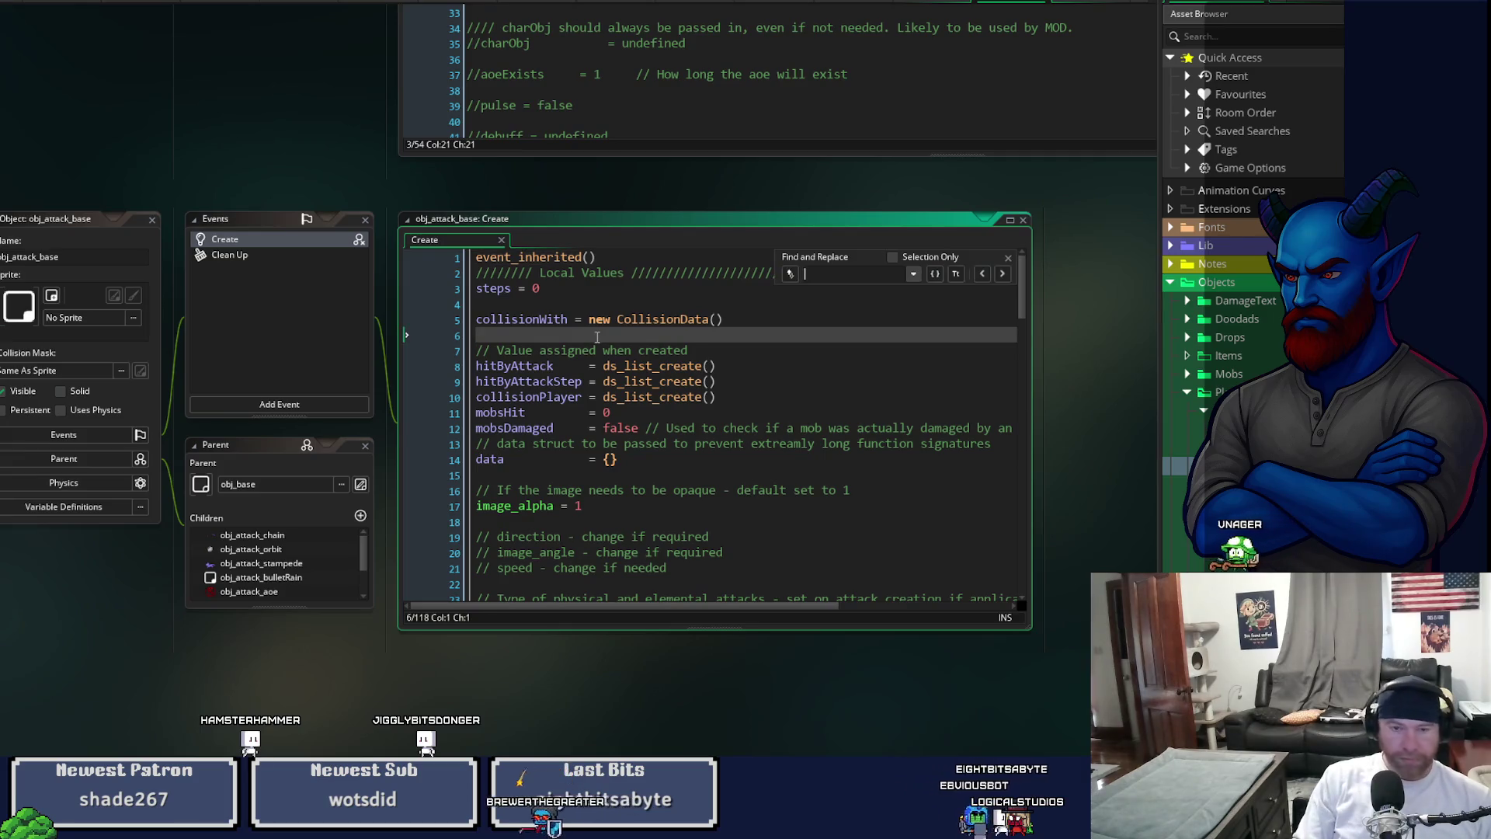
text(follow)
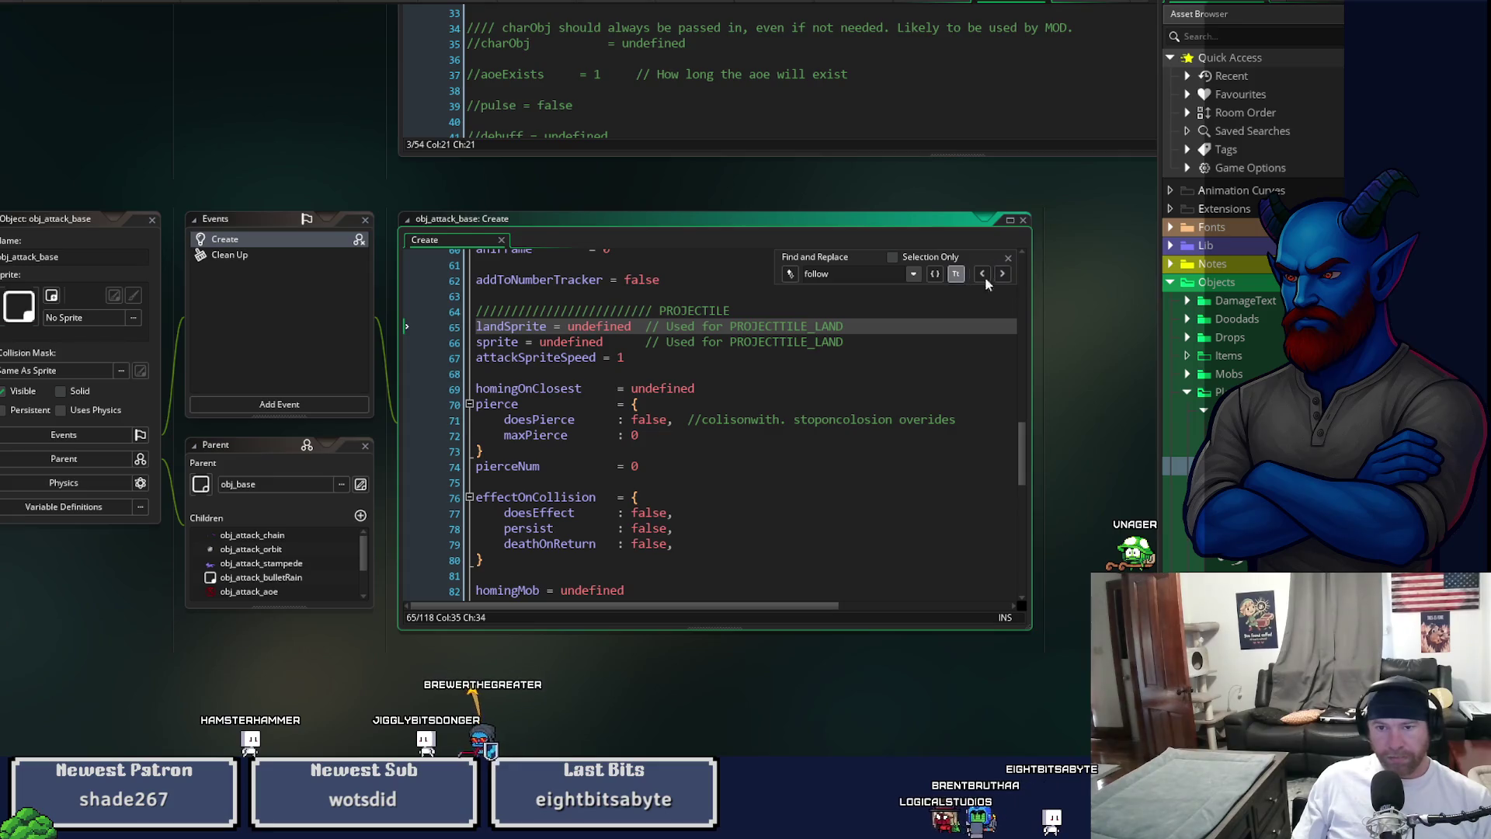
click(1023, 220)
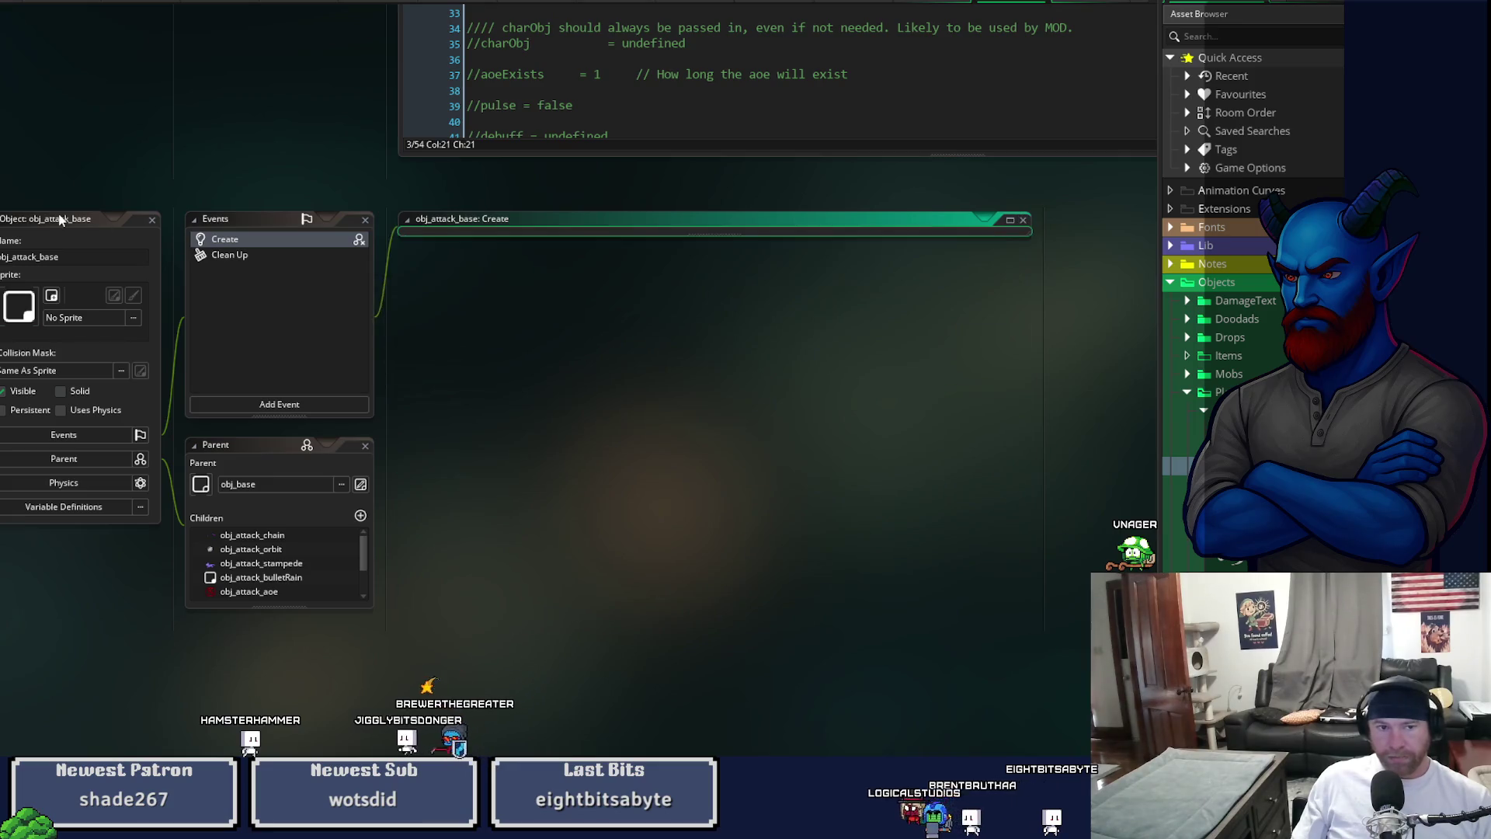
click(152, 220)
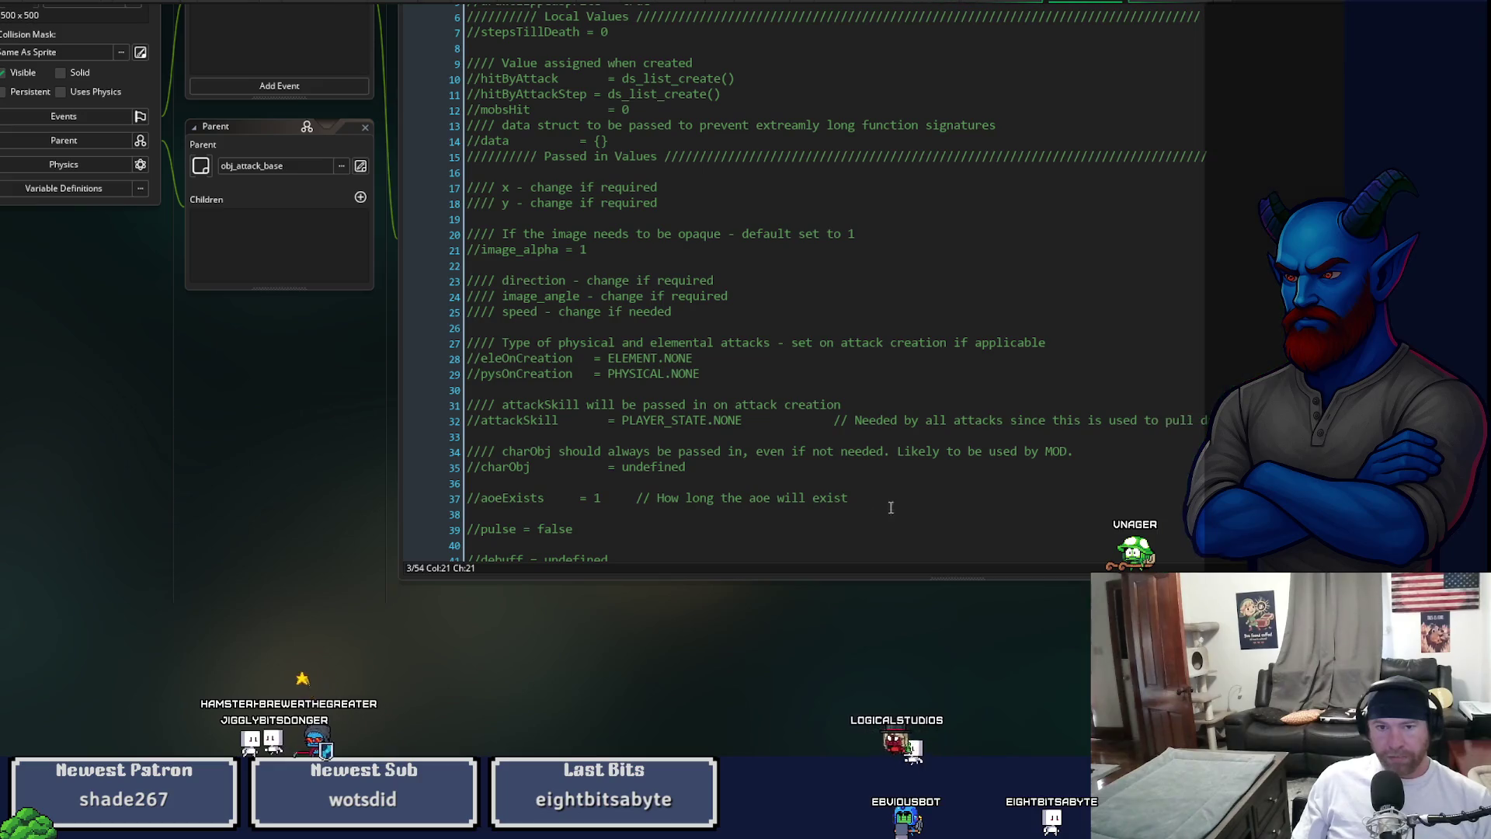
- In obj_attack_aoe's Step event, start an if (followPlayer) { block inside the paused check
scroll(816, 633, up, 3)
drag(385, 549, 116, 465)
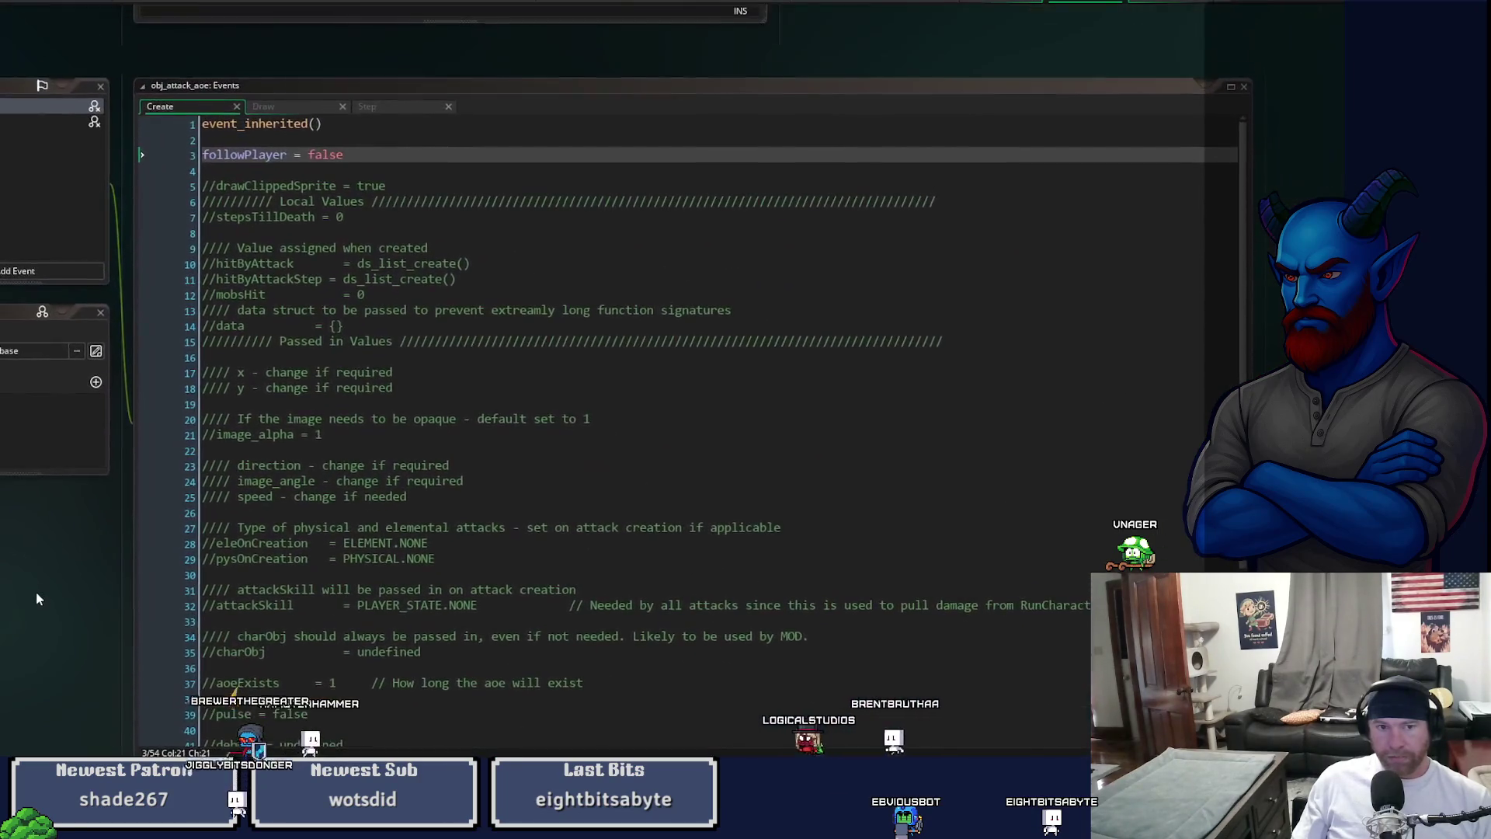
drag(1252, 339, 1346, 340)
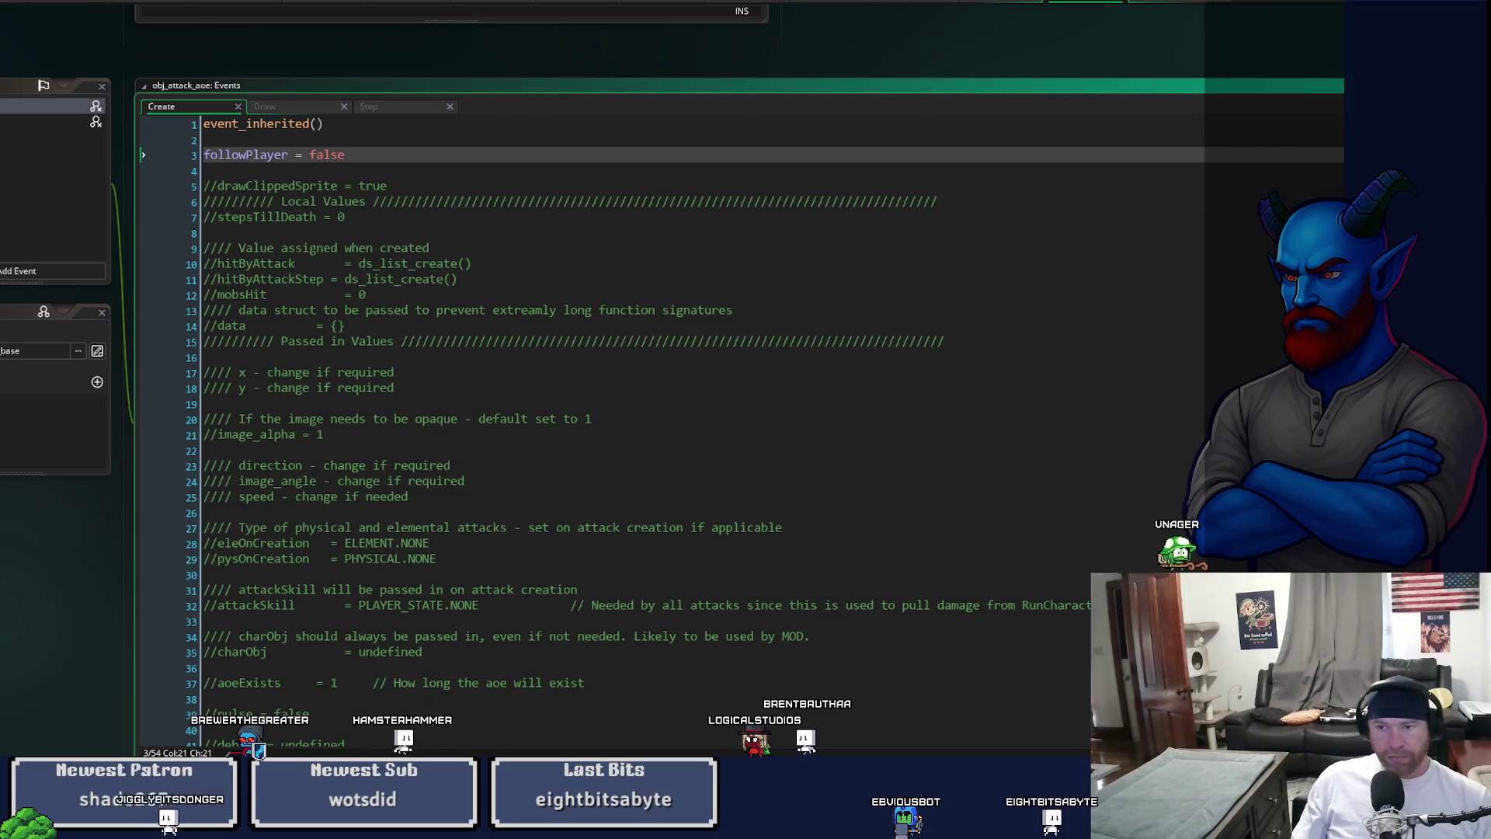
click(384, 110)
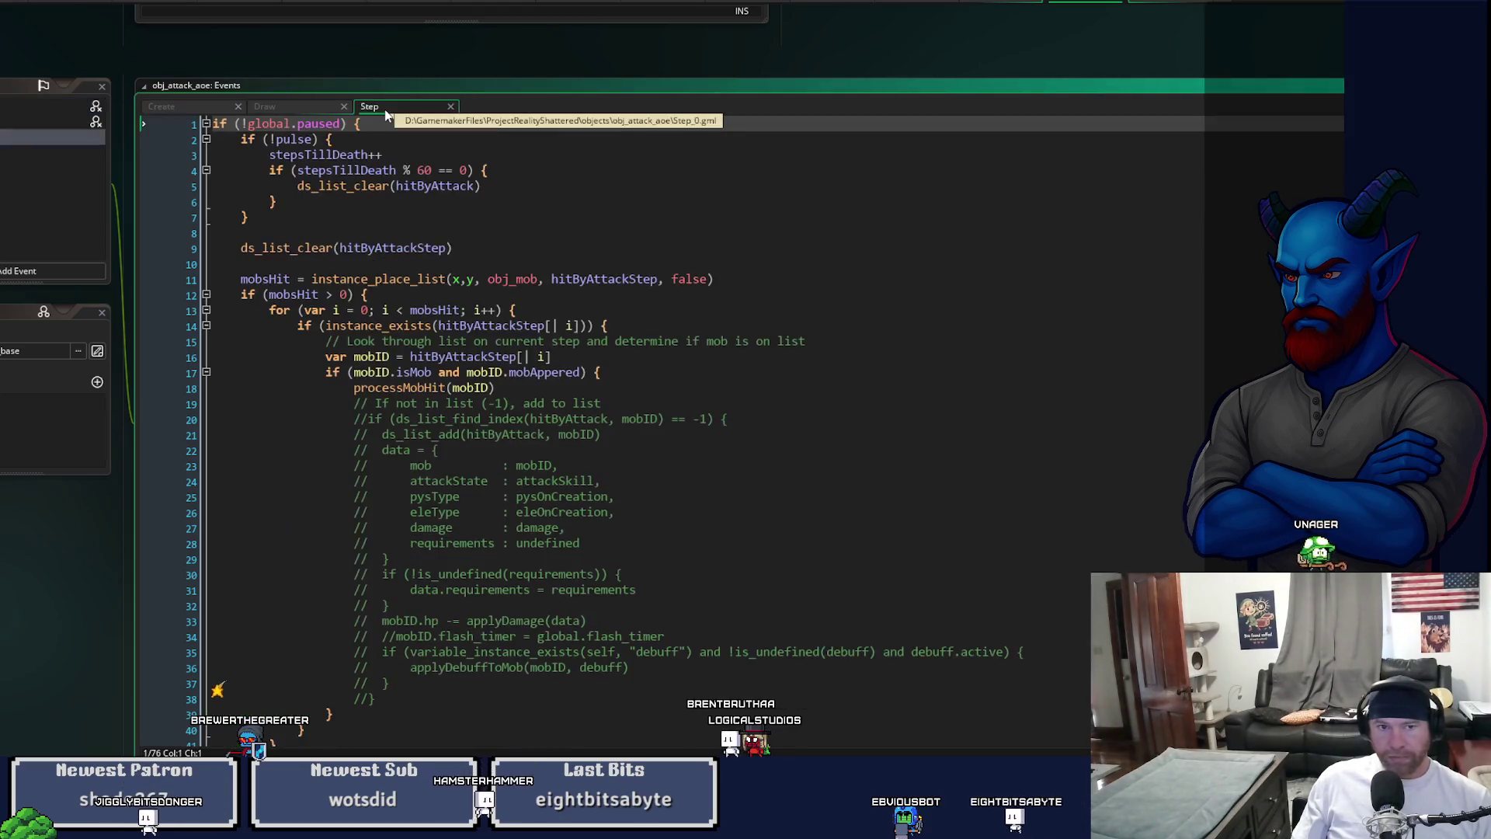
click(438, 137)
click(440, 121)
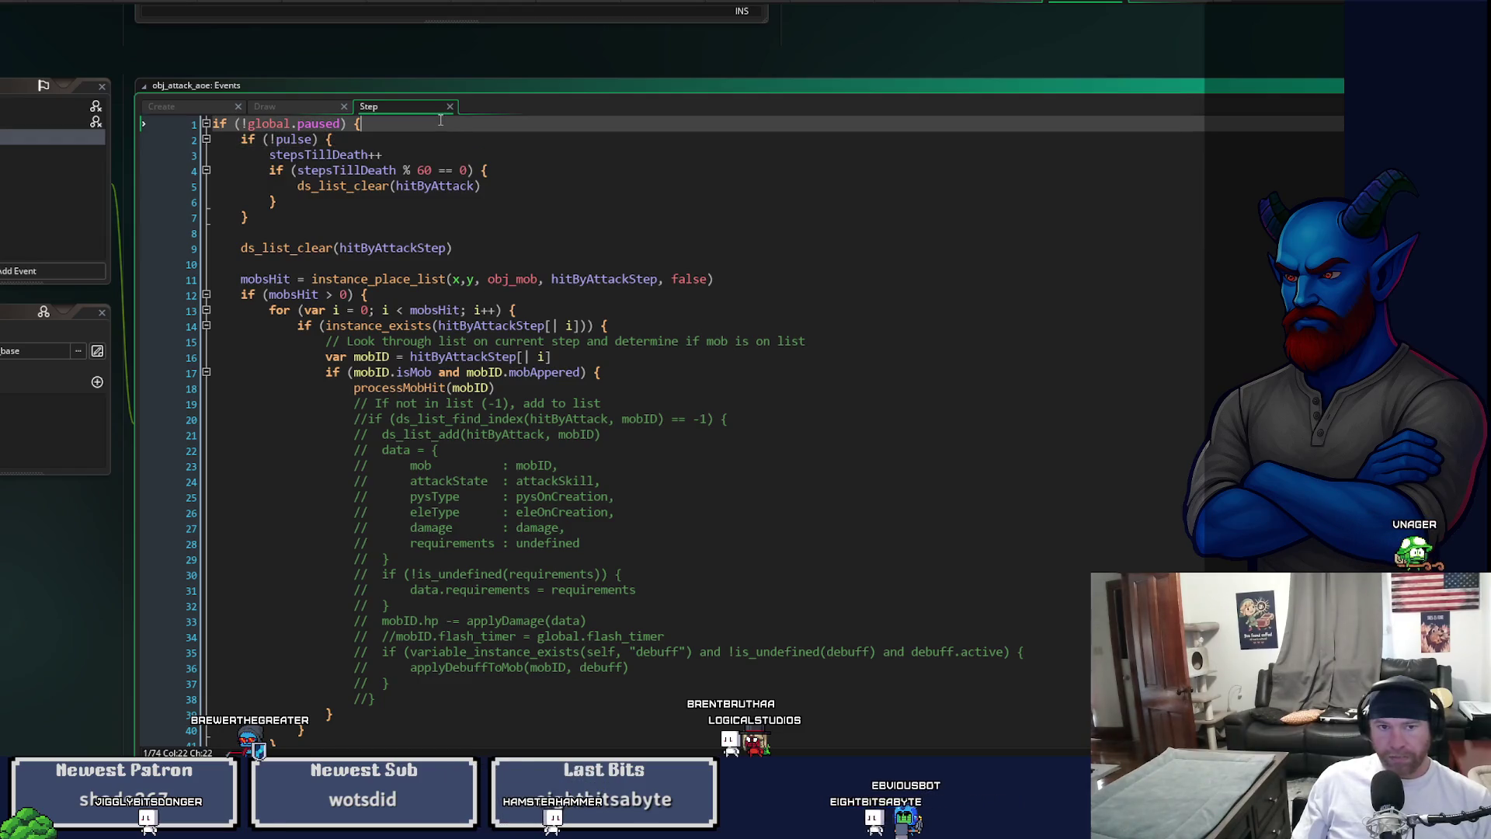
key(Return)
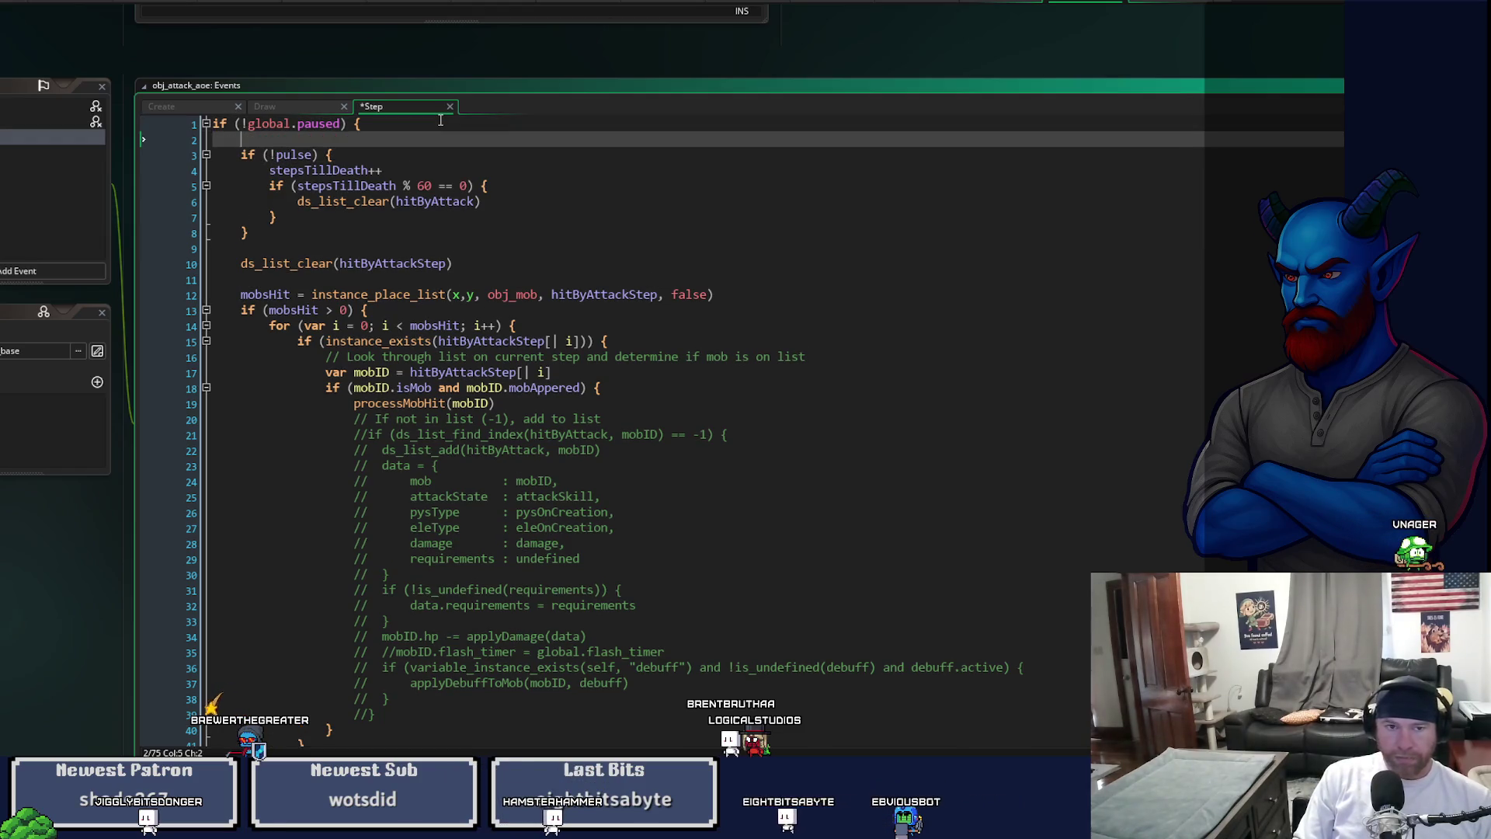
text(if(followPlayer) {)
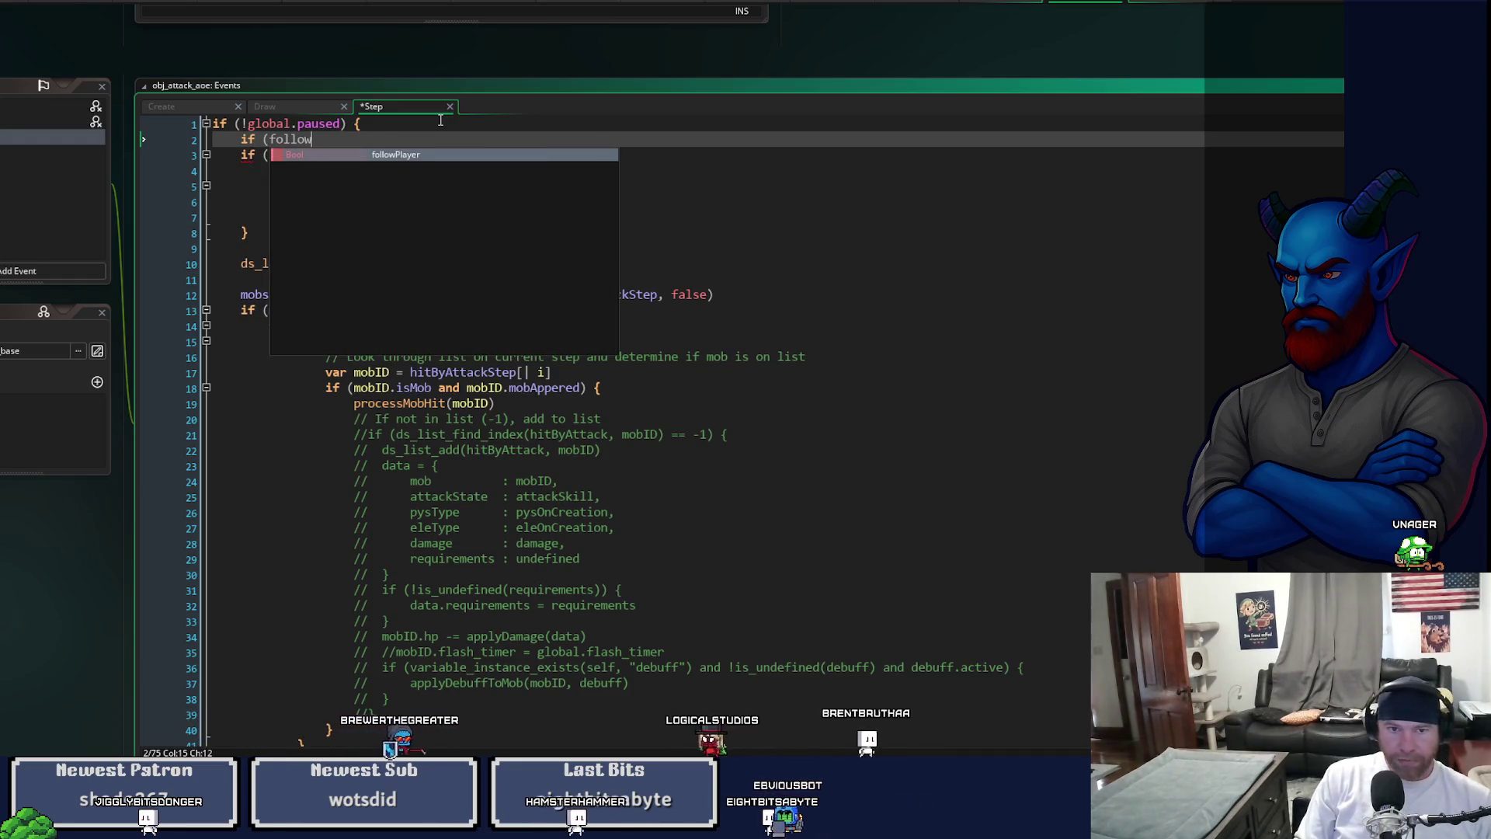
key(Return)
text())
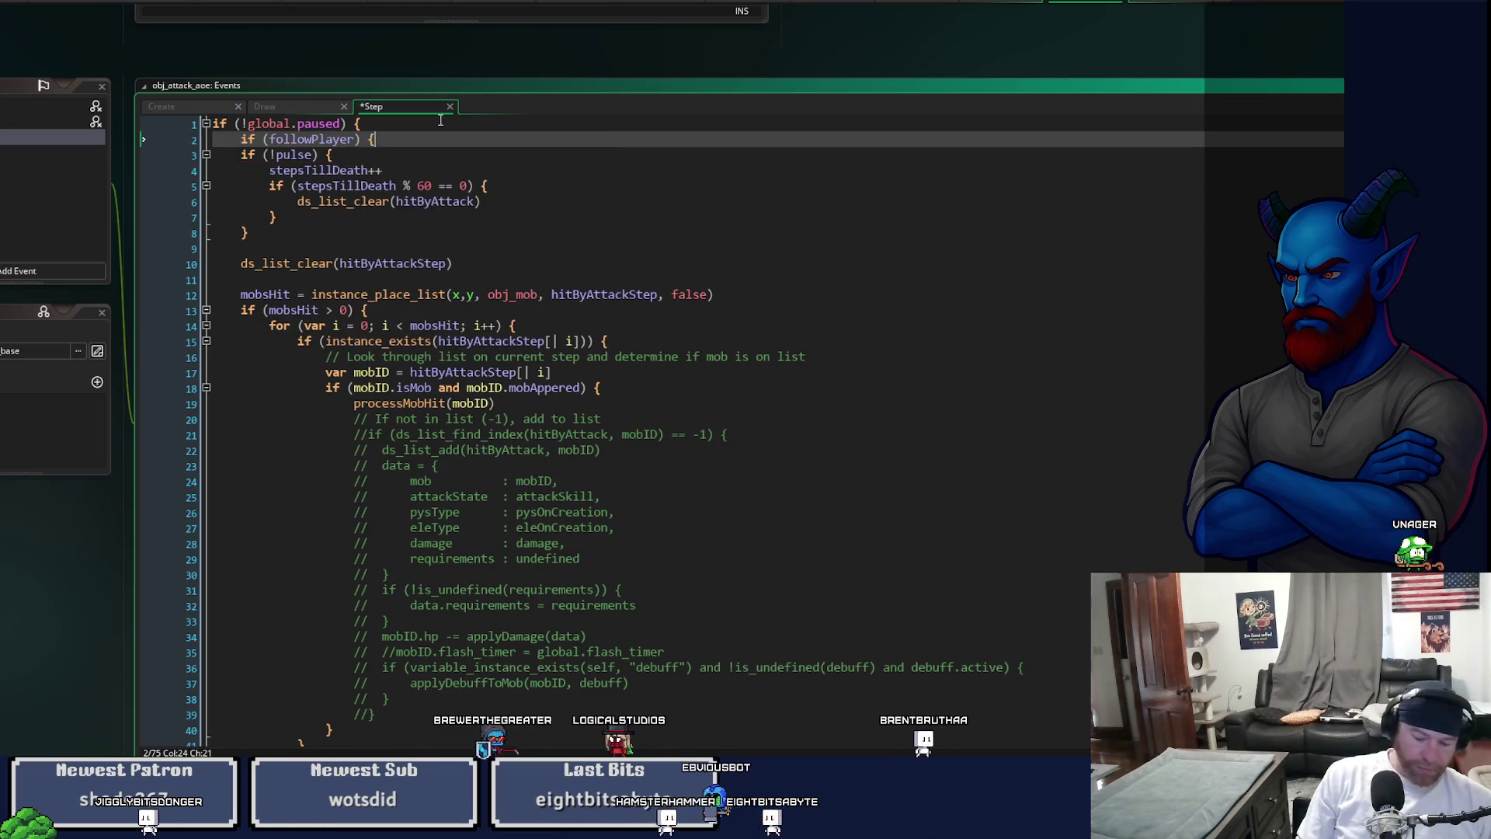
text( {)
- Set x = Player.x and y = Player.y inside the followPlayer block
key(Return)
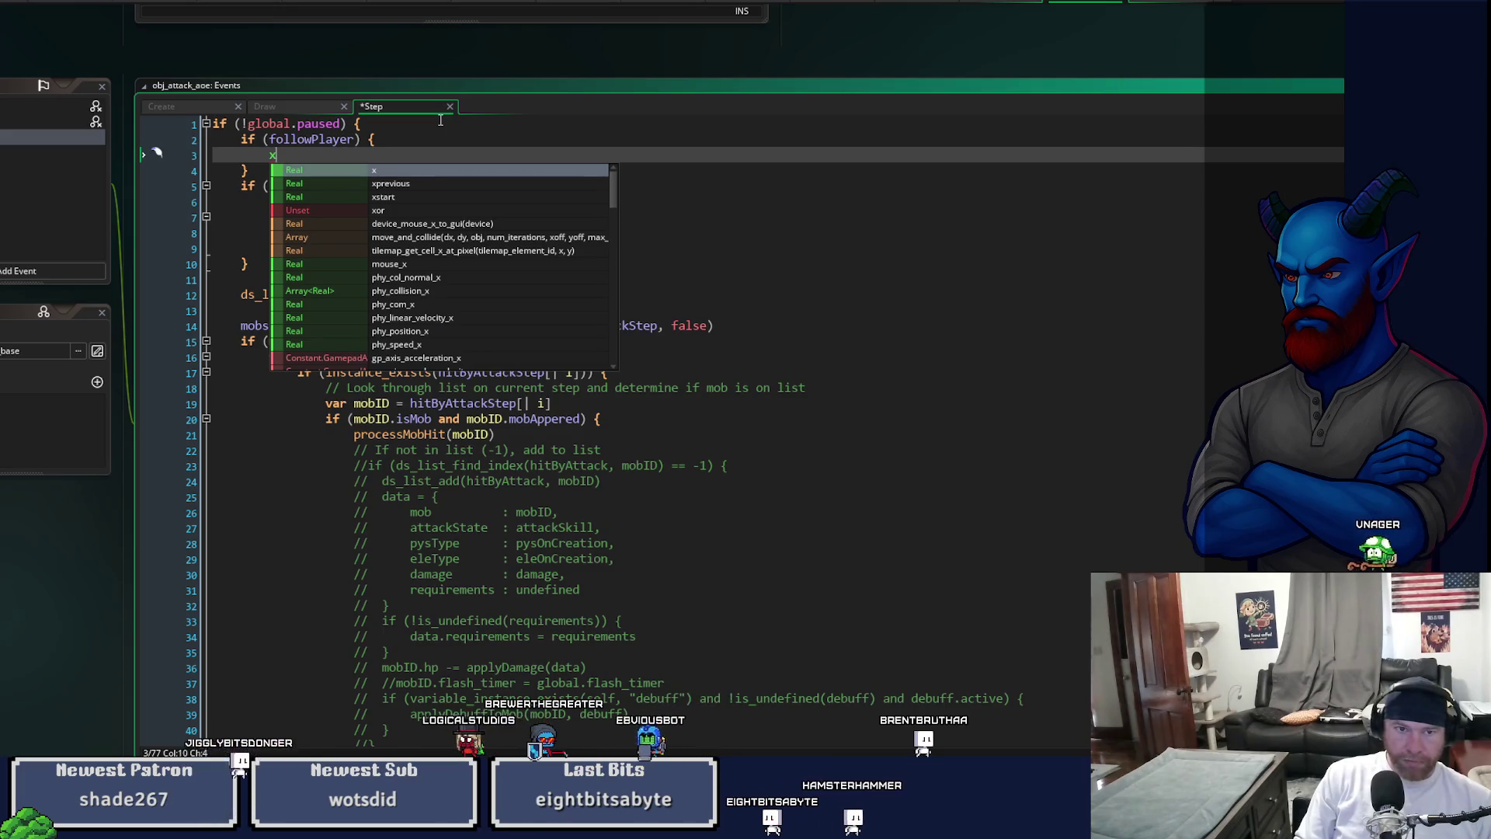
text(= Player.x)
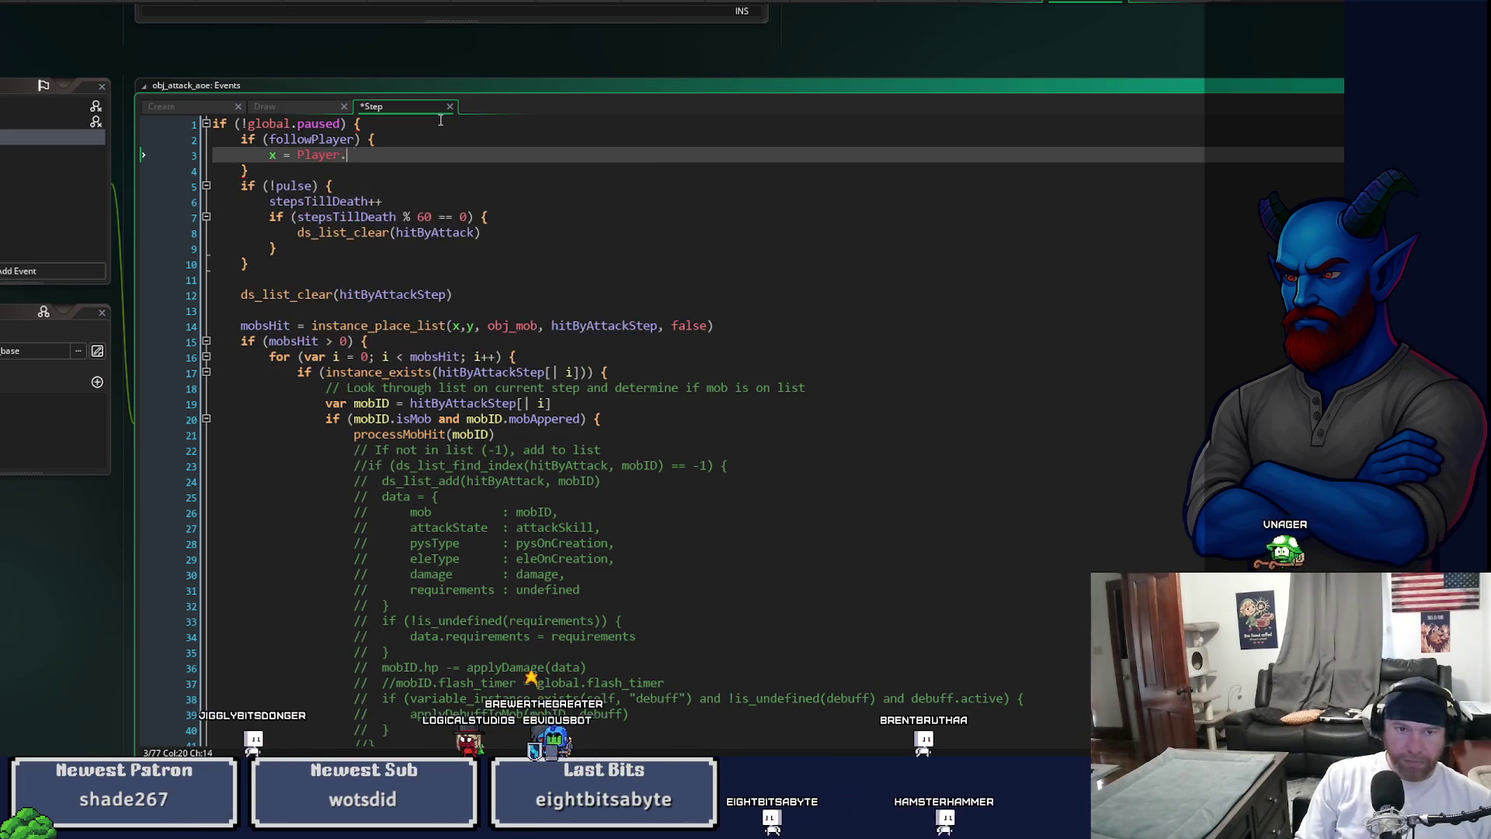
key(Return)
text(y =)
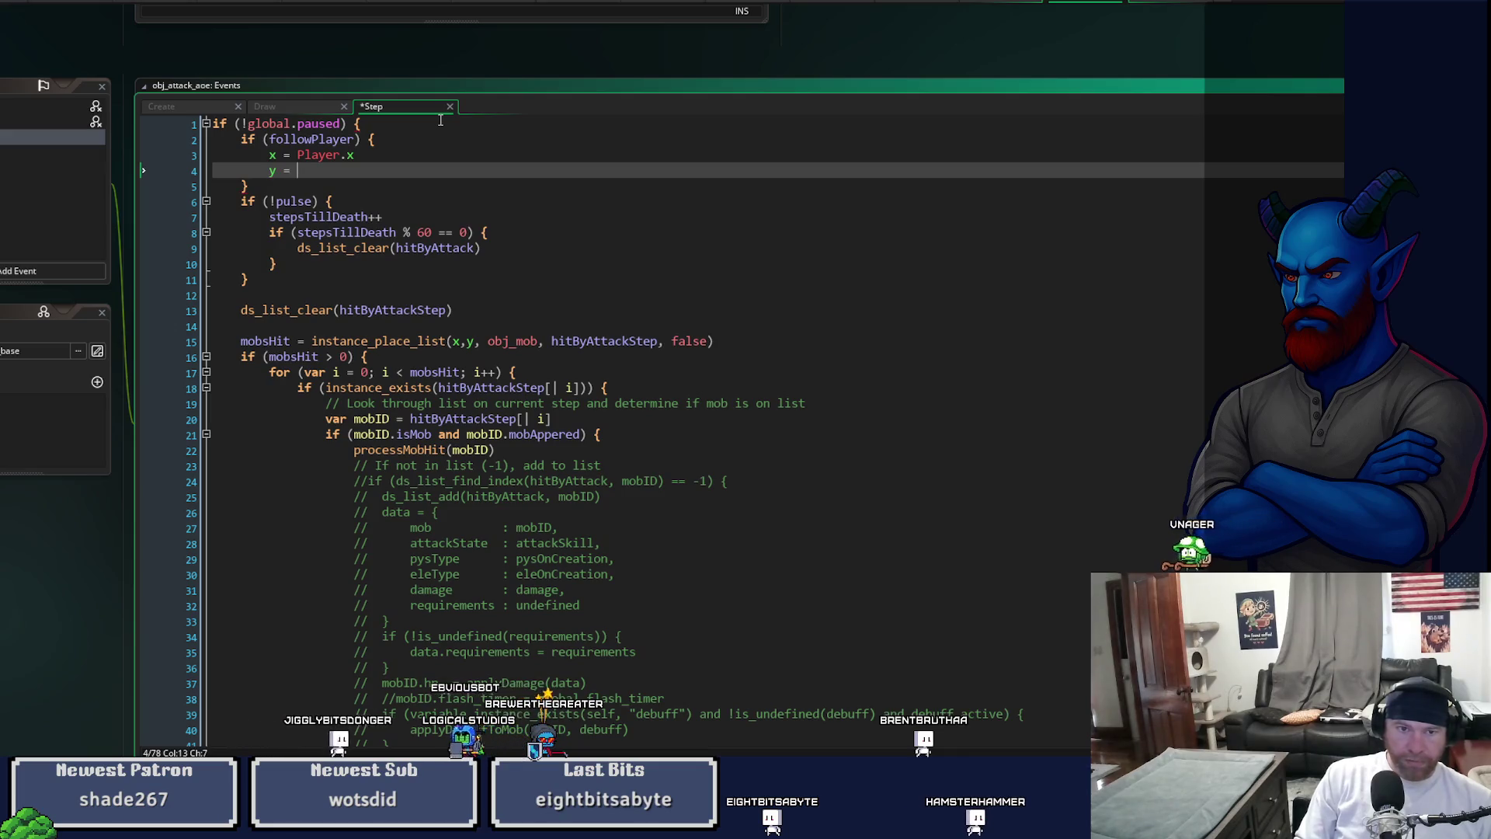
text(Player.y)
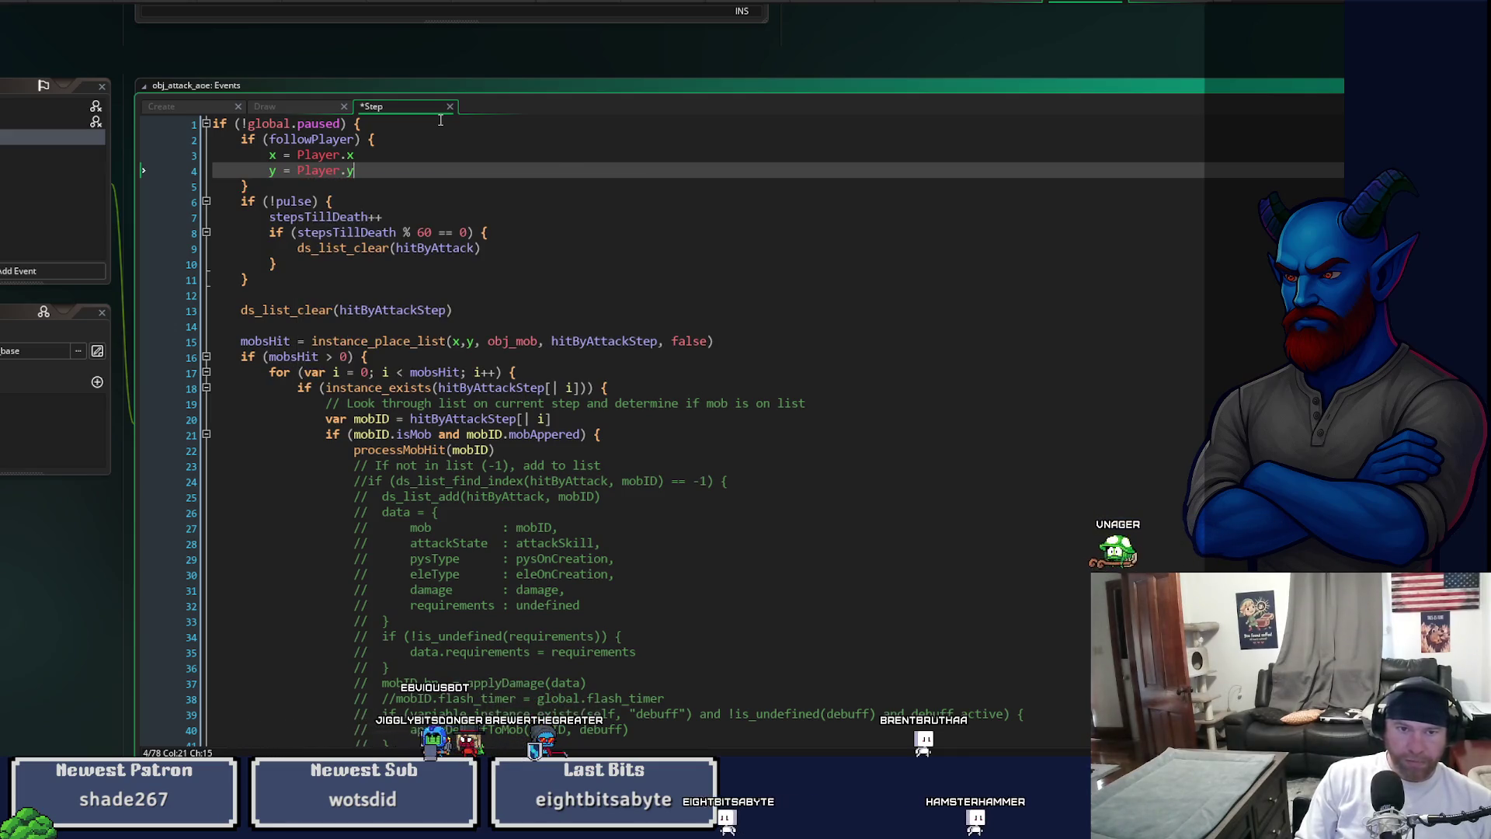
click(366, 180)
key(Return)
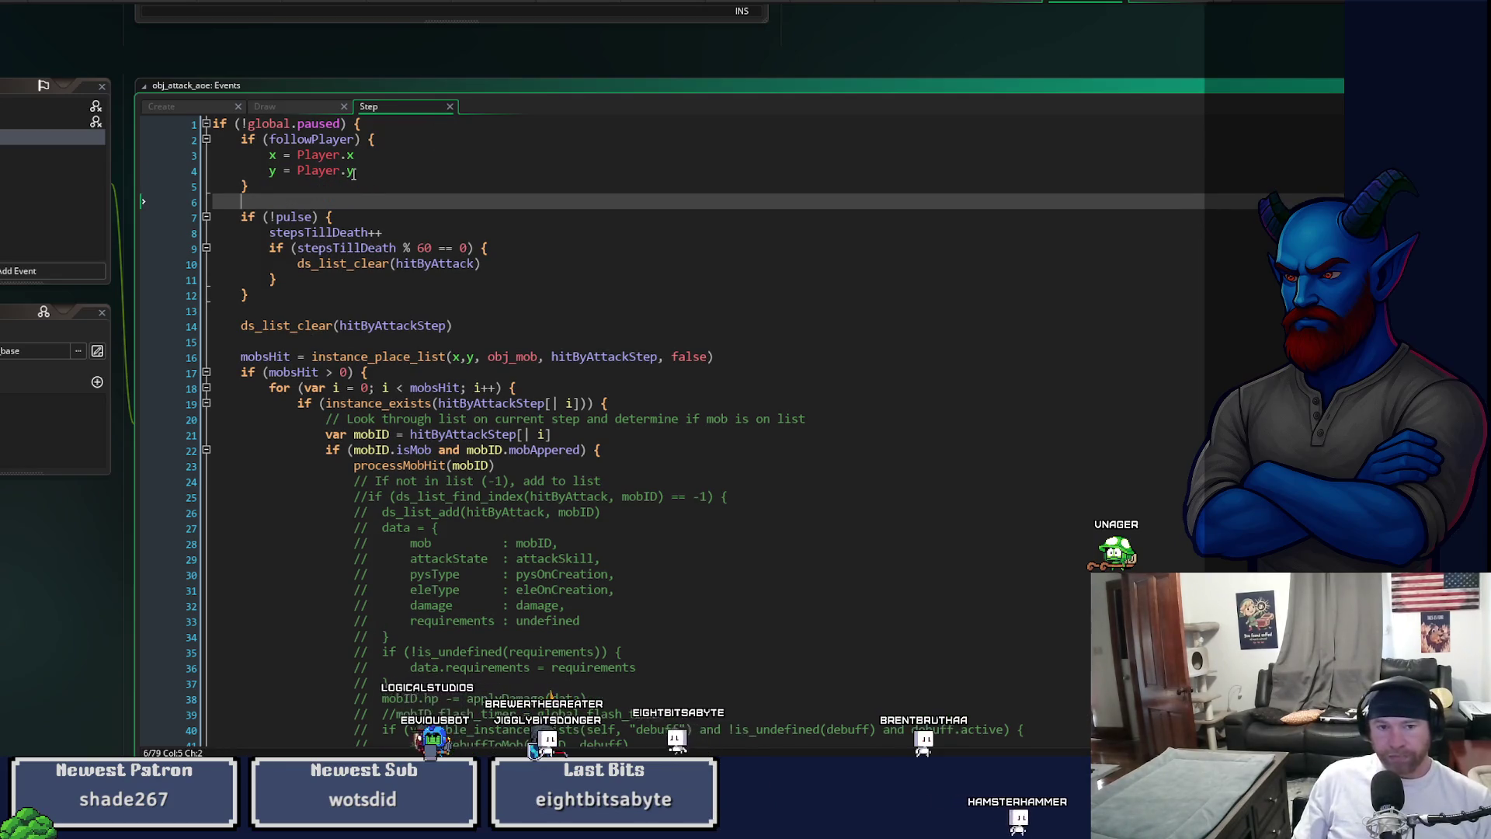
mouse_move(346, 67)
mouse_down()
mouse_move(342, 53)
mouse_move(683, 115)
mouse_move(332, 67)
mouse_up()
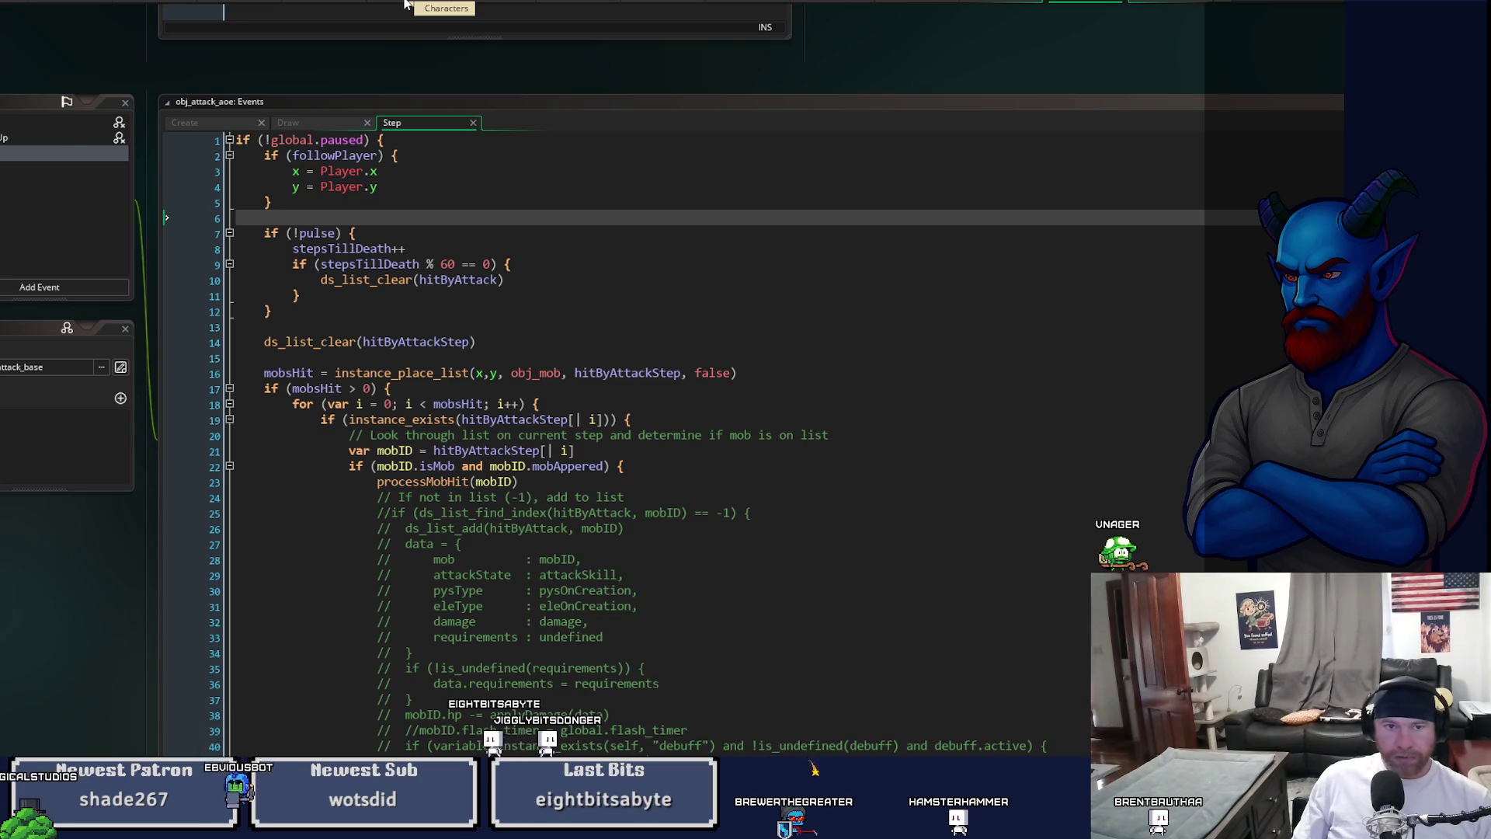
- In the Characters workspace, go from createAttackDuringLeapDamage to the AttackBase constructor with F12
click(404, 4)
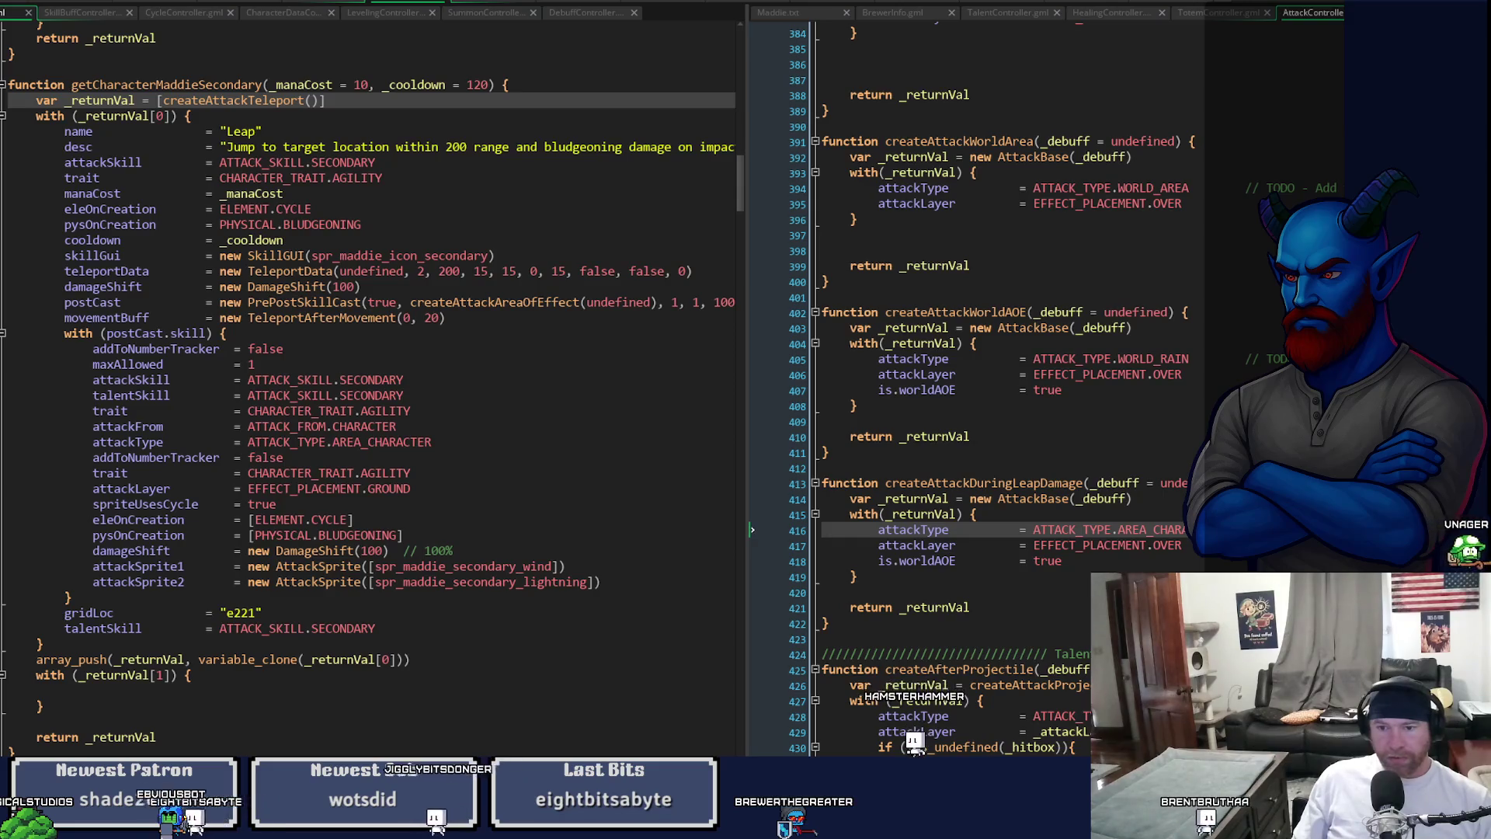
click(1024, 498)
key(F12)
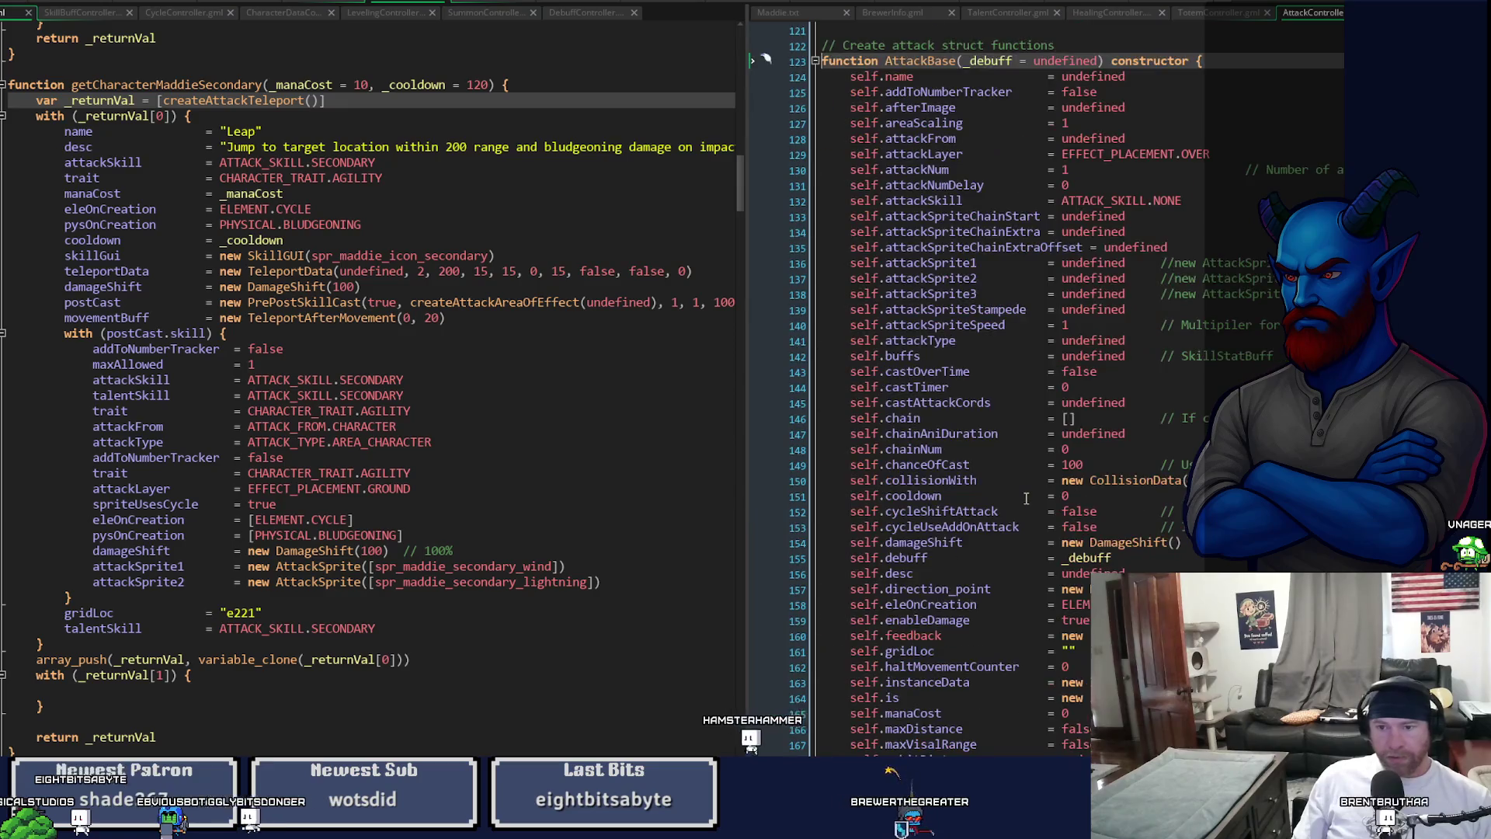
scroll(1029, 490, down, 8)
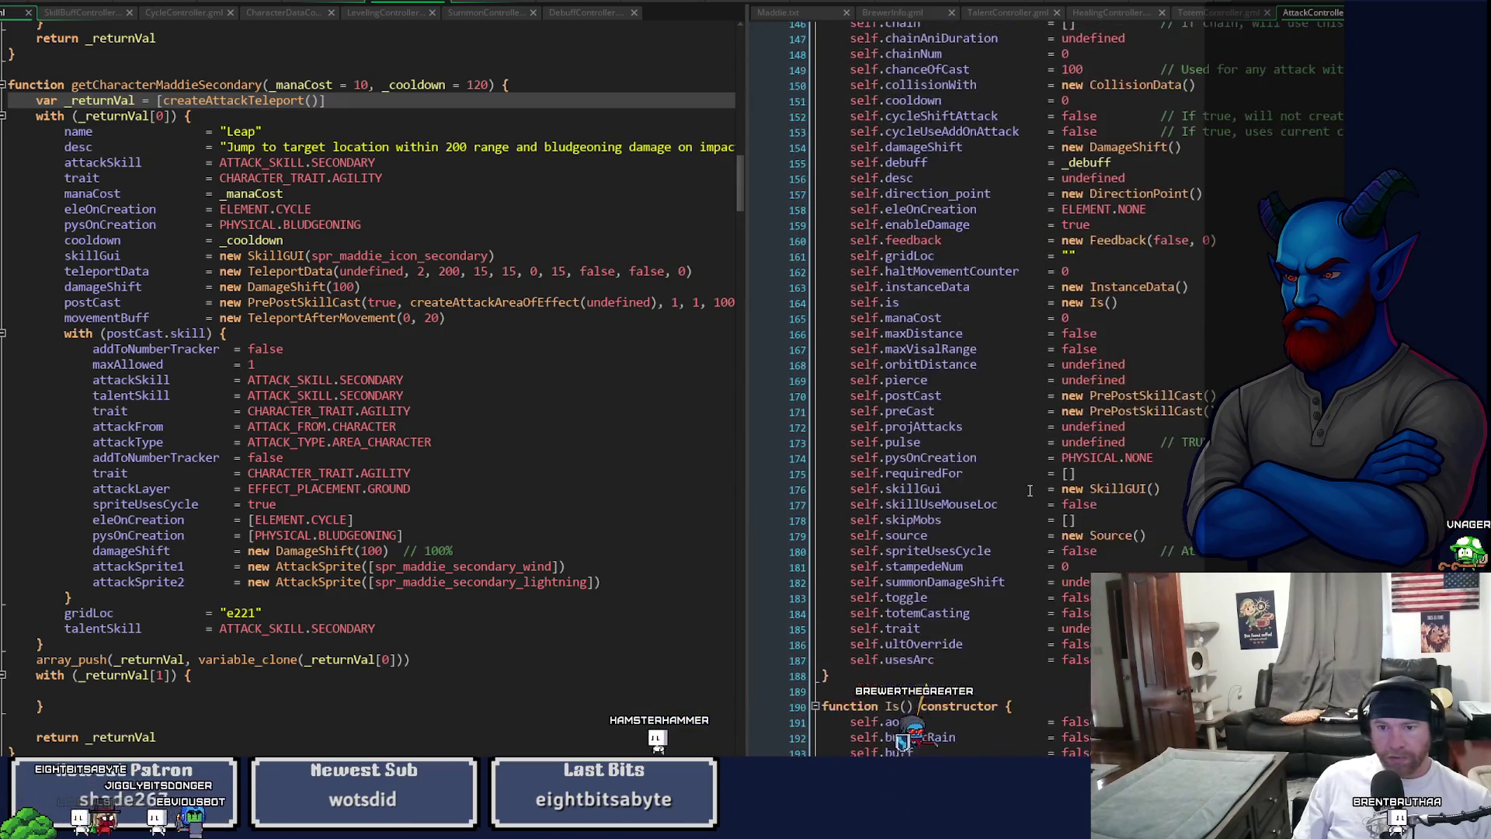
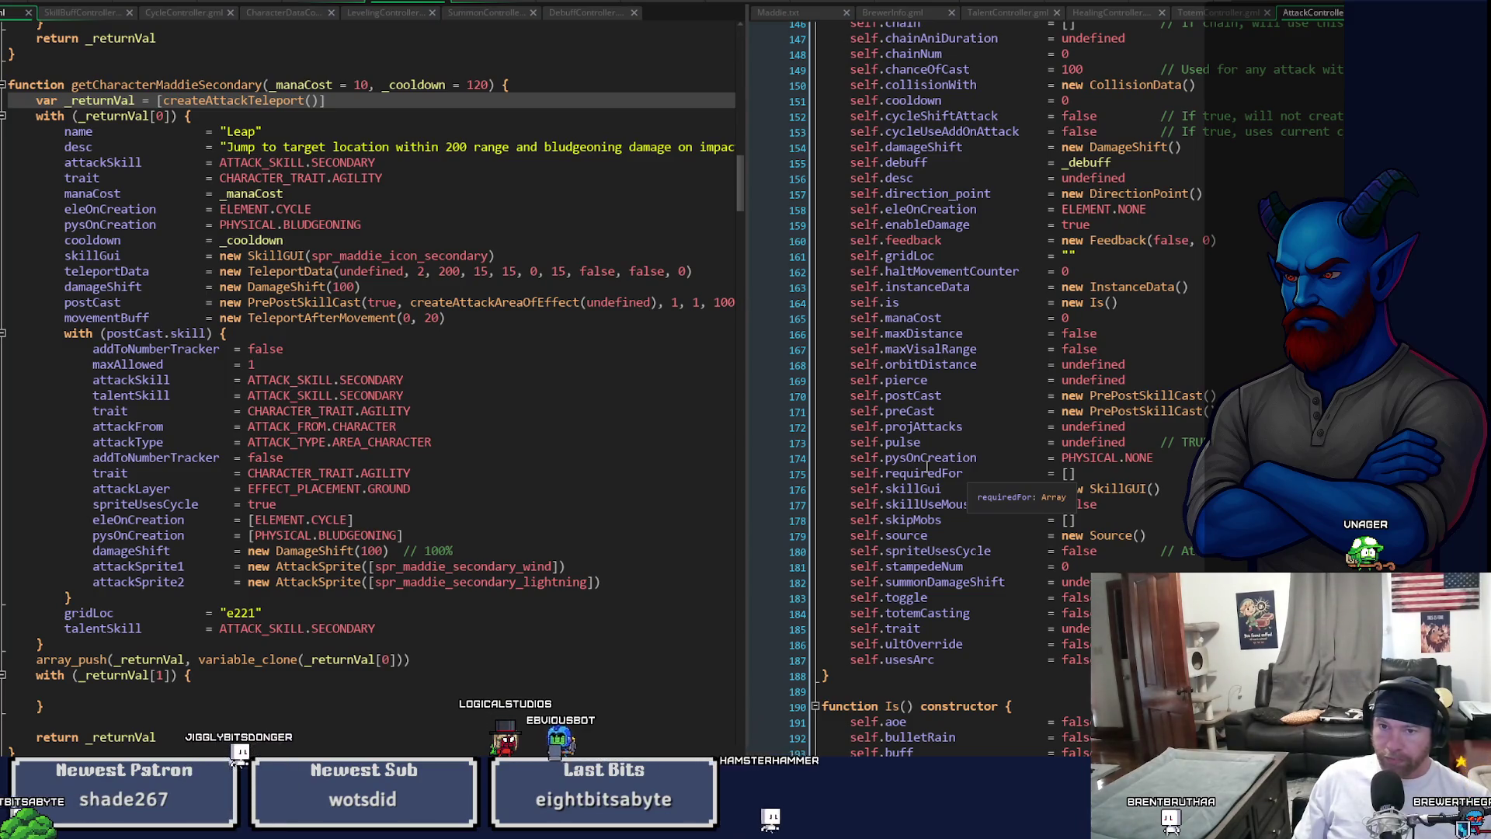
- Add self.followPlayer = false below self.feedback in the AttackController constructor and save
click(1242, 244)
key(Return)
text(self.followPlayer)
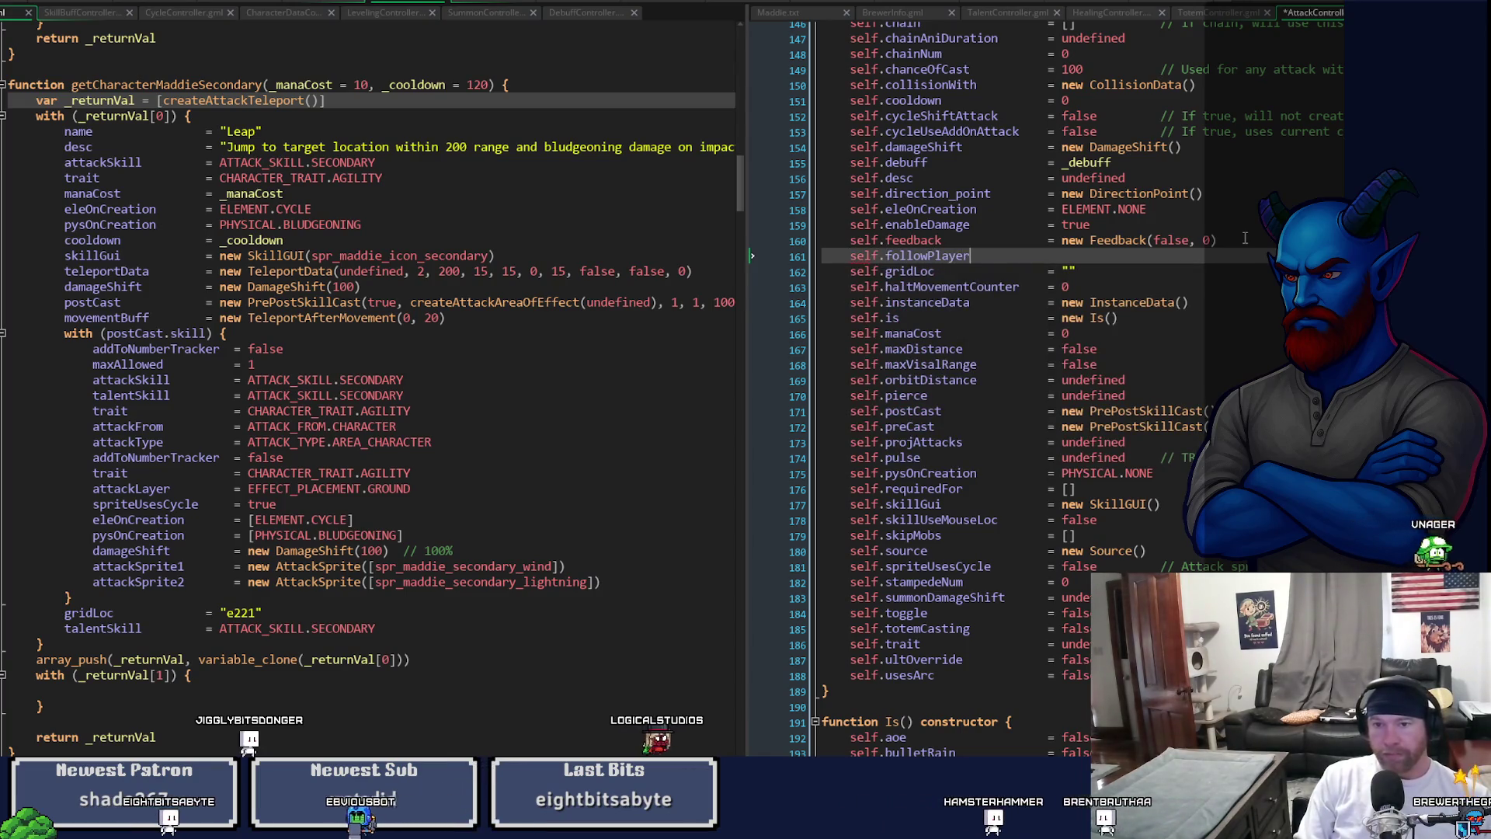
key(Tab)
text(= false)
key(ctrl+s)
double_click(967, 254)
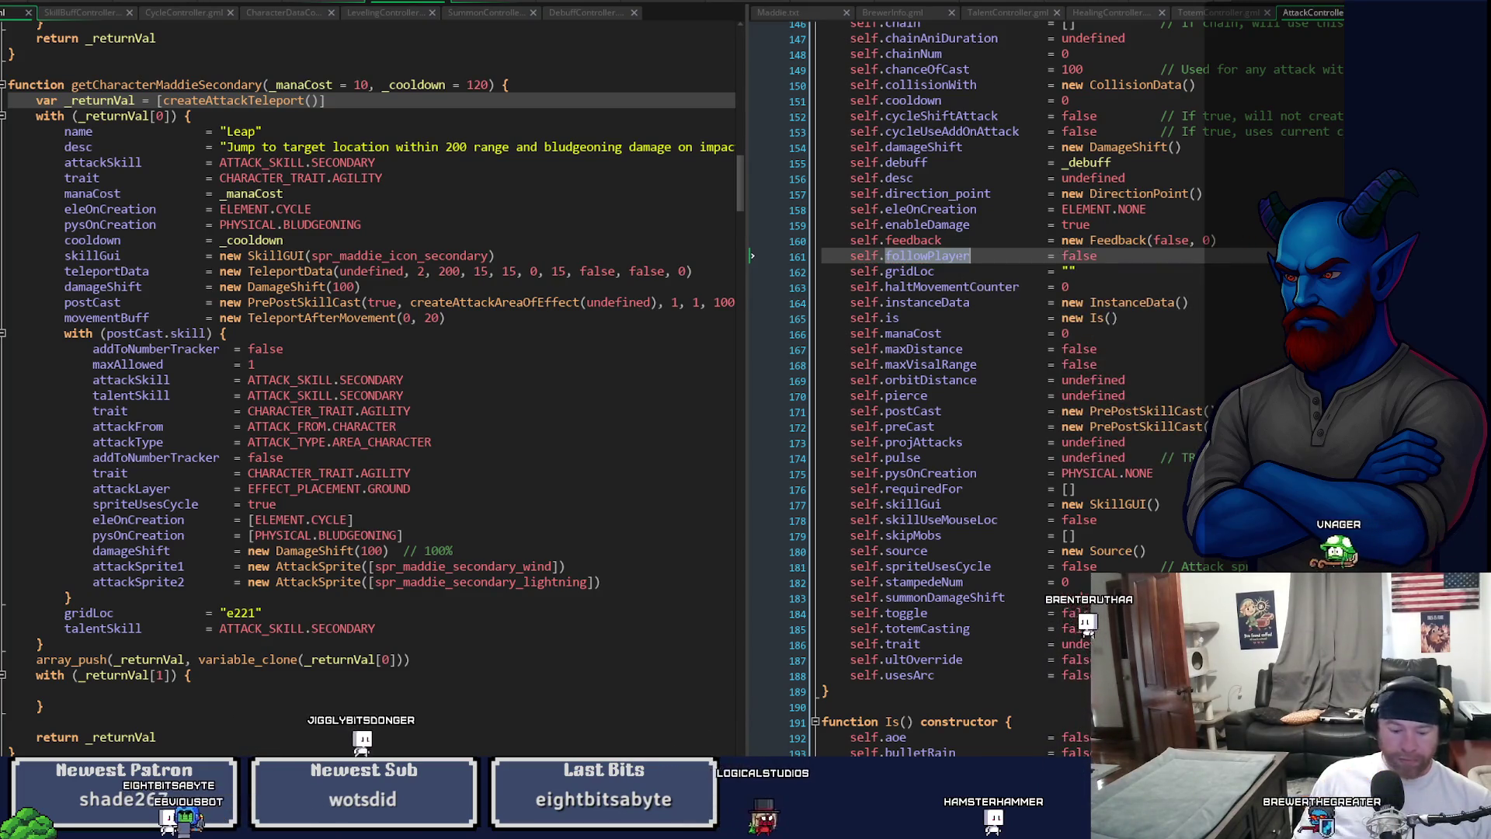
key(ctrl+alt+a)
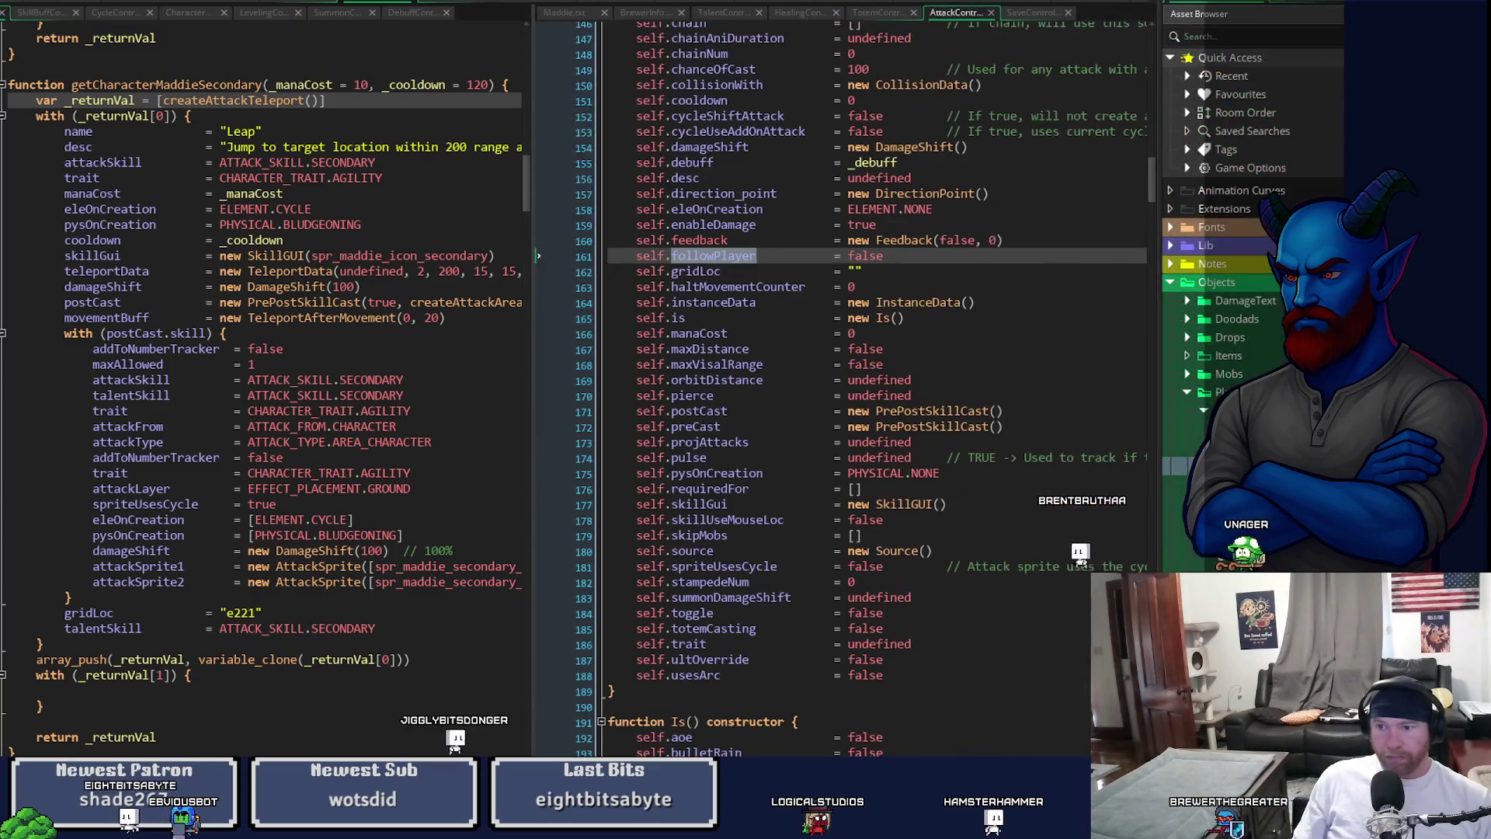
- Declare followPlayer = false right after steps = 0 in obj_attack_base's Create event
key(F12)
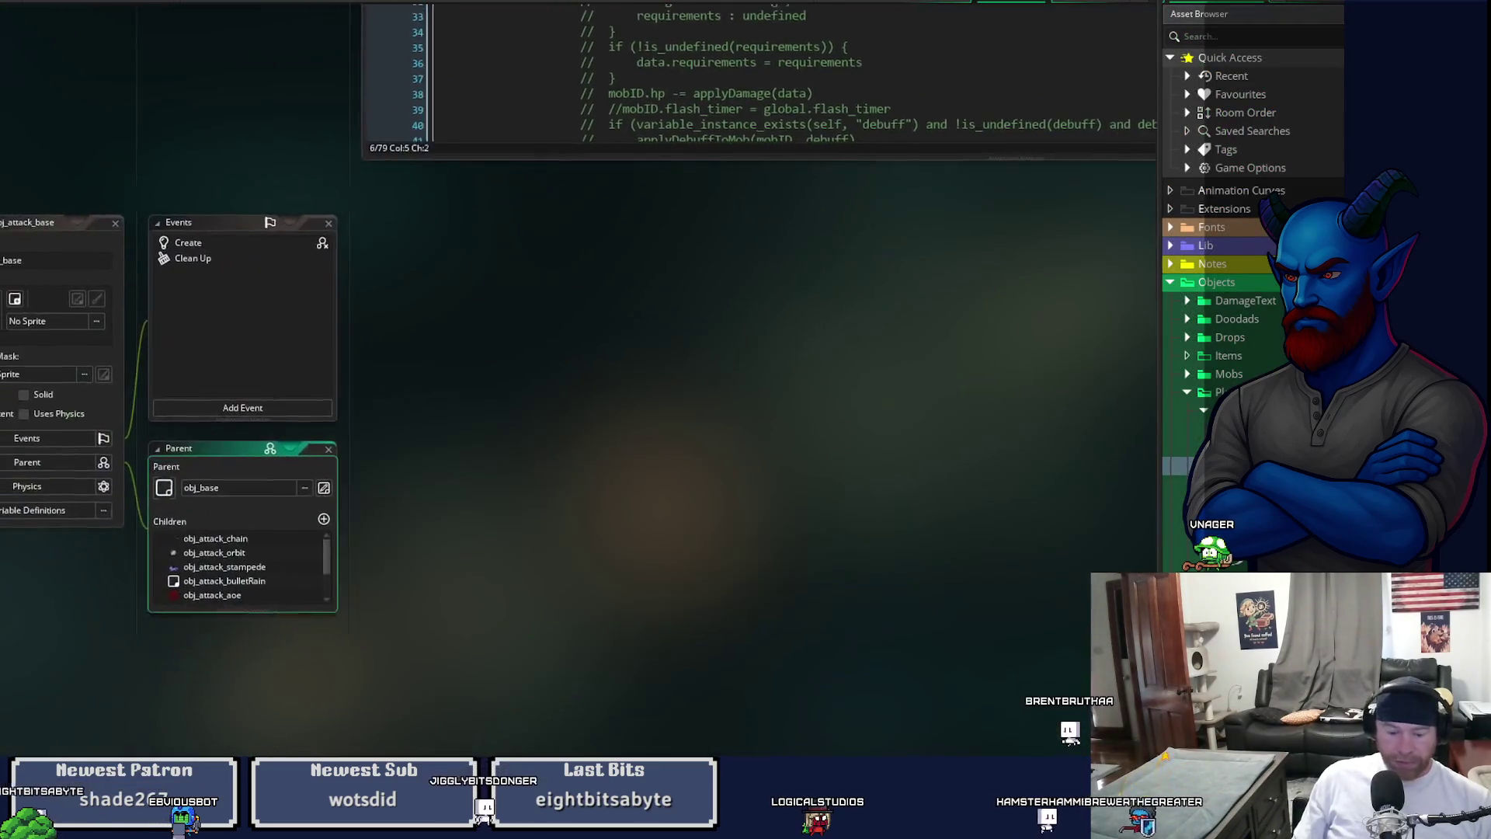
double_click(208, 246)
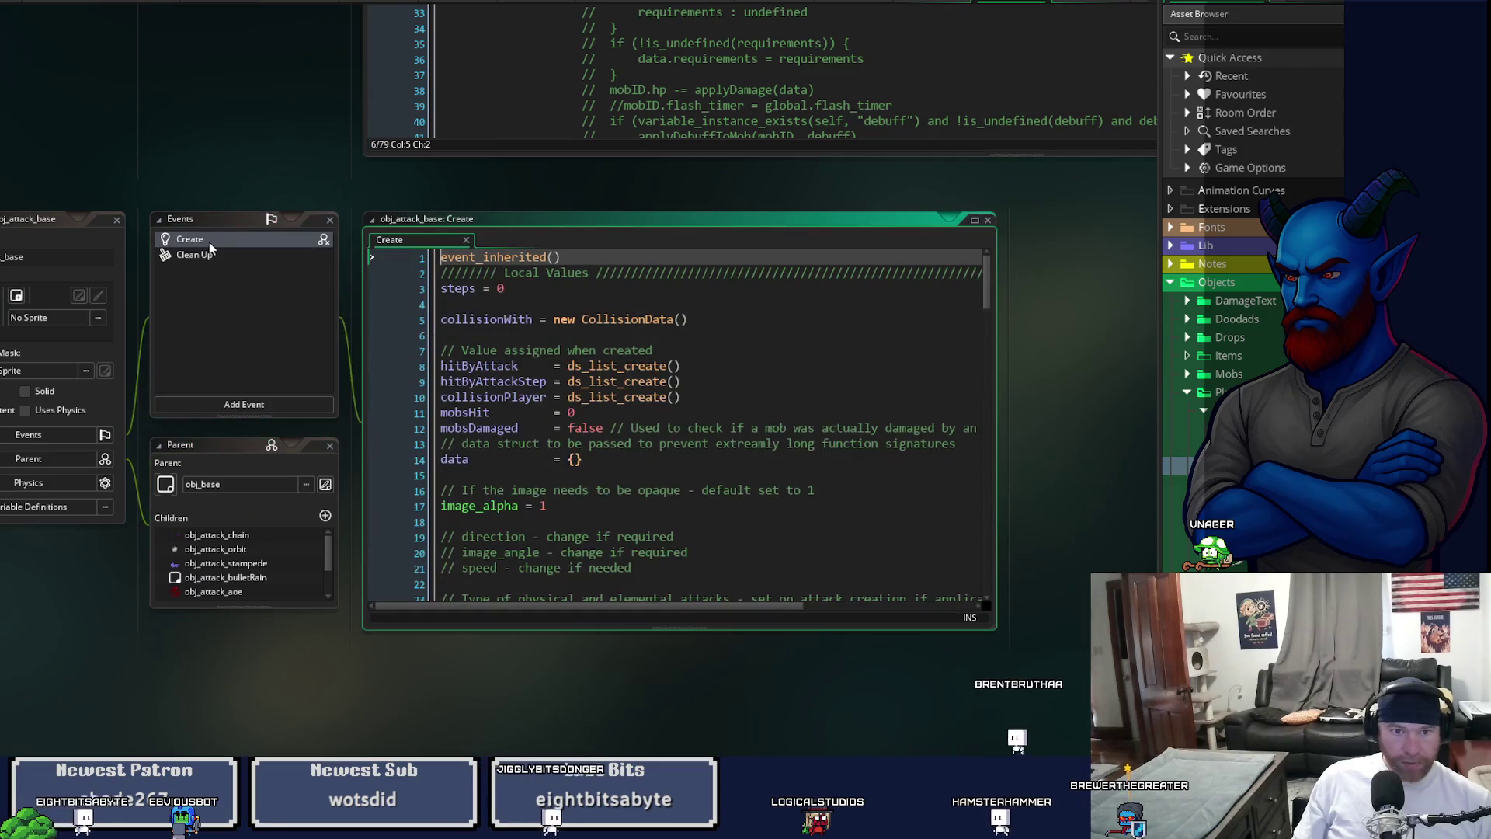
click(458, 290)
key(End)
key(Return)
text(followPlayer )
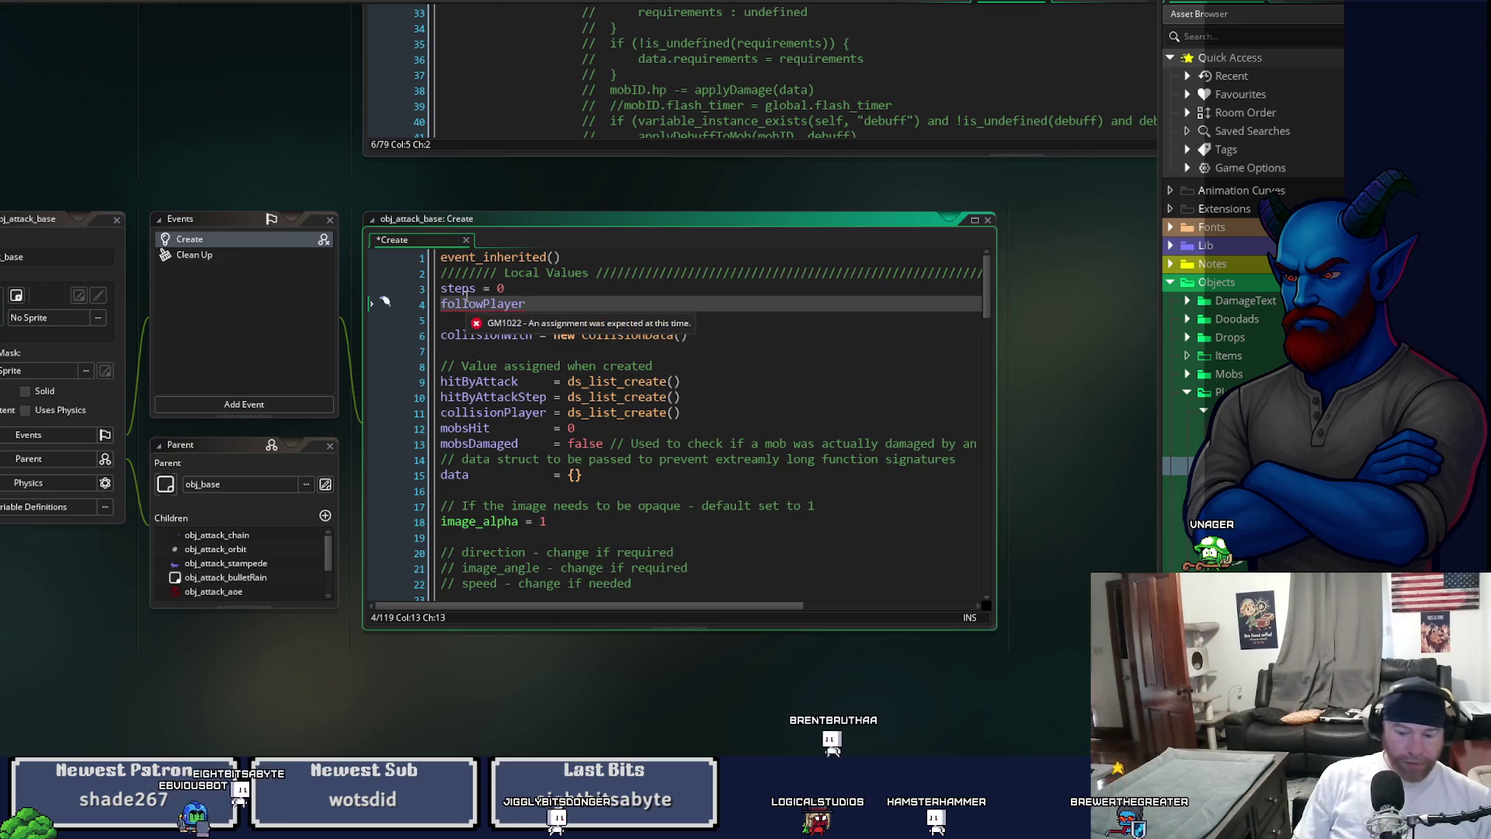
text(= false)
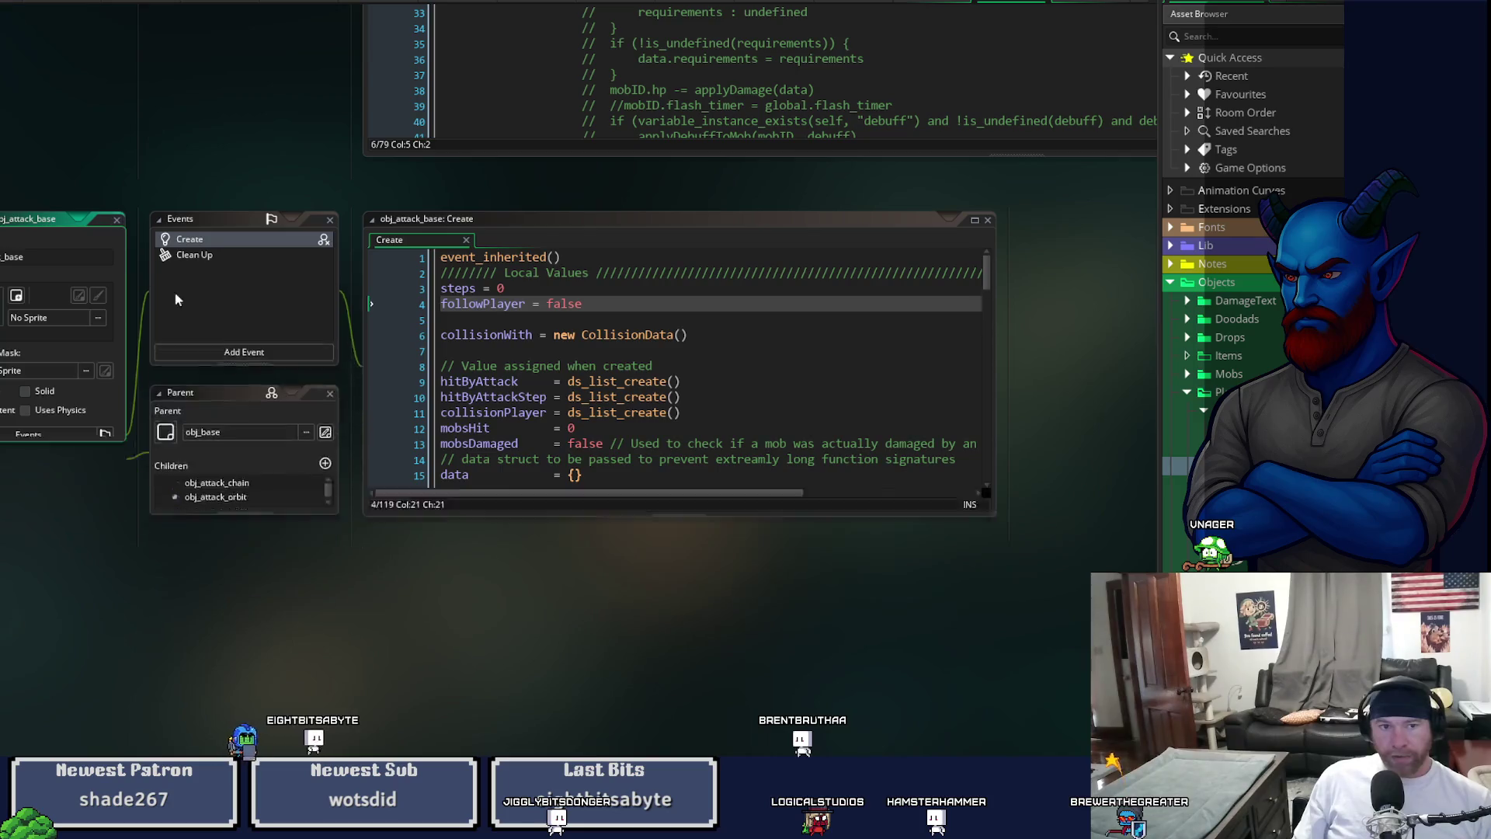
double_click(233, 591)
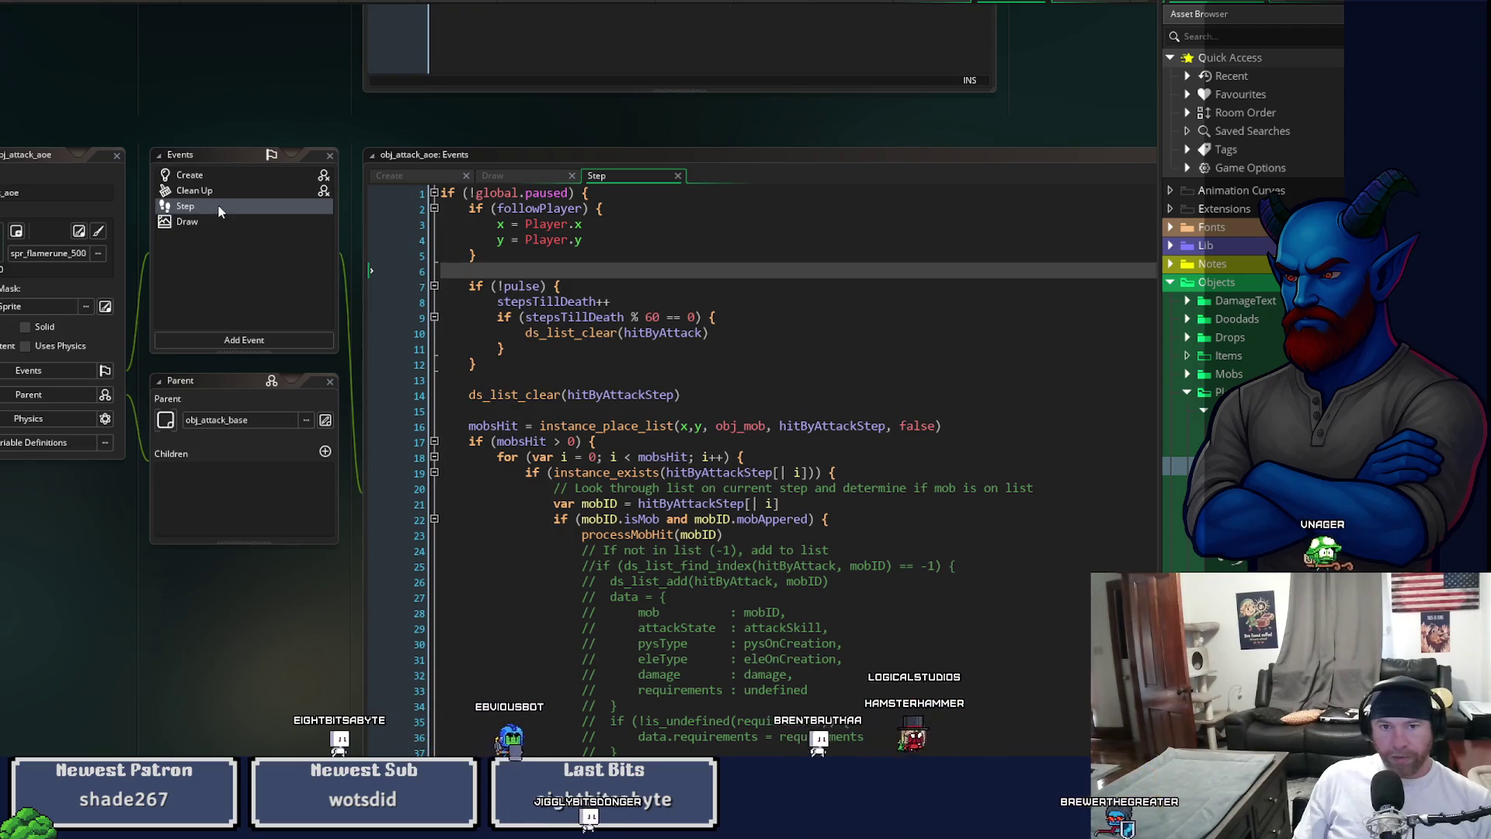
- Remove the followPlayer line and commented code from obj_attack_aoe's Create event, then close it
click(216, 173)
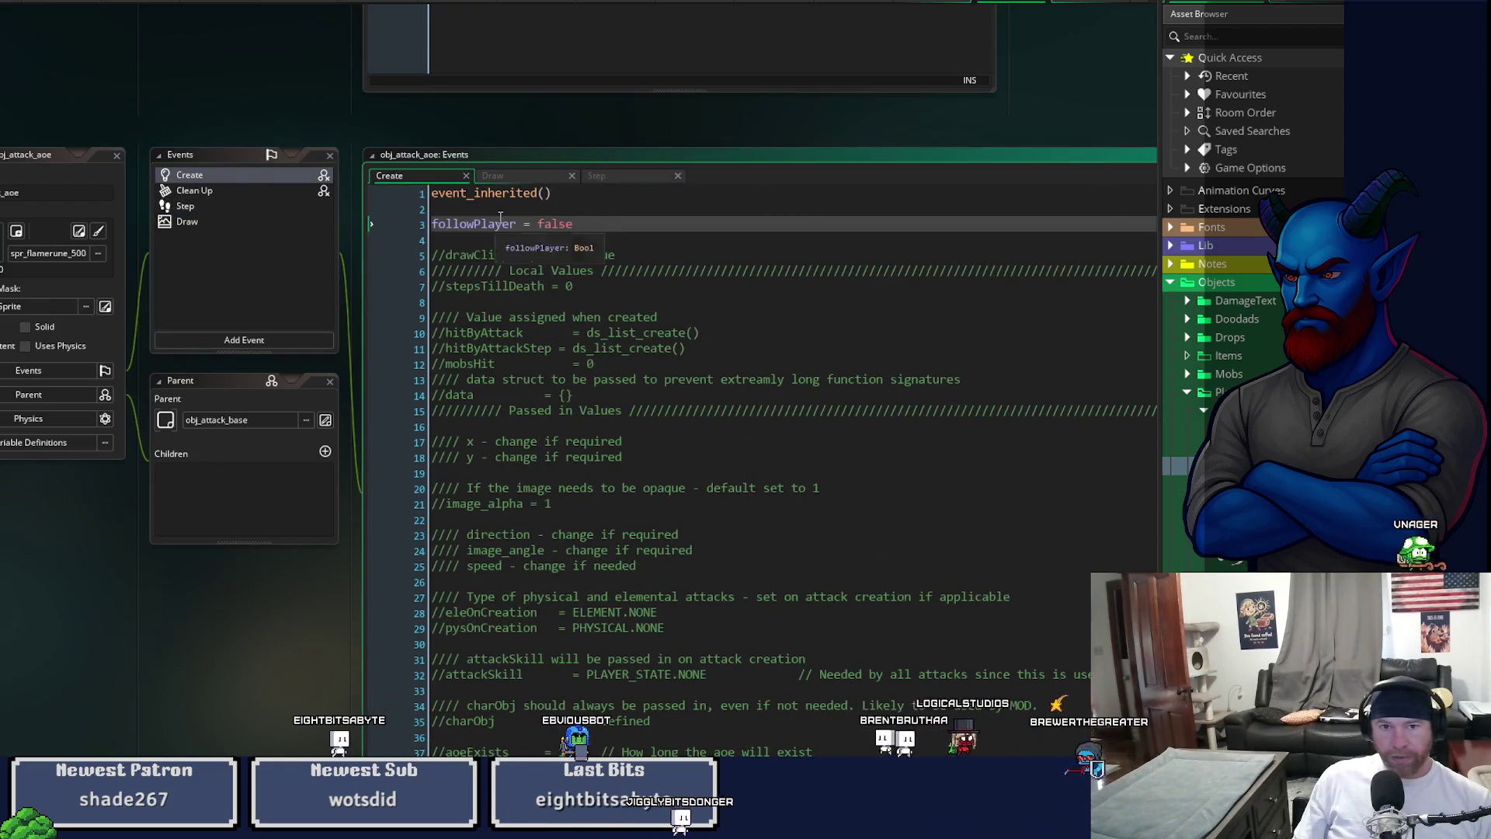
key(Delete)
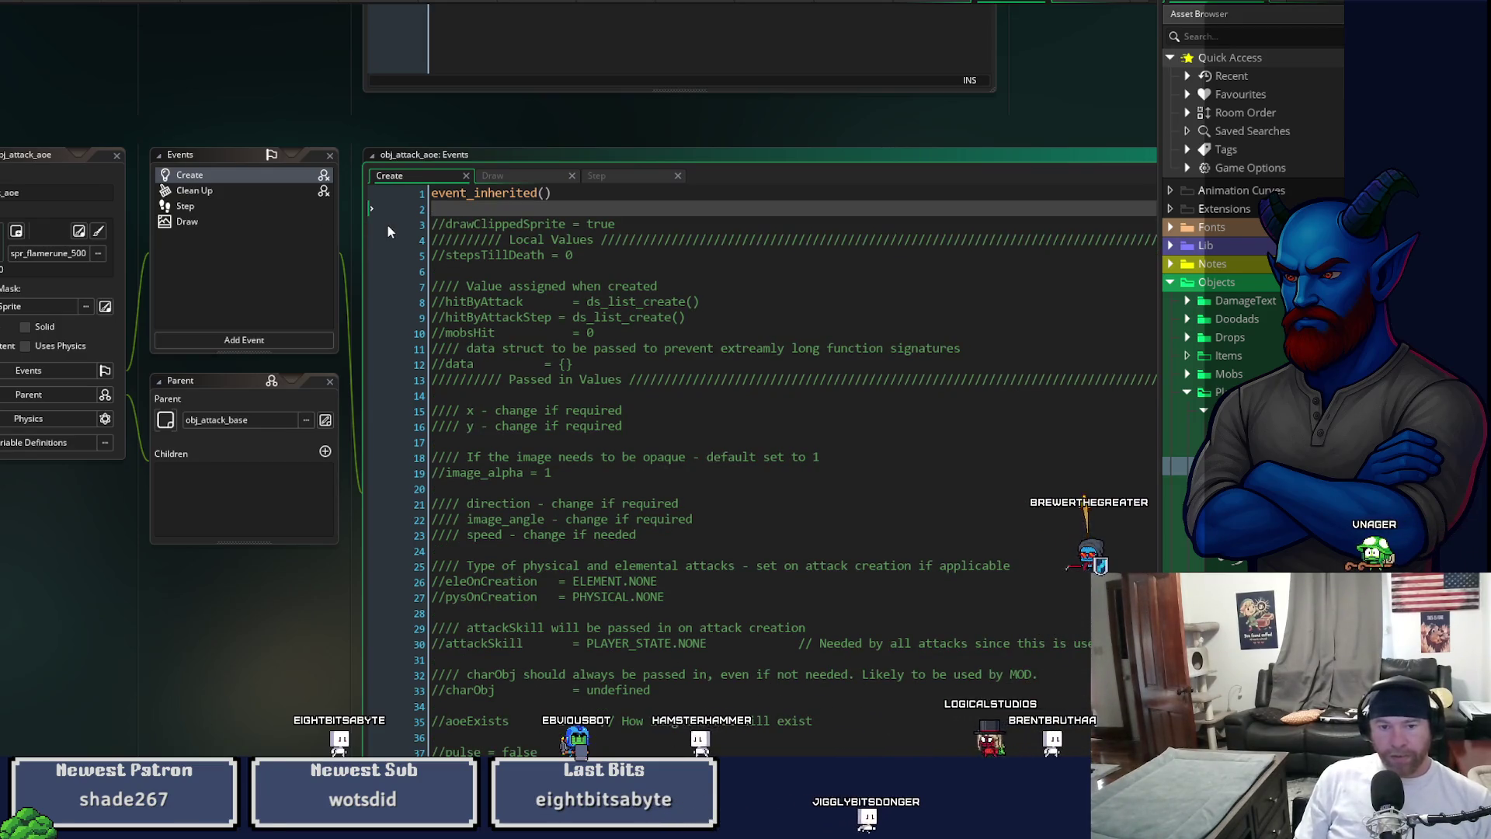
key(ctrl+a)
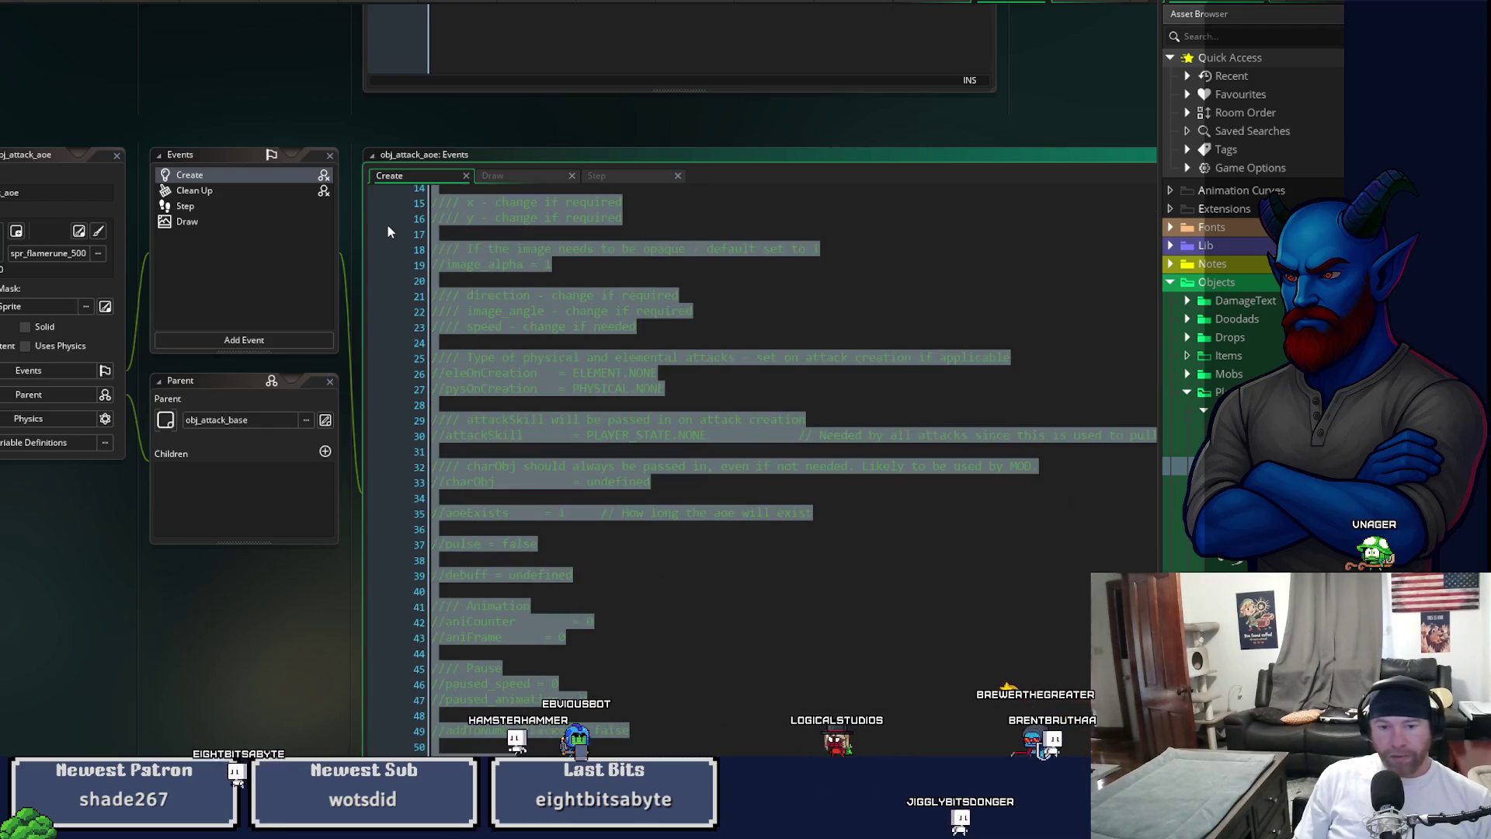
key(Delete)
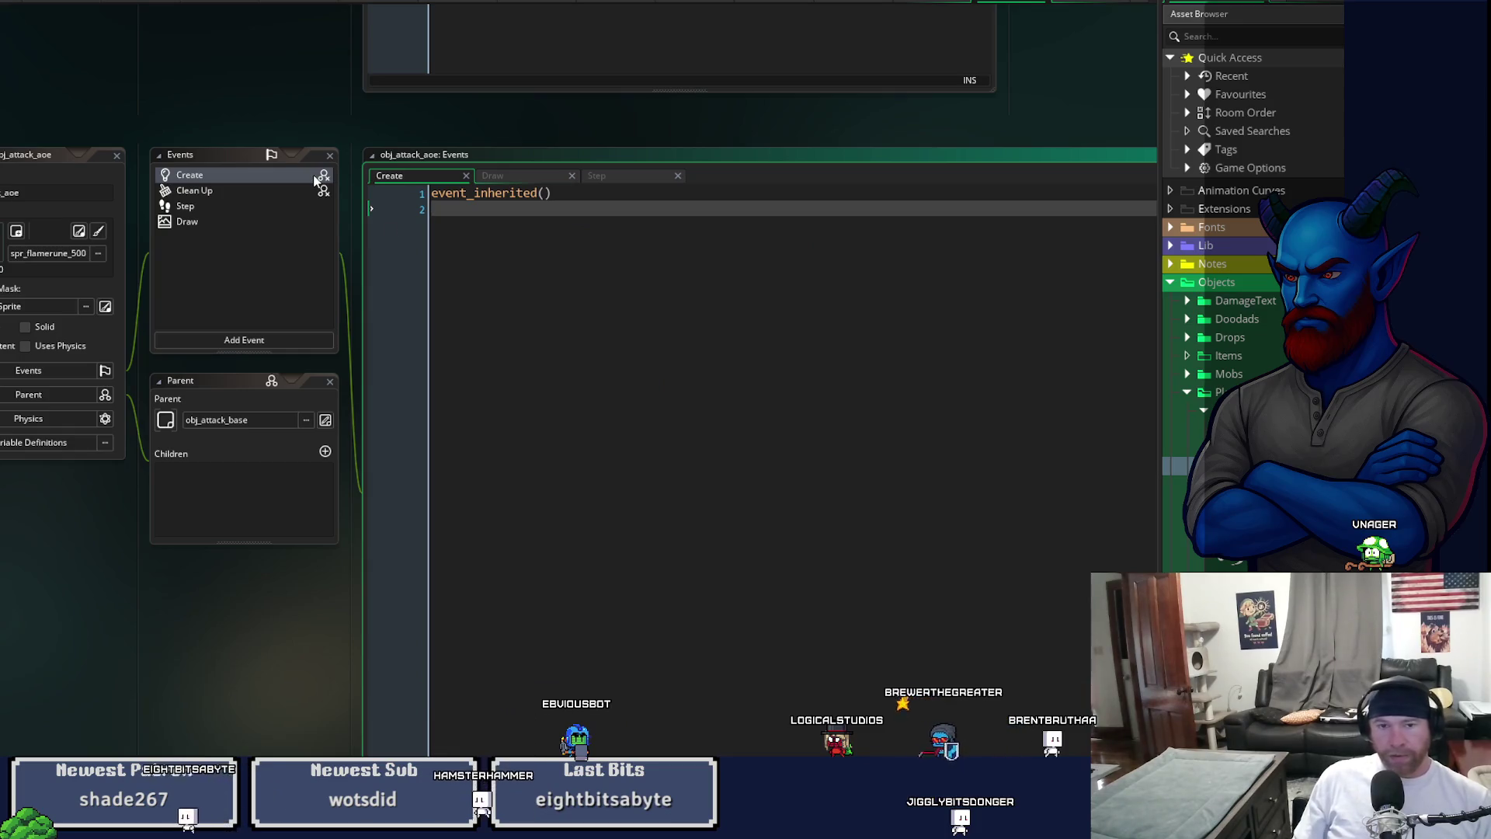
click(117, 155)
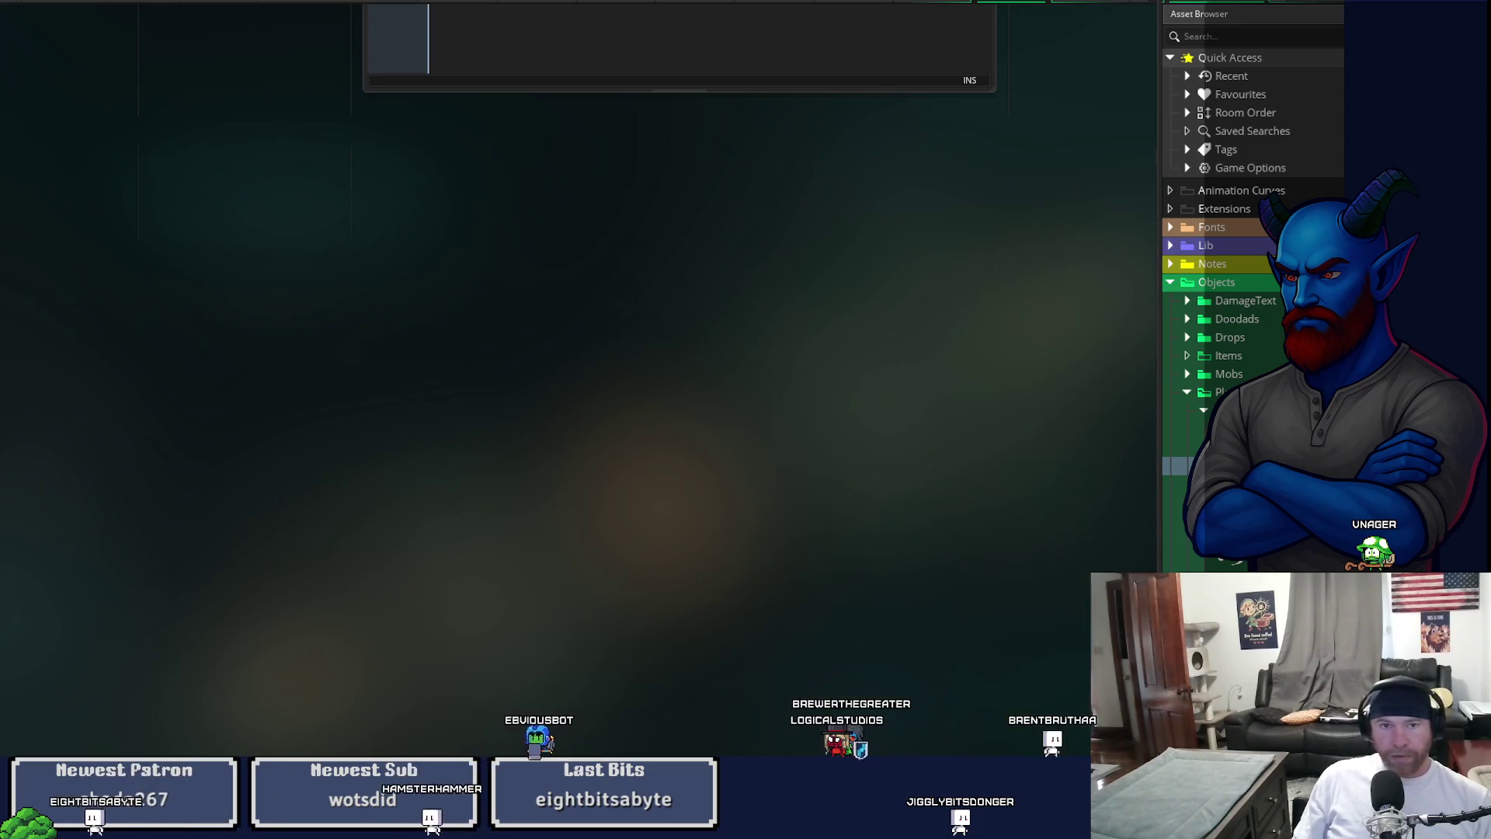
click(938, 5)
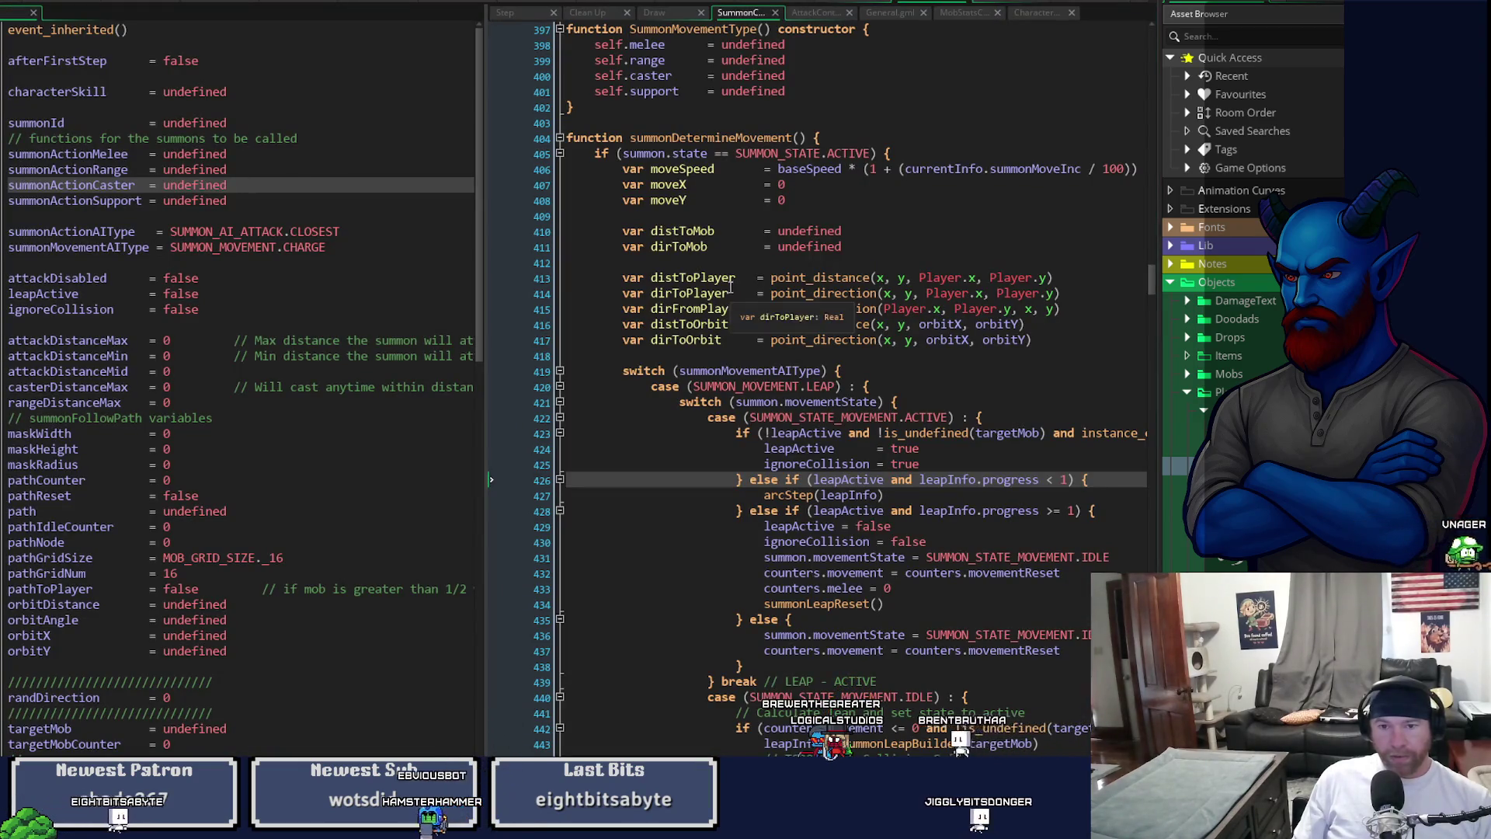
- Hide the asset list and widen both code panes around the Leap skill code
click(1151, 352)
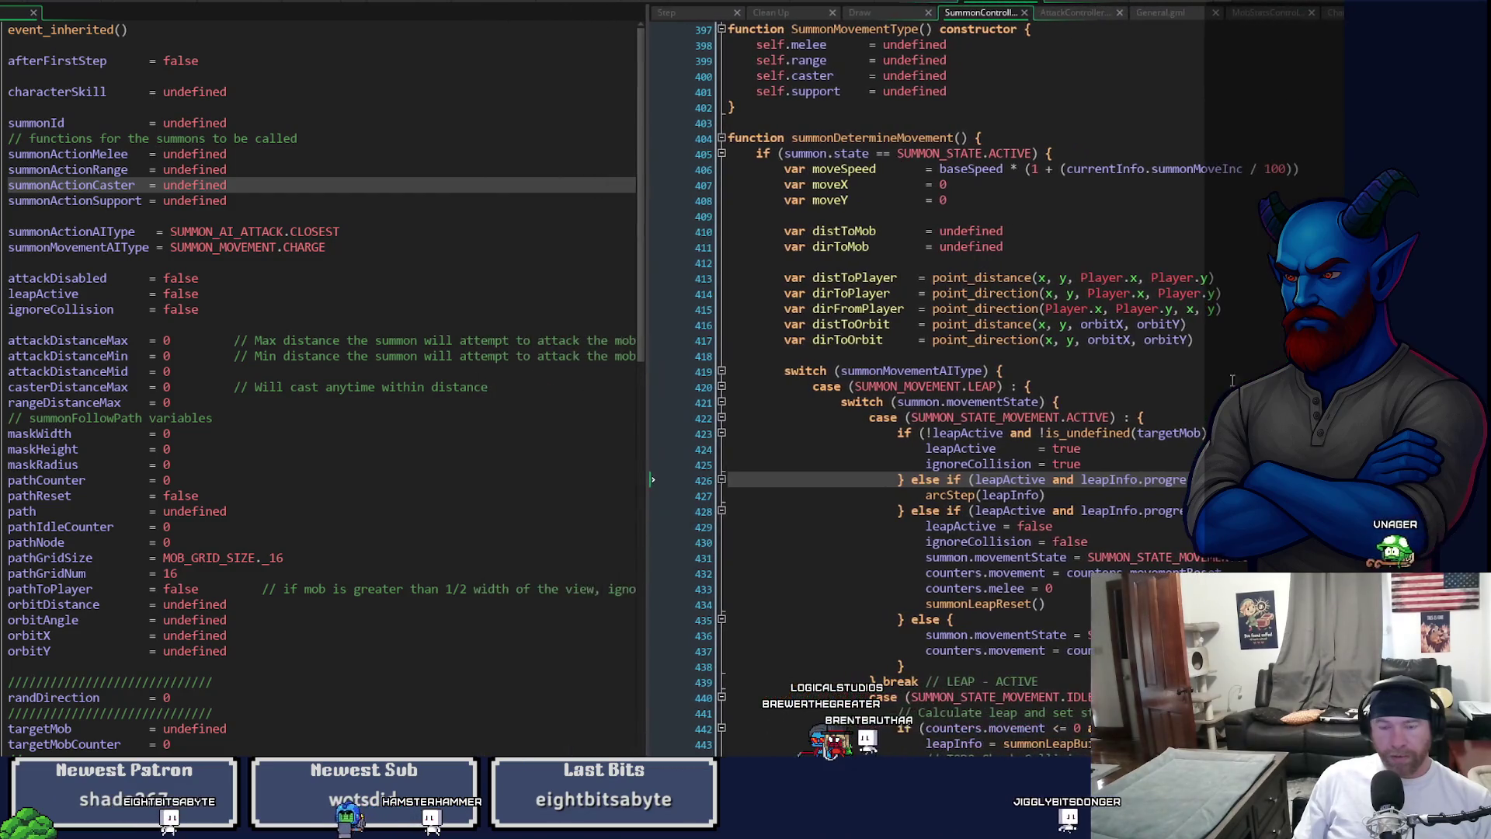
drag(647, 318, 371, 319)
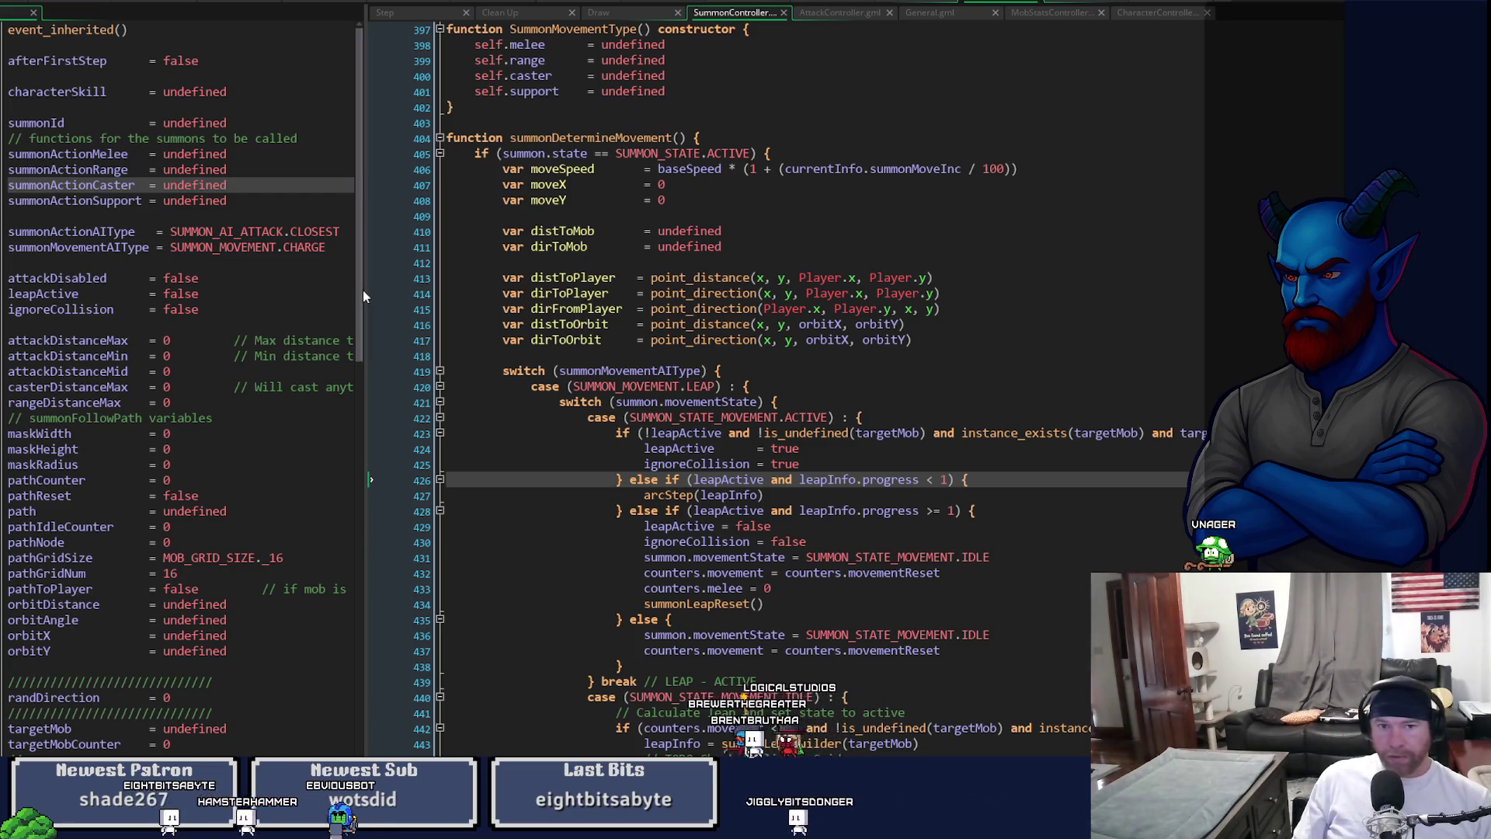
mouse_move(363, 291)
mouse_down()
mouse_move(883, 343)
mouse_move(821, 333)
mouse_up()
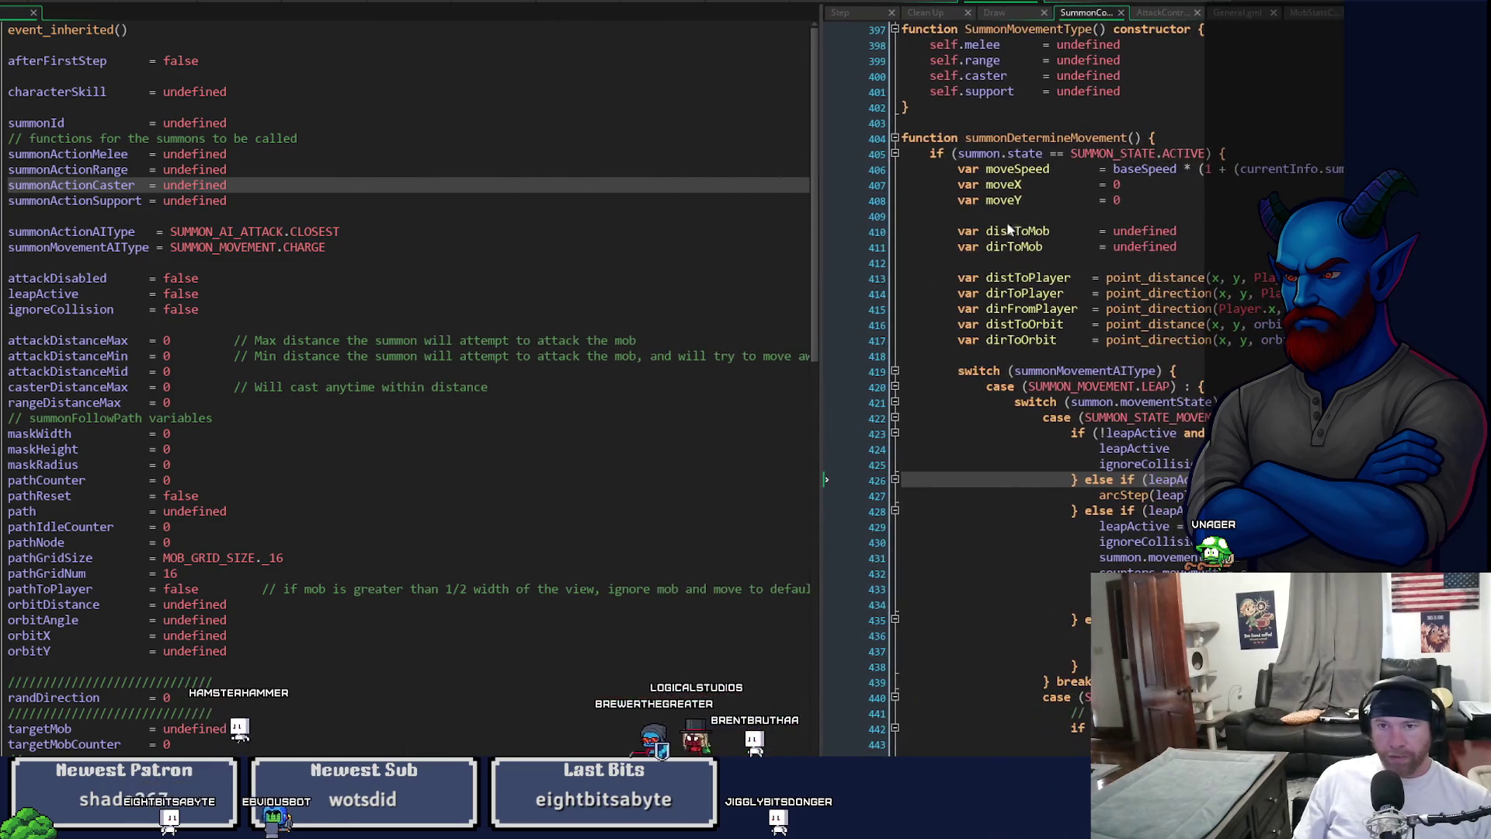
click(577, 4)
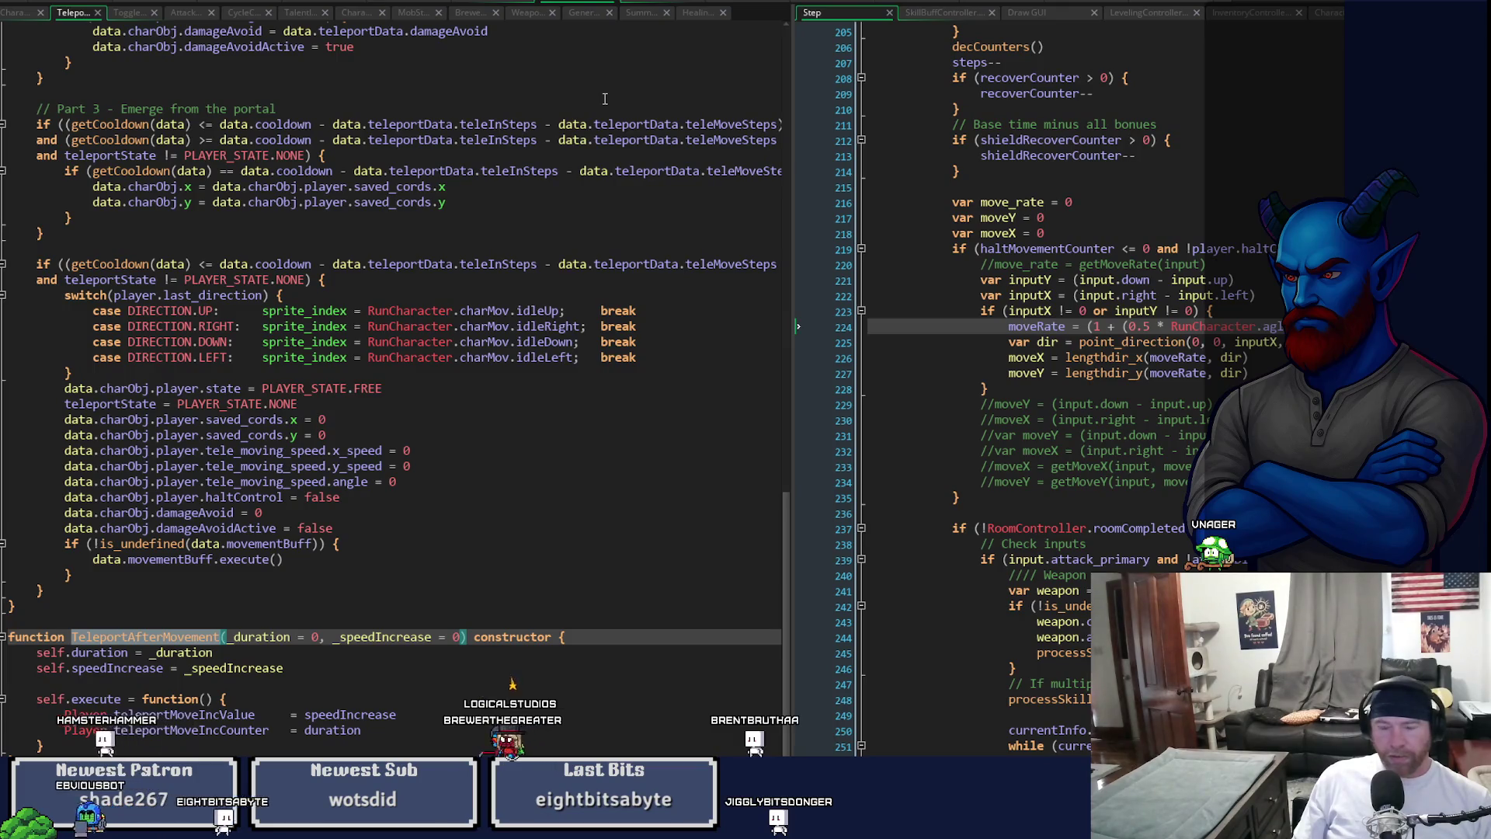
click(411, 4)
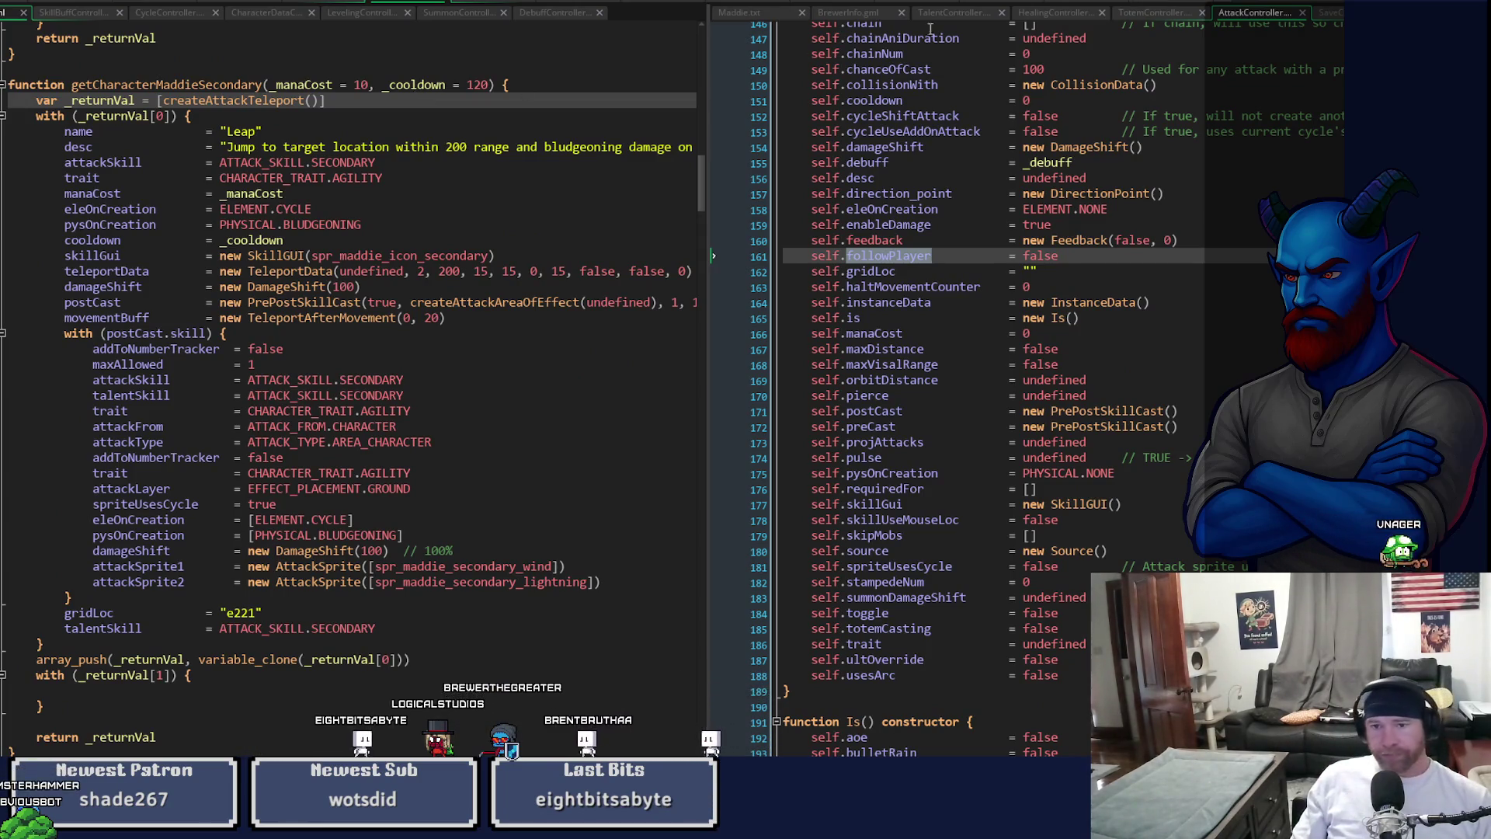
- Switch createAttackDuringLeapDamage to EFFECT_PLACEMENT.GROUND, add followPlayer = true, and save
scroll(986, 389, down, 20)
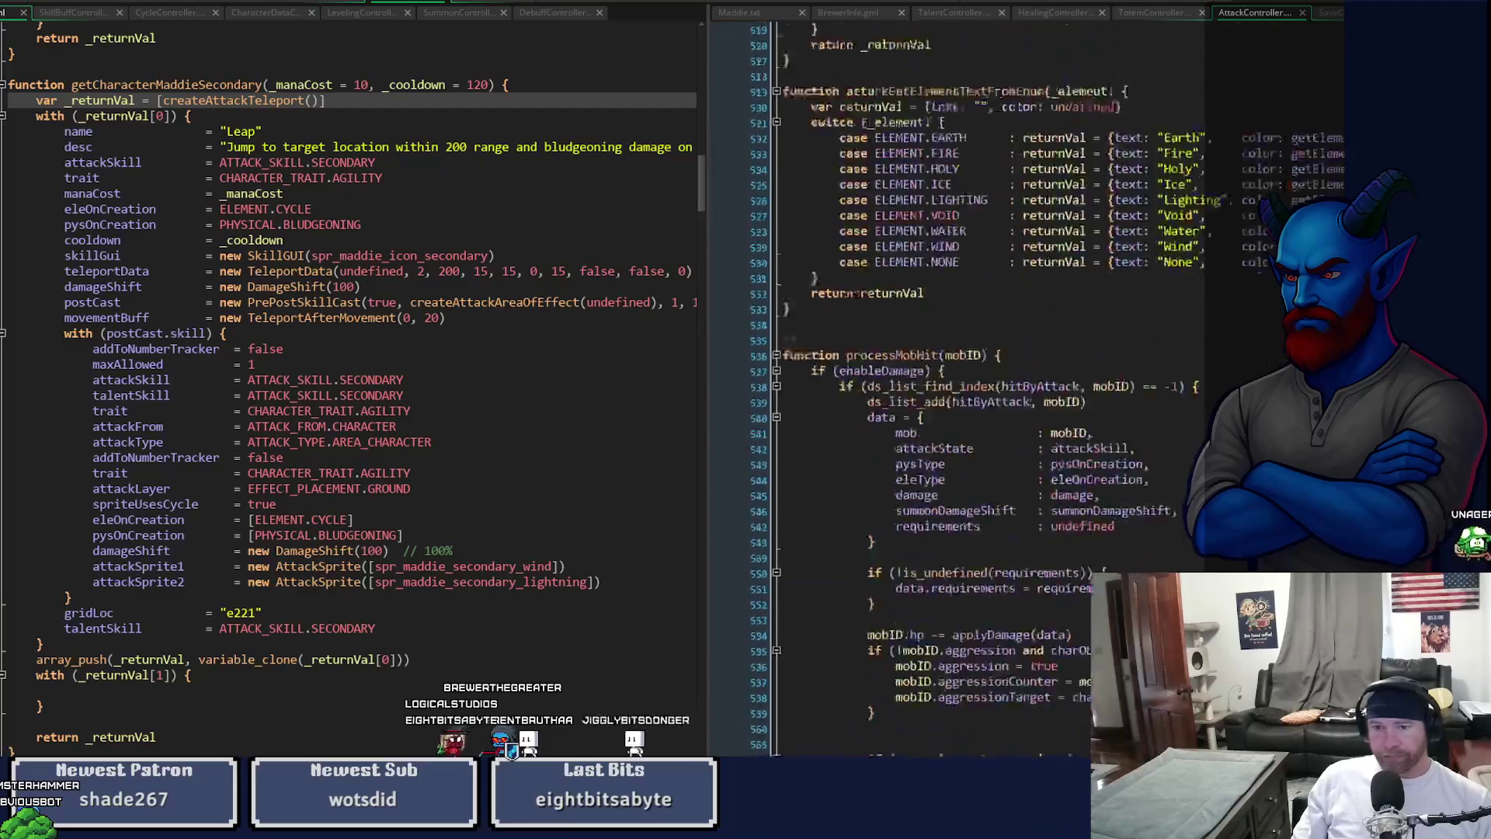
scroll(986, 388, up, 20)
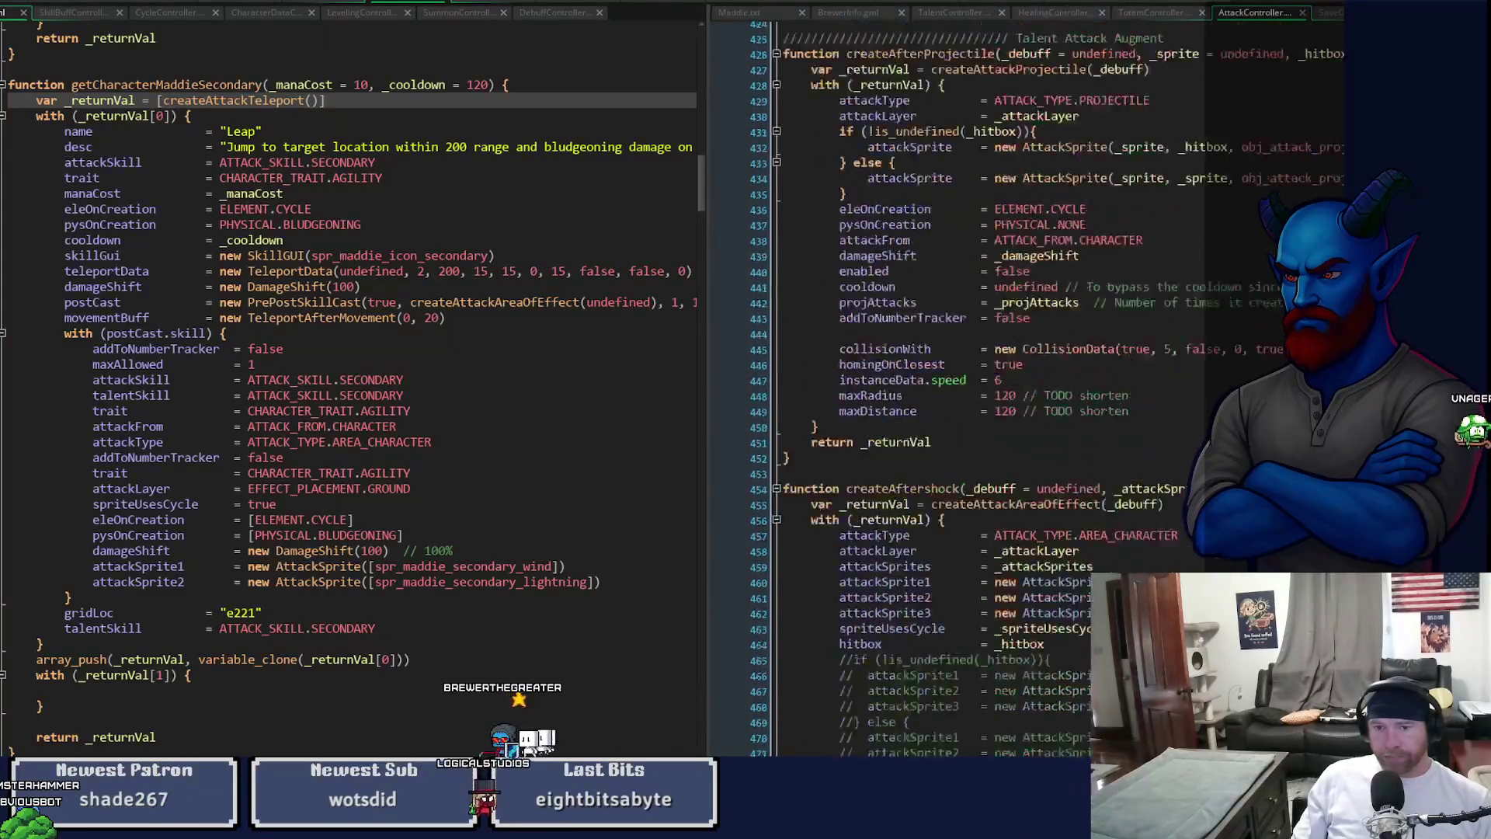
scroll(932, 388, down, 5)
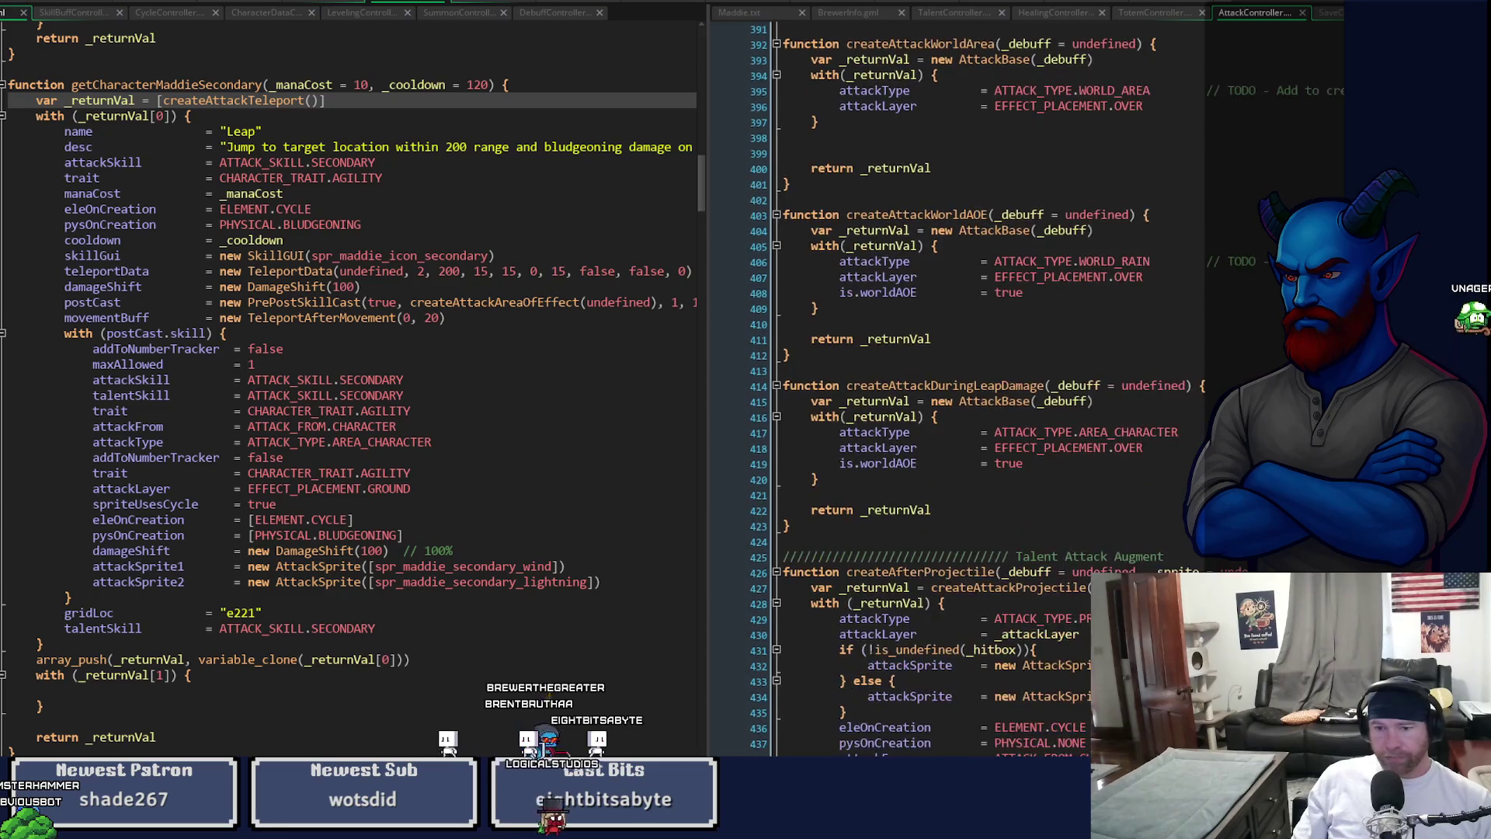
click(1196, 445)
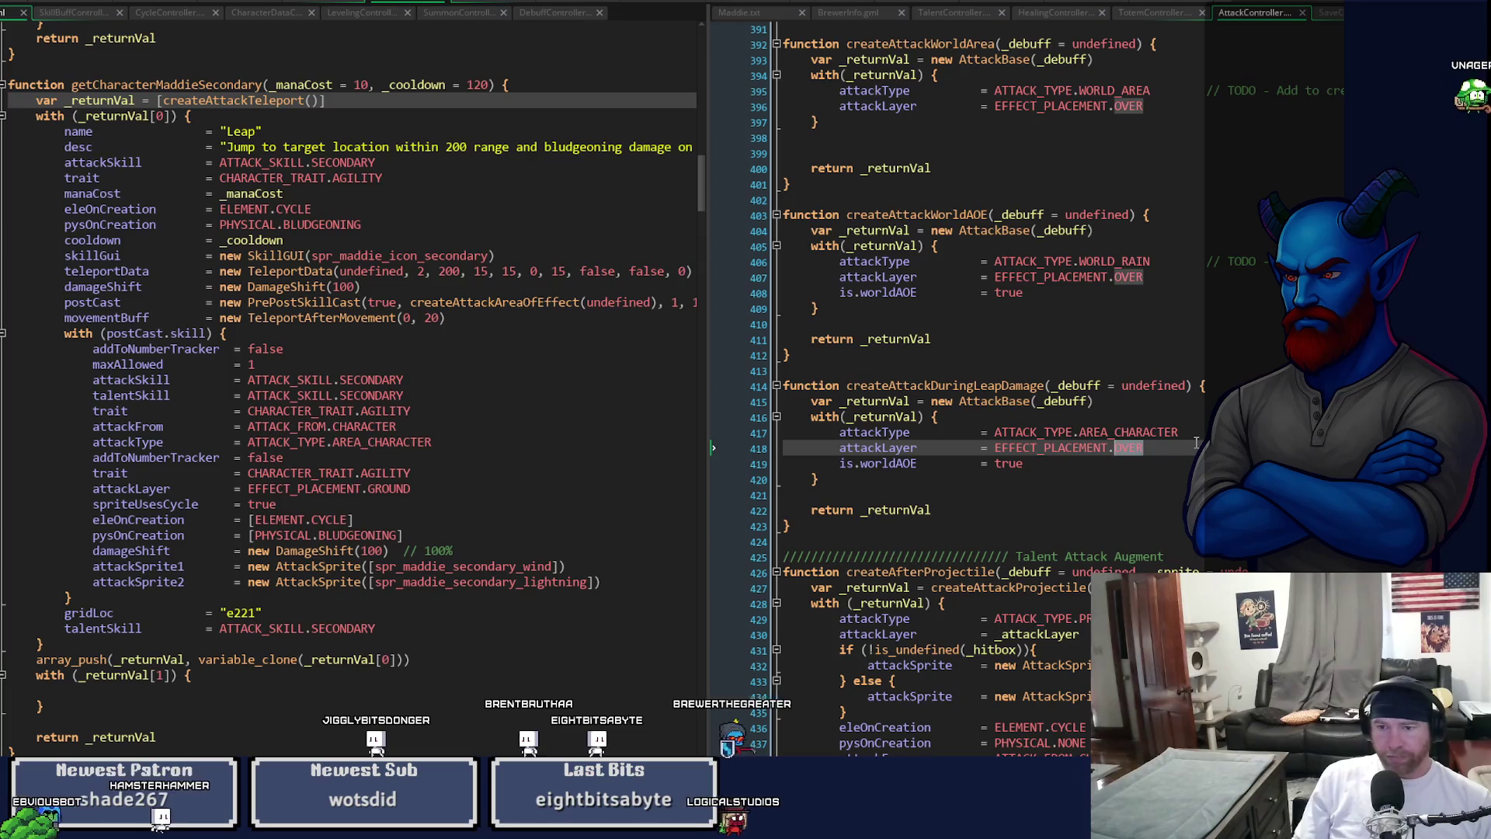
key(BackSpace)
key(BackSpace)
key(BackSpace)
text(GROUND)
key(Return)
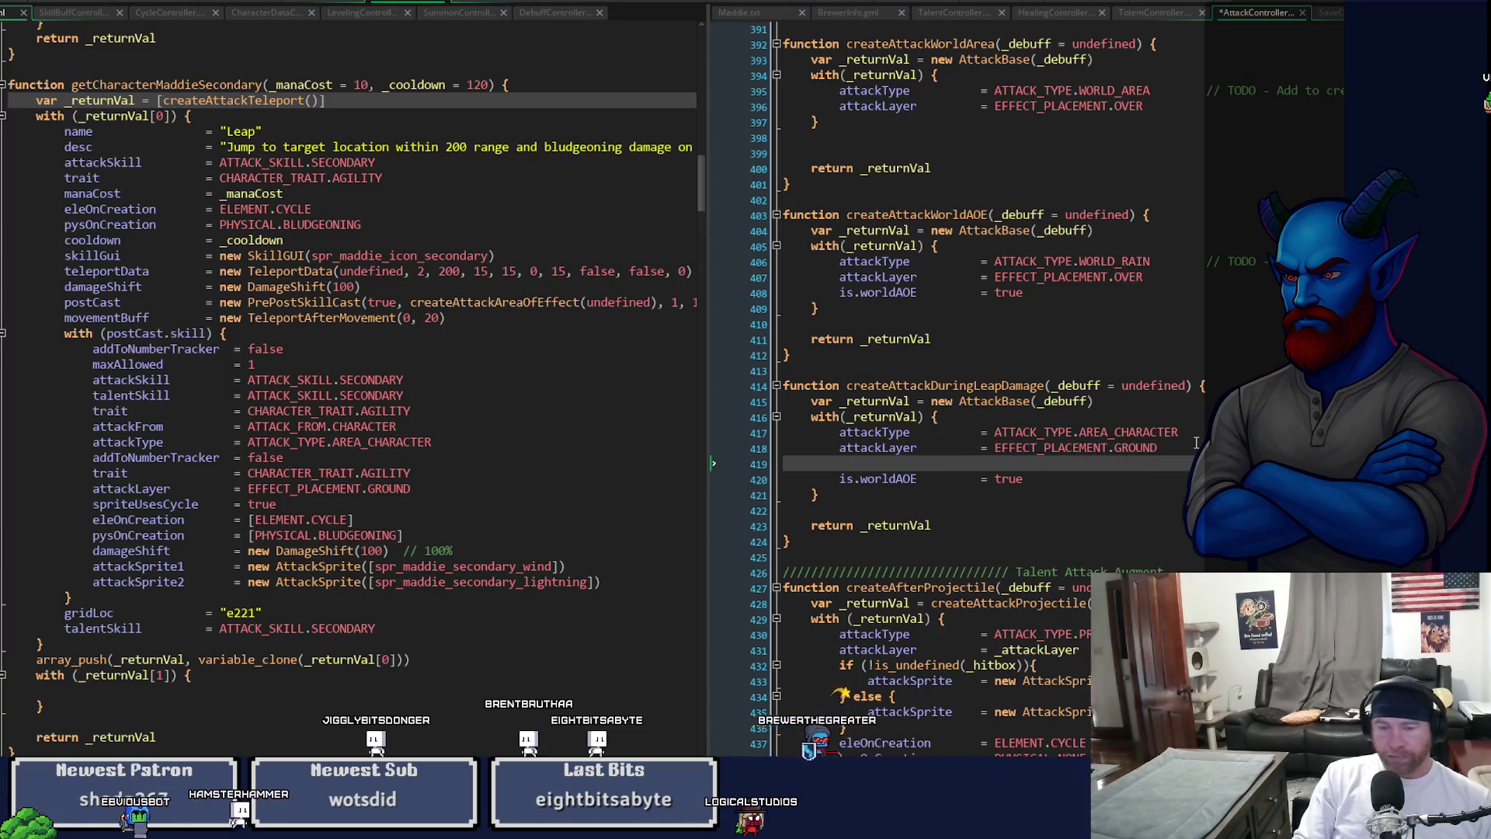
text(followPlayer        )
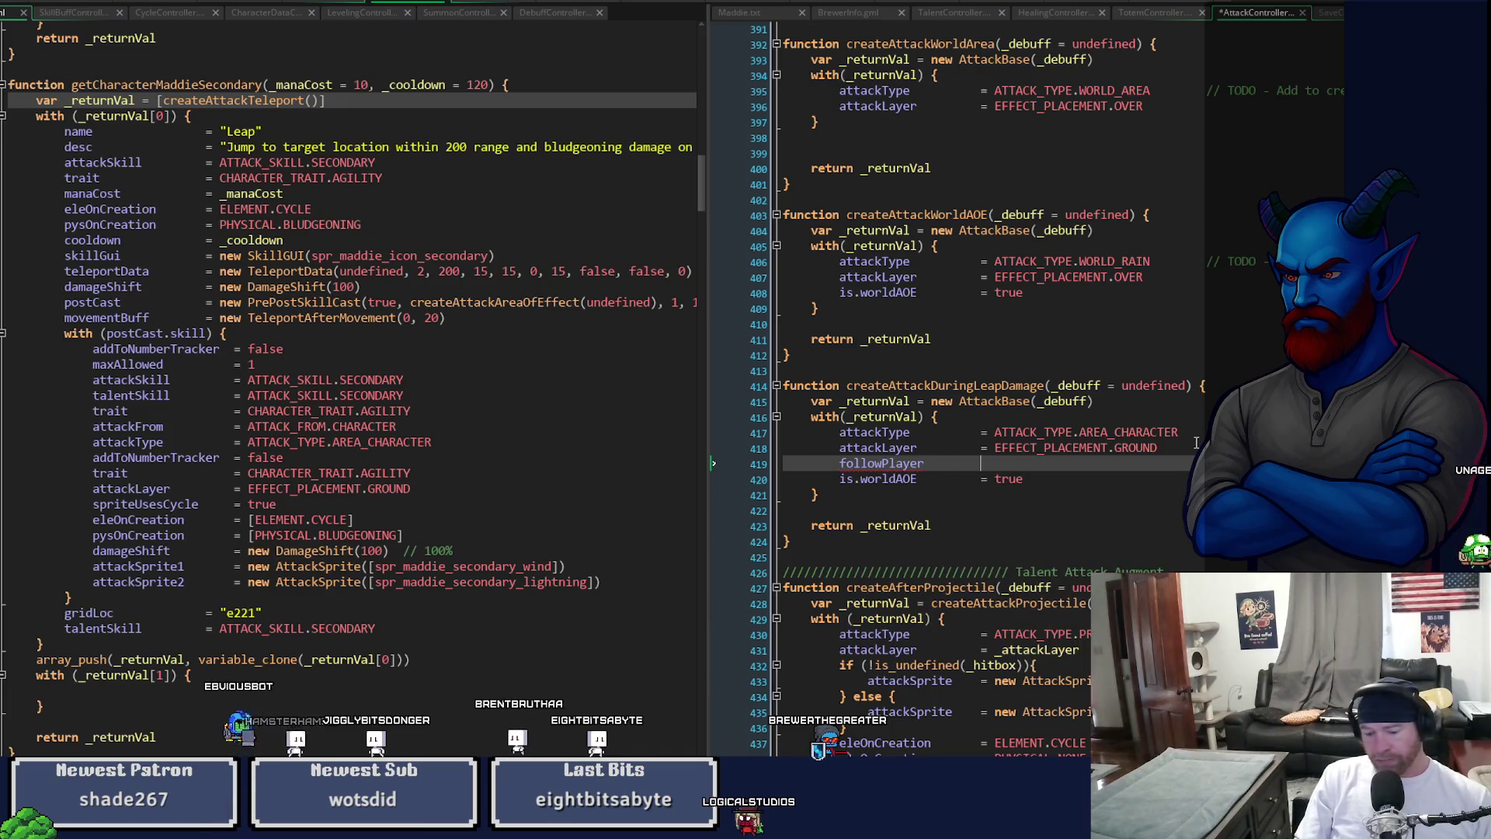
text(= true)
key(ctrl+s)
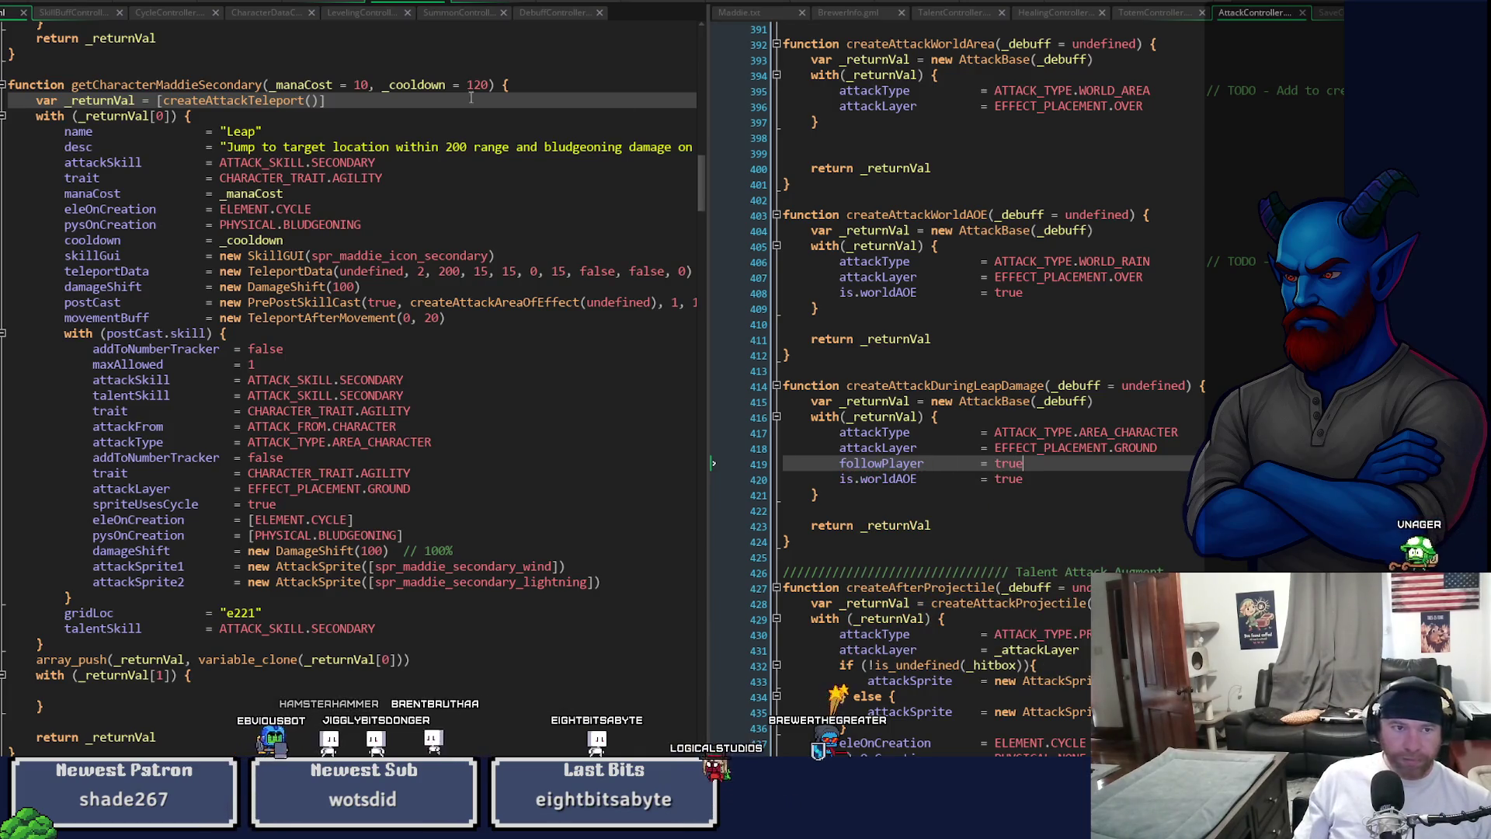
double_click(876, 463)
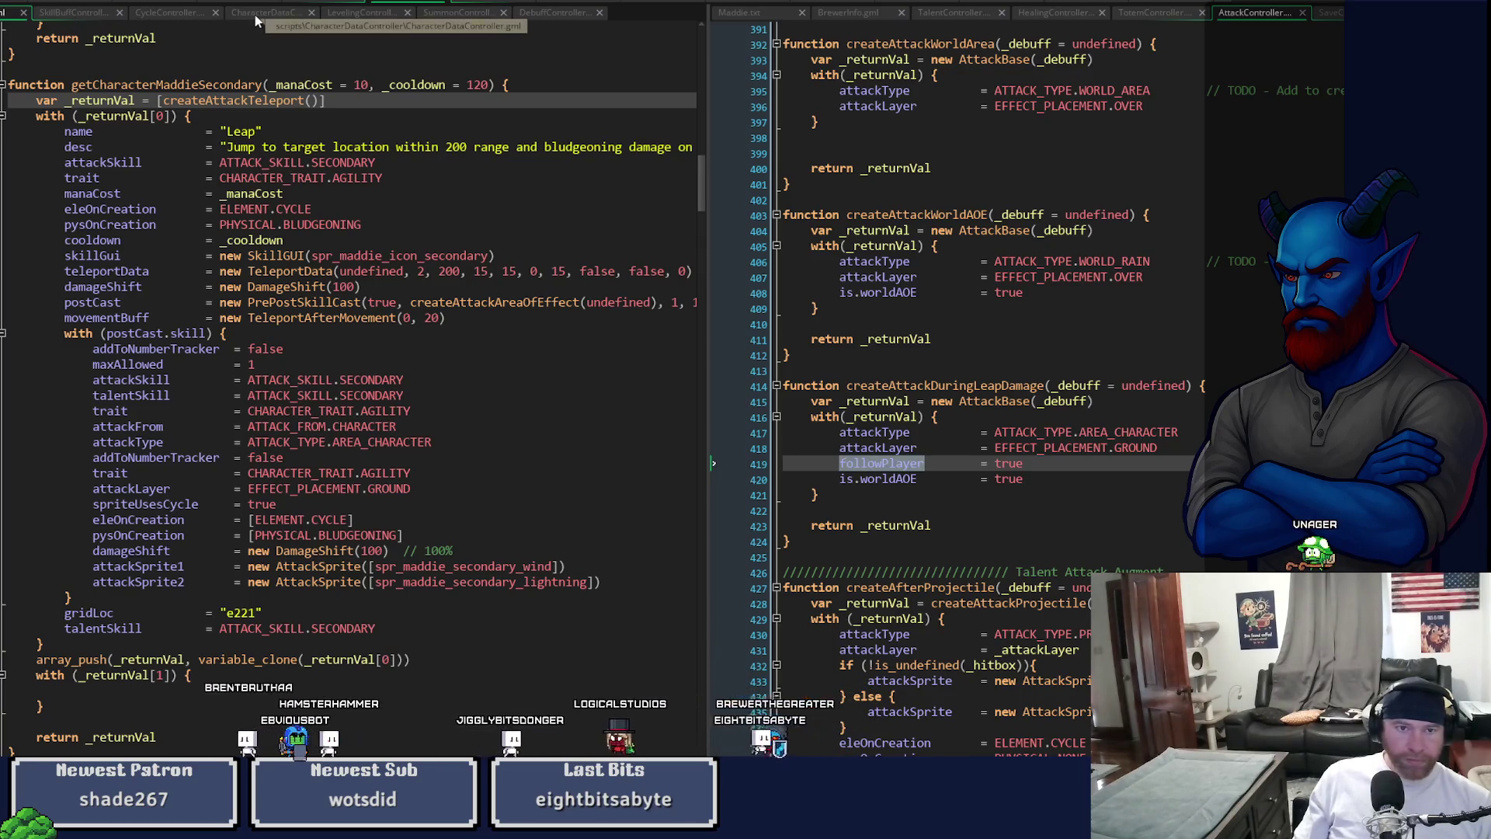
click(556, 2)
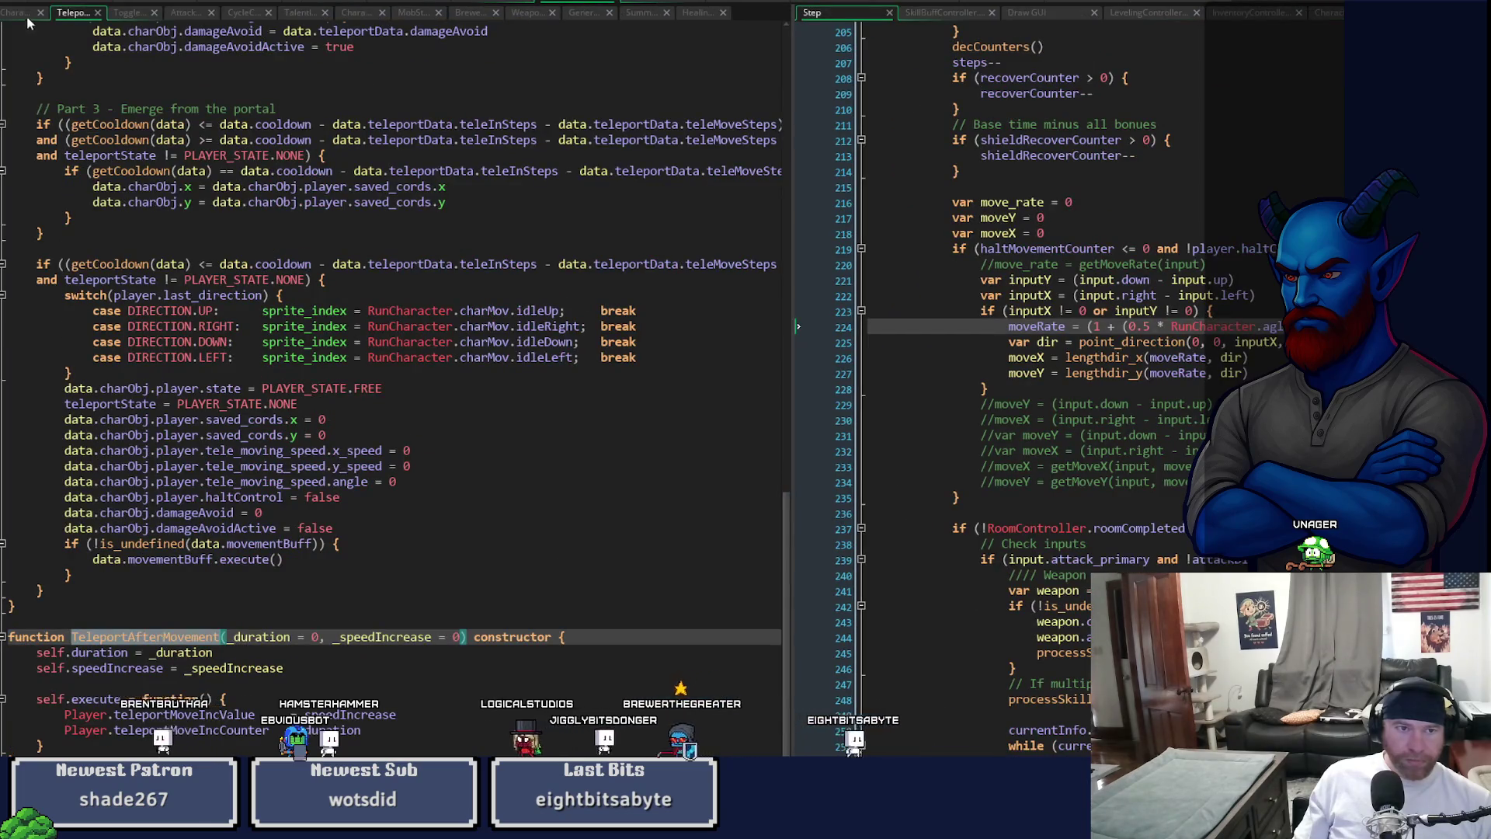
- Add attack.followPlayer = data.followPlayer below attack.enableDamage and review the attack_y offset code
click(22, 13)
drag(783, 169, 774, 511)
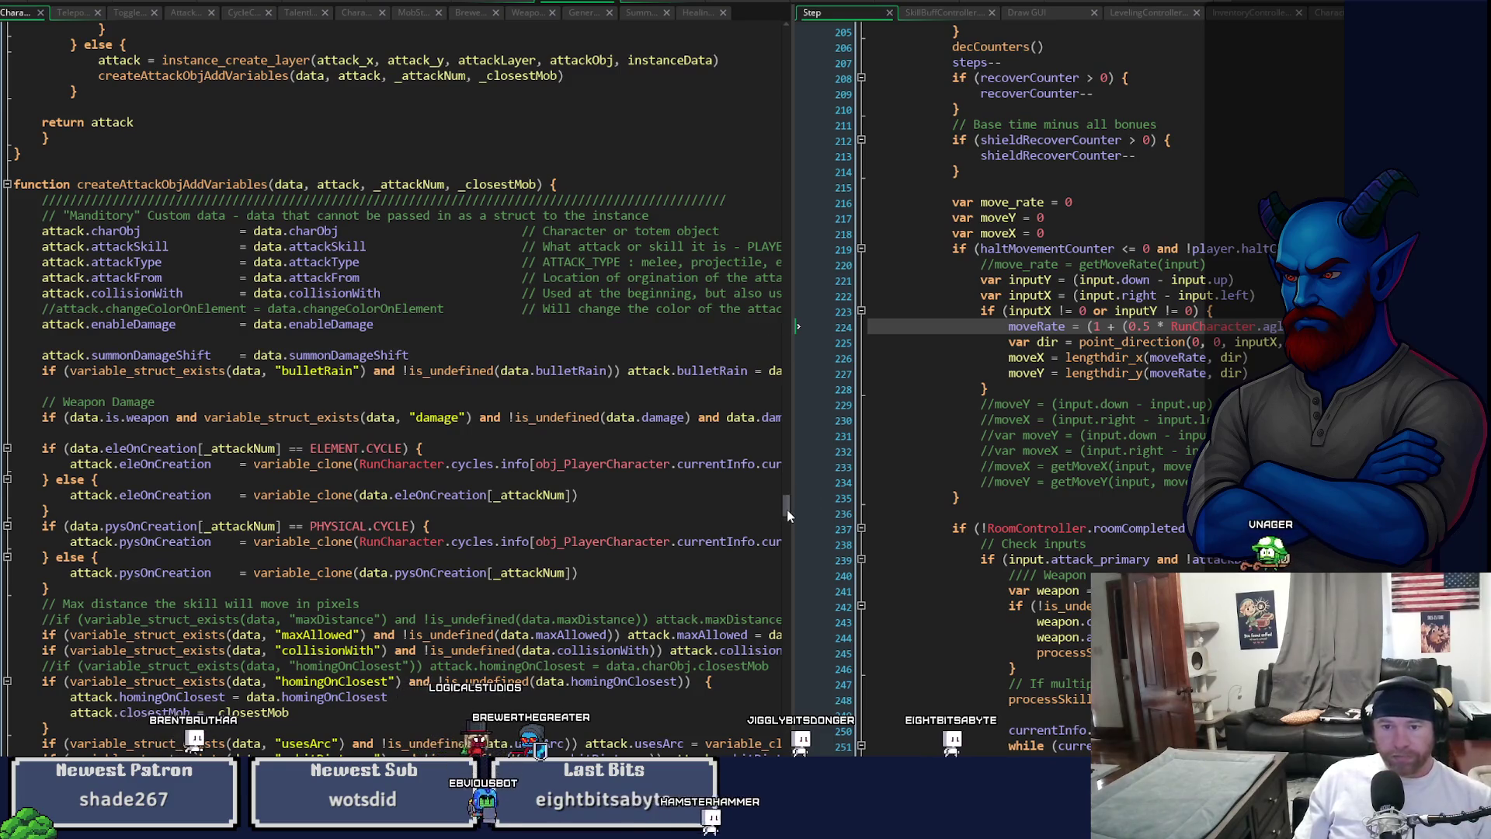
click(410, 327)
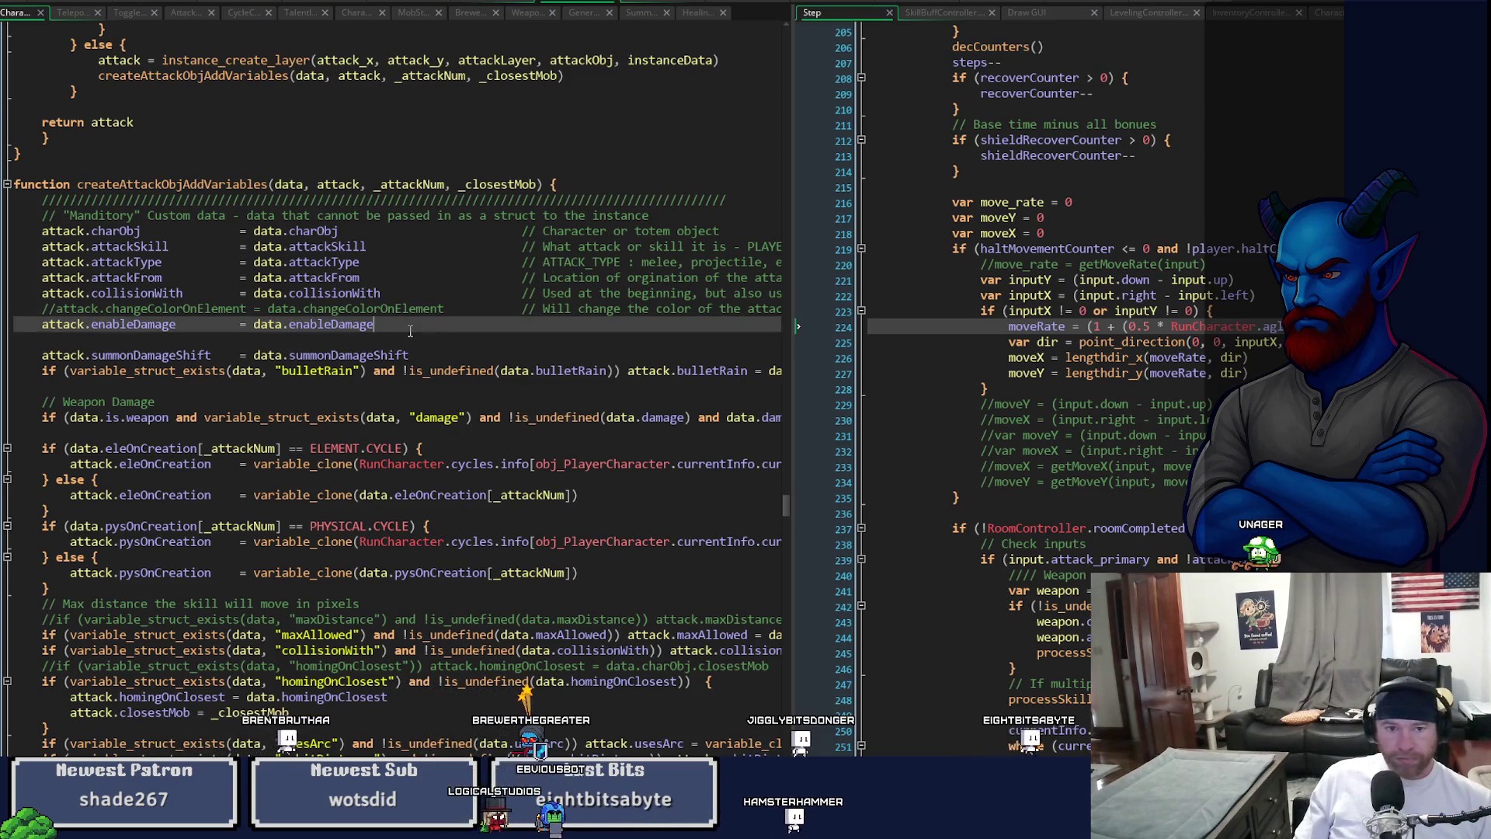
key(Return)
text(attack.followPlayer)
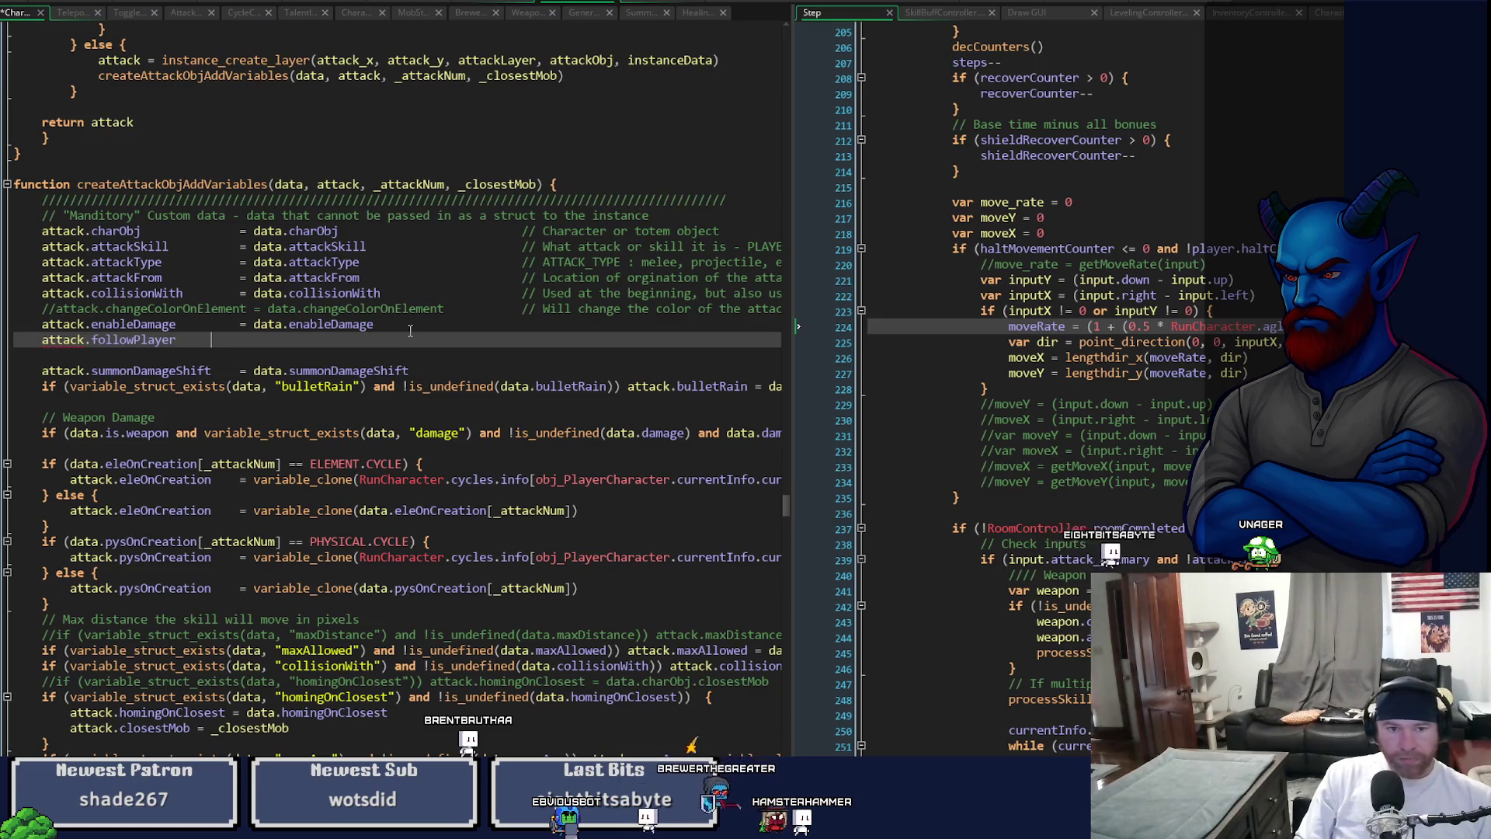
text(ata.followPlayer)
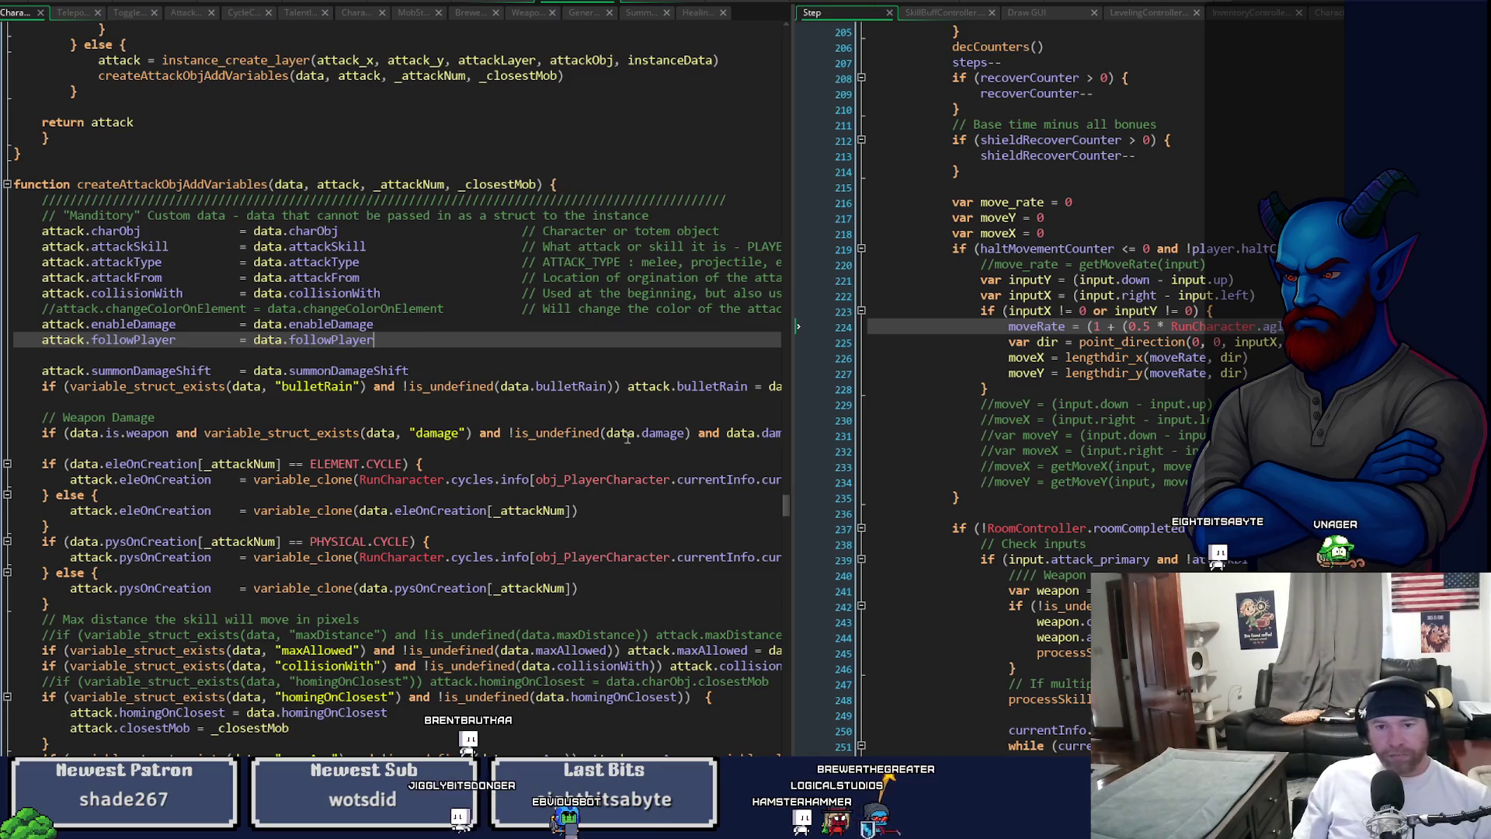
mouse_move(782, 510)
mouse_down()
mouse_move(791, 433)
mouse_move(962, 446)
mouse_move(956, 434)
mouse_up()
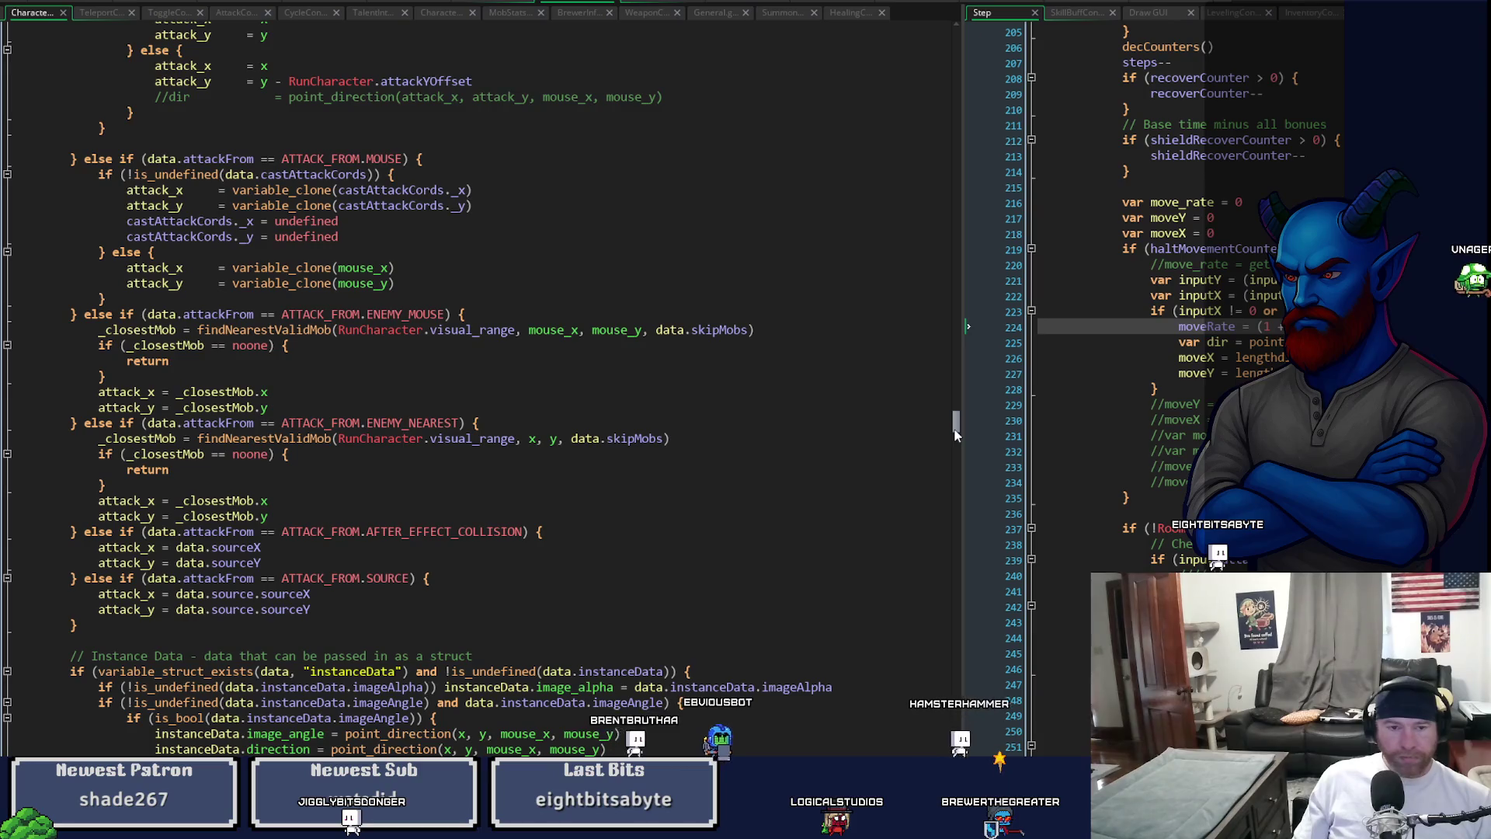
drag(955, 435, 957, 431)
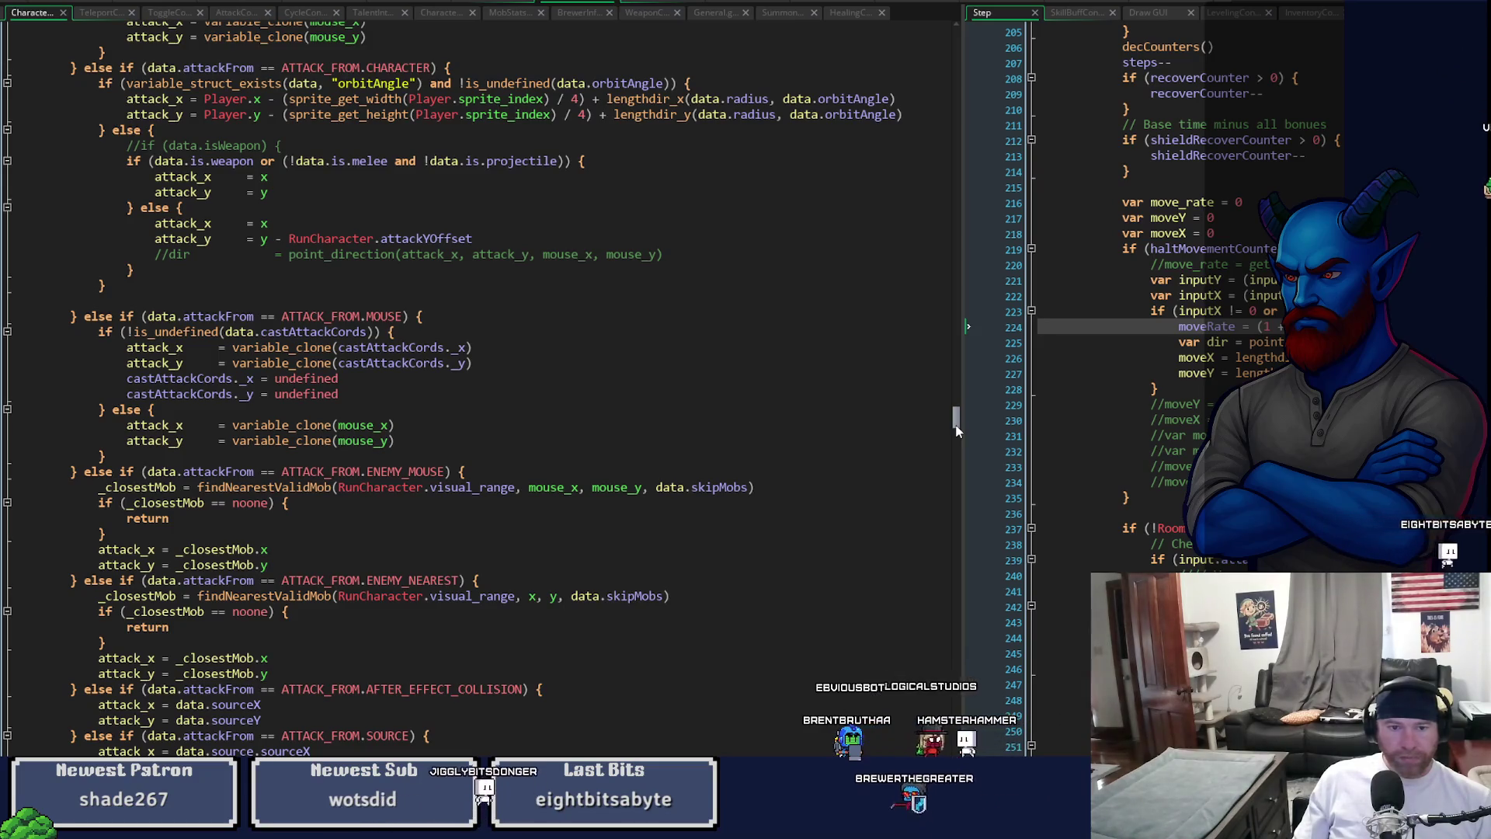
drag(957, 431, 956, 414)
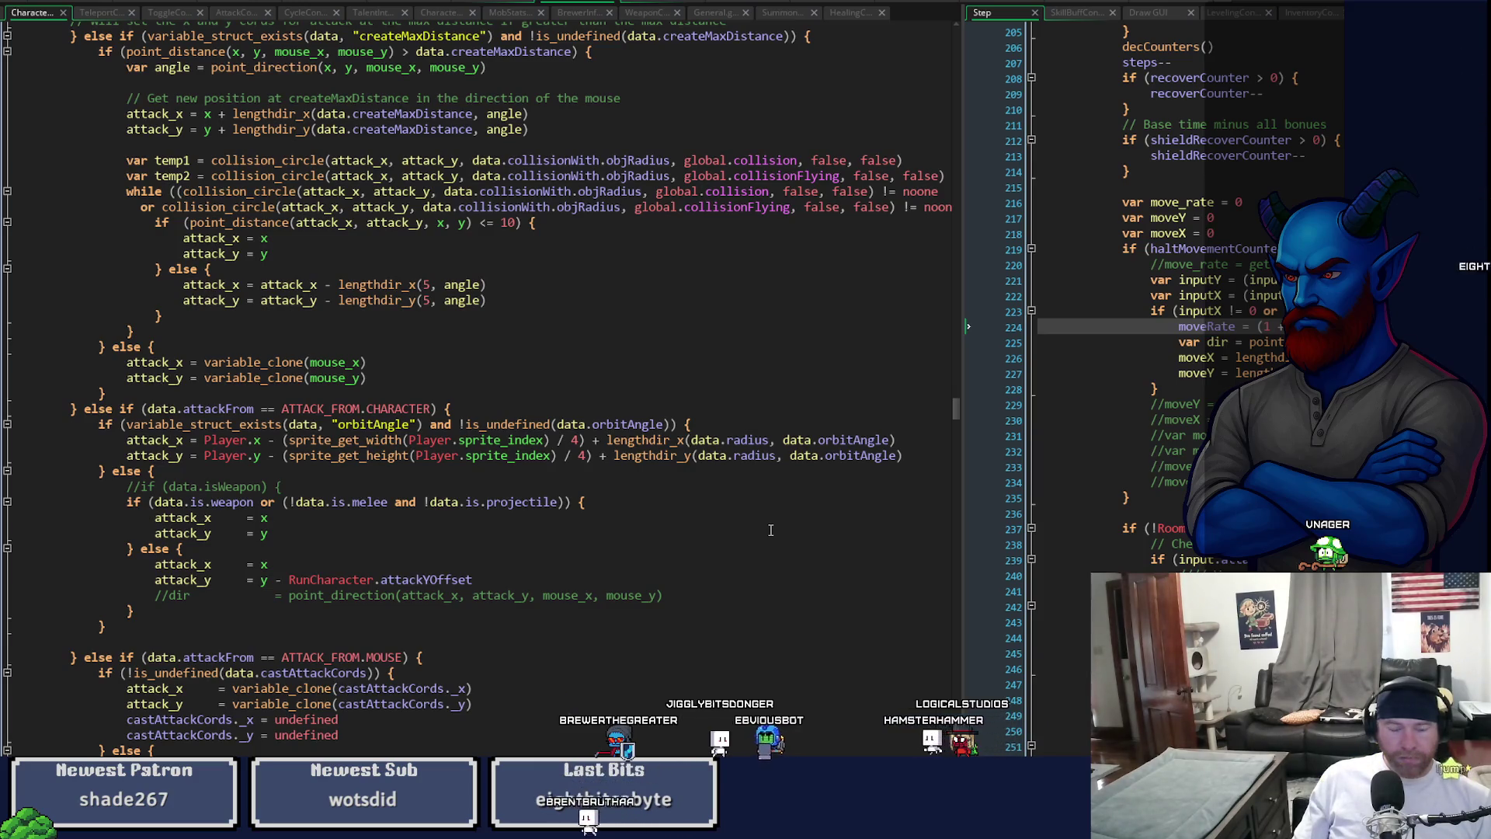
click(286, 579)
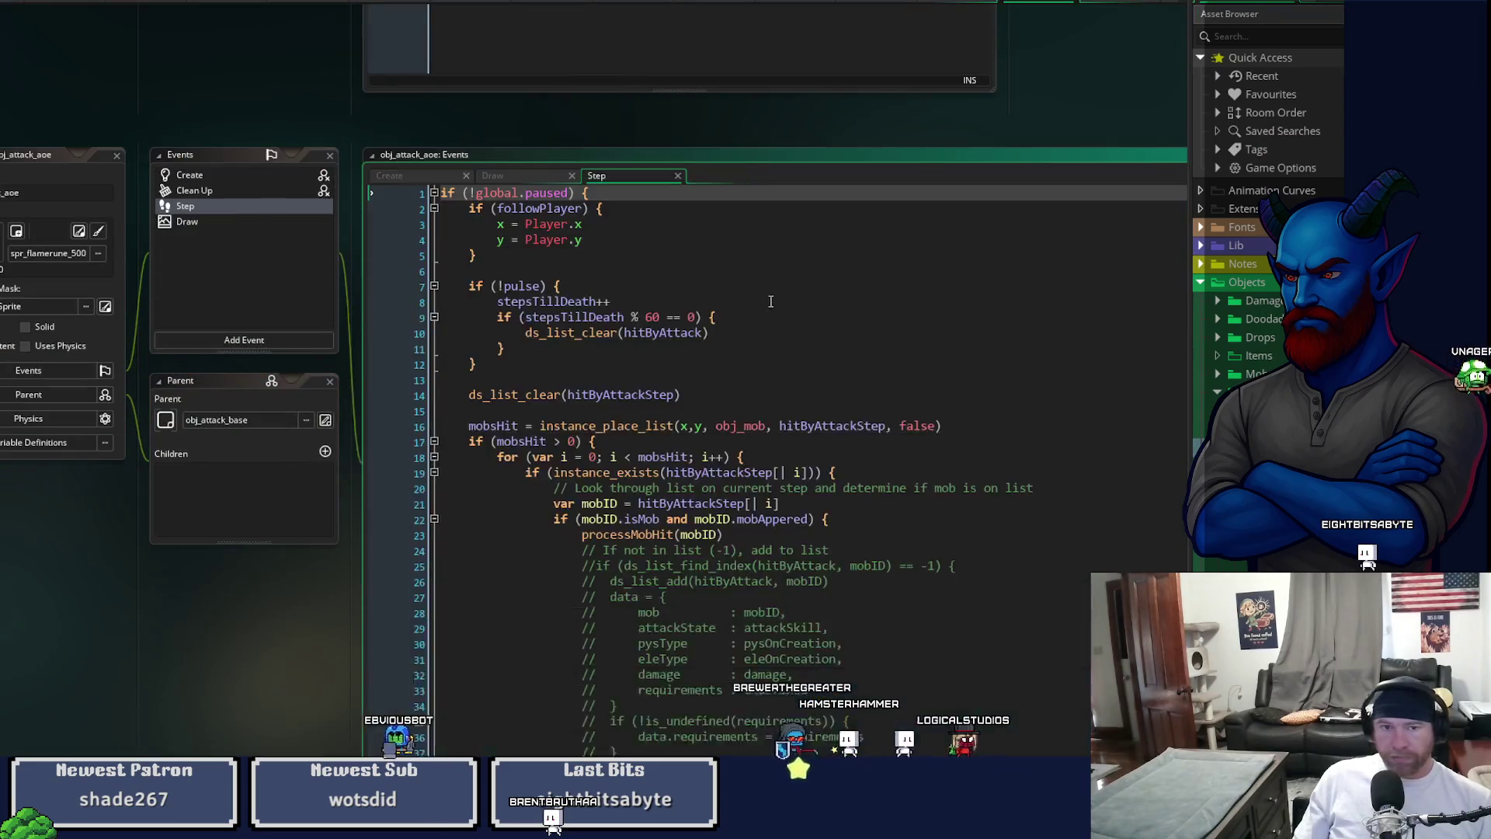
- Change obj_attack_aoe's Step event to y = Player.y - RunCharacter.attackYOffset and save
click(632, 179)
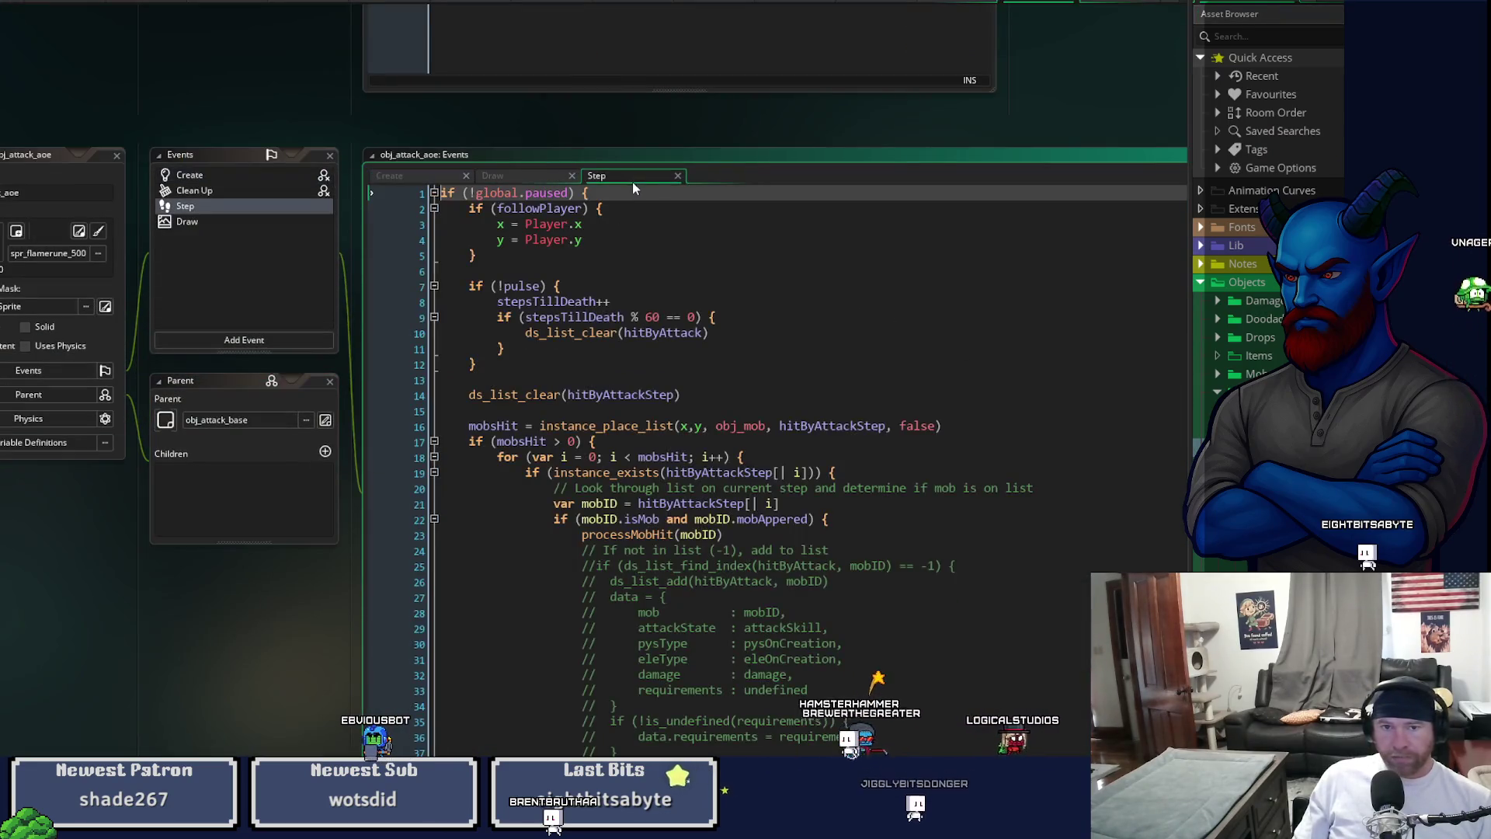
click(617, 240)
text(- RunCharacter.attackYOffset)
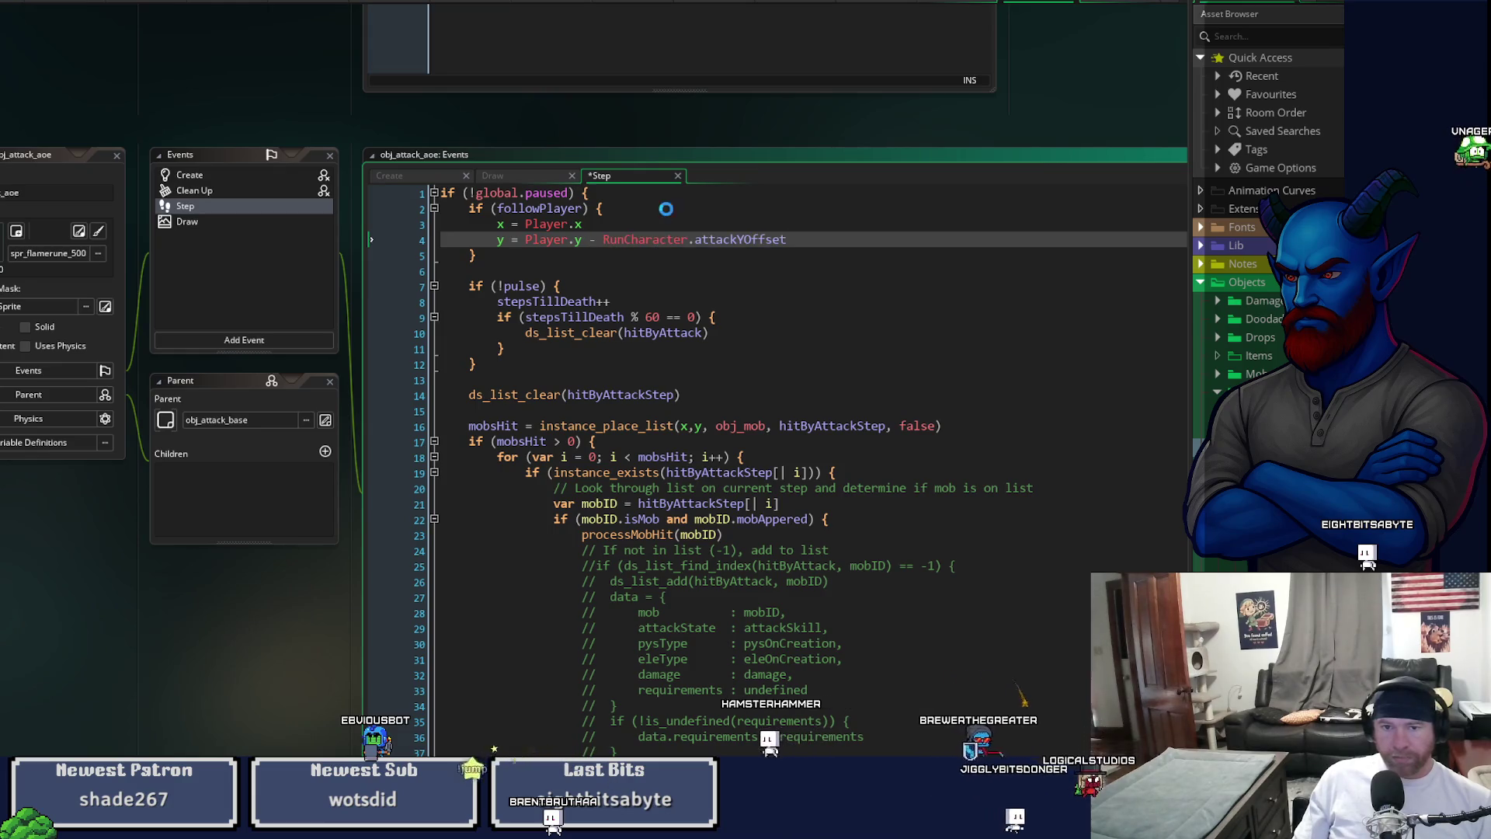
key(ctrl+s)
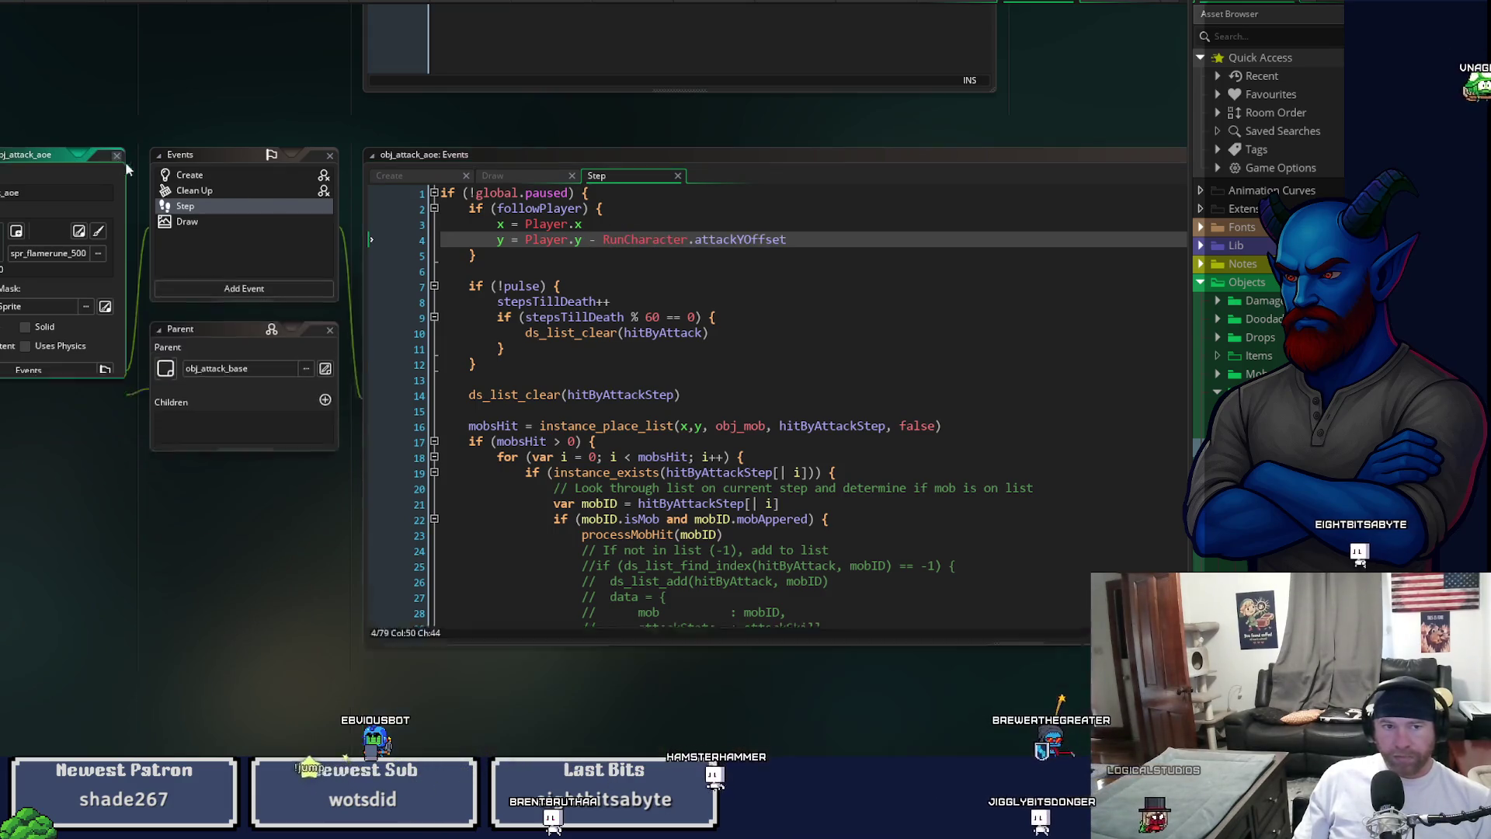
click(117, 156)
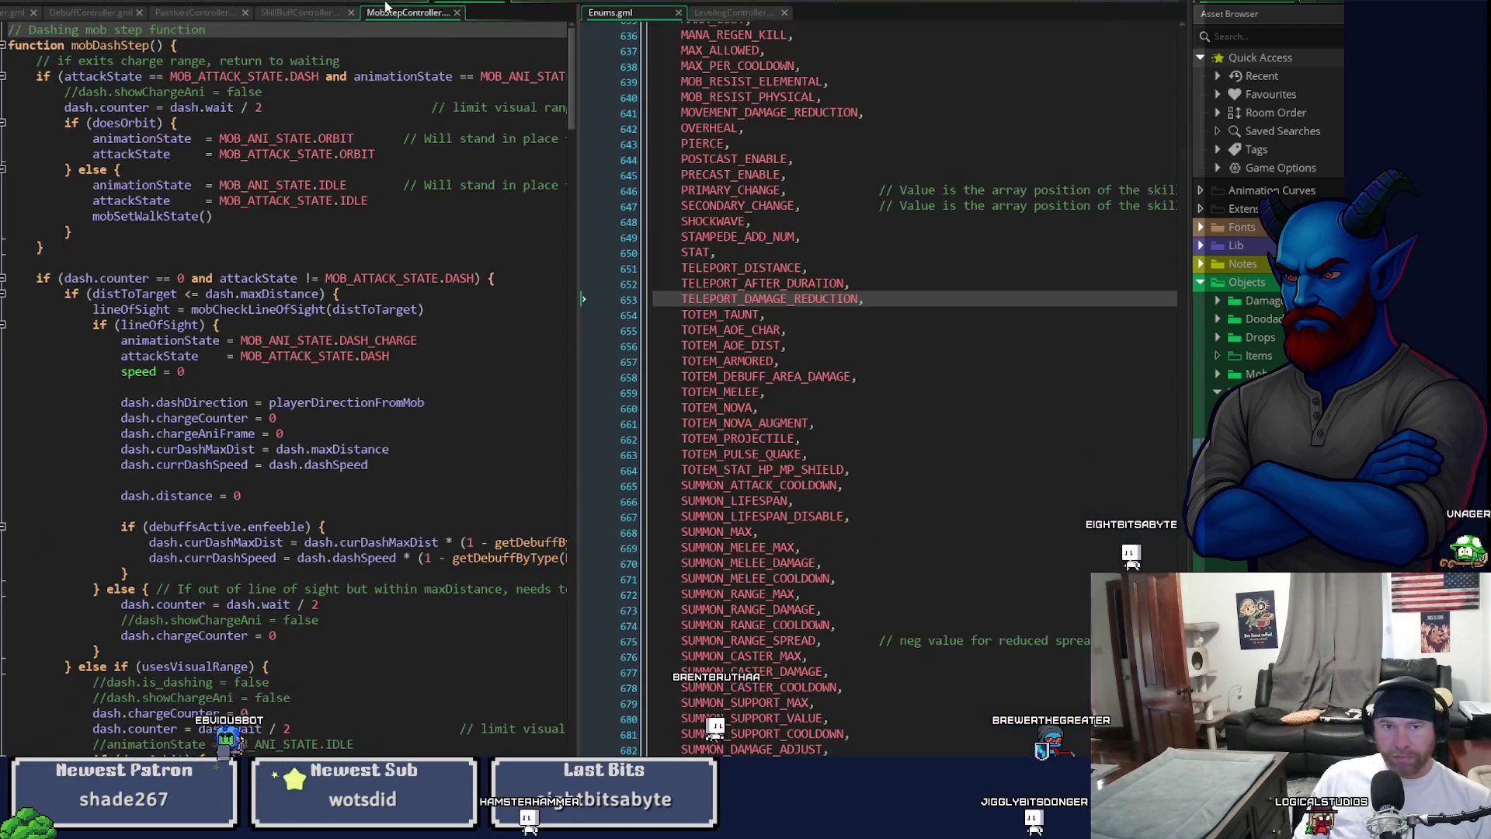
click(386, 3)
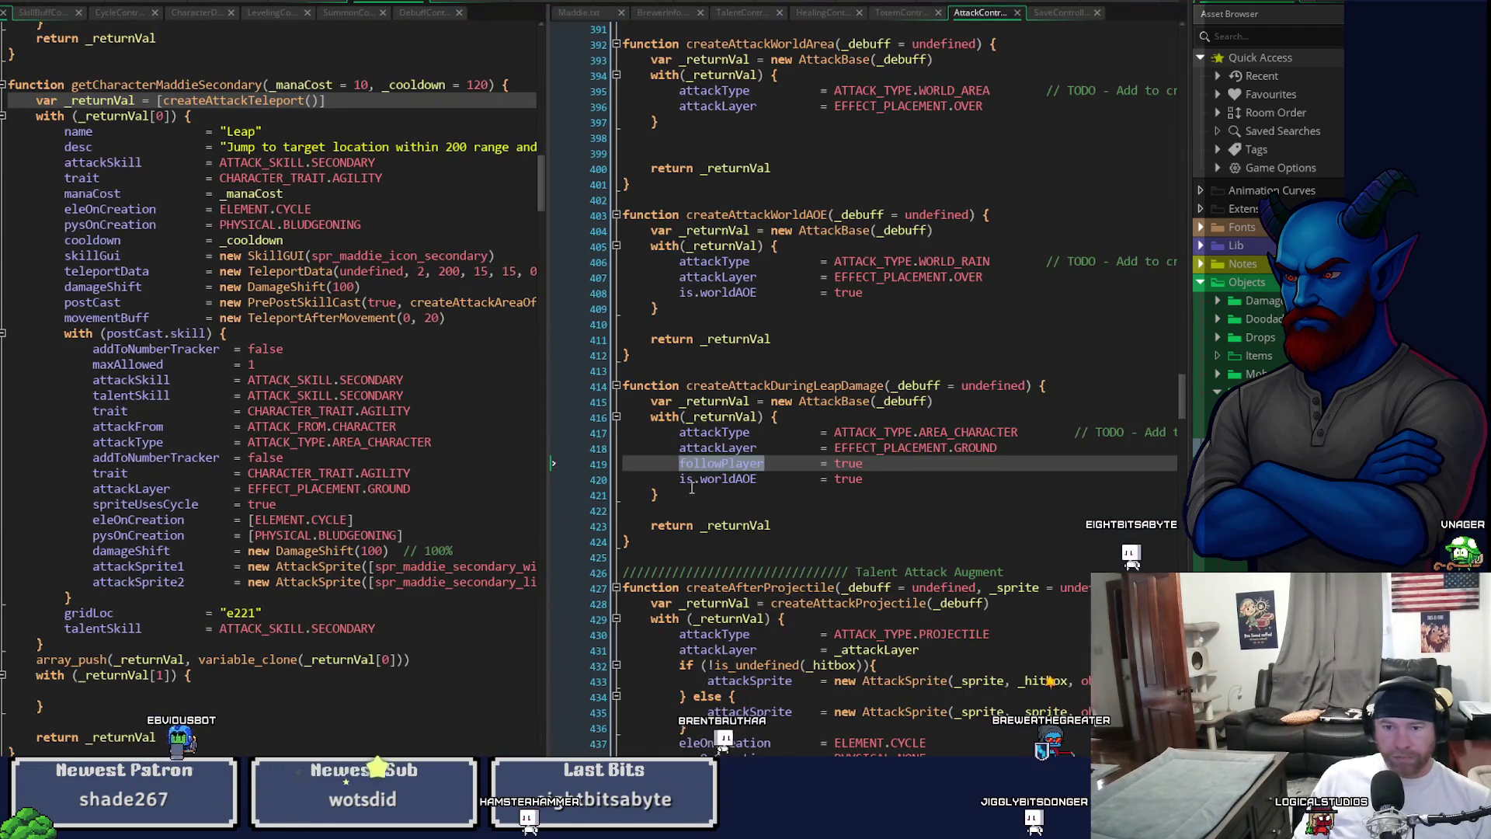
- Replace is.worldAOE with is.aoe in createAttackDuringLeapDamage
click(899, 476)
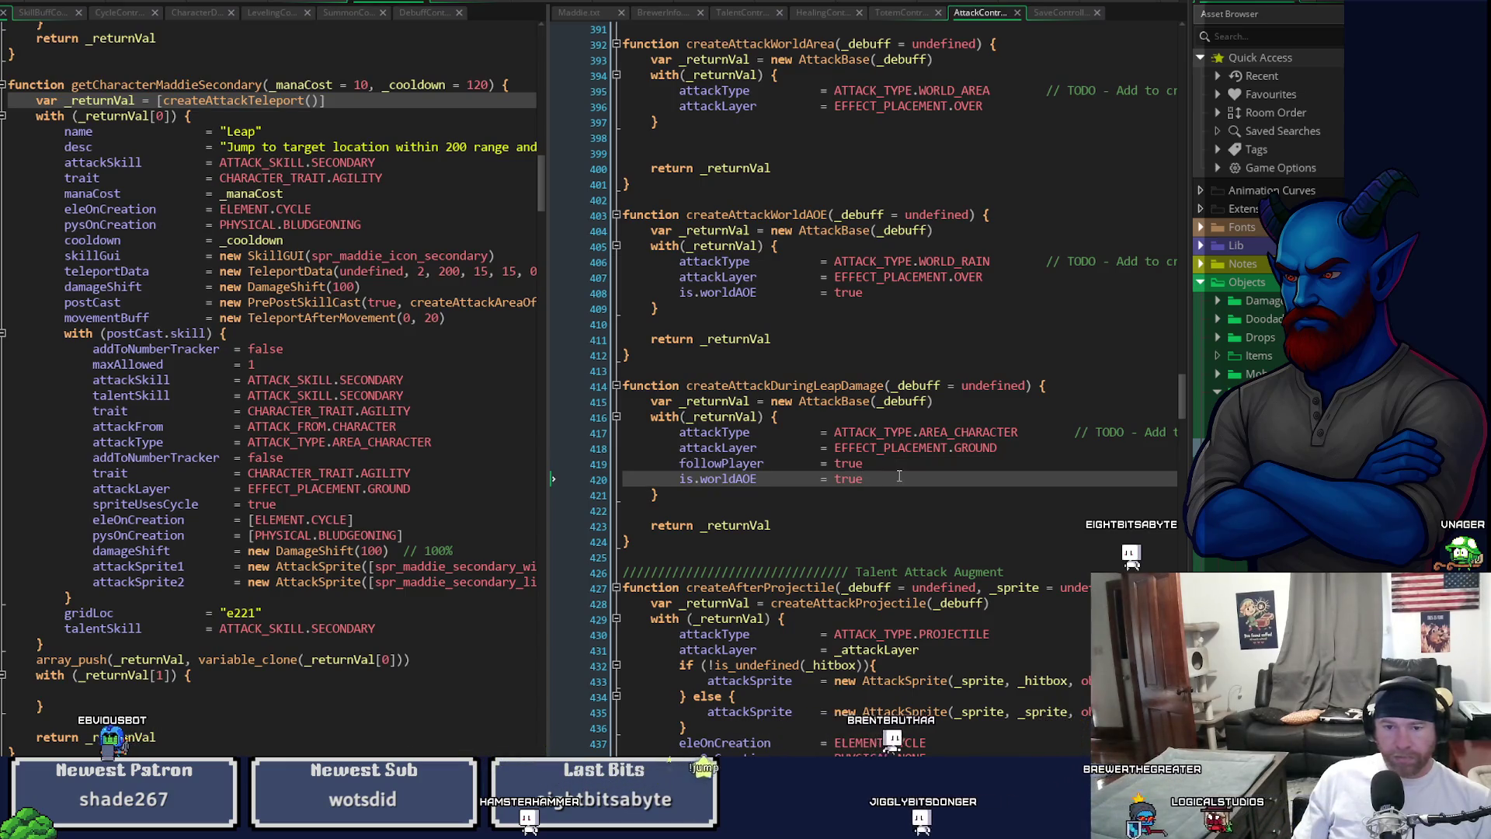
key(Return)
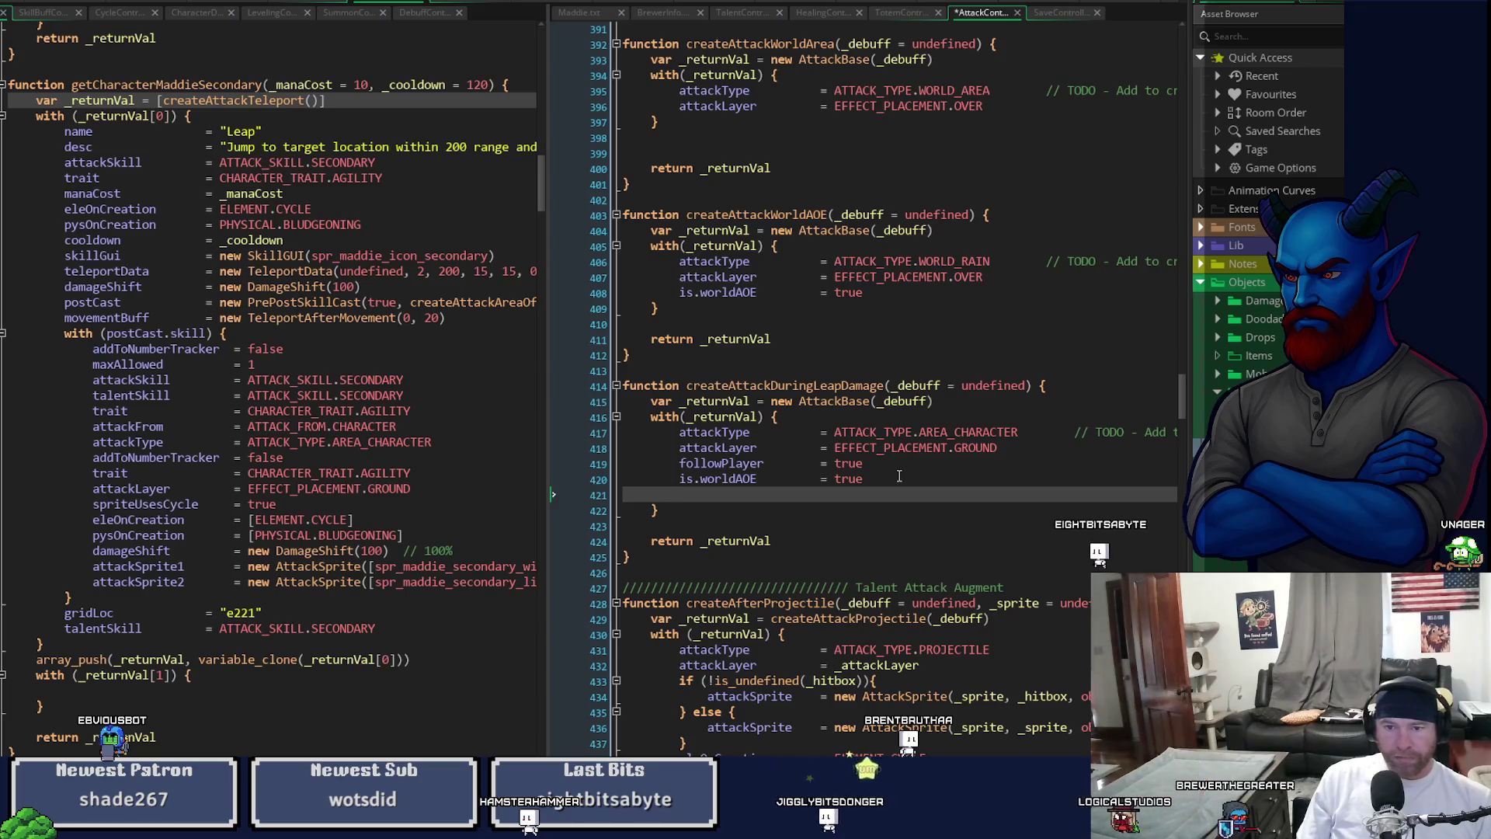
key(Up)
key(Up)
key(Down)
key(Right)
key(Right)
key(Right)
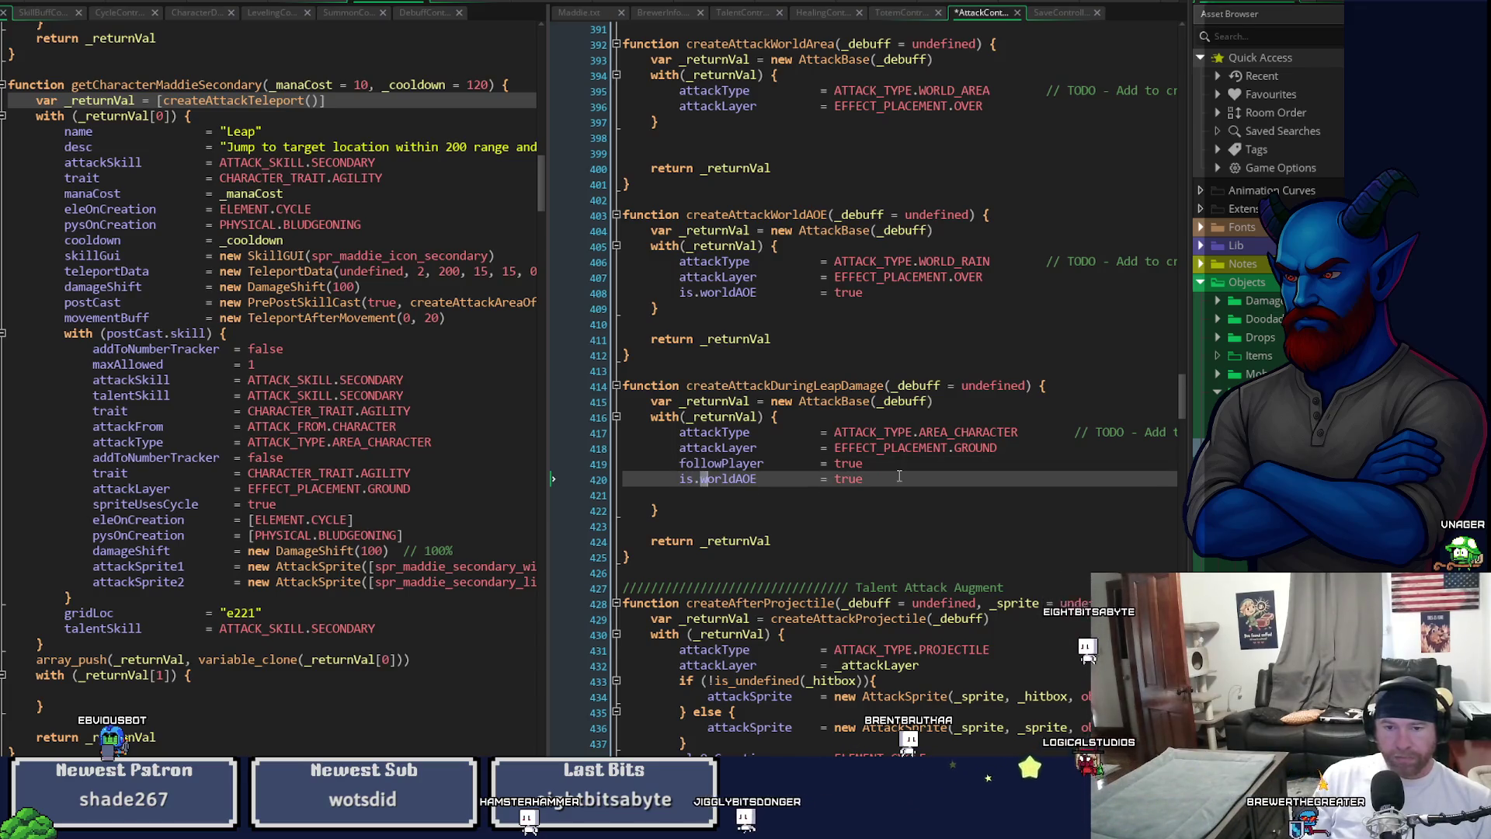
key(ctrl+space)
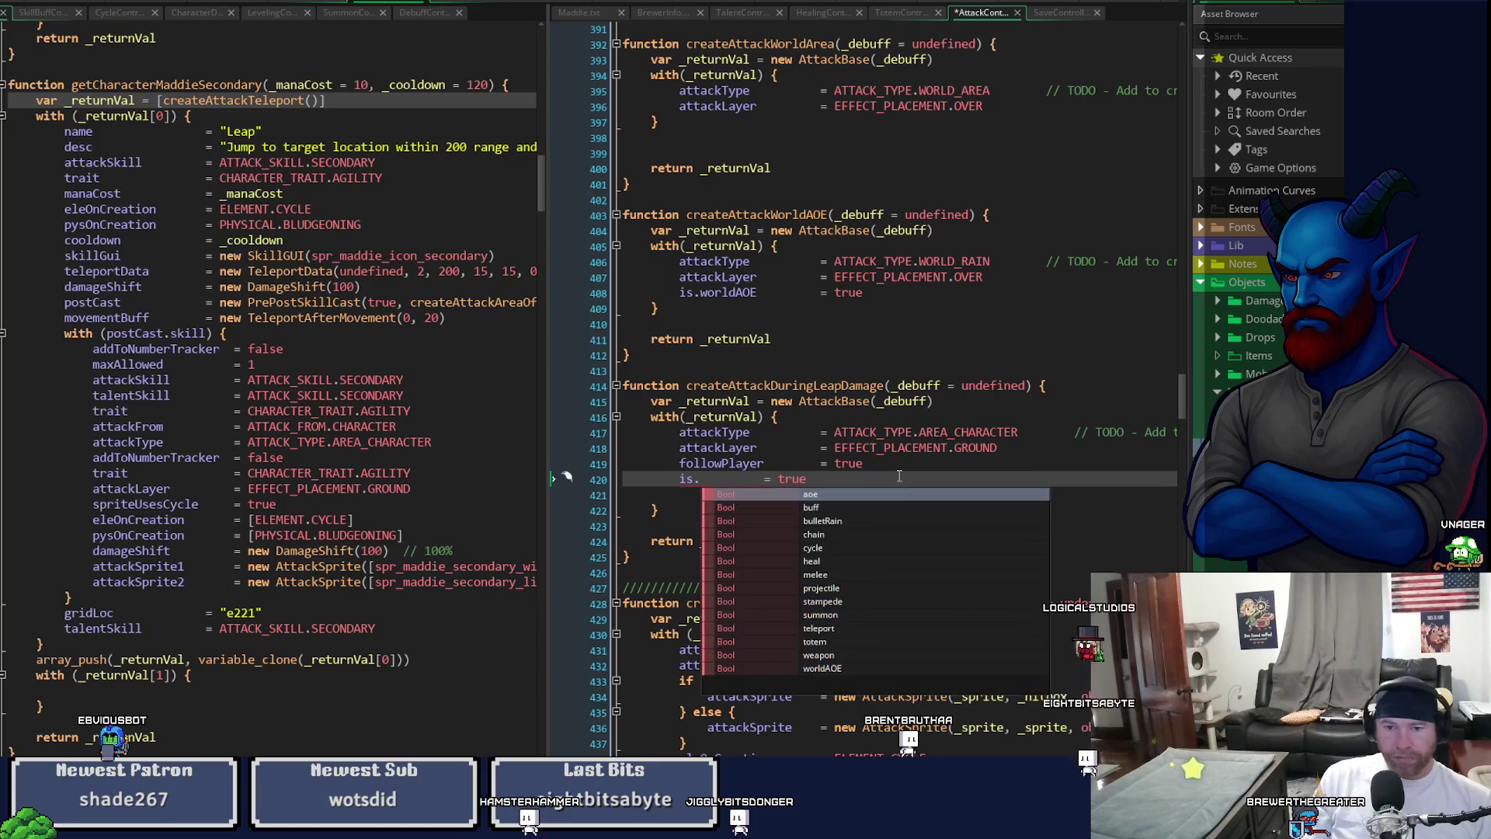
key(Tab)
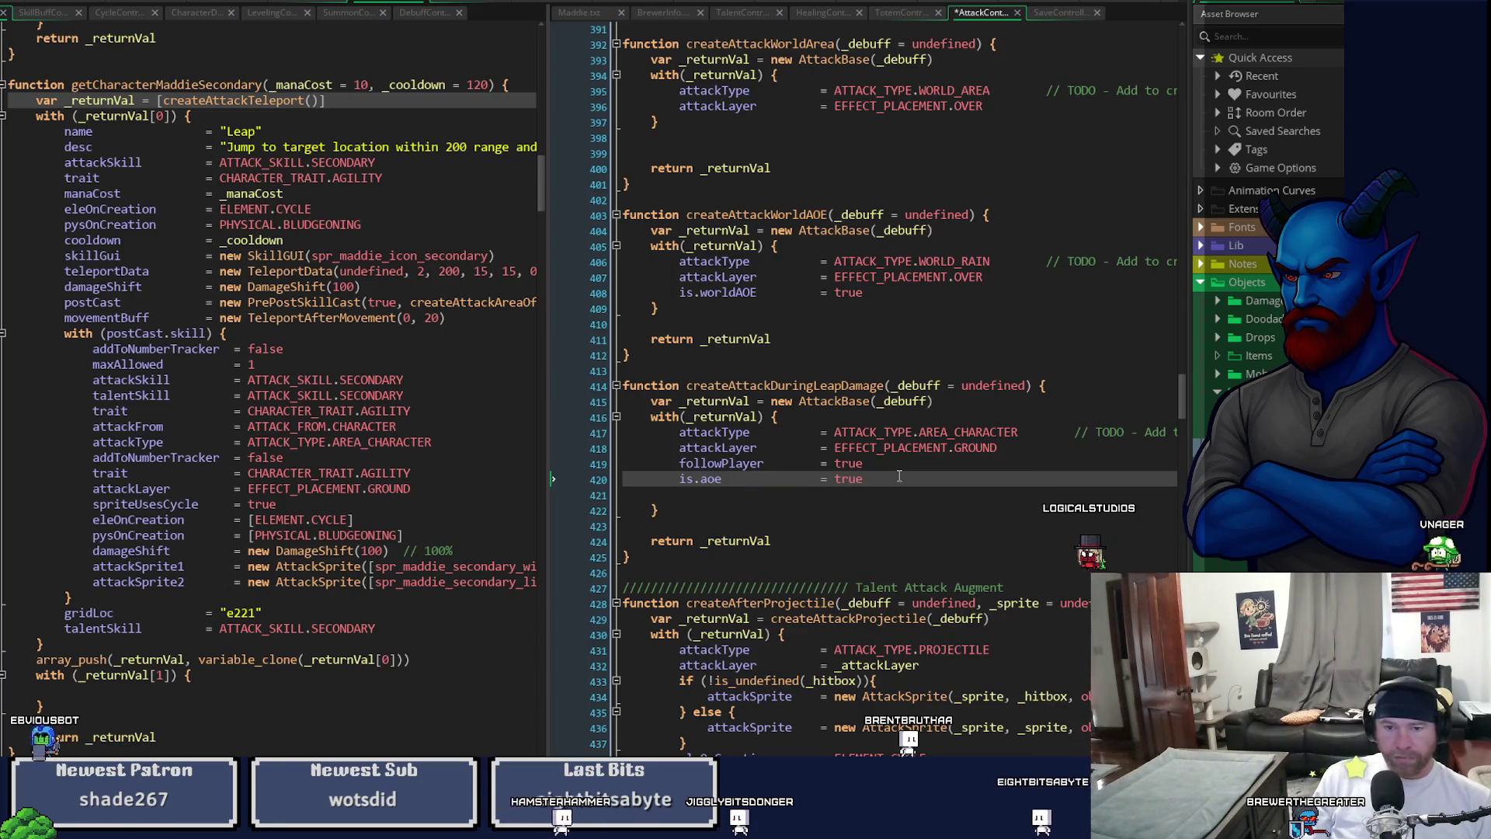
key(Up)
key(End)
key(Return)
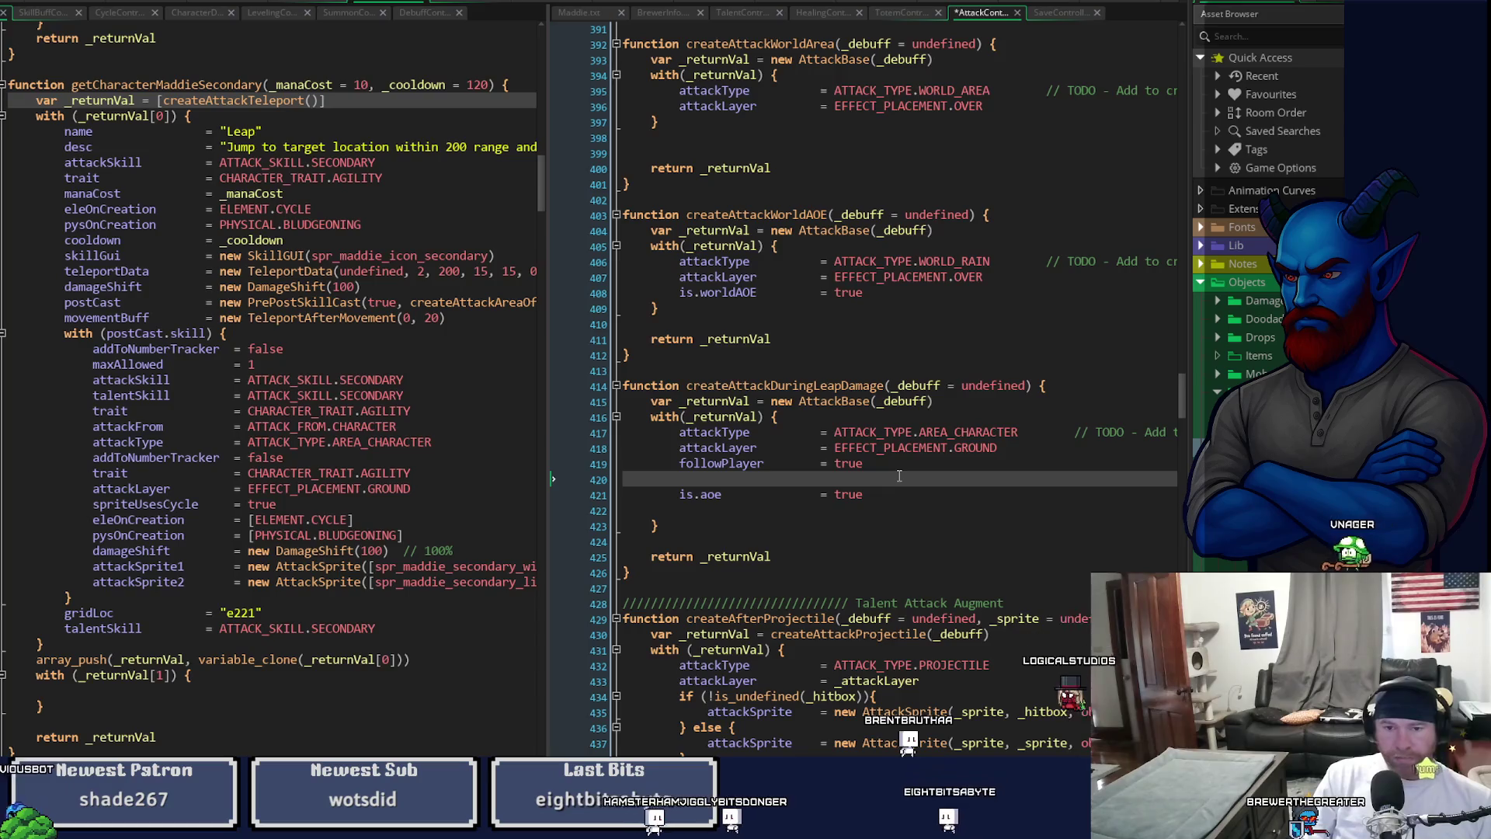
- Add attackFrom = ATTACK_FROM.CHARACTER to createAttackDuringLeapDamage and save
key(Up)
key(Up)
key(End)
key(Return)
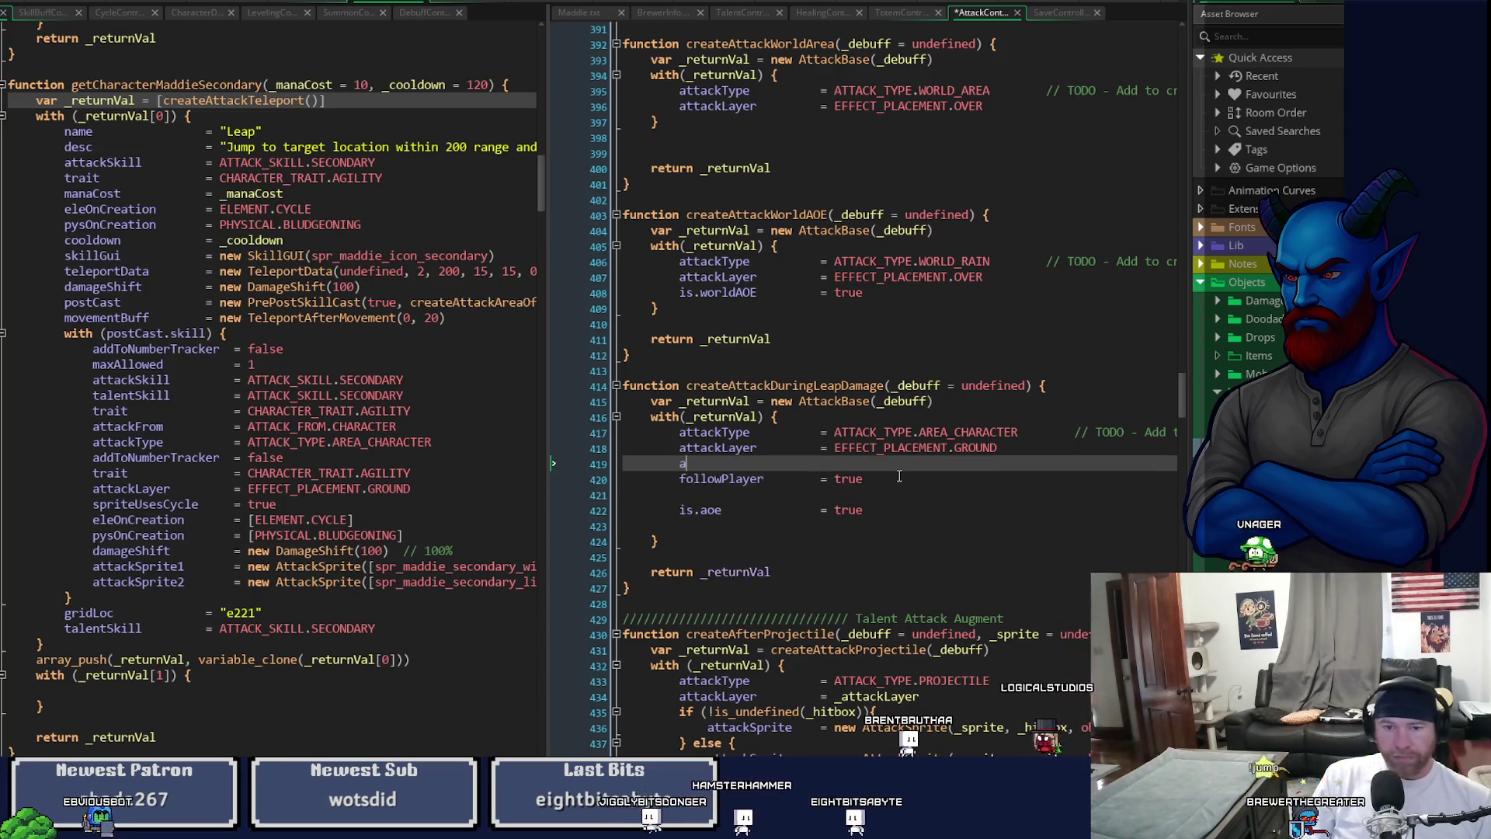
text(attackFrom)
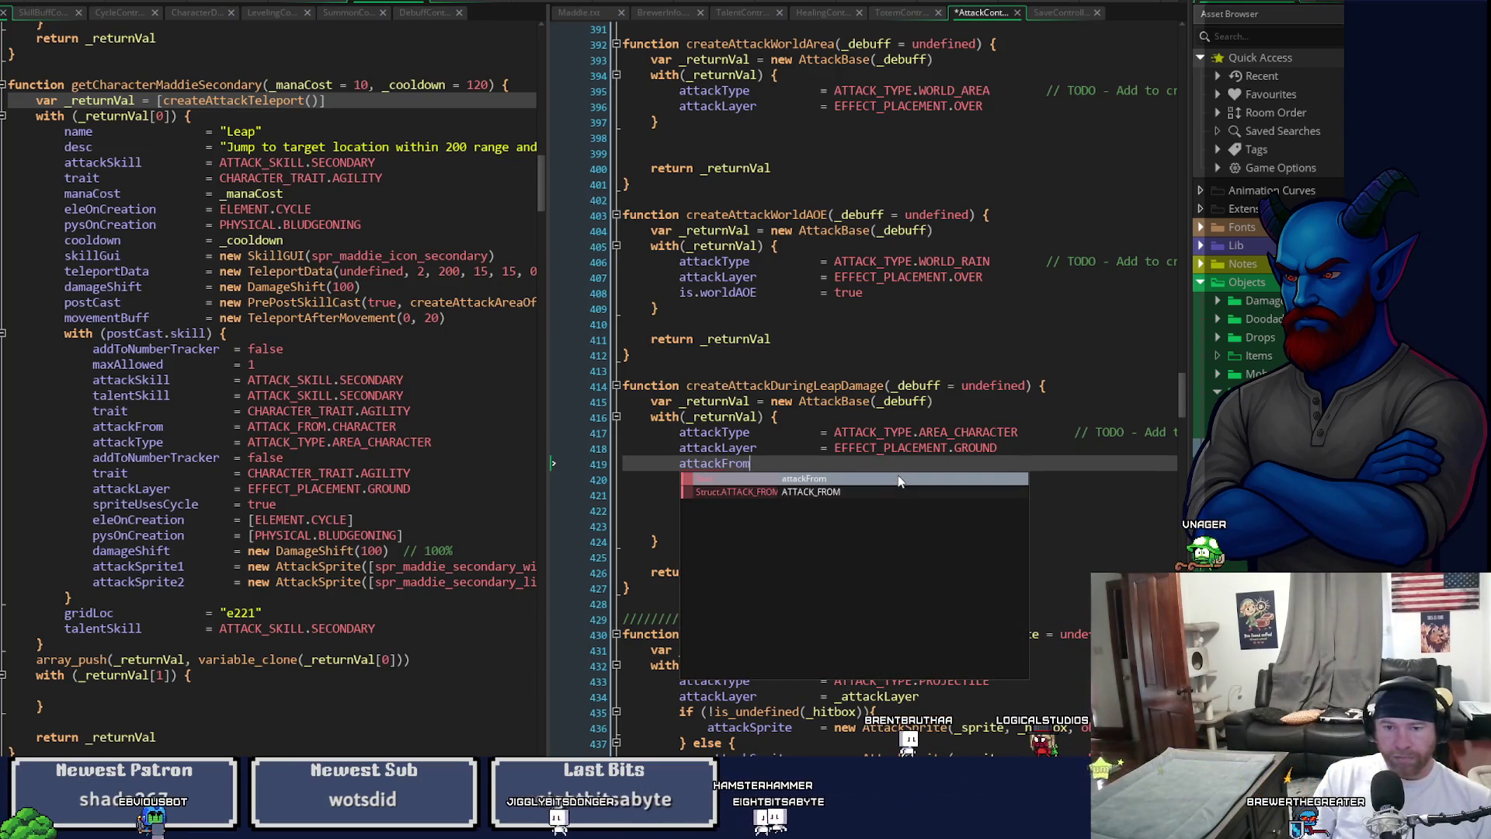
key(Tab)
key(Tab)
key(Tab)
text(= ATTA)
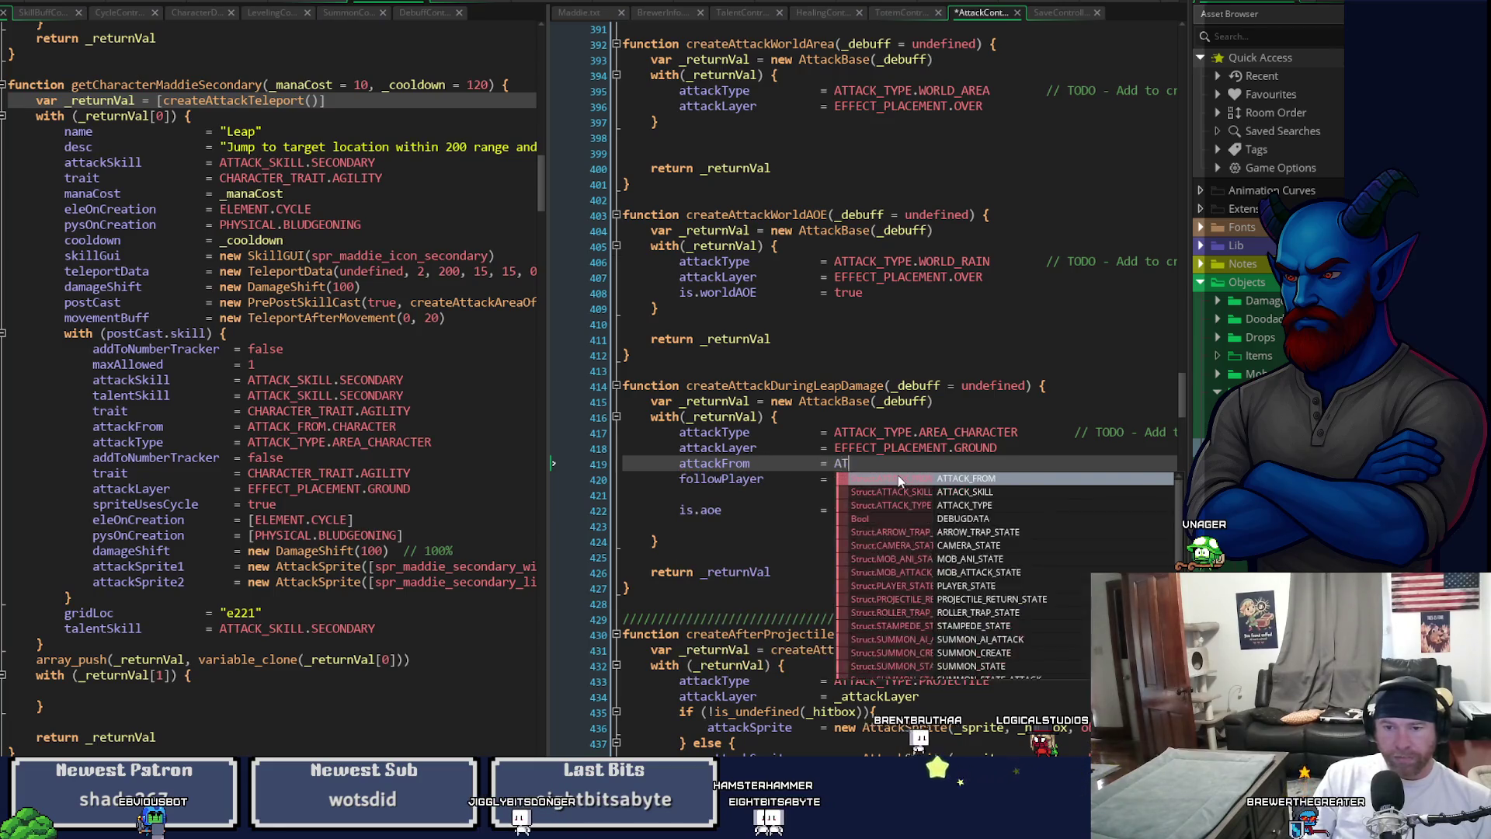
key(Tab)
text(.)
key(Tab)
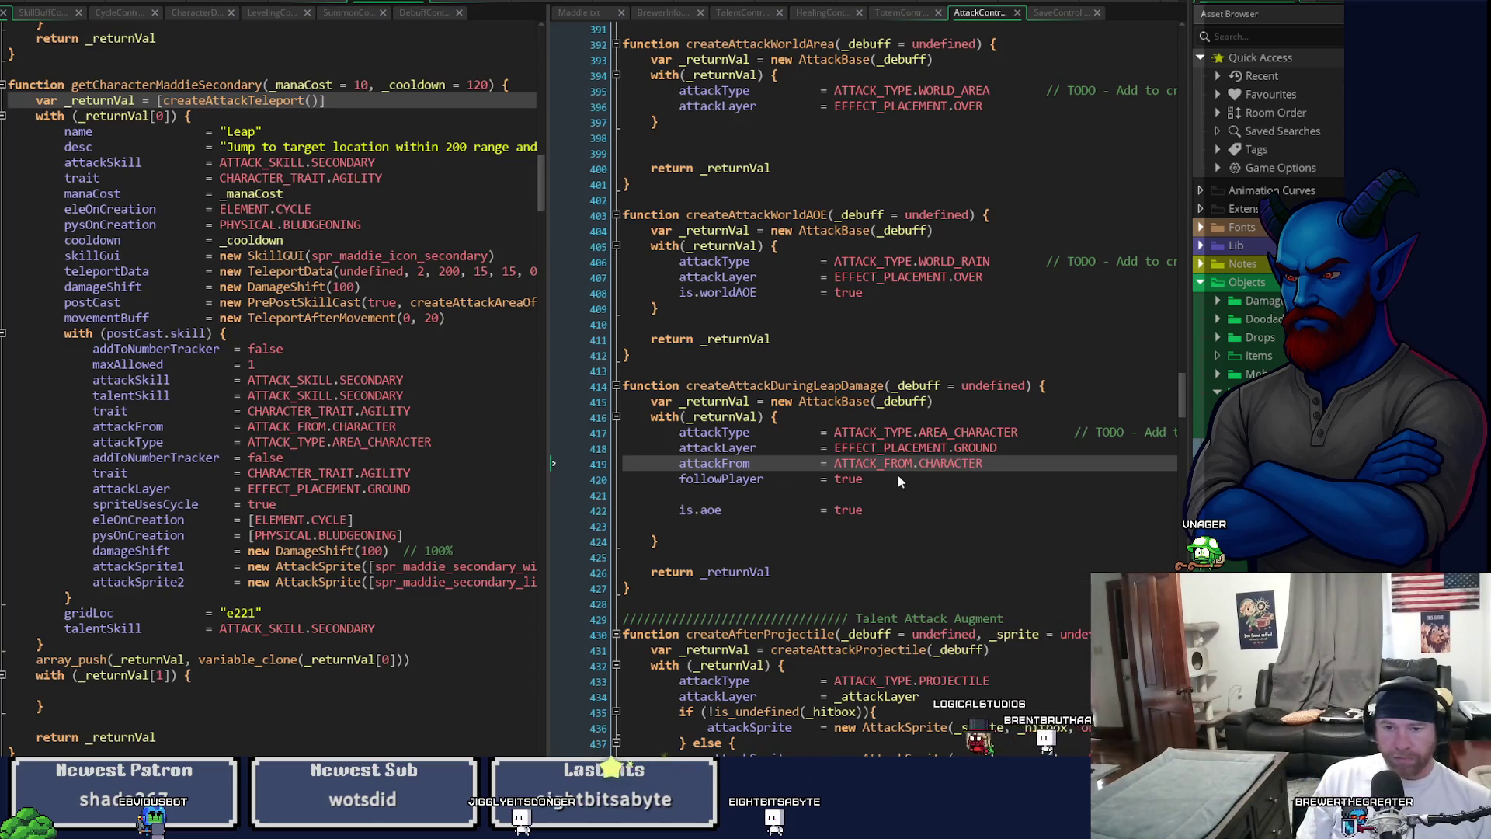
key(ctrl+s)
- Remove the stray blank lines around followPlayer and is.aoe, then save
key(Down)
key(Down)
key(BackSpace)
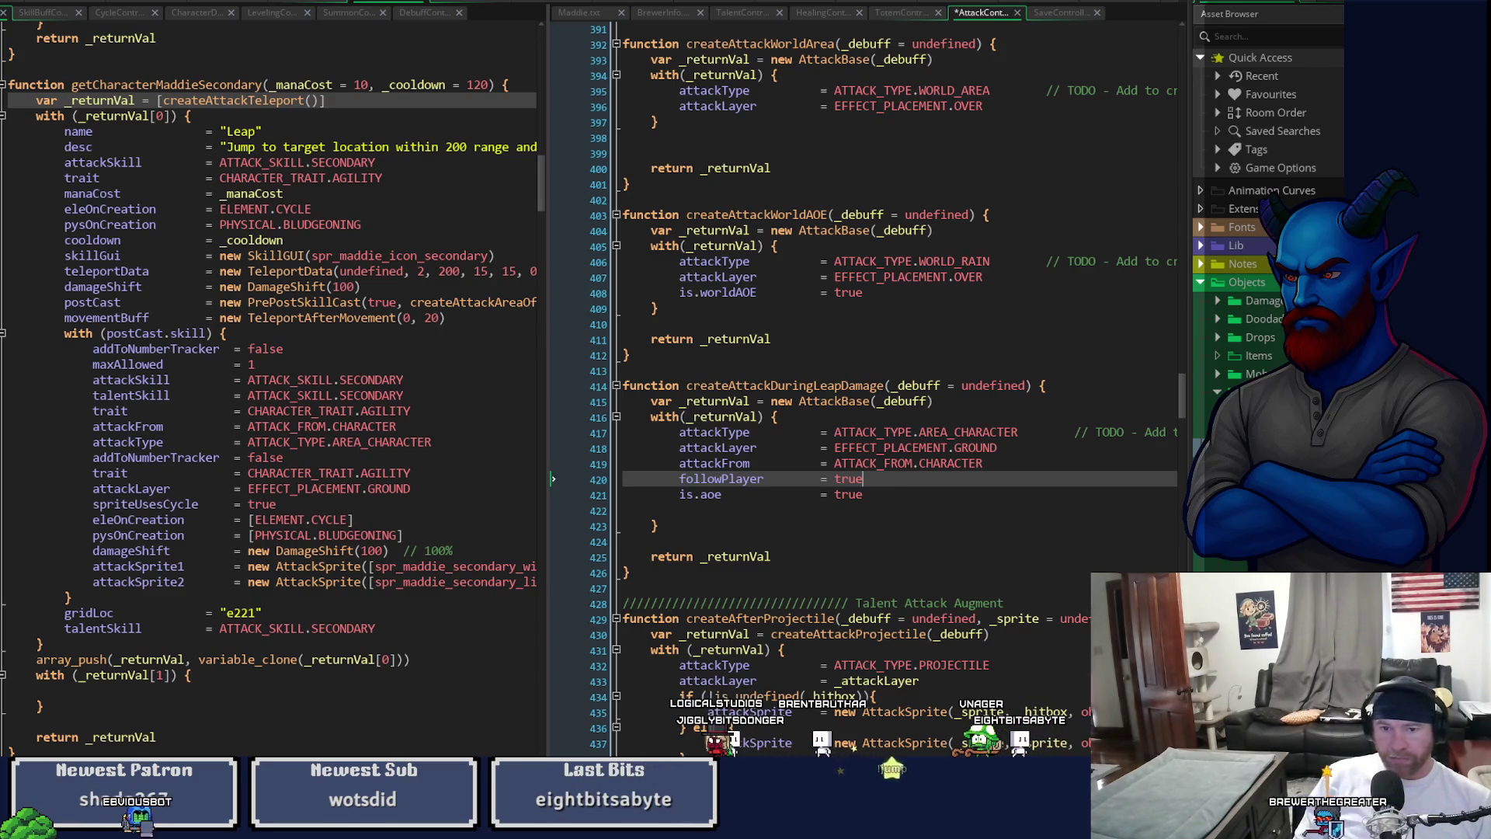
key(Down)
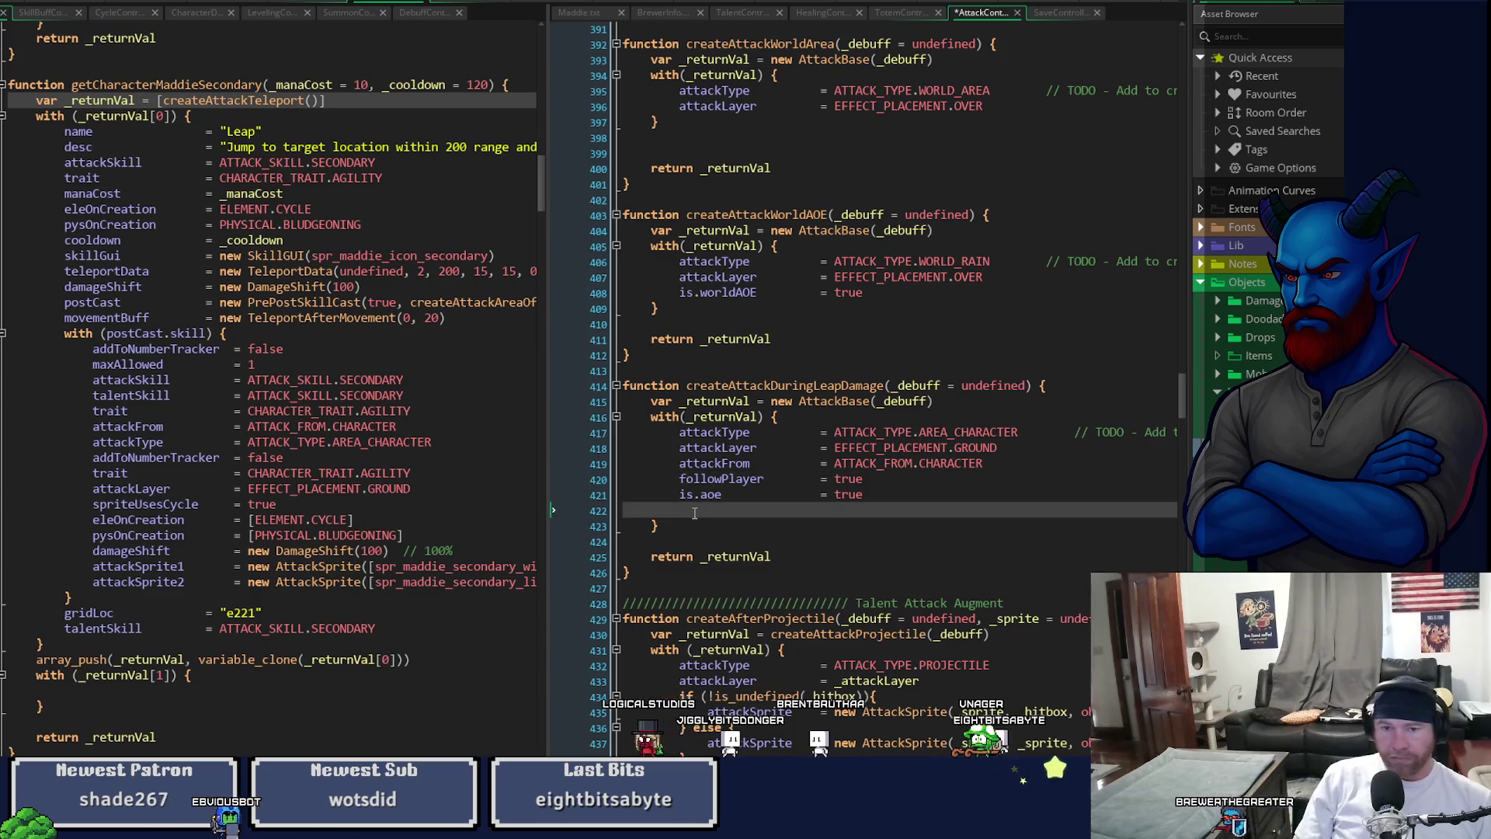
key(Delete)
key(ctrl+s)
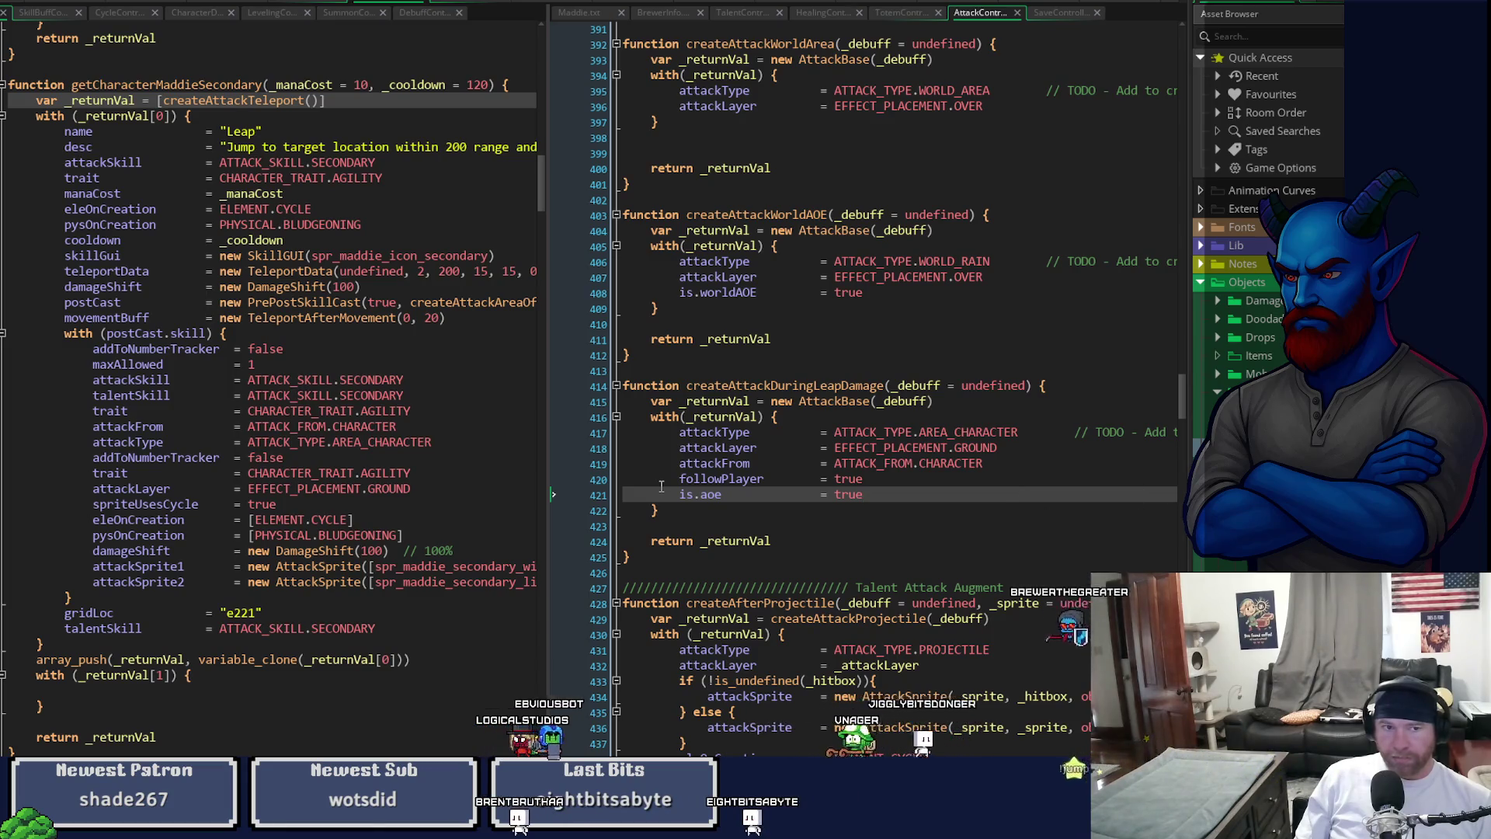
mouse_move(297, 102)
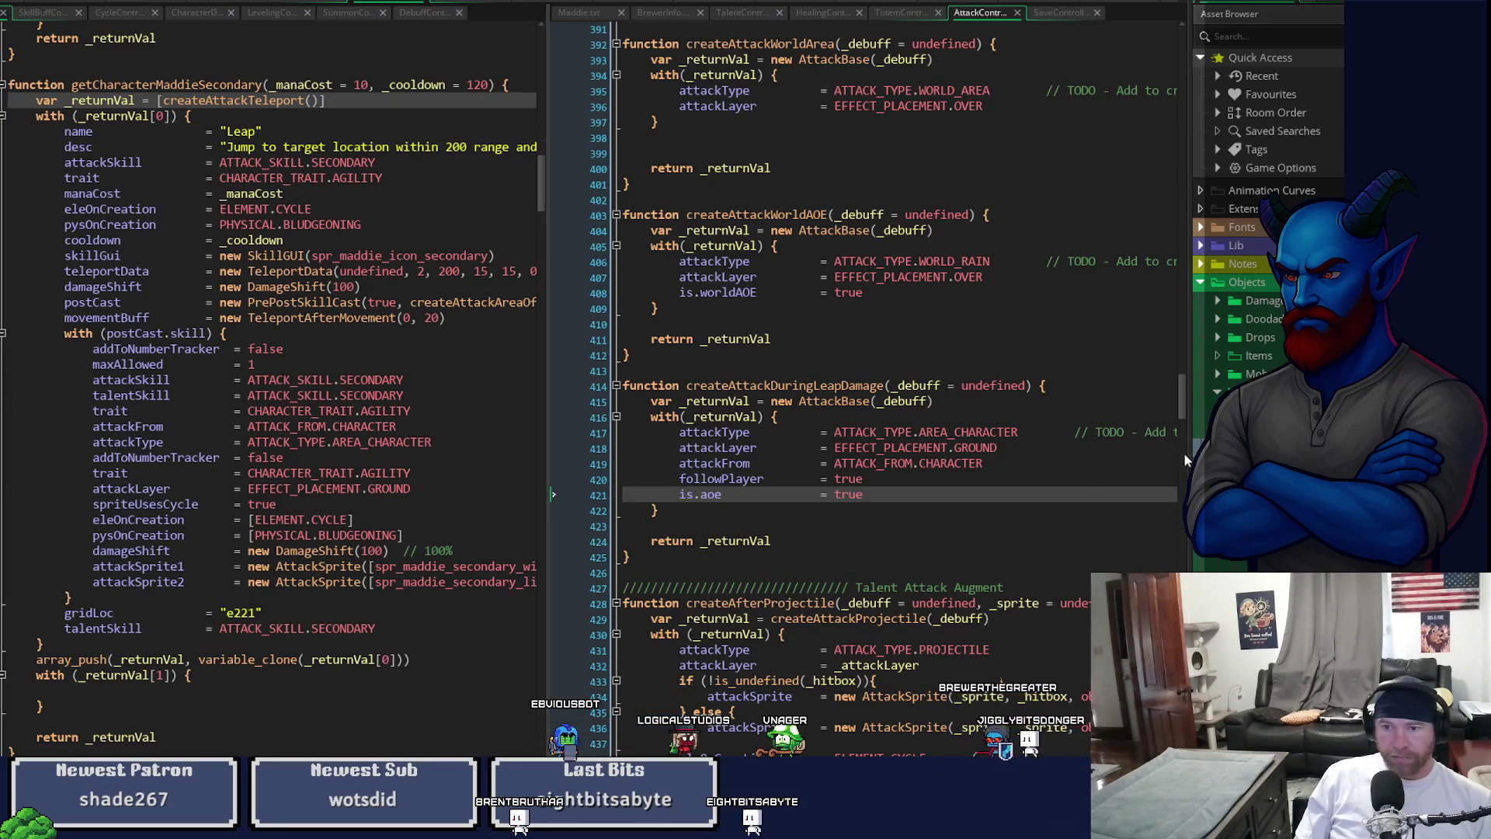
- Find the damageDuringTeleport variable in createAttackTeleport
drag(1180, 414, 1180, 406)
scroll(1176, 353, up, 3)
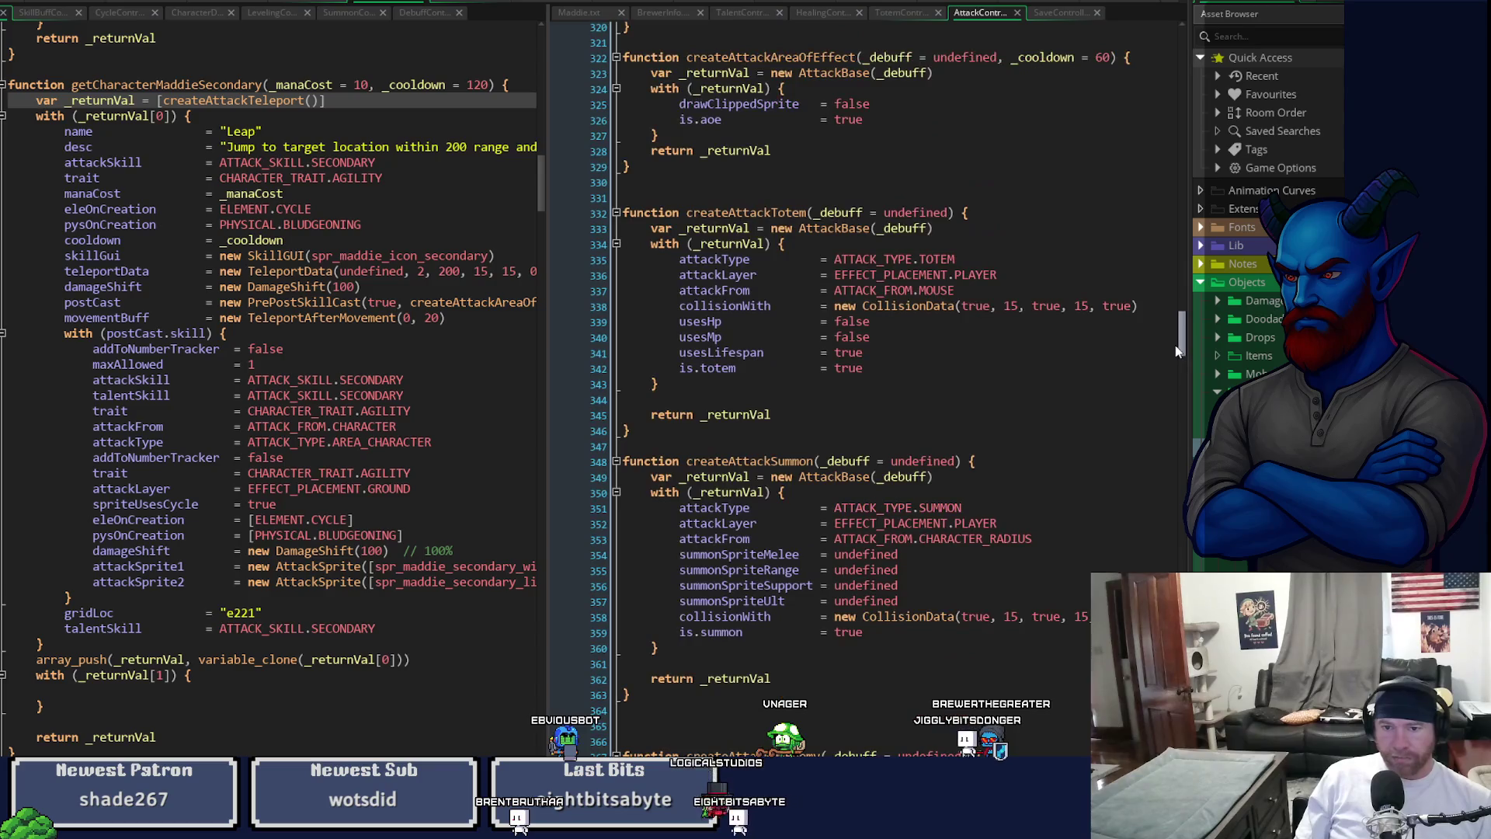
scroll(1176, 351, up, 8)
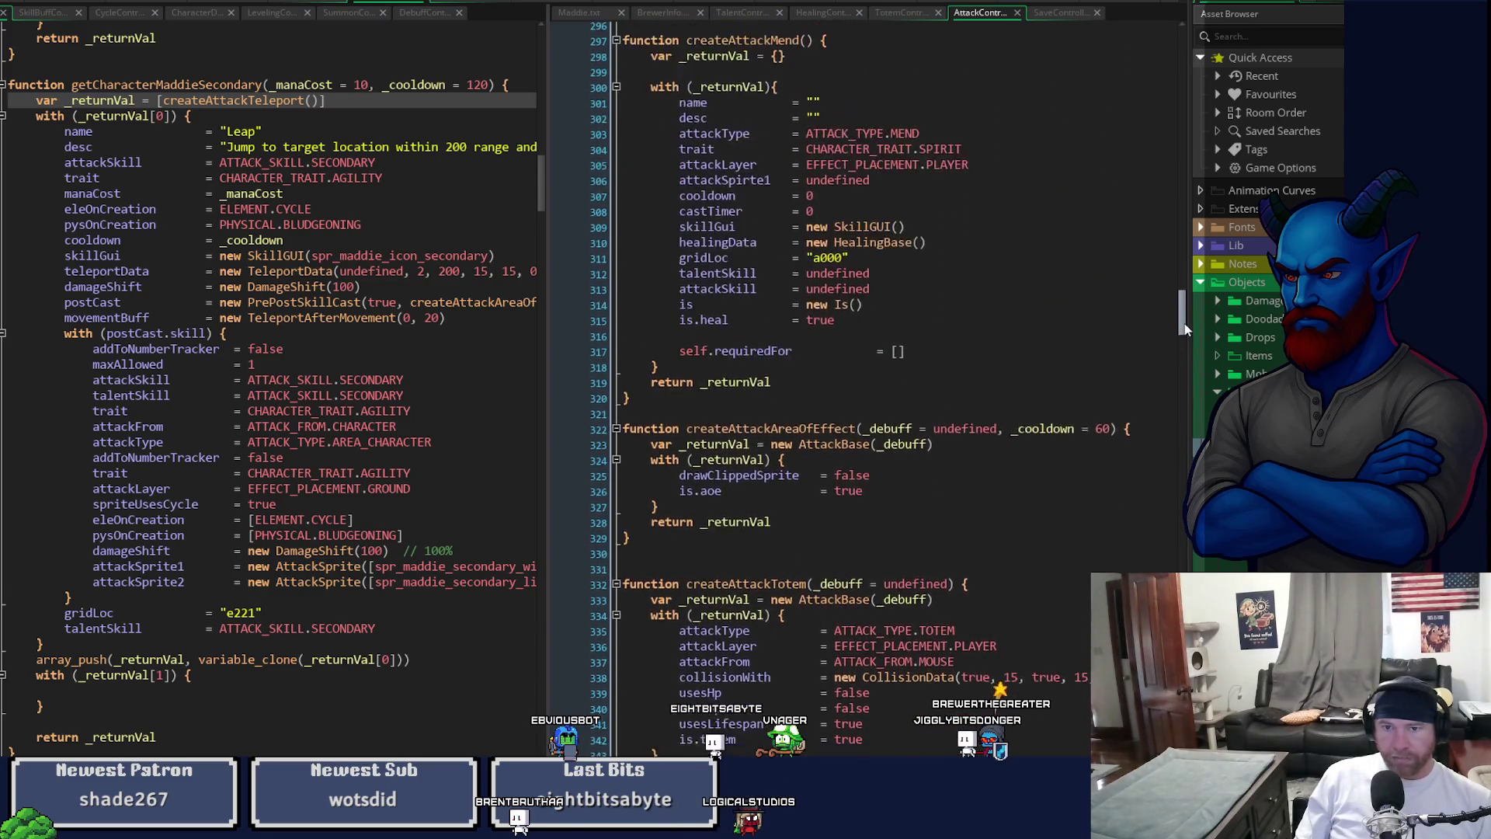
scroll(1185, 327, up, 1)
scroll(1186, 326, up, 10)
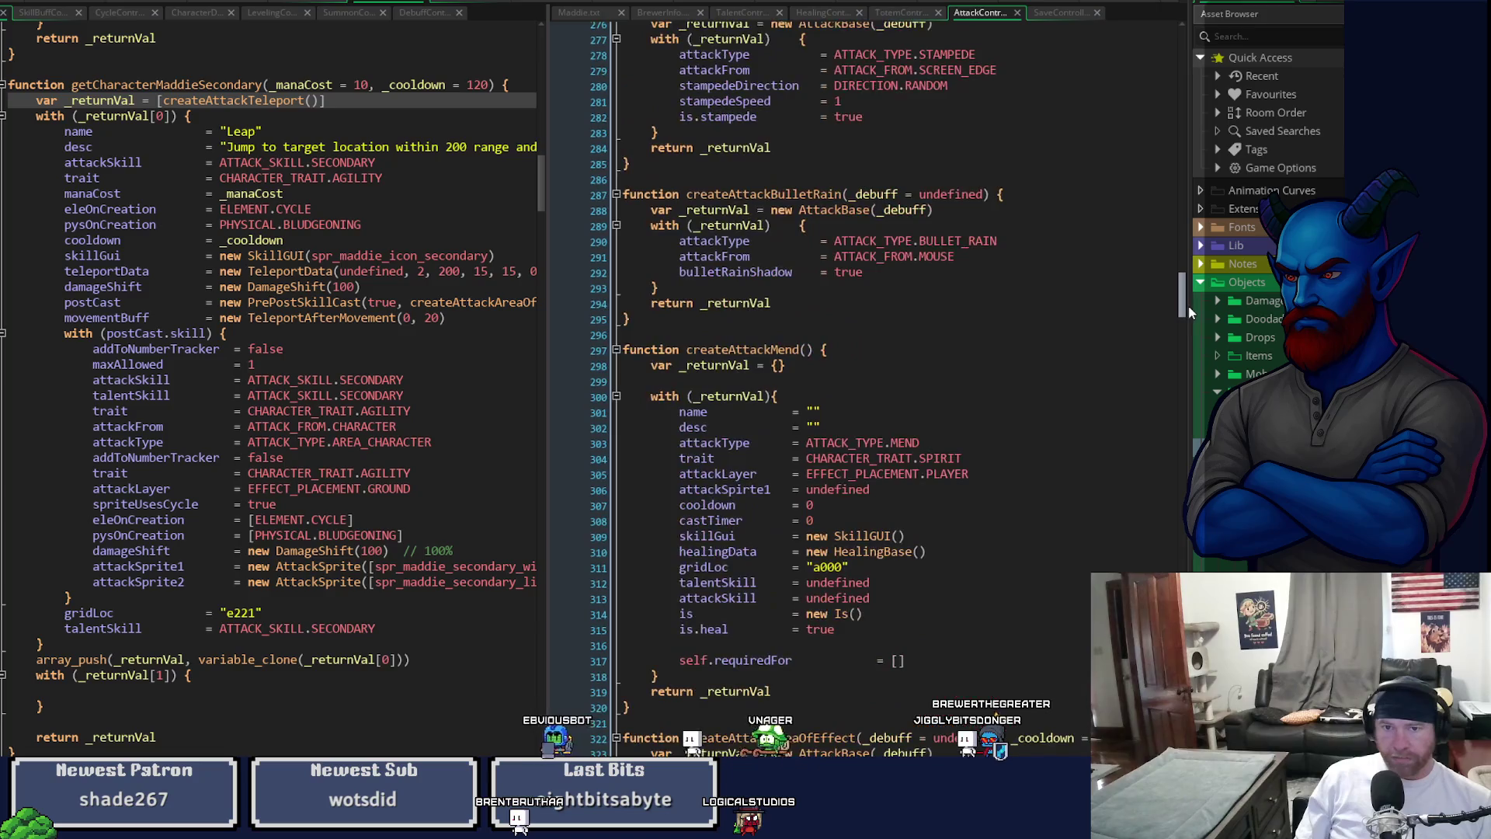
scroll(1190, 292, up, 15)
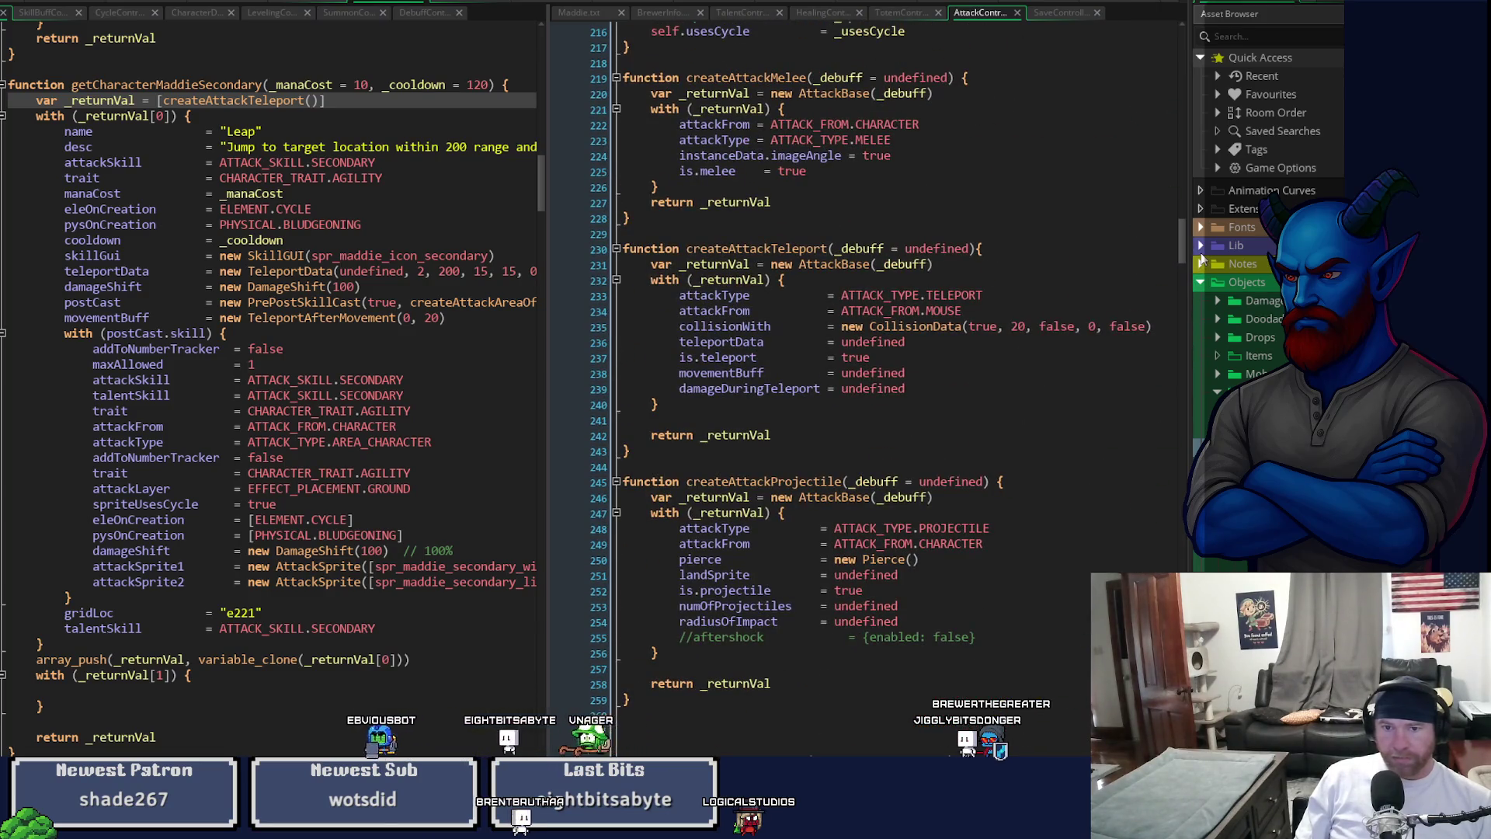
double_click(788, 393)
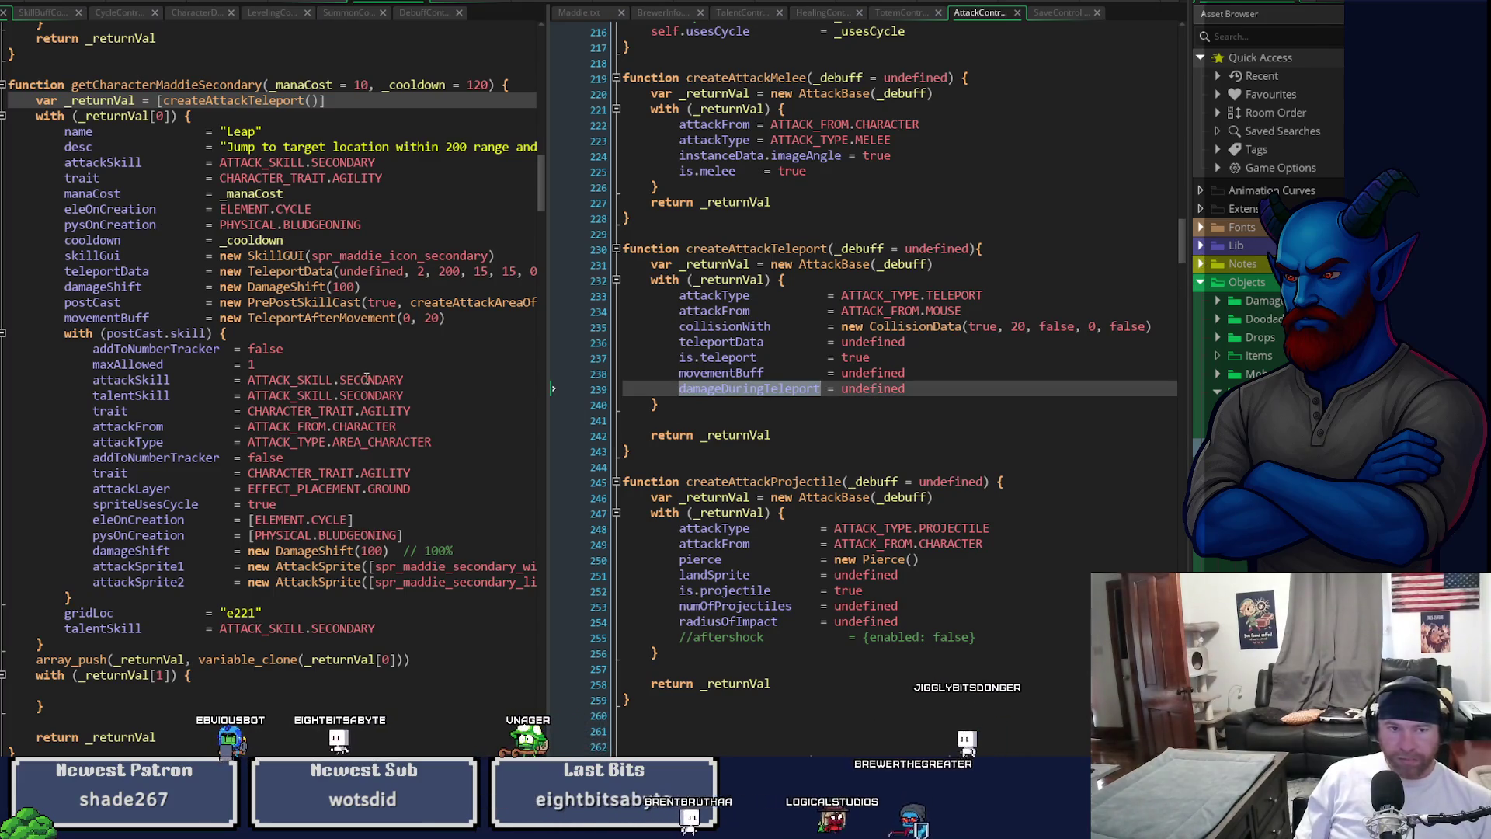
- Move the movementBuff line below the with (postCast.skill) block in Leap
click(505, 320)
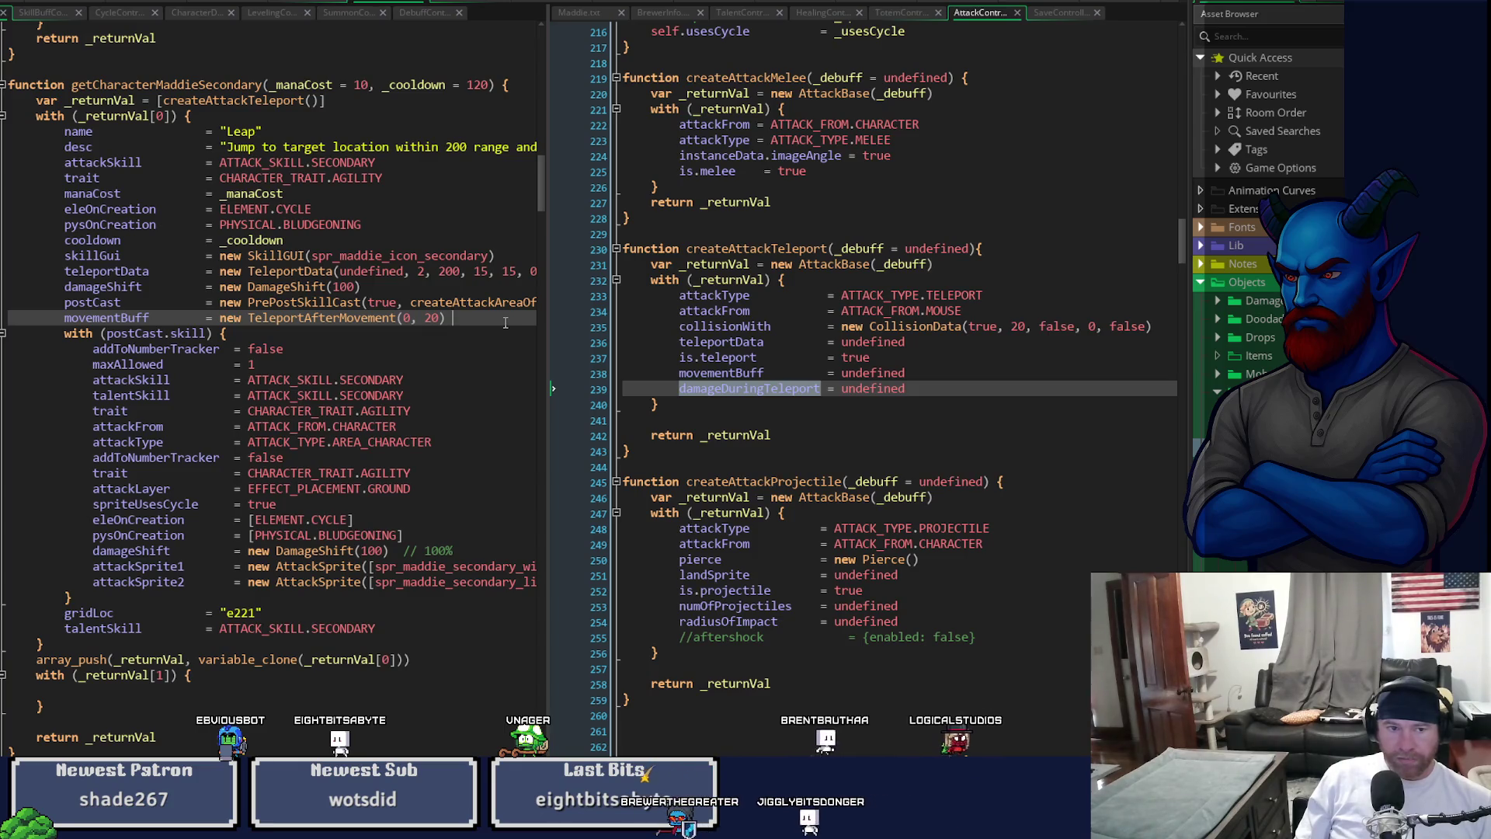
key(Down)
key(Down)
key(Down)
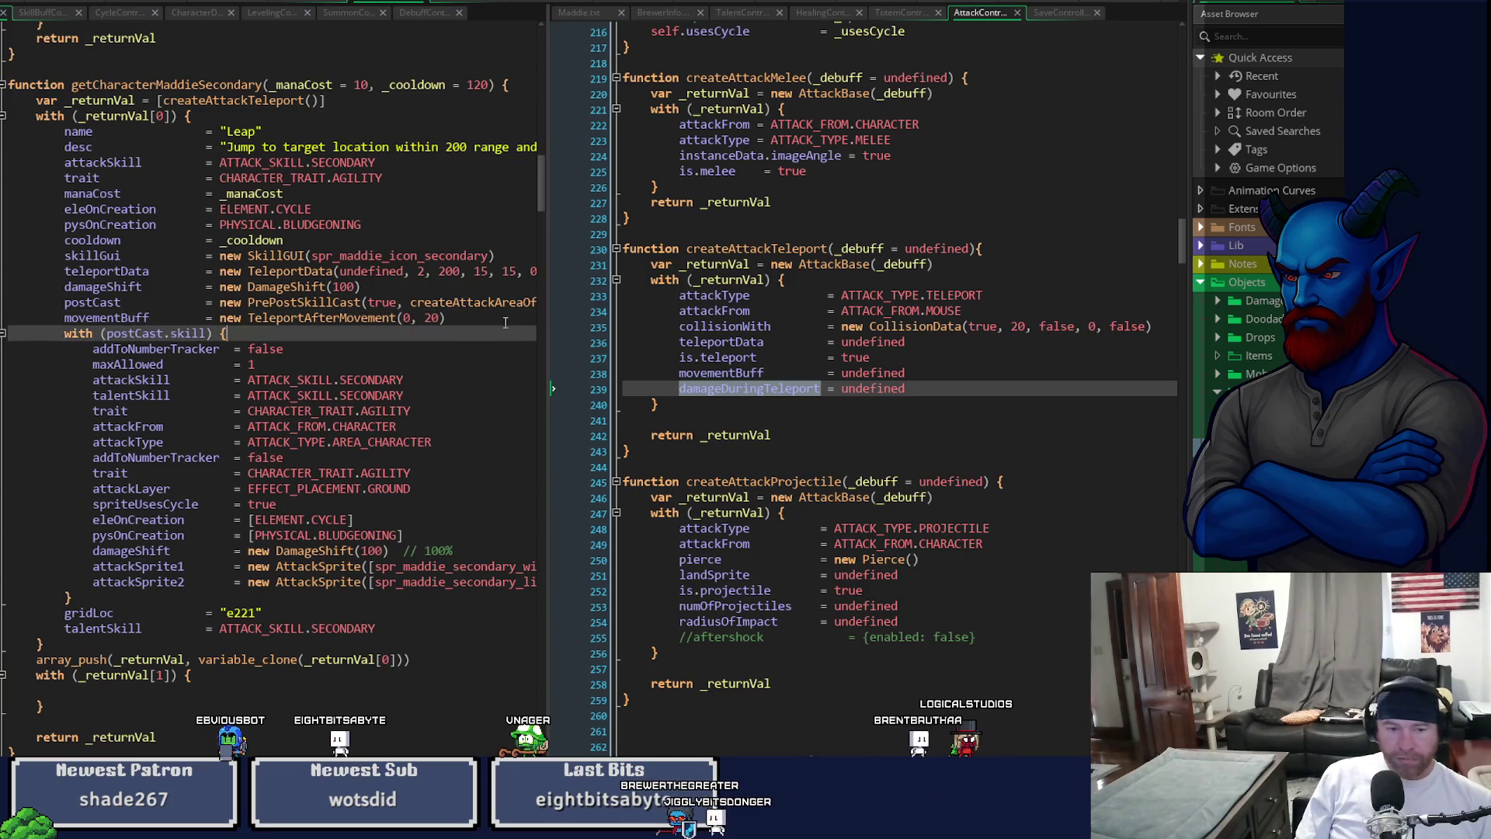
key(Return)
key(Return)
key(Return)
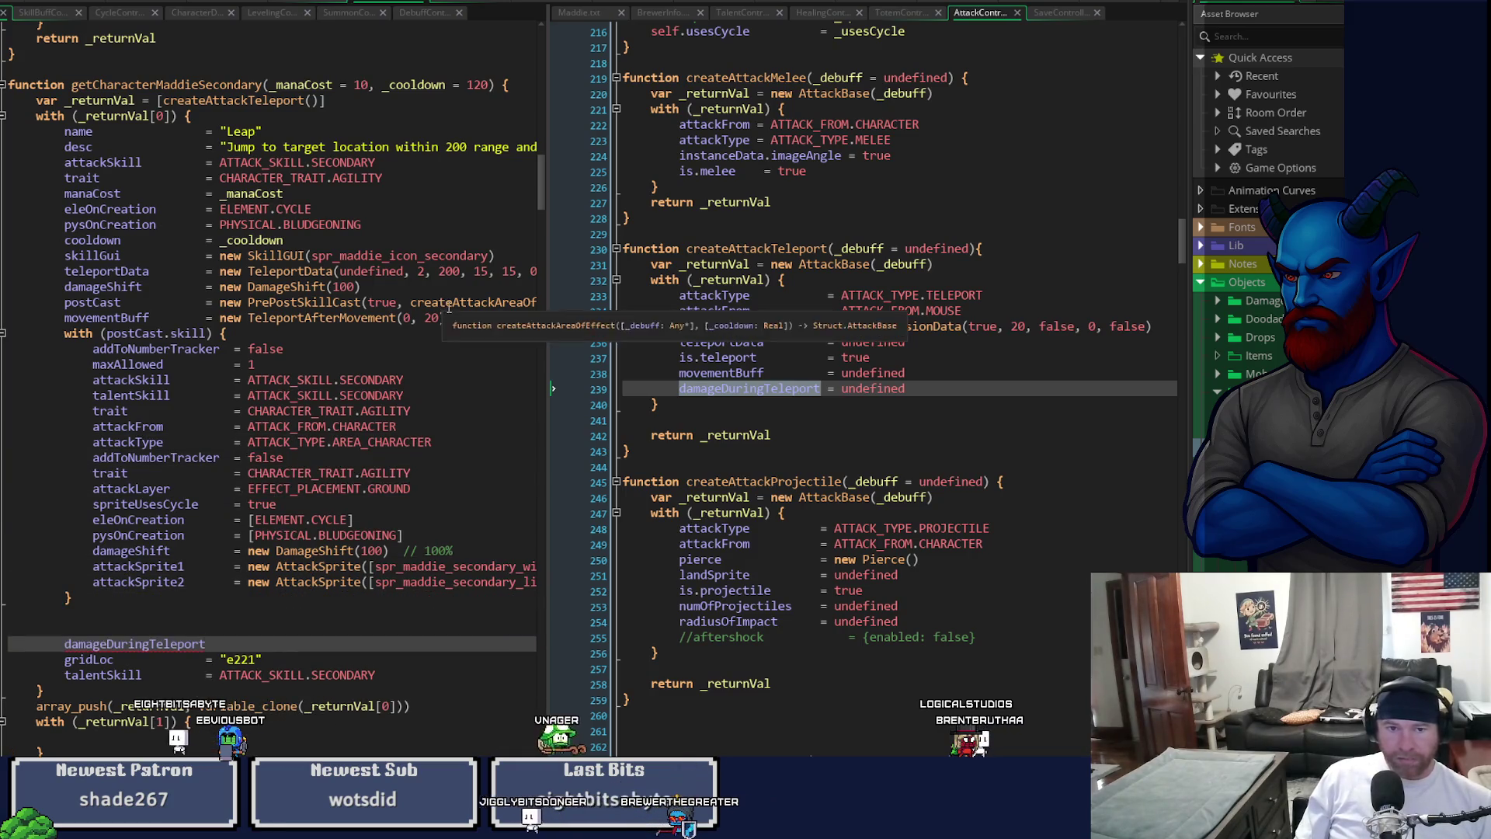
drag(505, 322, 38, 324)
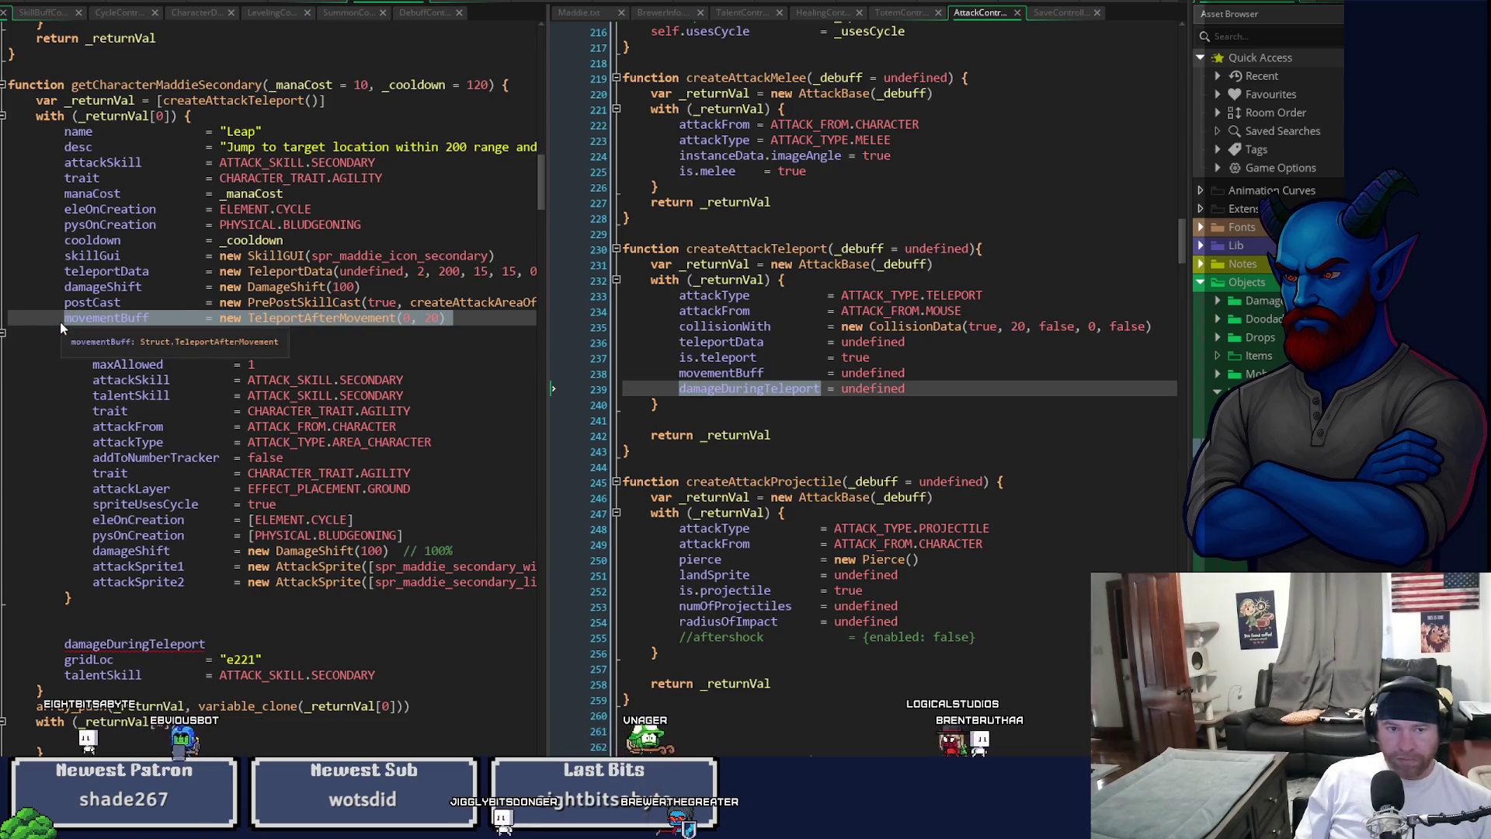
key(ctrl+x)
click(71, 617)
key(ctrl+v)
click(197, 629)
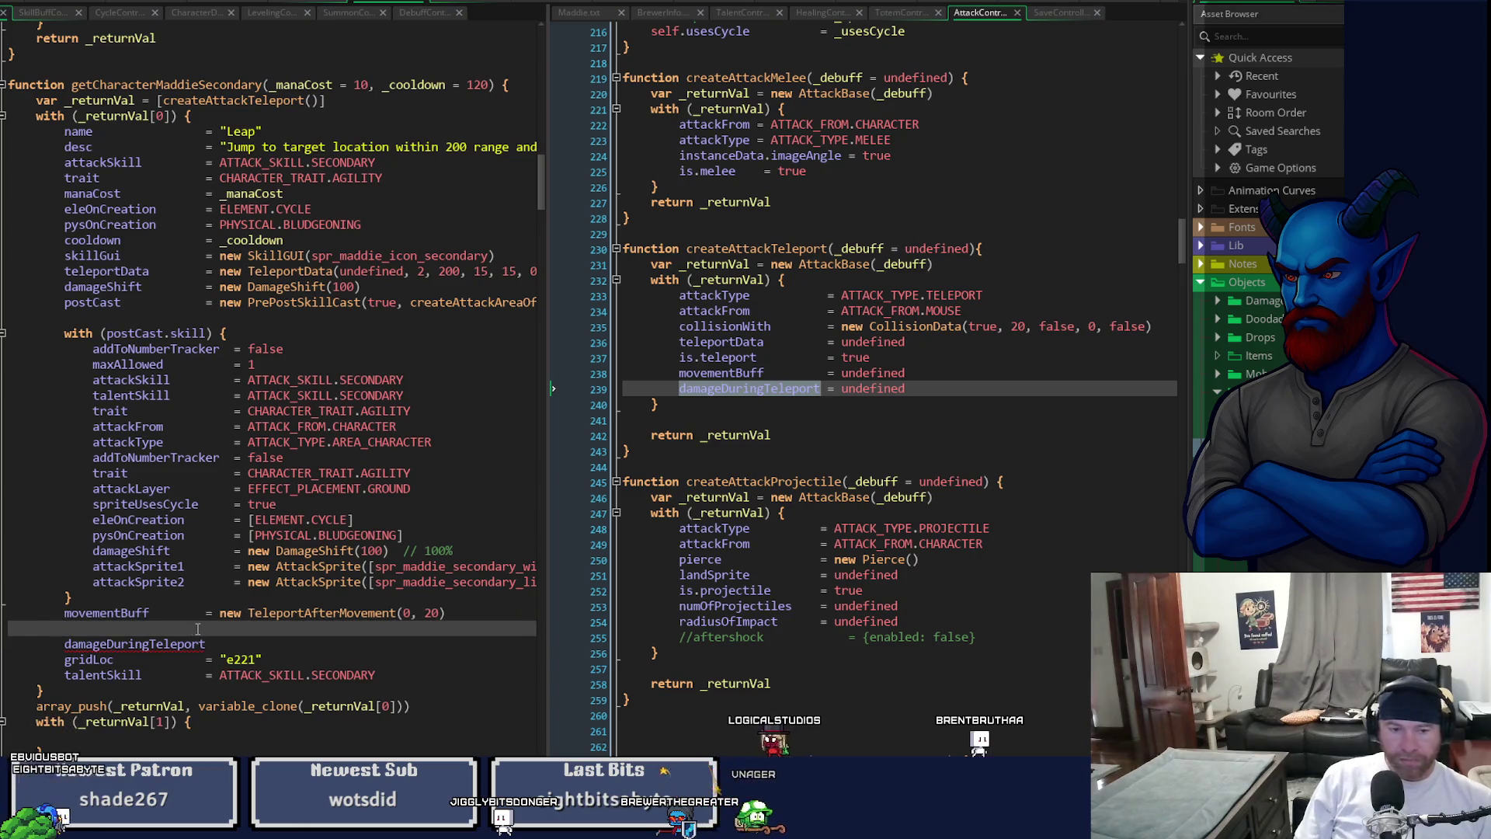
key(BackSpace)
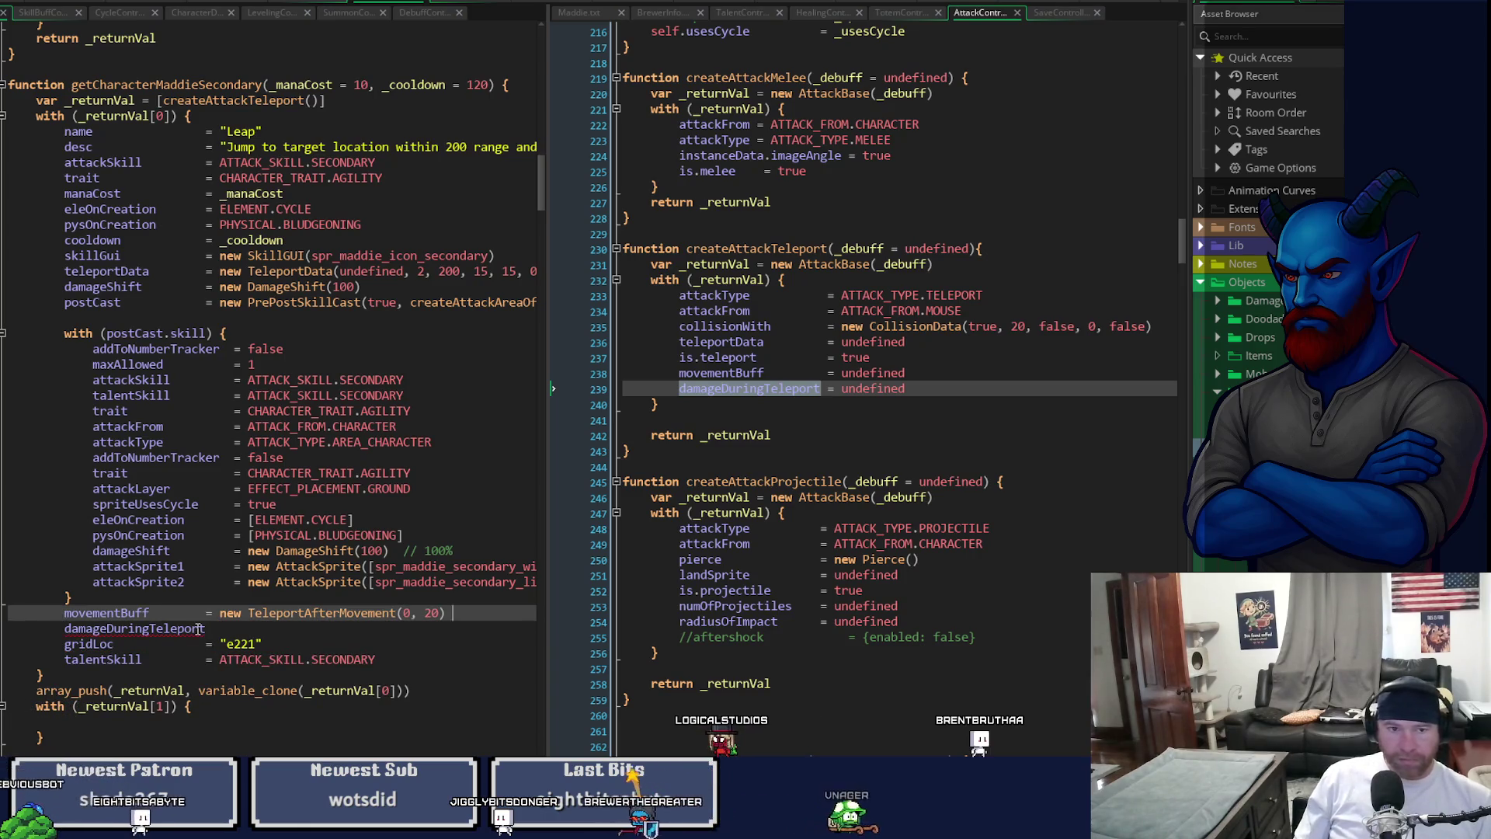
- Begin the damageDuringTeleport assignment under movementBuff, typed as far as "create"
click(210, 628)
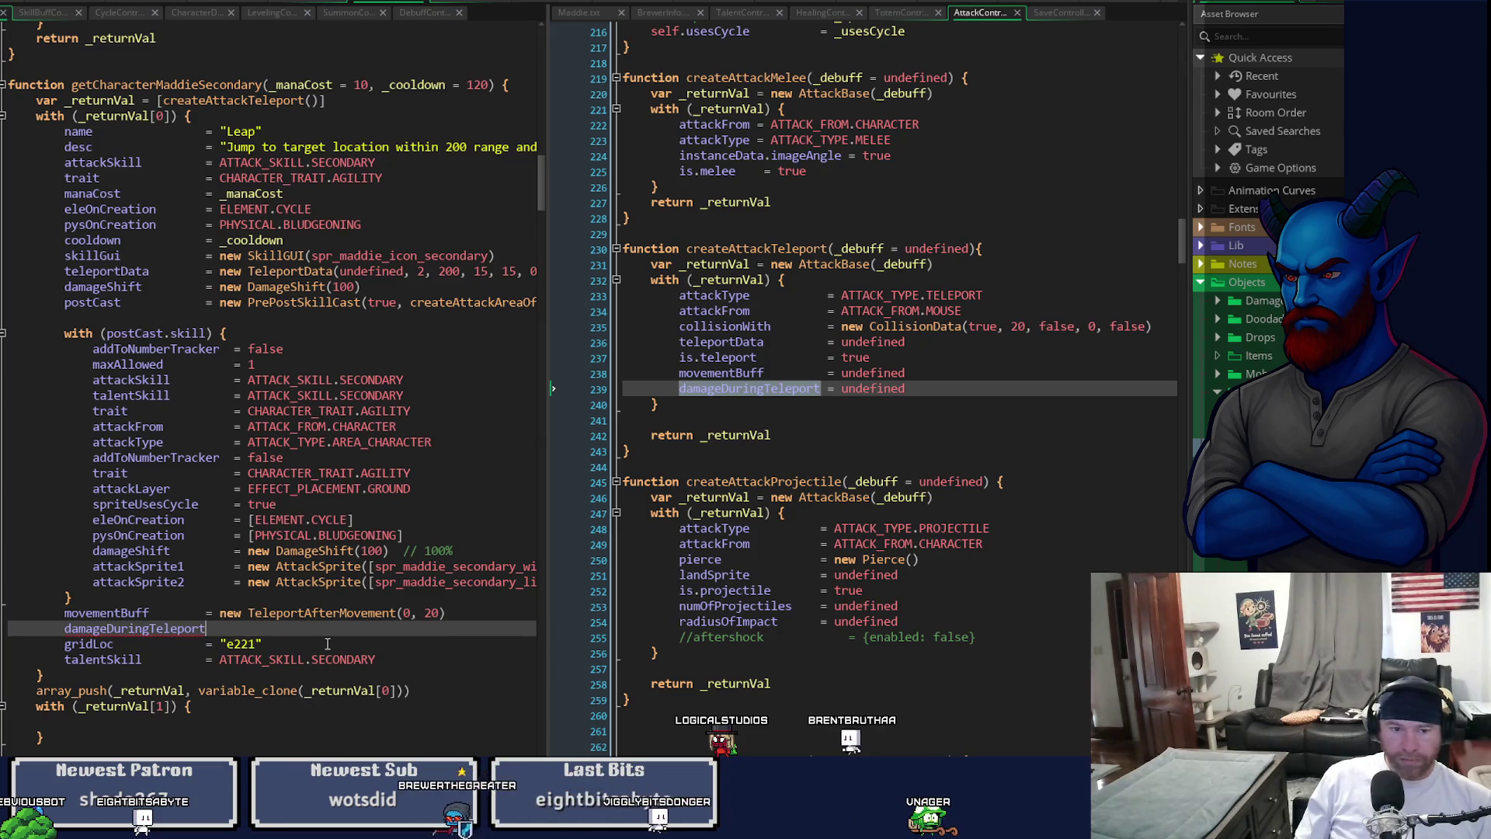
key(Tab)
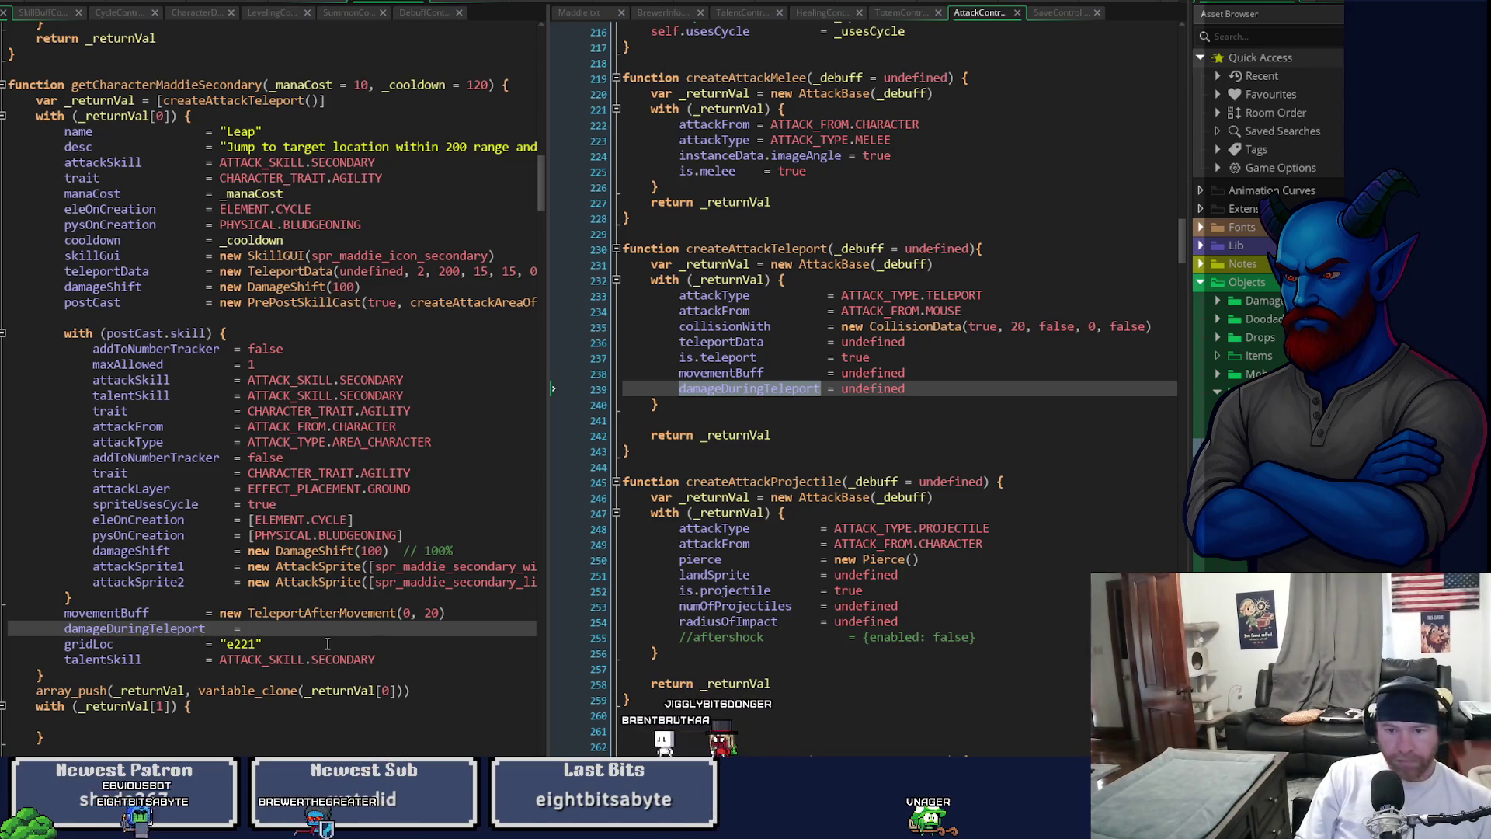
text(new)
key(BackSpace)
key(BackSpace)
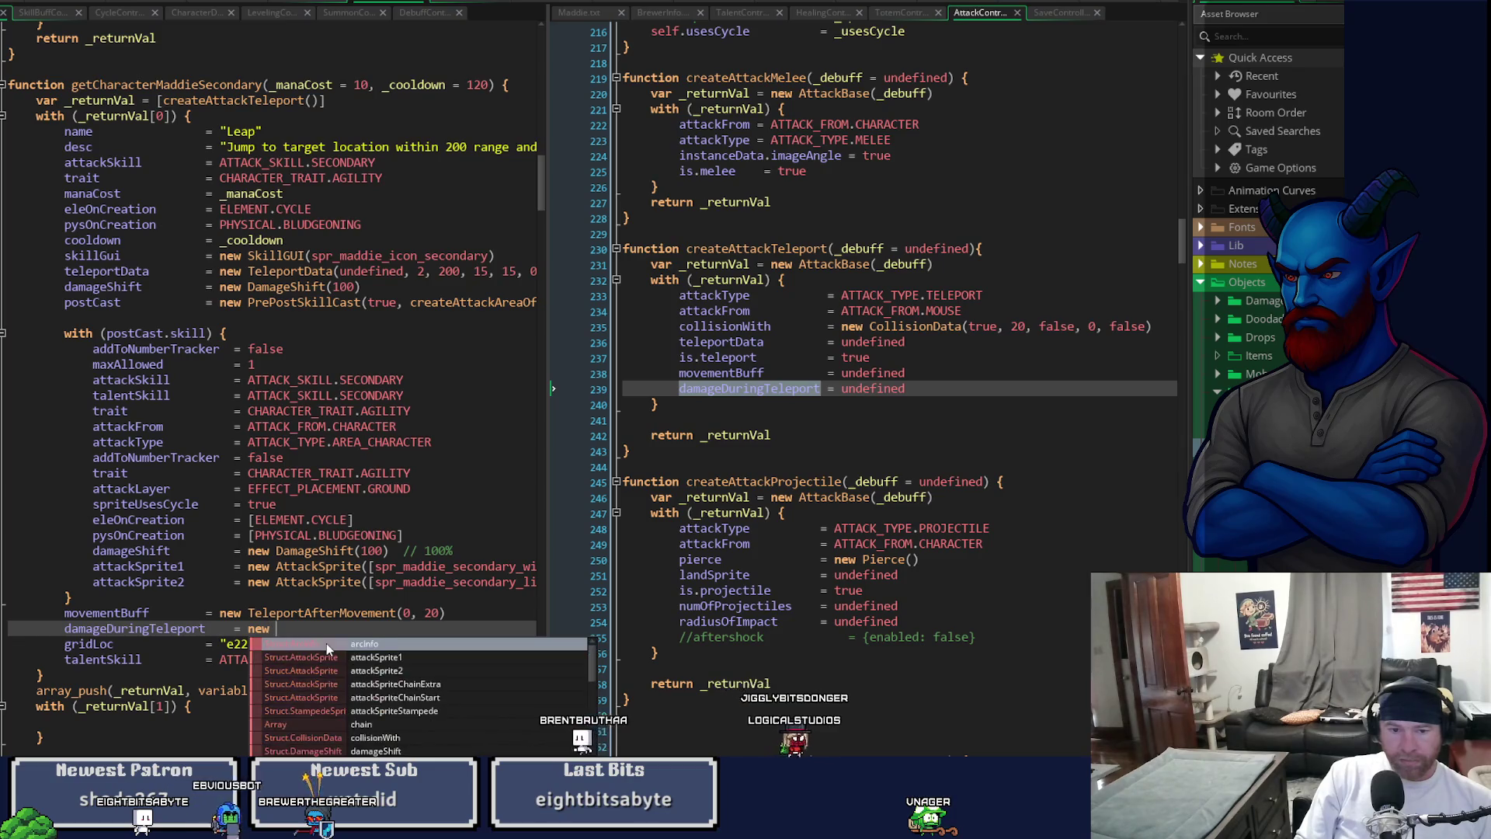
key(BackSpace)
text(crea)
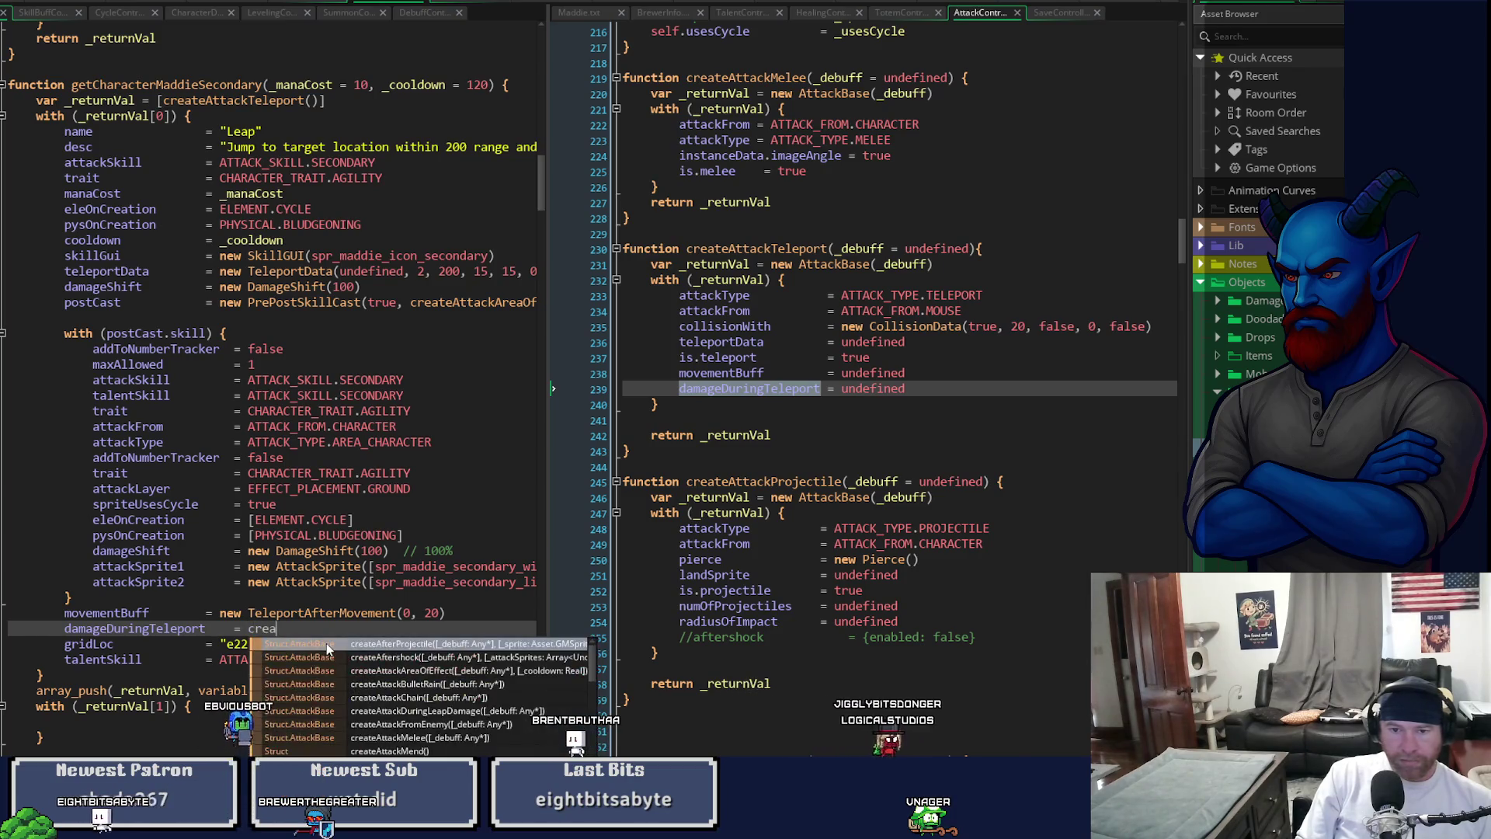
text(teAtta)
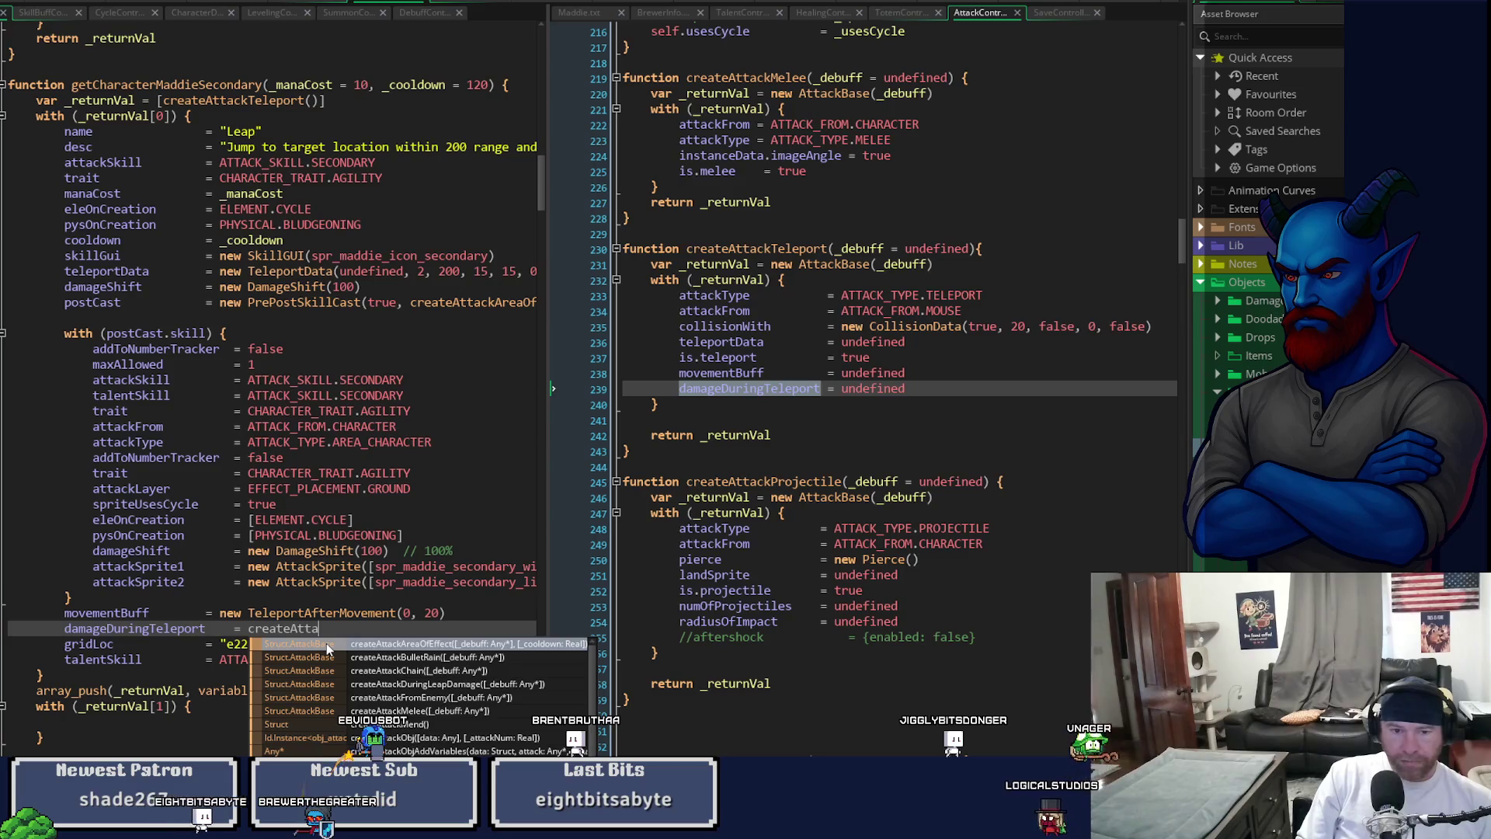
key(BackSpace)
key(BackSpace)
key(BackSpace)
text(L)
key(BackSpace)
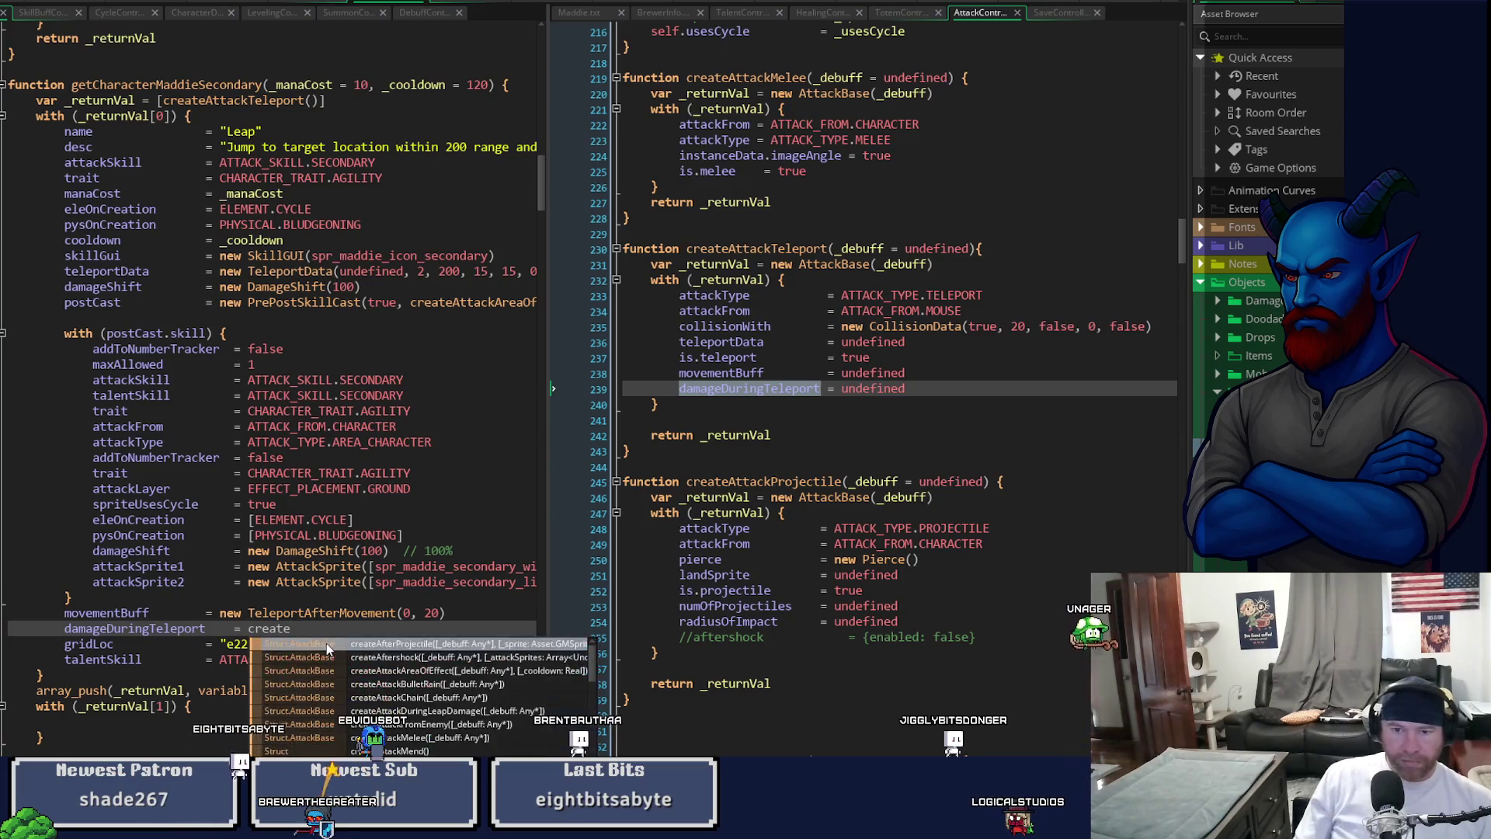
scroll(846, 510, down, 3)
- Set damageDuringTeleport = createAttackDuringLeapDamage() using autocomplete
scroll(846, 510, down, 5)
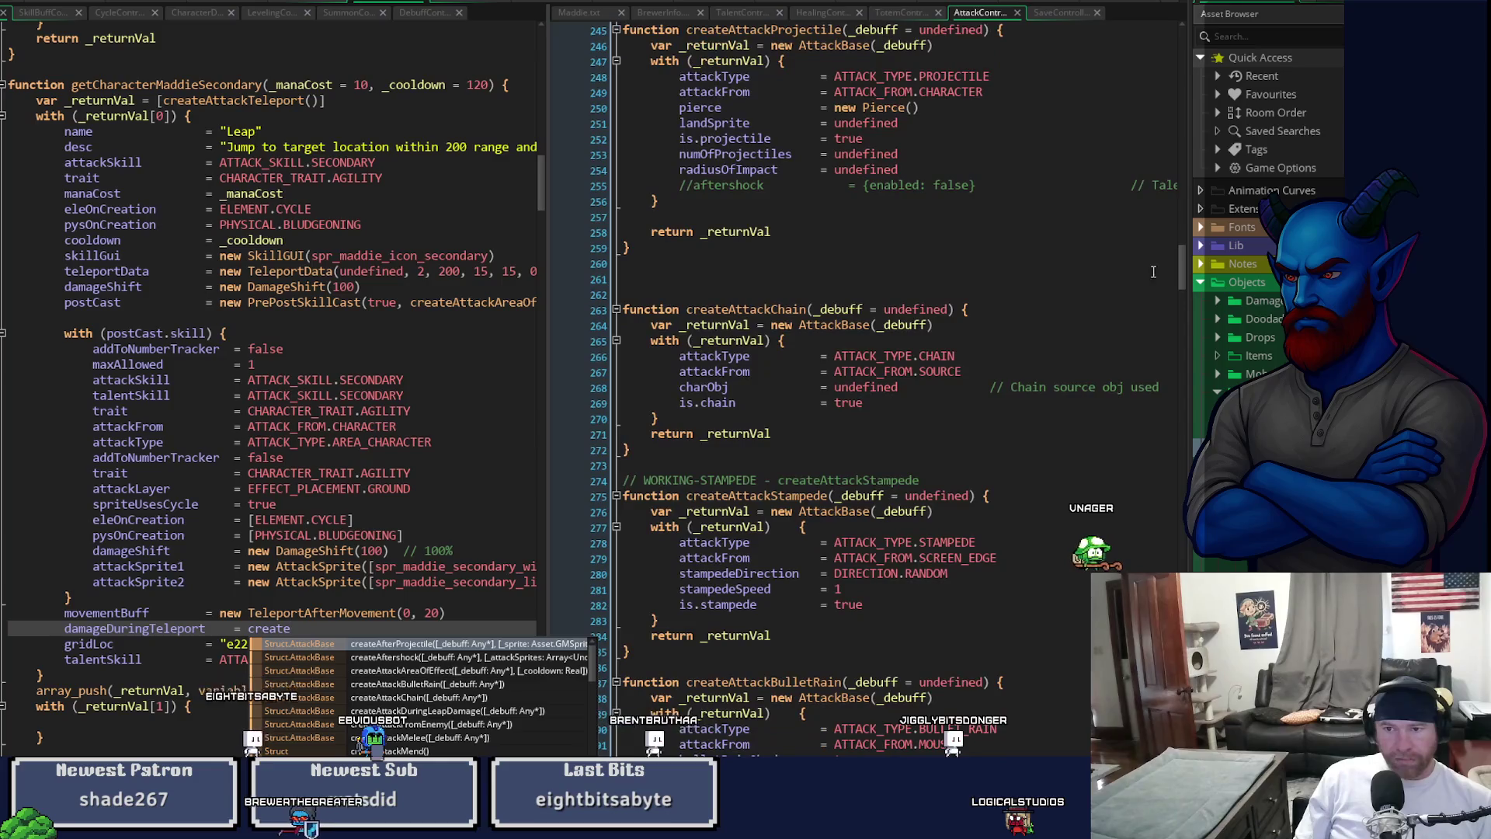
drag(1182, 272, 1187, 399)
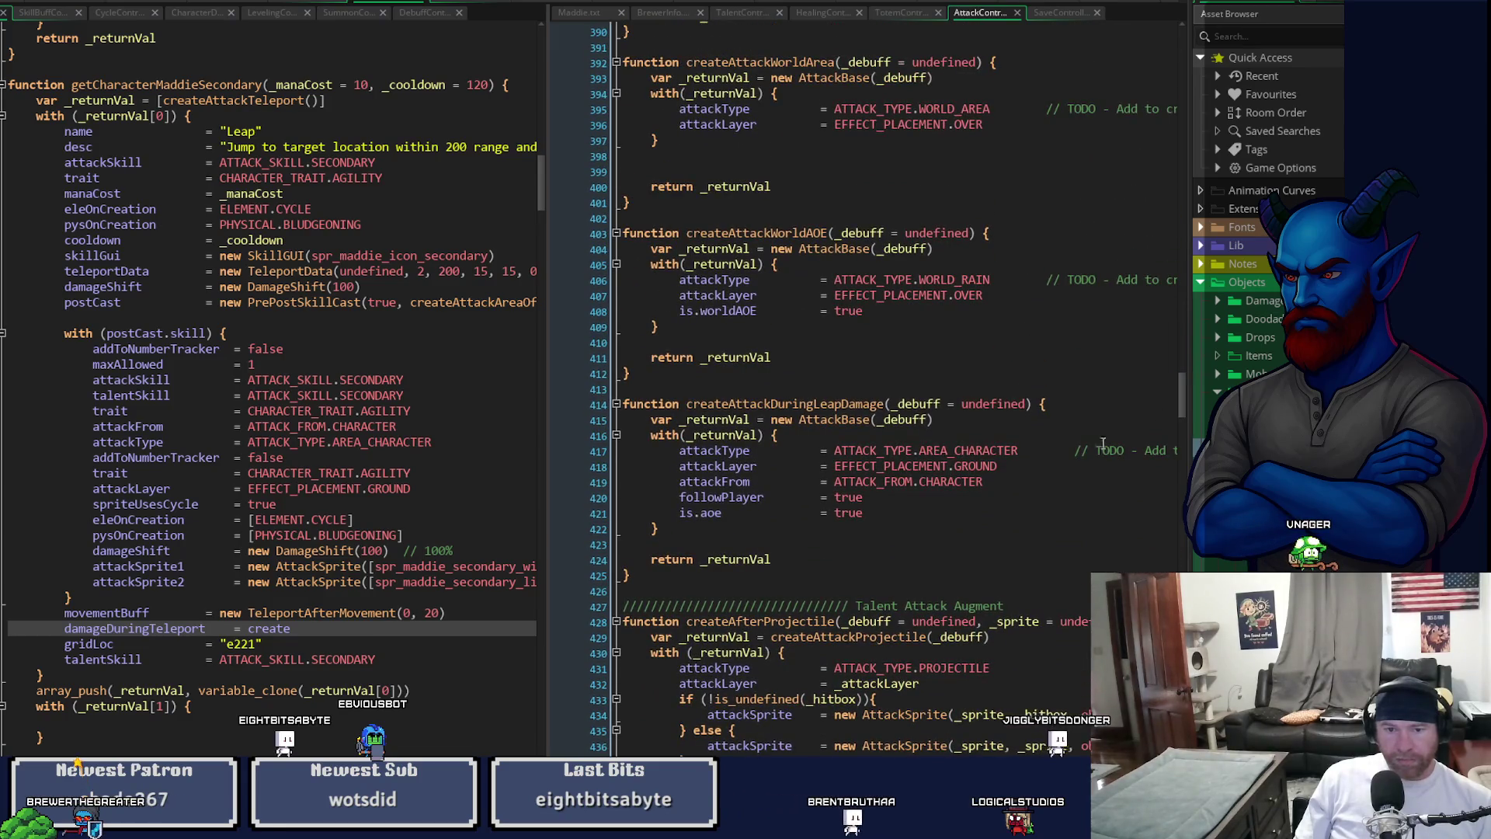
text(A)
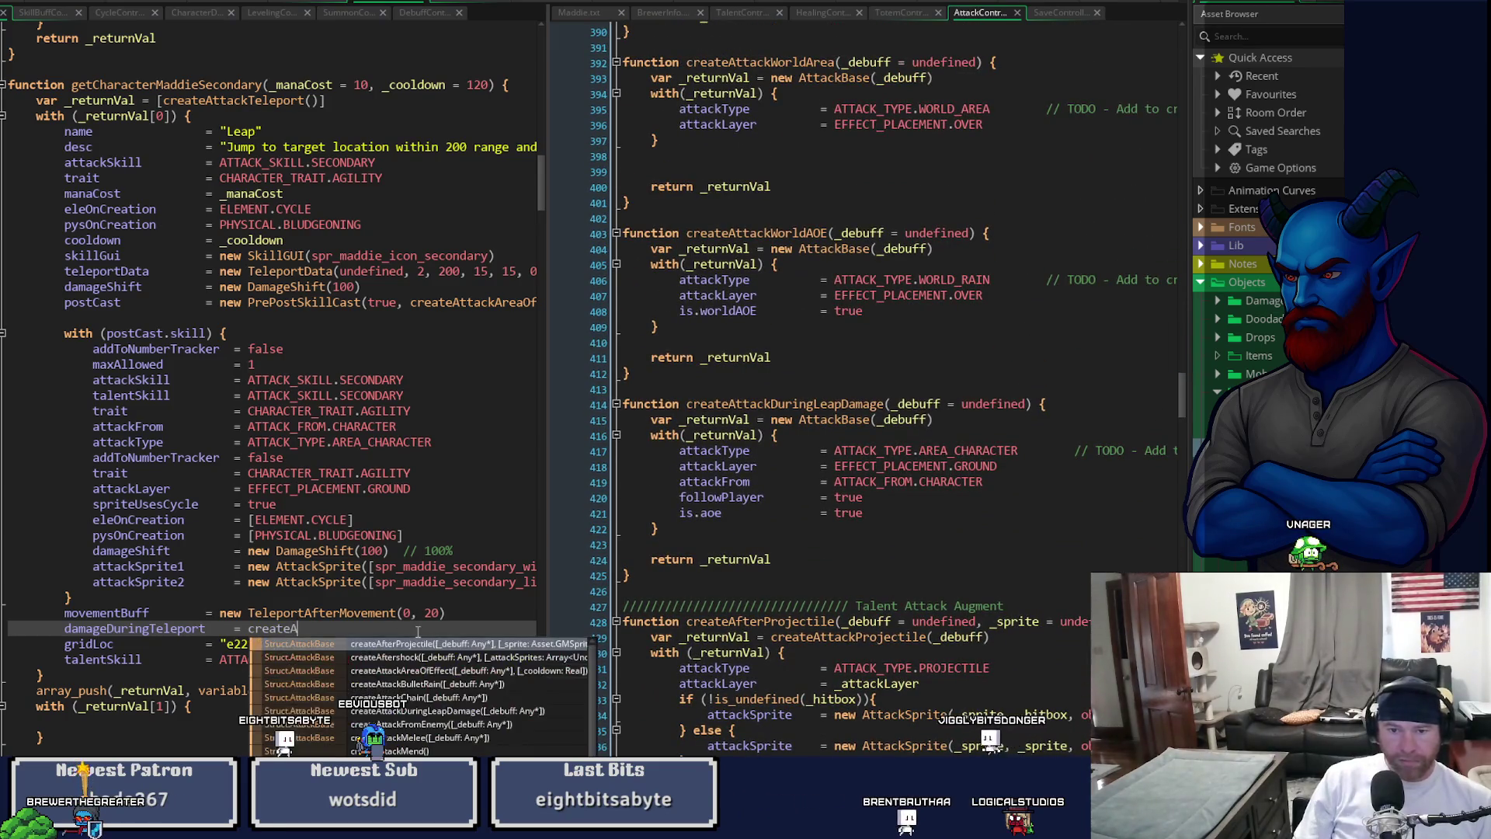
text(ttackDur)
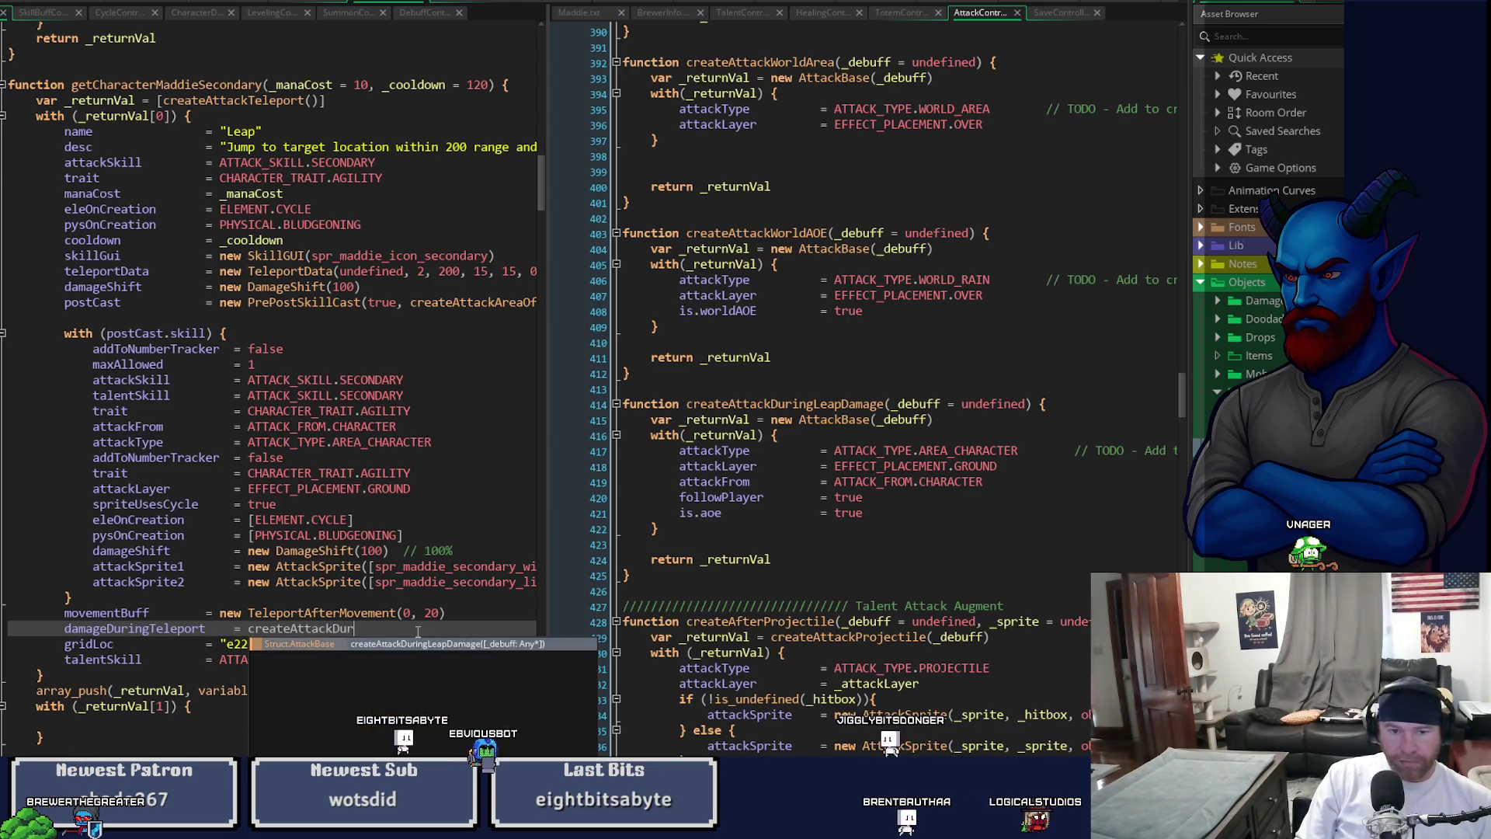
key(Return)
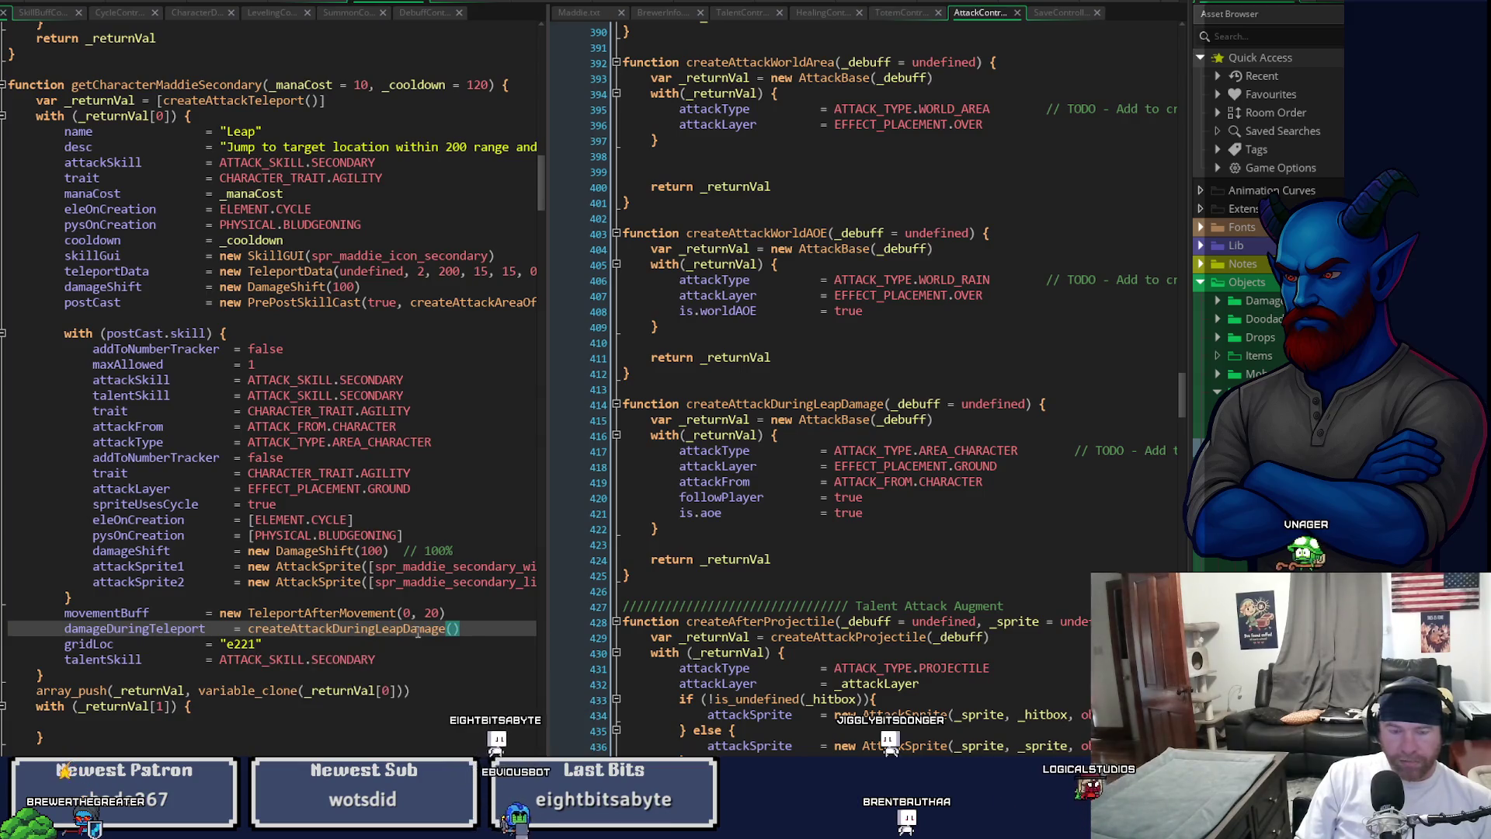
text(und)
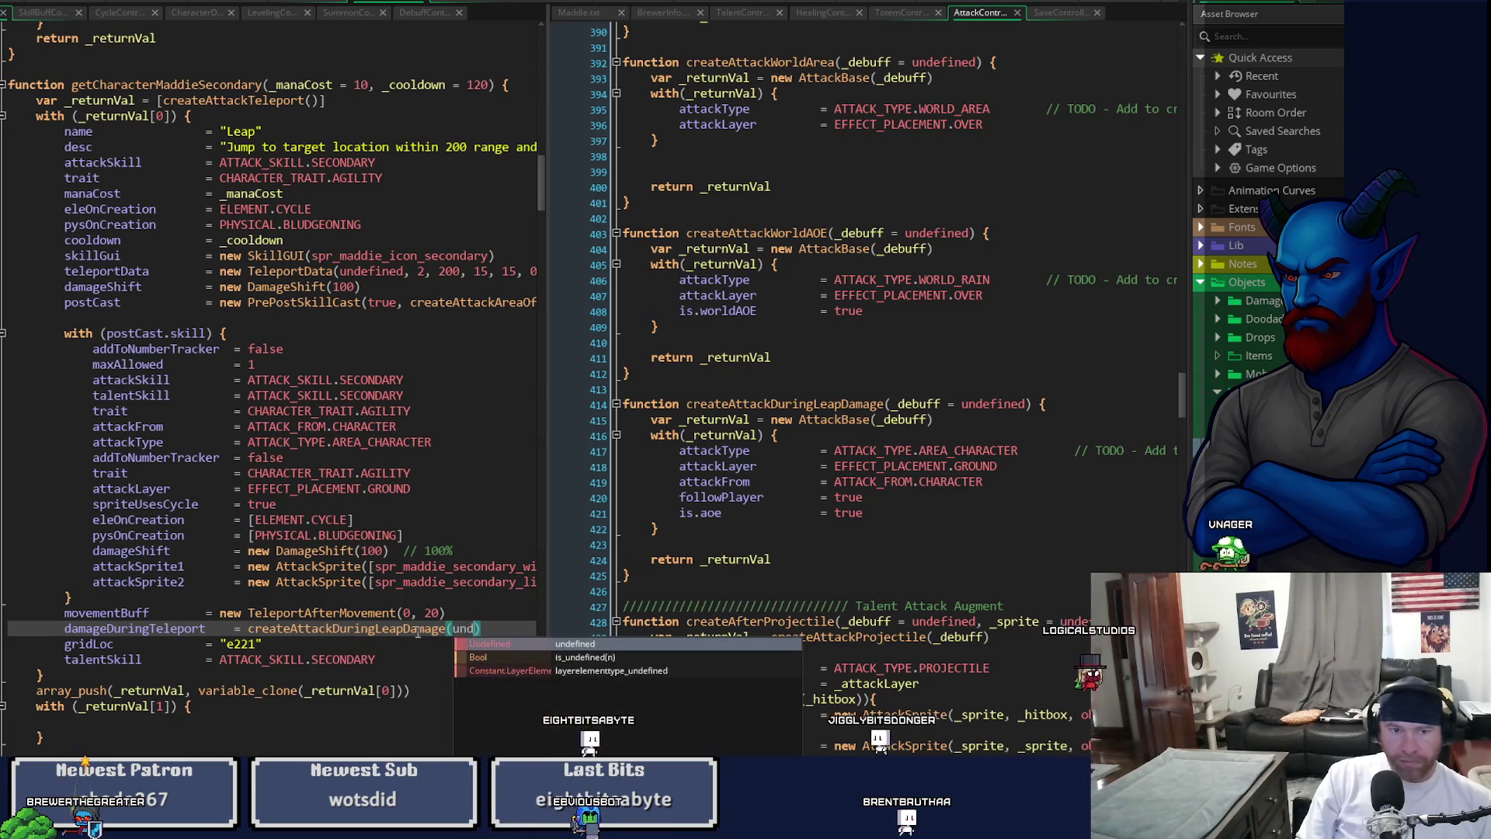
key(BackSpace)
key(BackSpace)
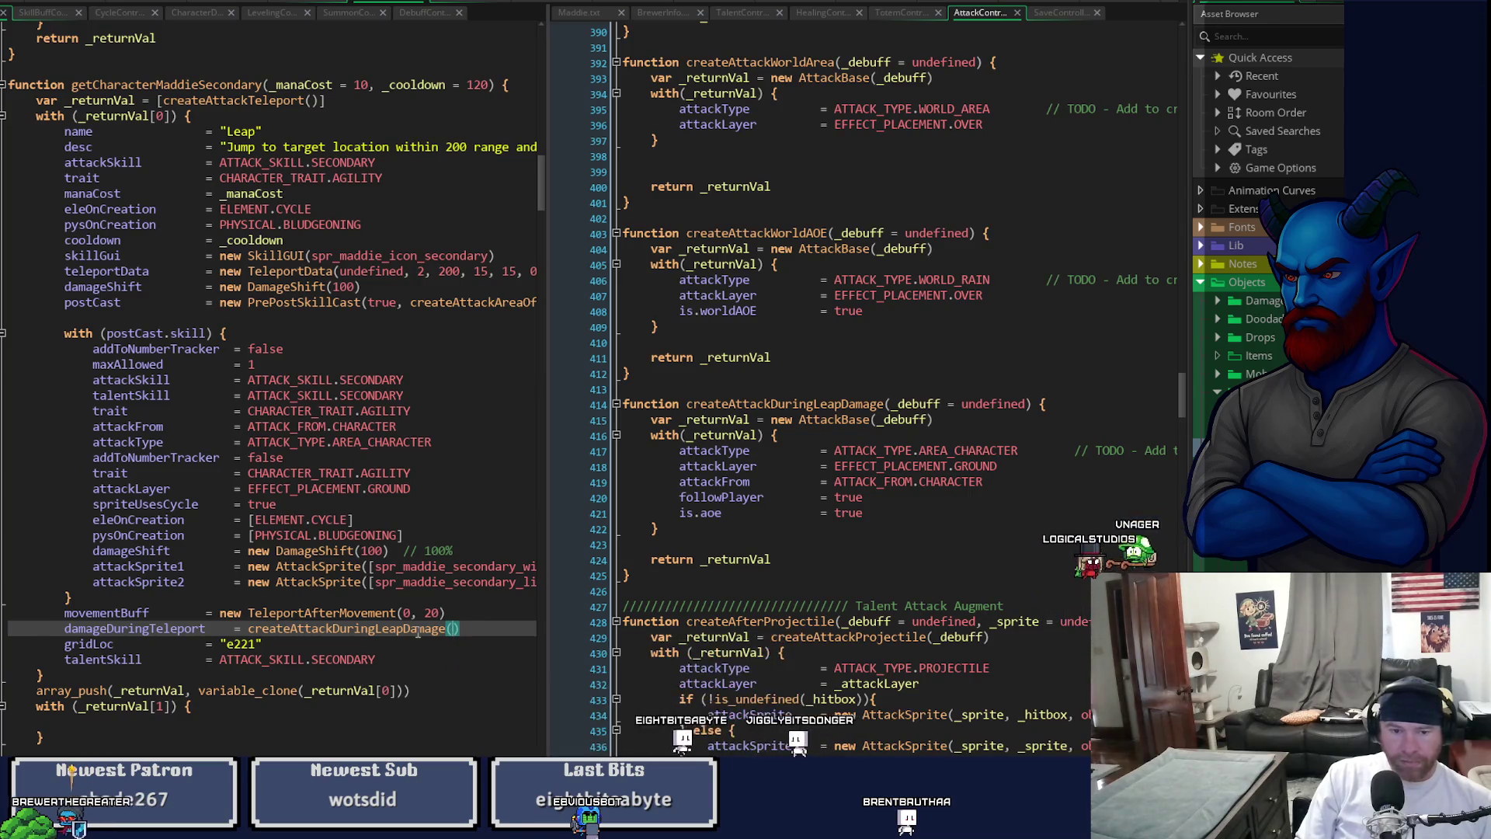
- Add an empty with (damageDuringTeleport) { } block on the next line
key(Return)
text(with )
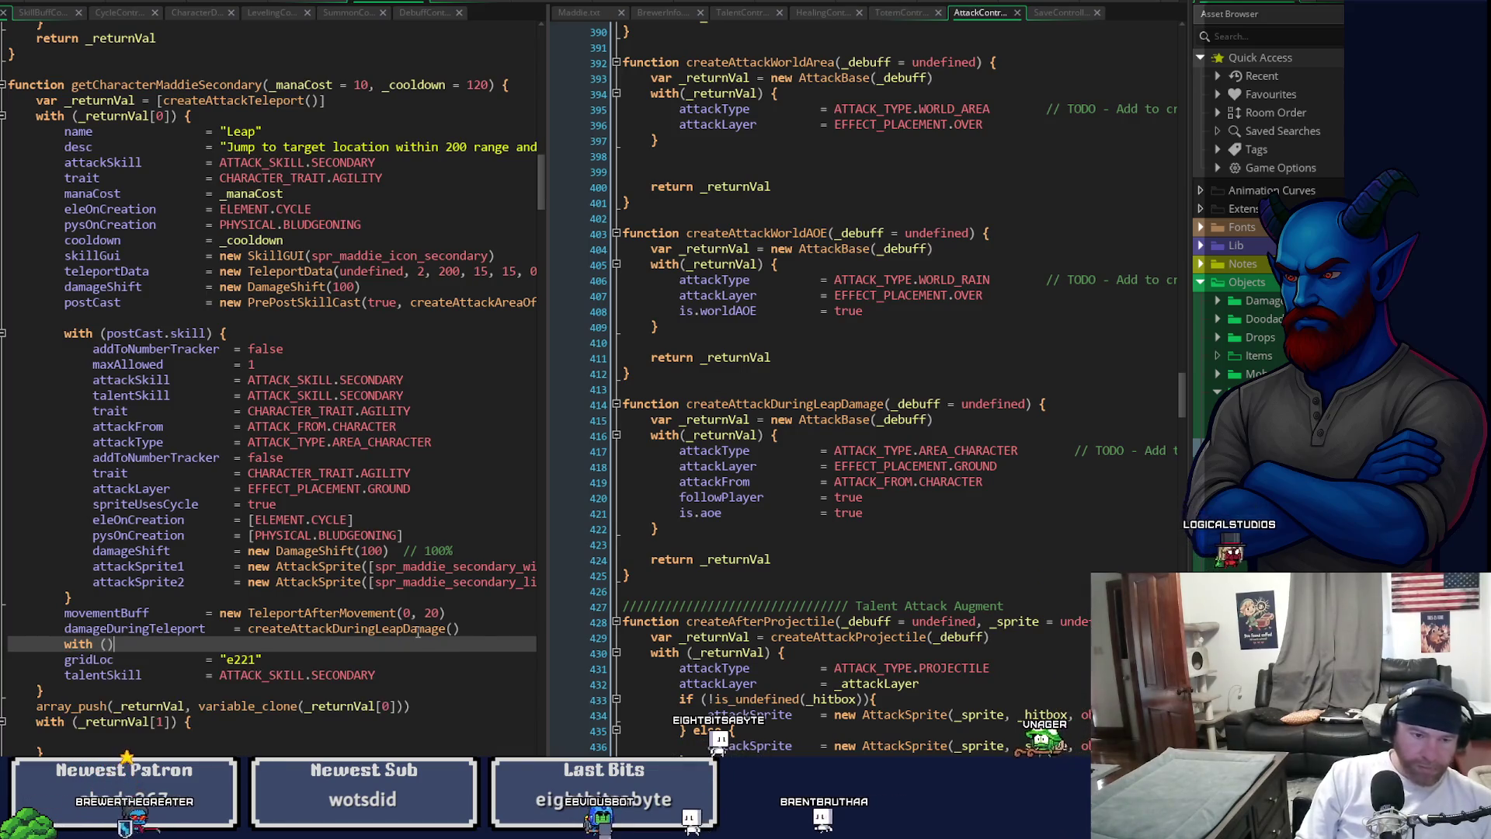
text((da)
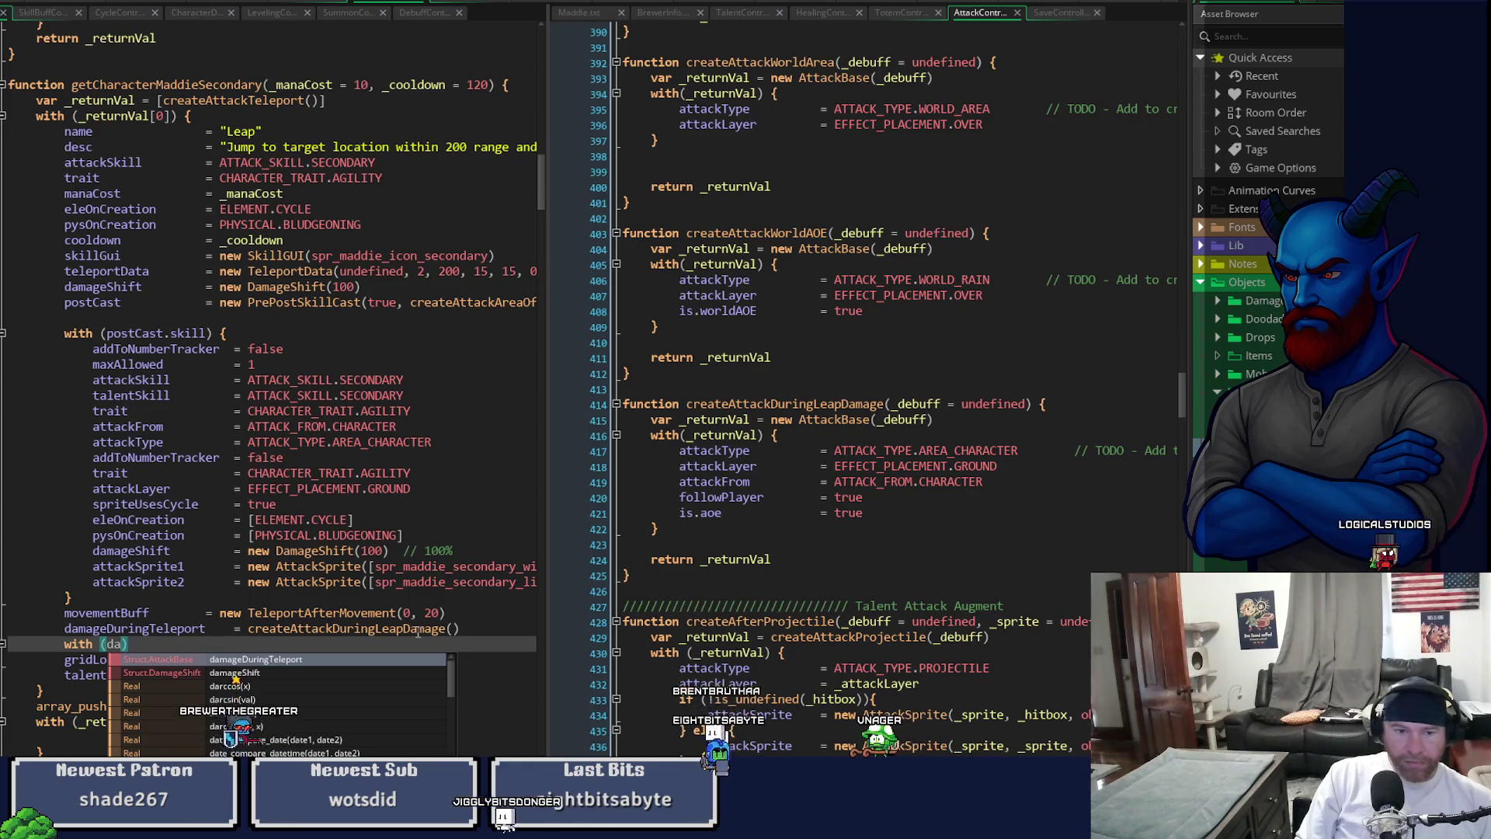
key(Return)
text({)
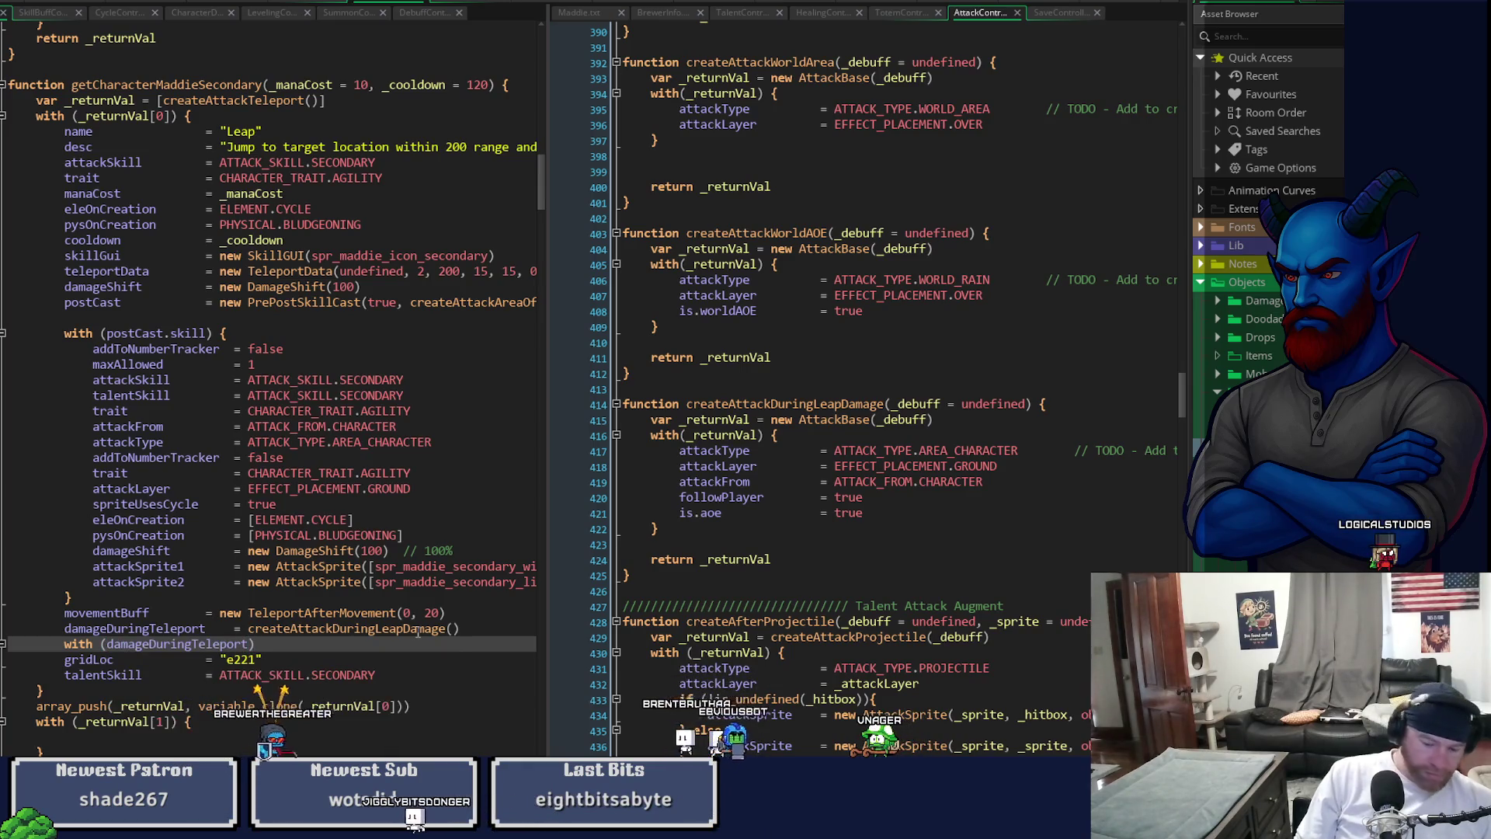
key(Return)
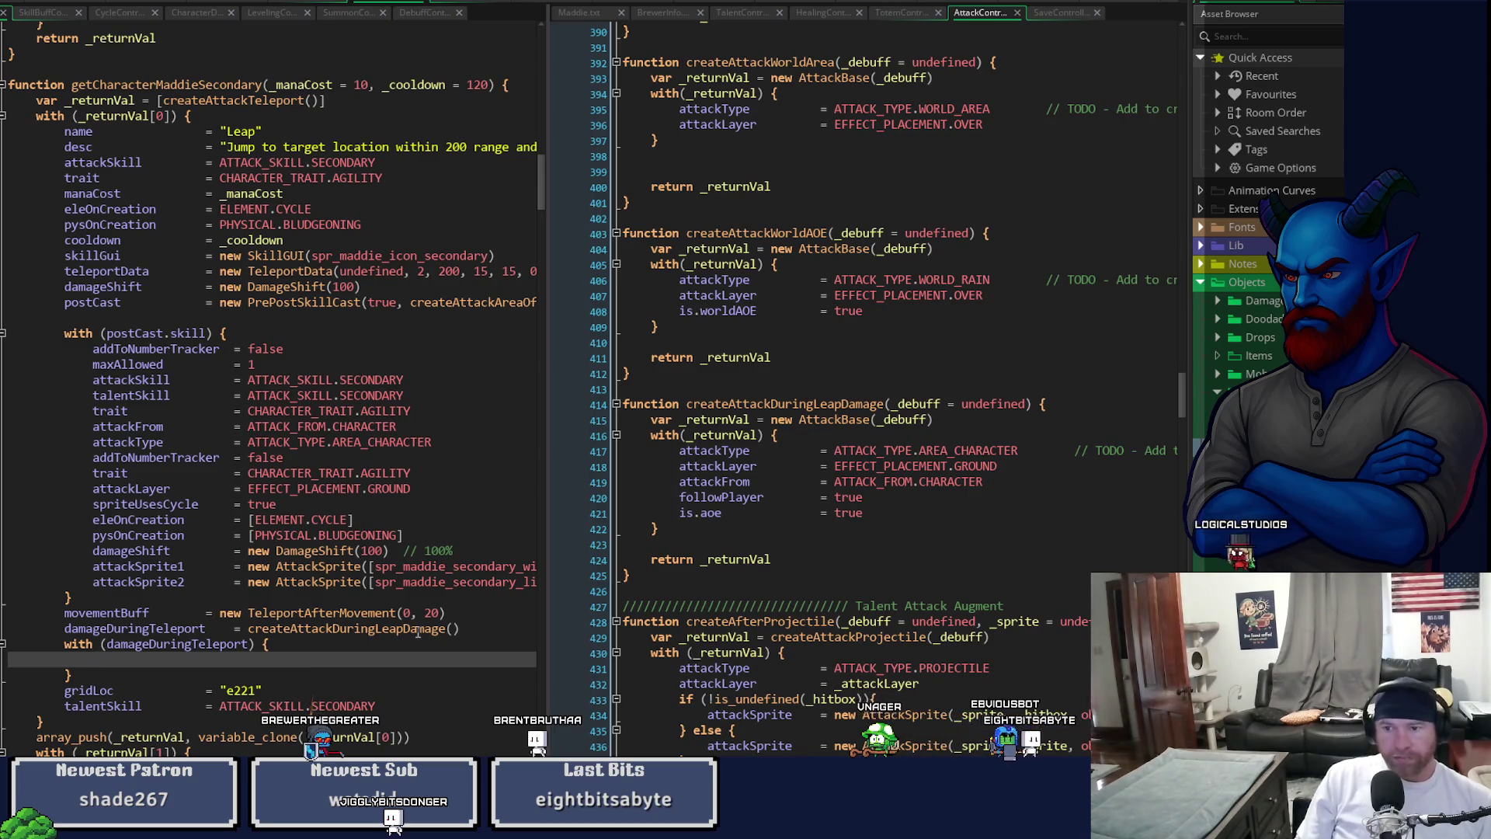
mouse_move(1183, 405)
mouse_down()
mouse_move(1181, 383)
mouse_move(1177, 416)
mouse_up()
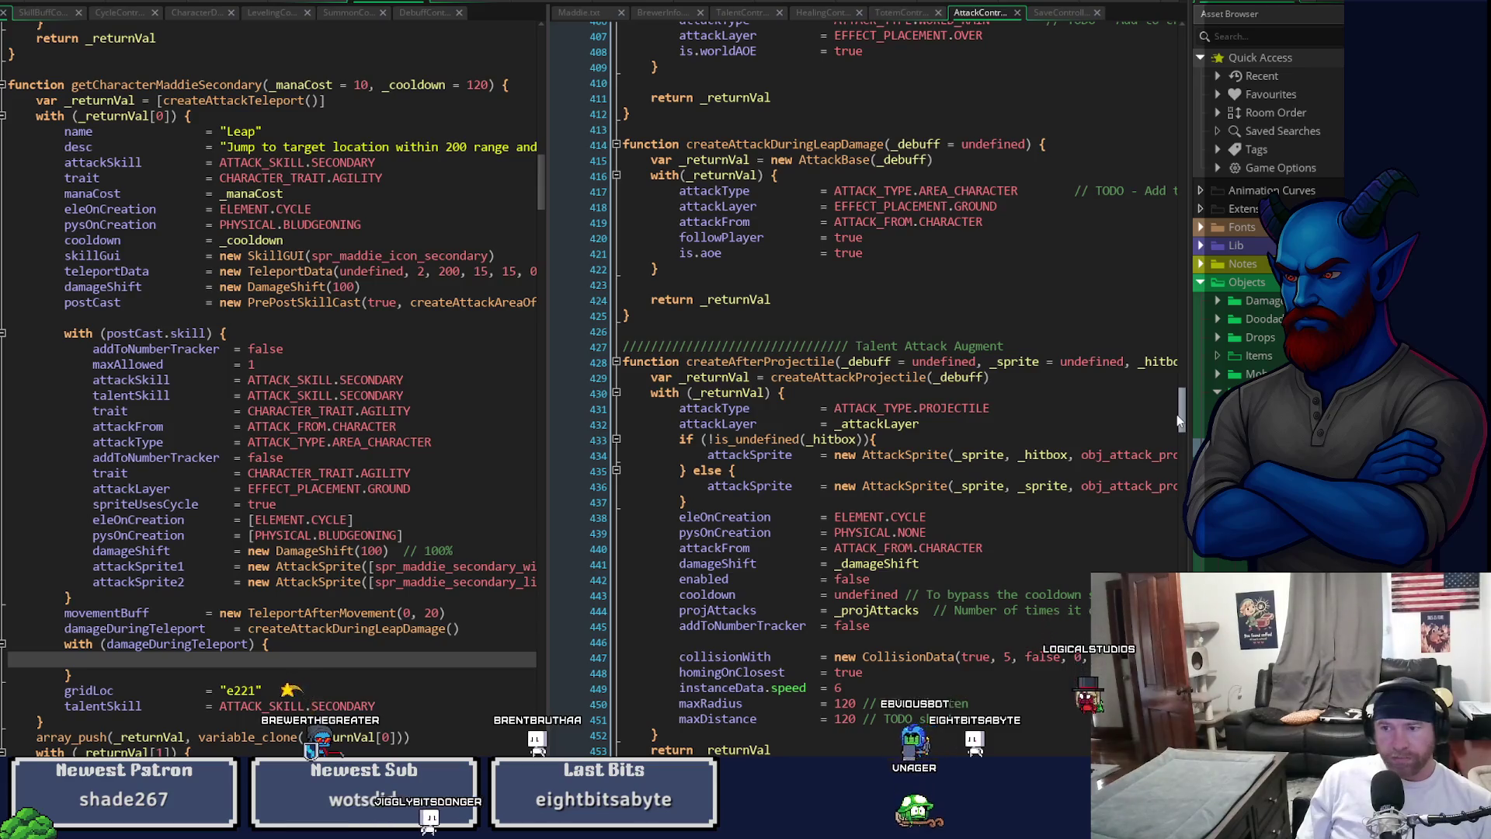
- Step through the 'damage' matches in Brewer's script, then add an attackSkill property inside damageDuringTeleport
click(673, 14)
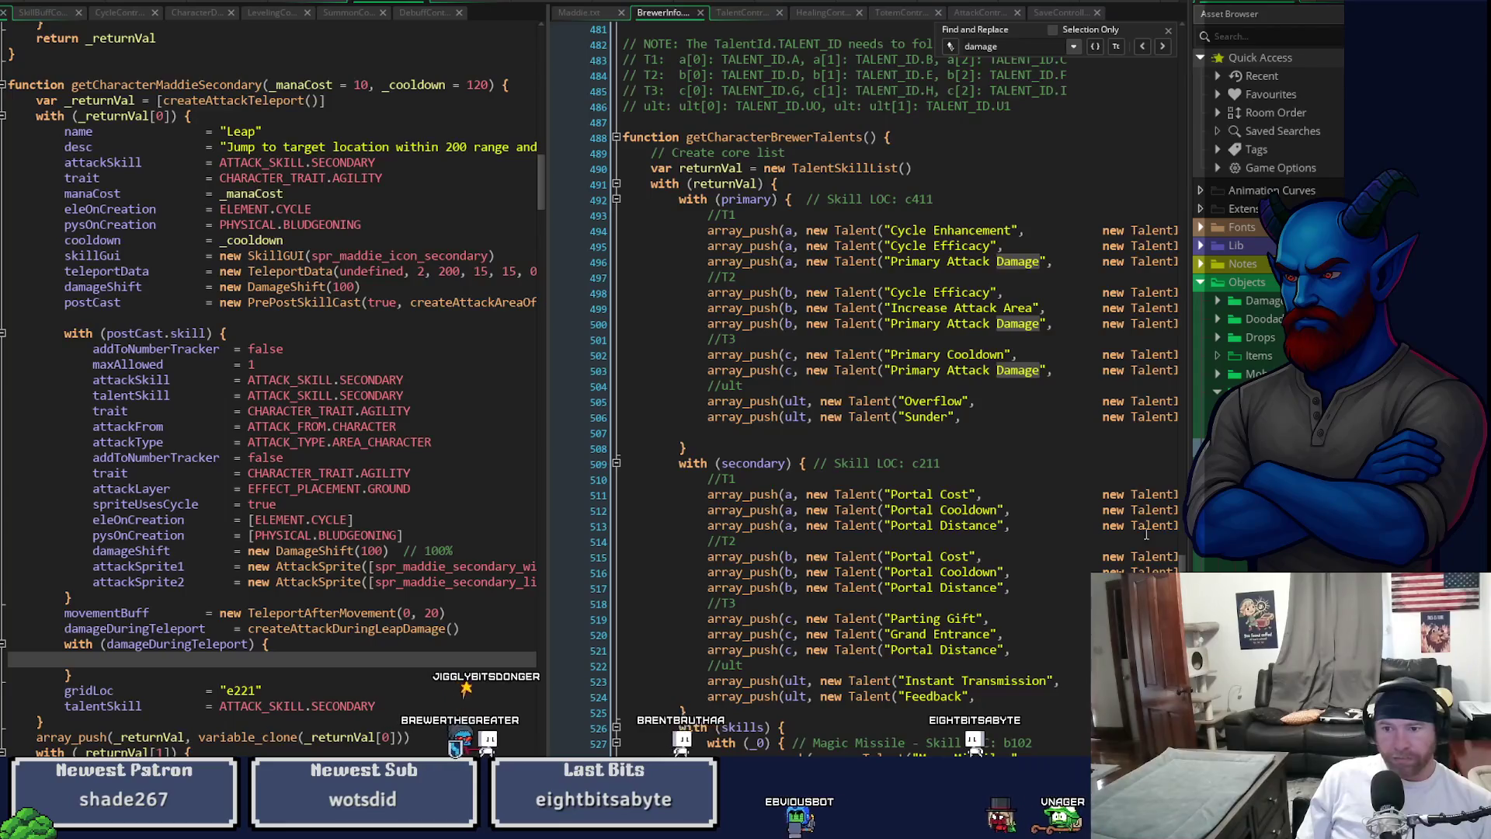
scroll(1144, 525, down, 10)
scroll(1010, 465, up, 20)
scroll(893, 388, up, 15)
key(Return)
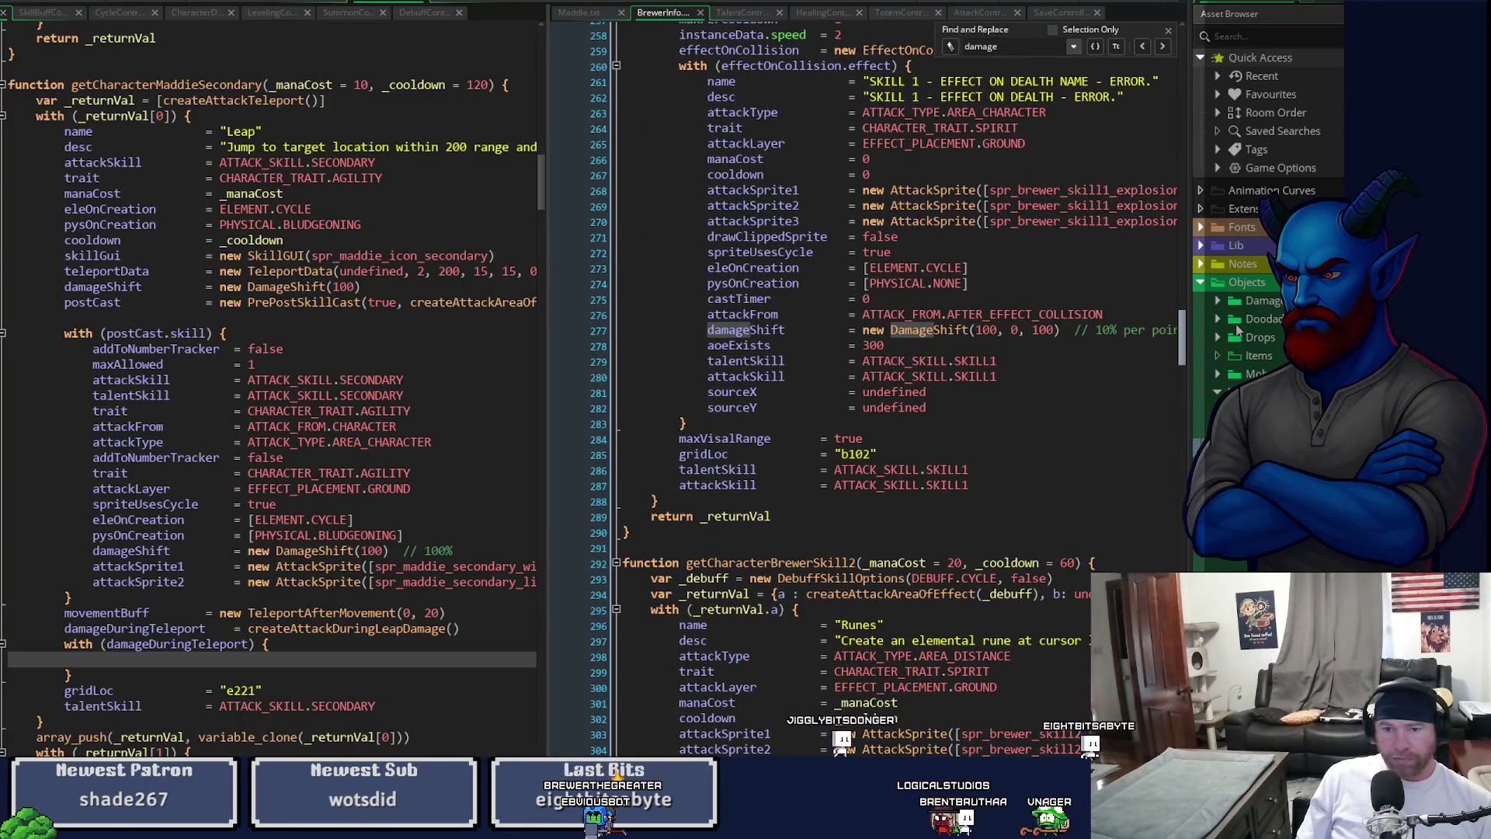
key(Return)
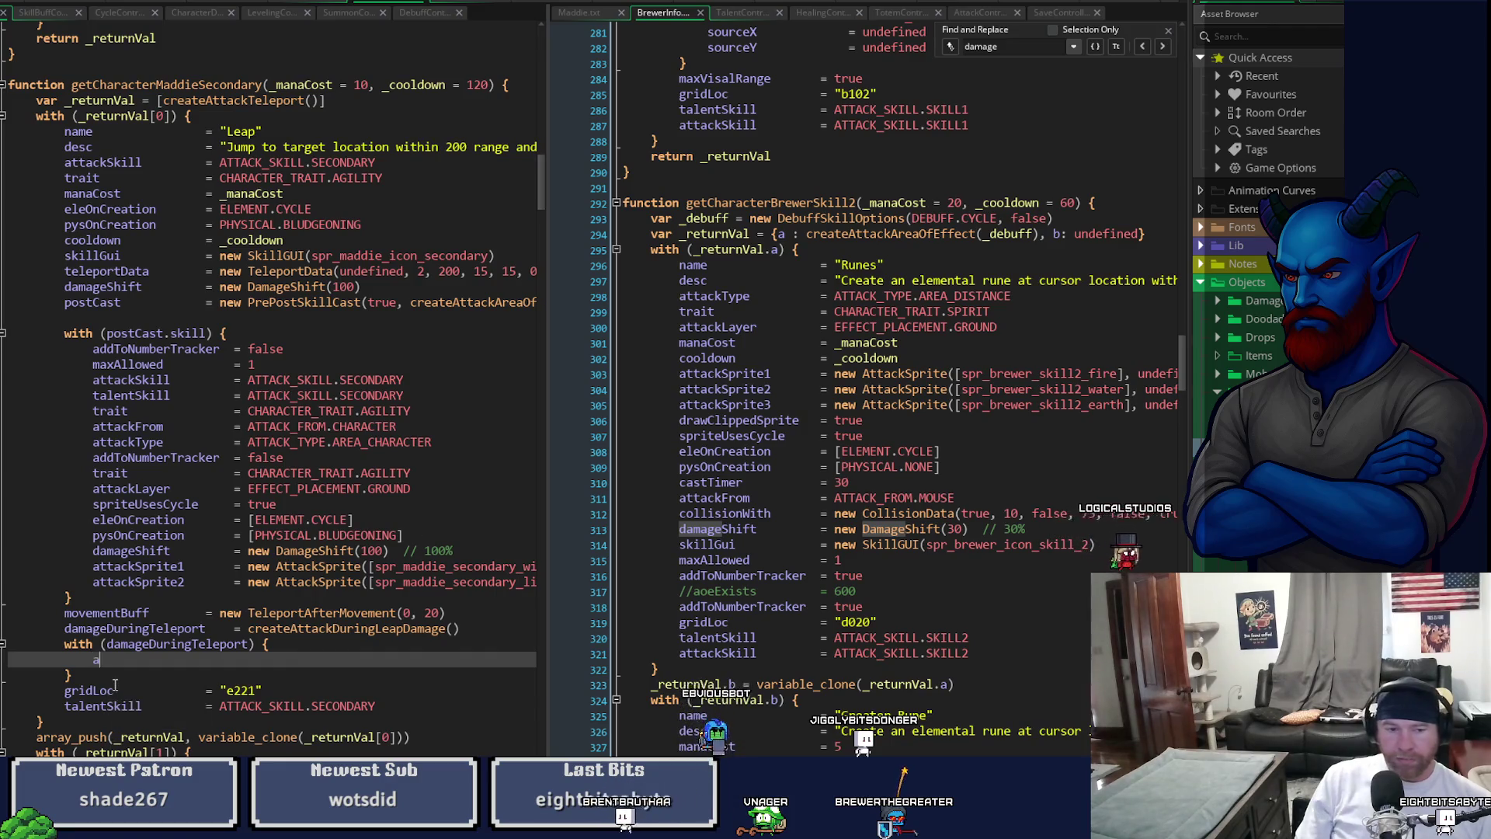
text(attackS)
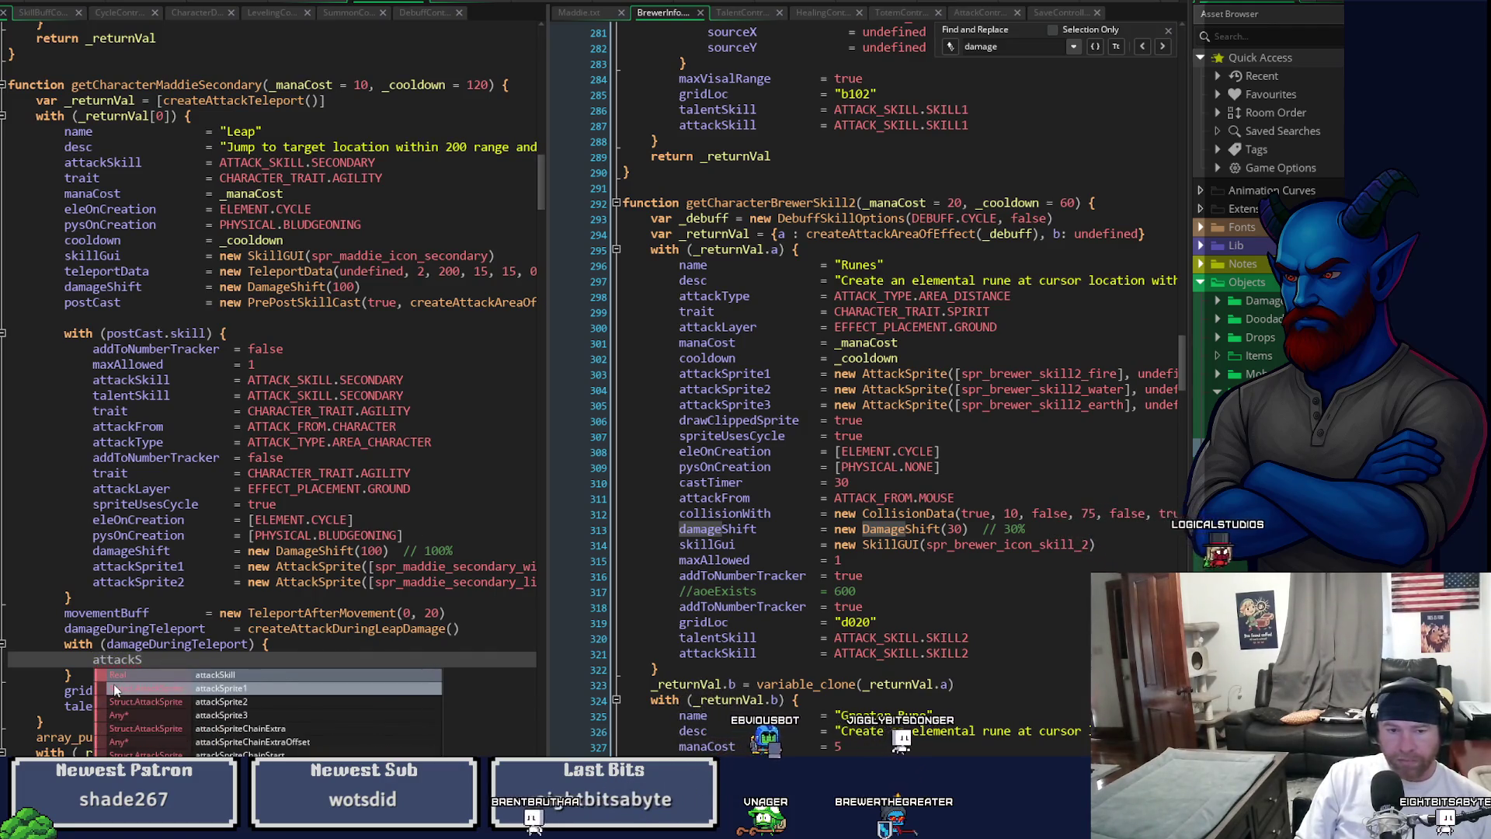
key(Return)
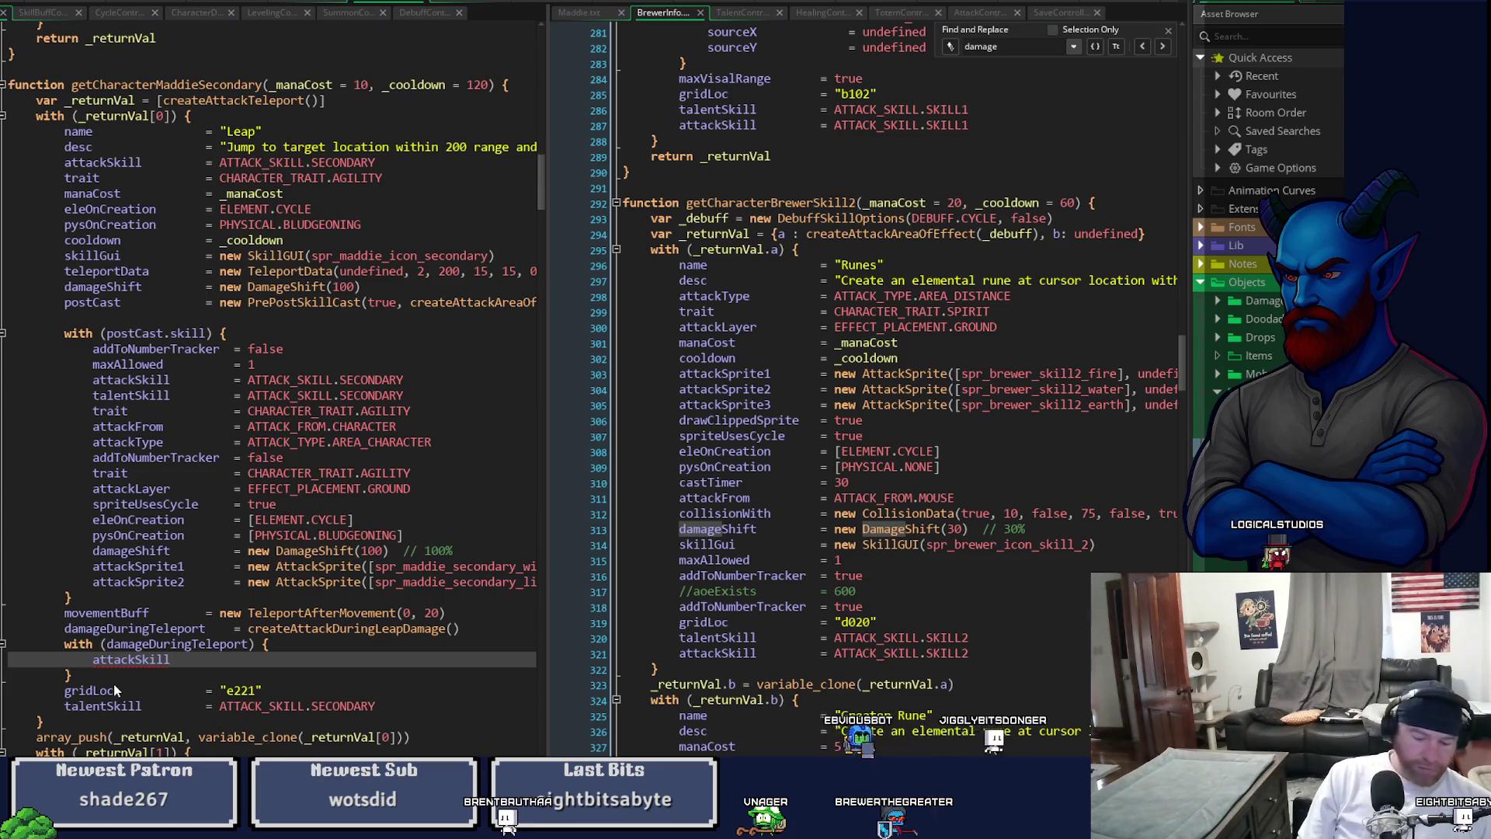
- Set both attackSkill1 and attackSkill2 to new AttackSprite() in the damageDuringTeleport block
text(= new Att)
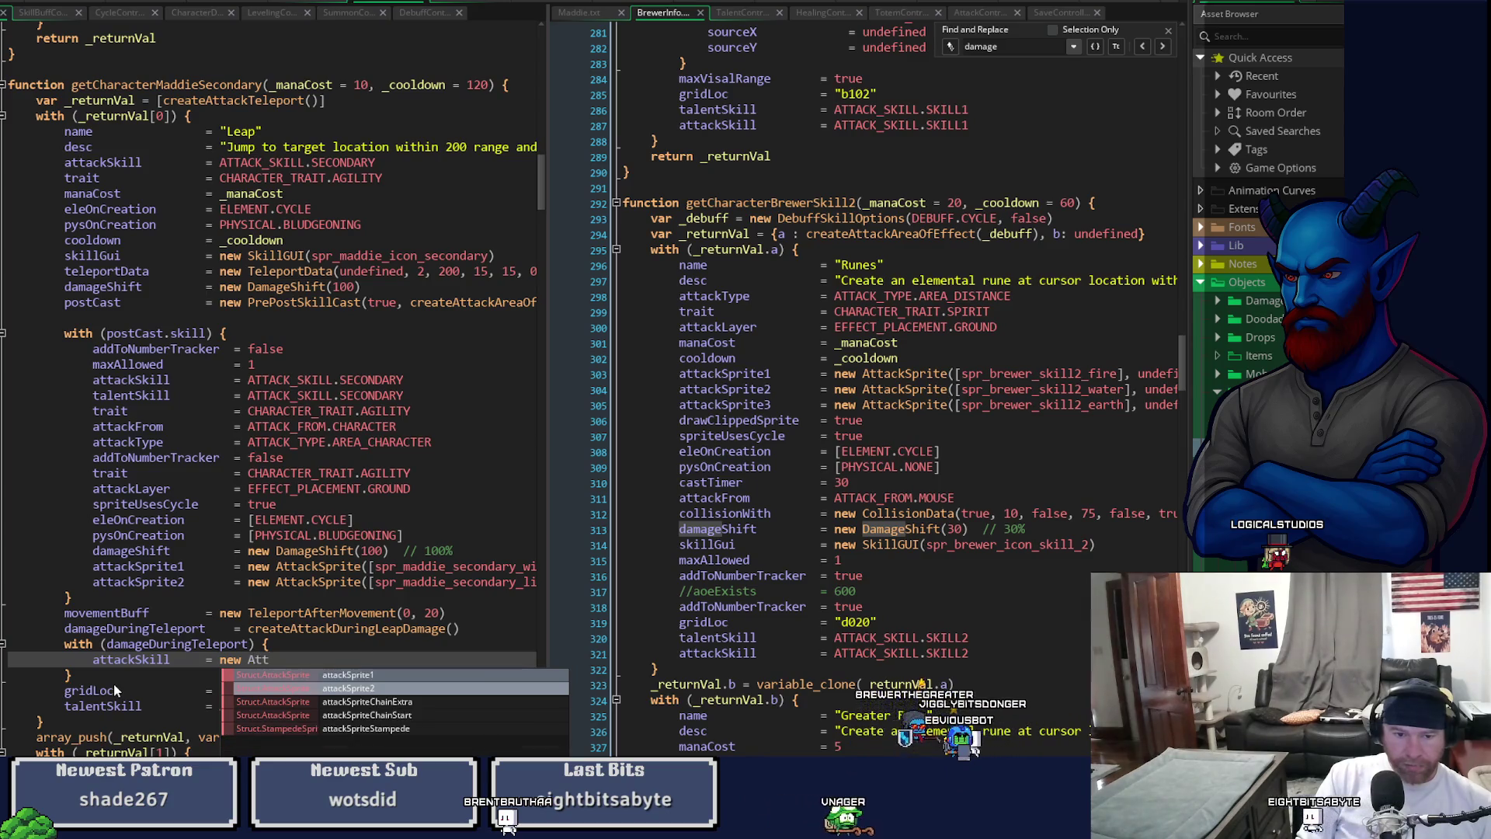
text(ackSpri)
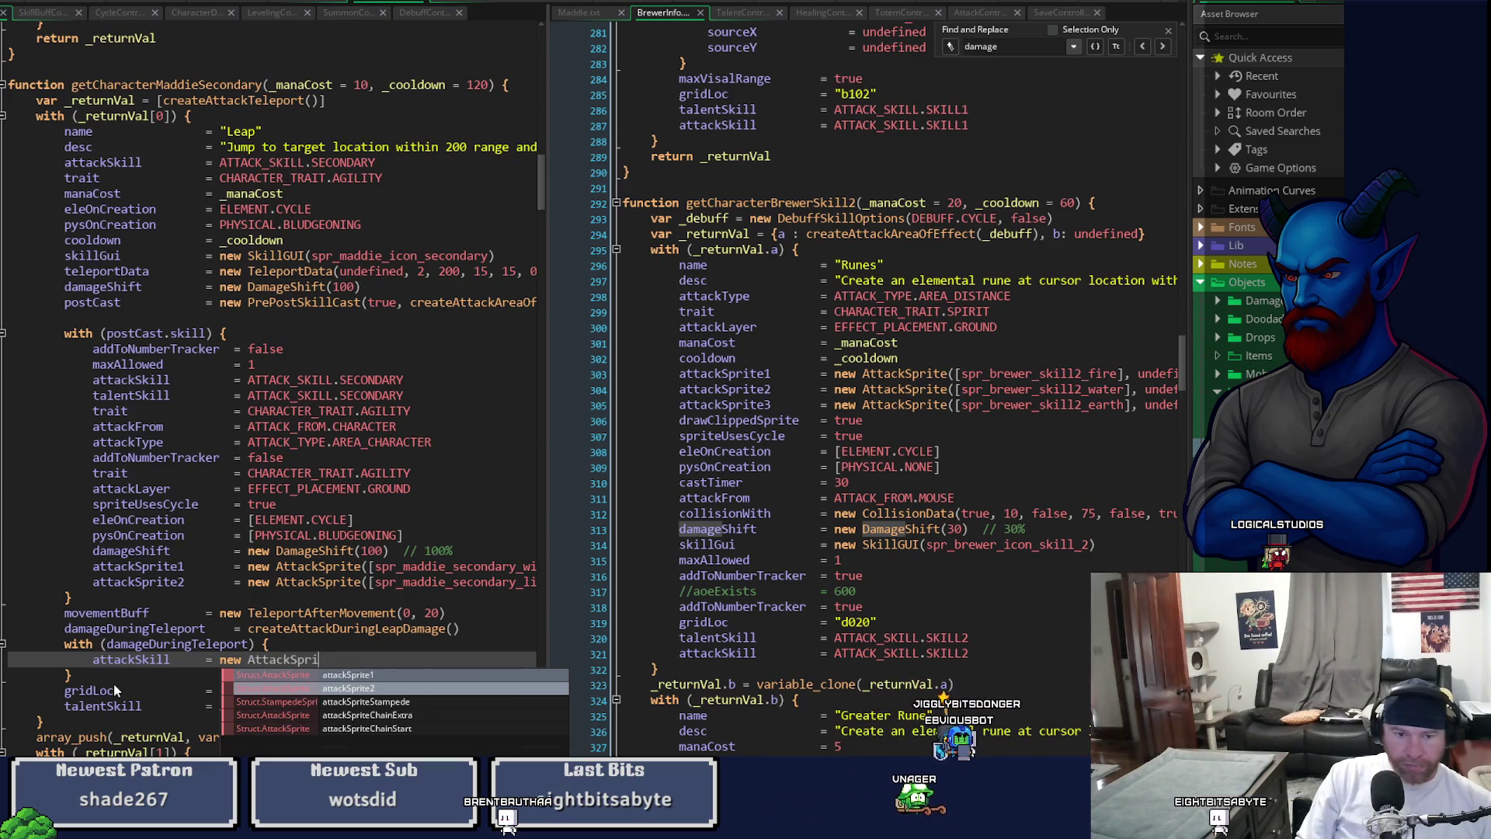
text(te())
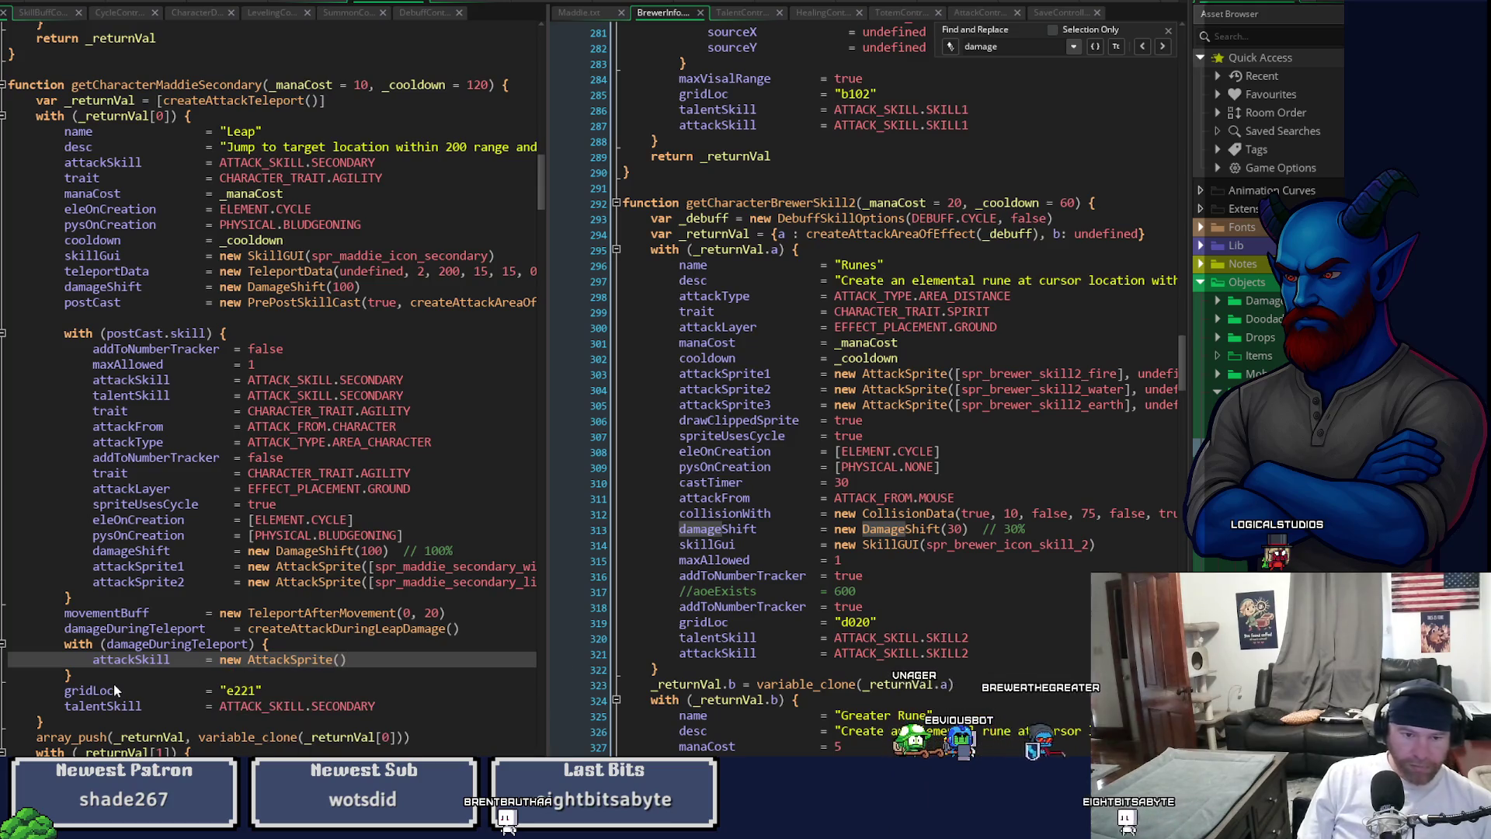
key(ctrl+d)
key(ctrl+Left)
key(ctrl+Left)
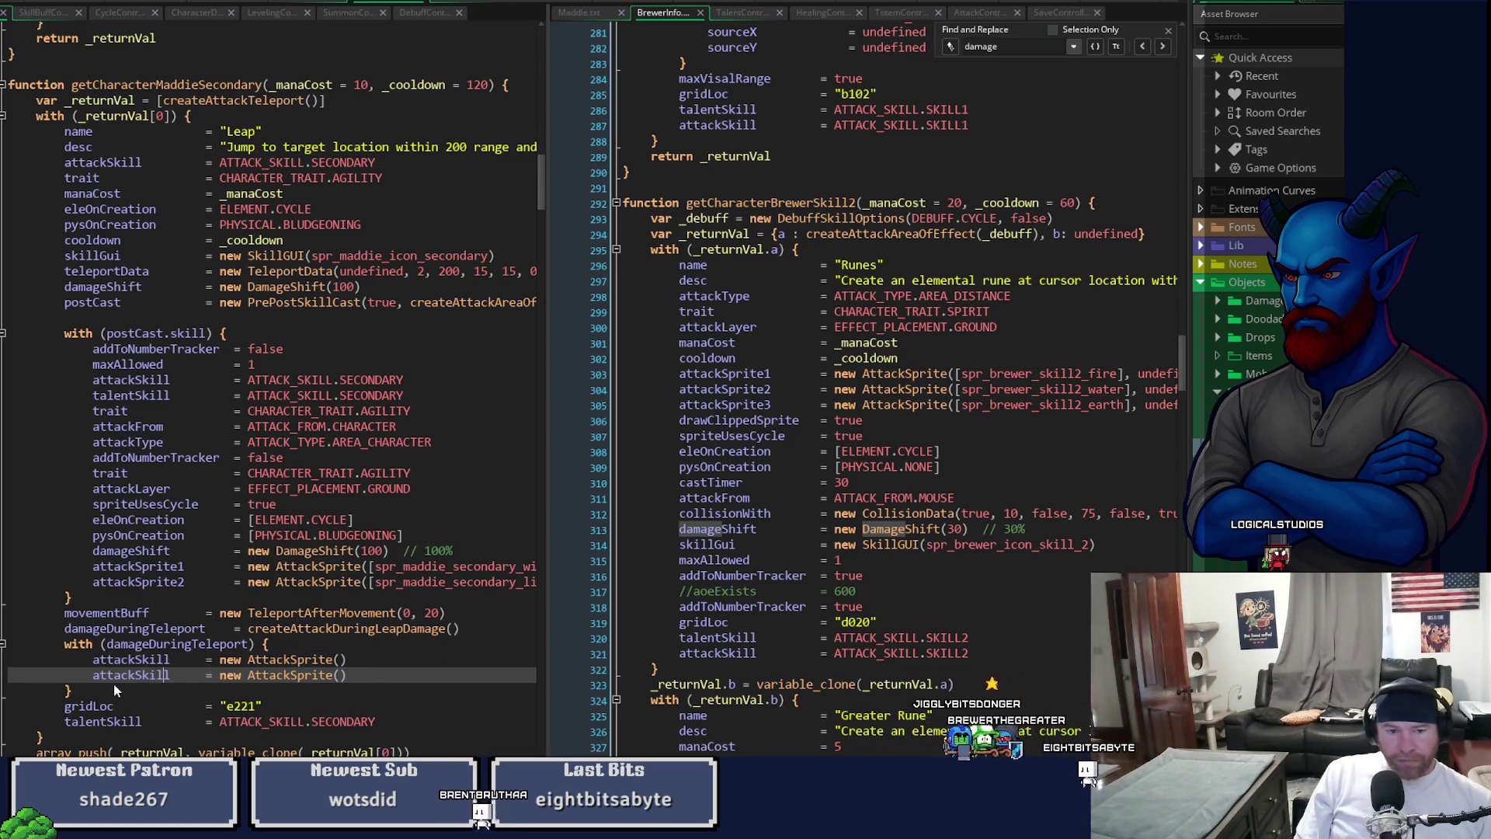
key(BackSpace)
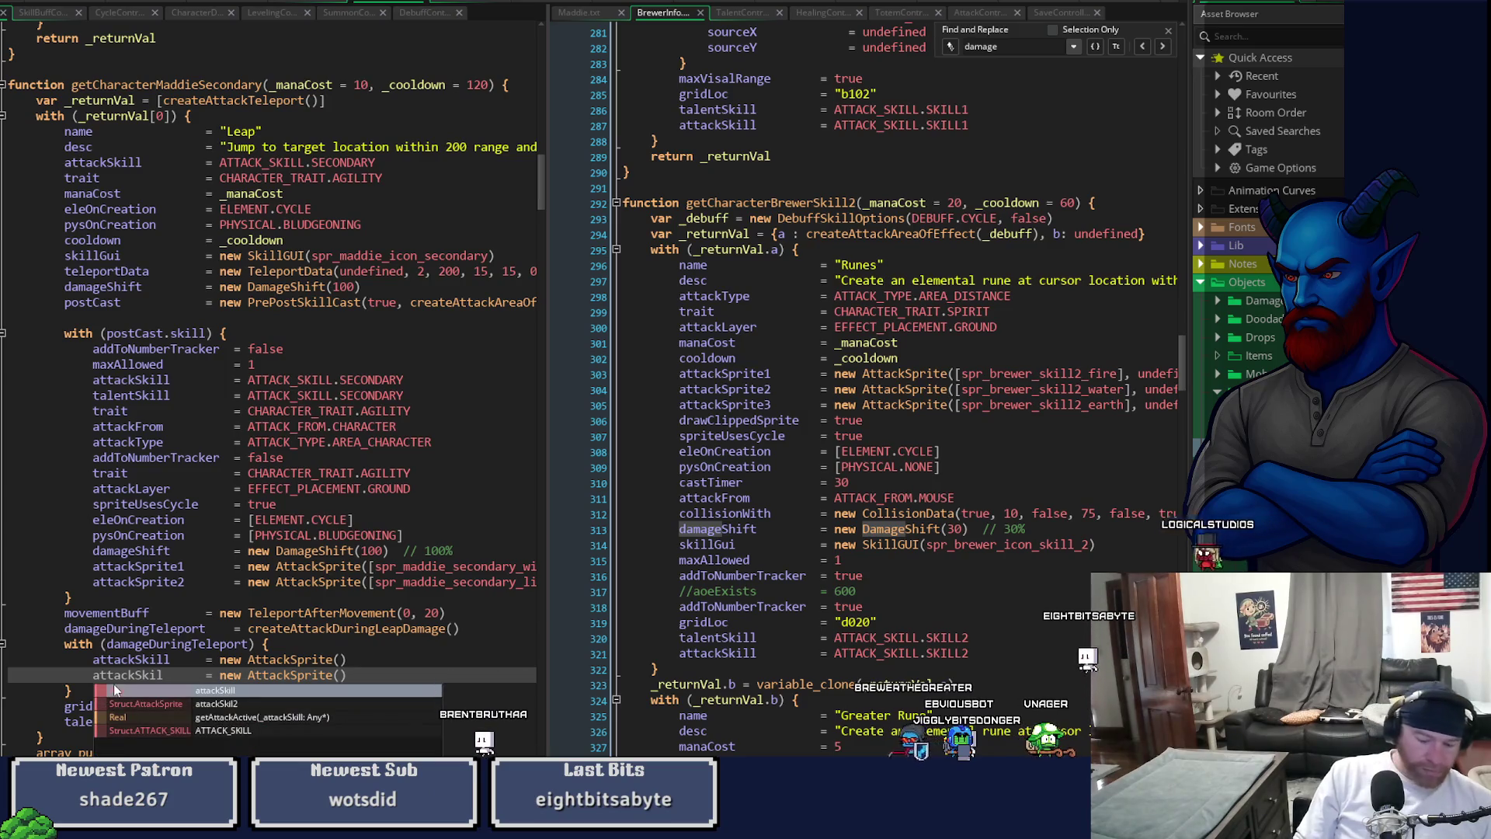
text(l2)
key(Up)
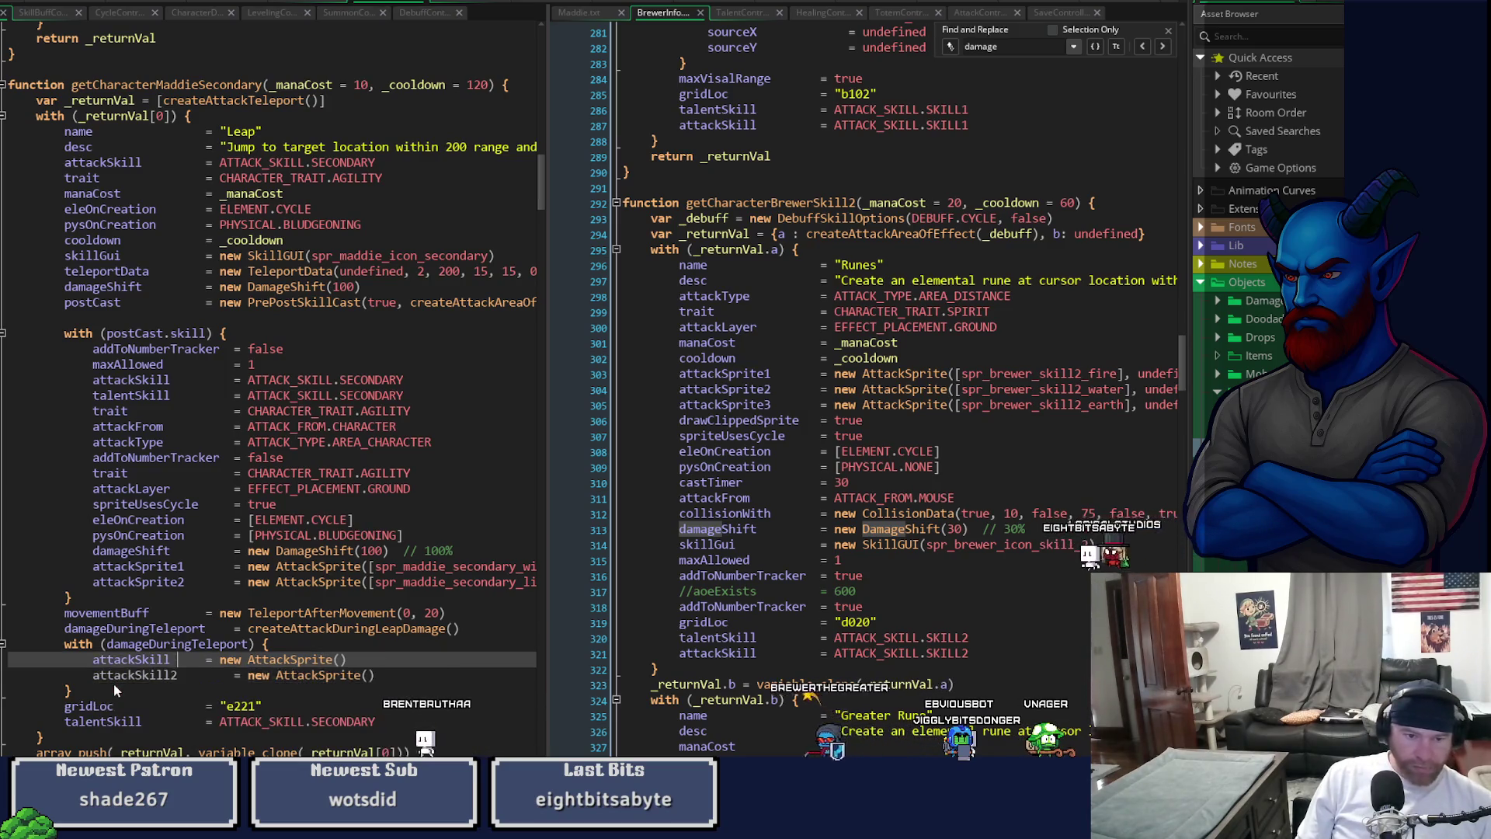
text(1)
key(Down)
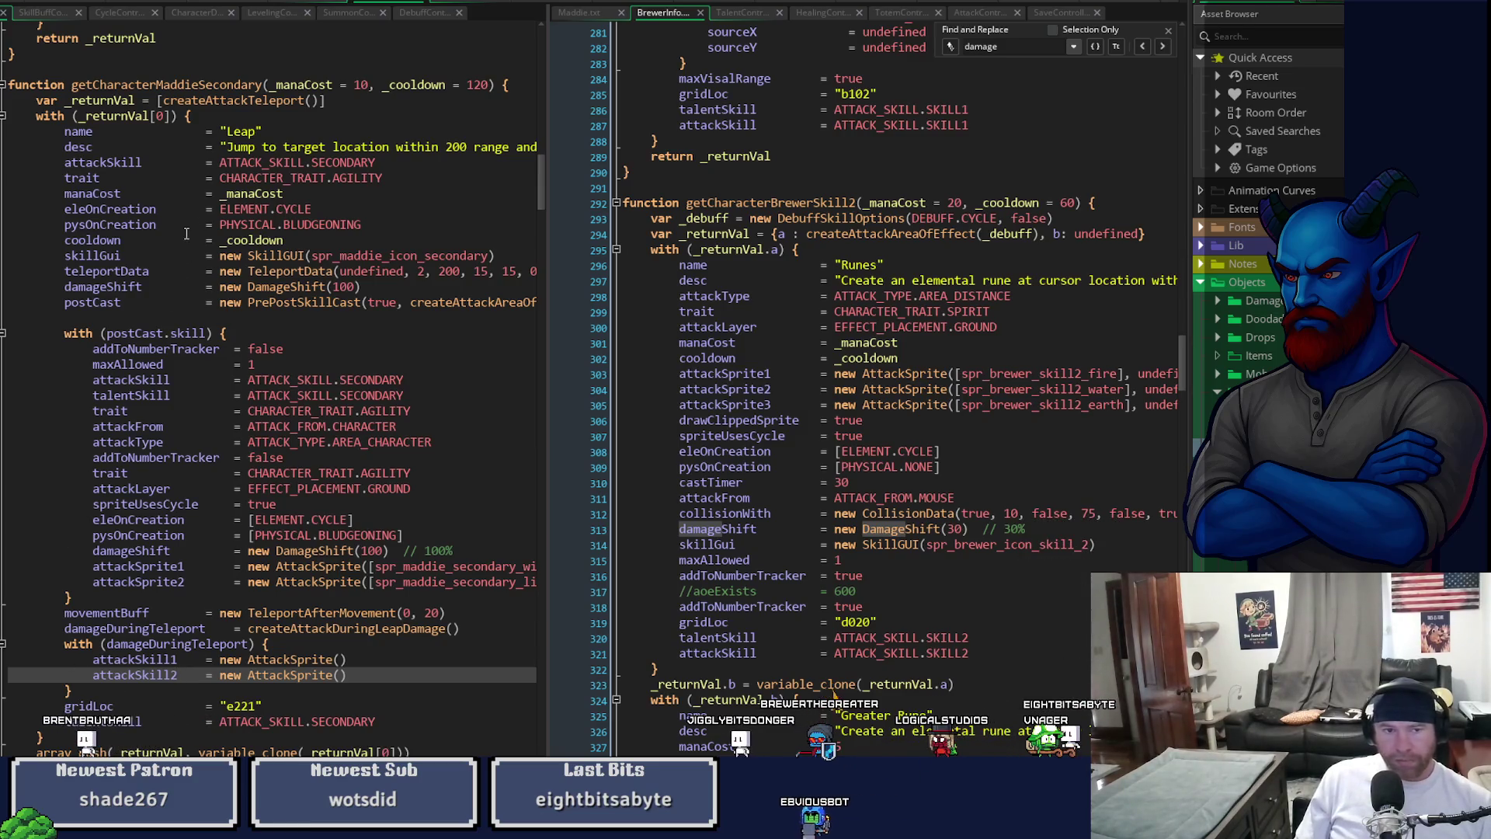
drag(322, 204, 69, 209)
key(ctrl+c)
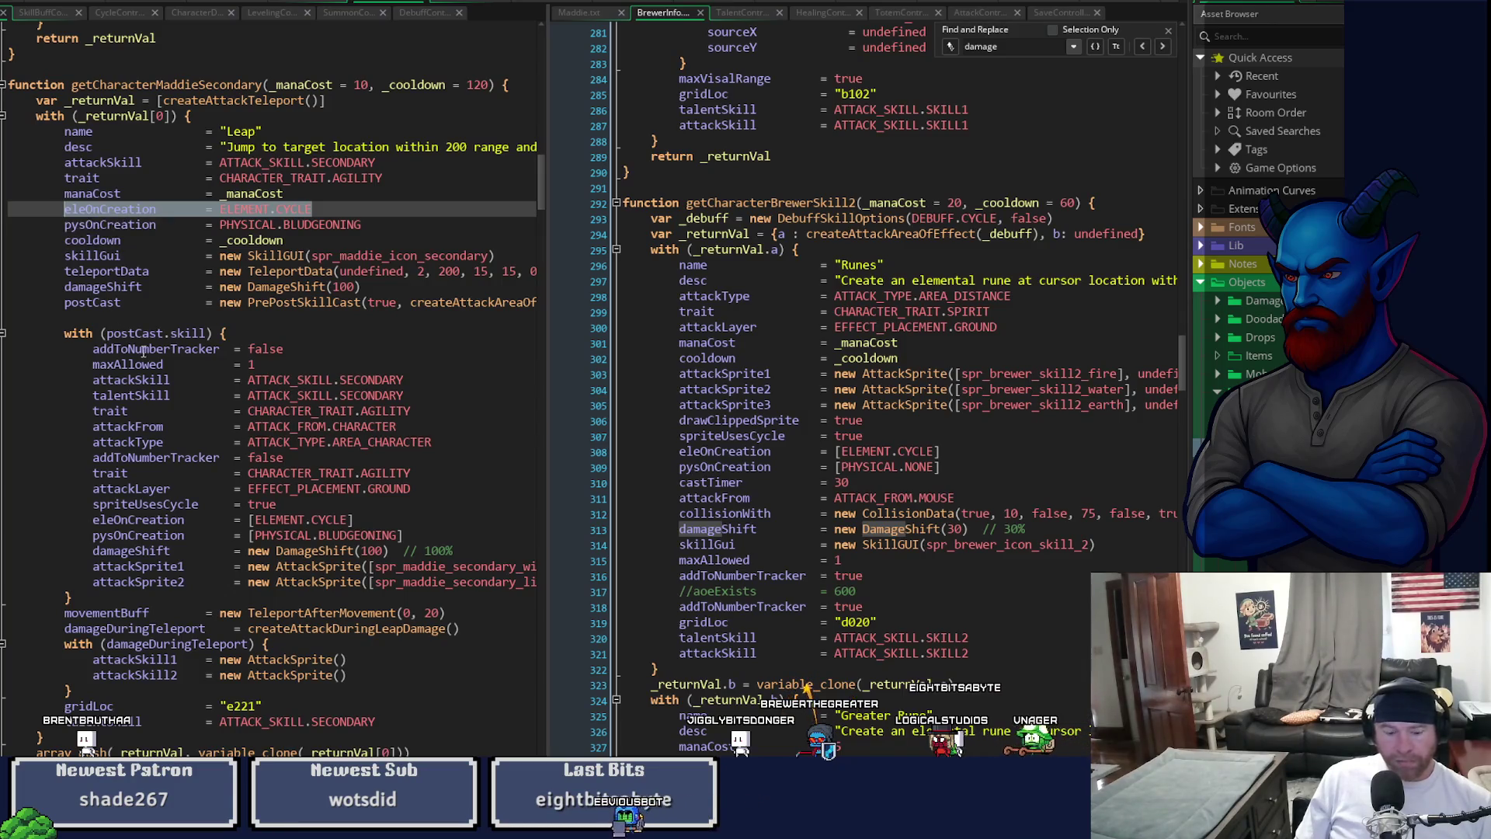
- Paste the Leap skill's eleOnCreation and pysOnCreation lines into the damageDuringTeleport block
click(292, 646)
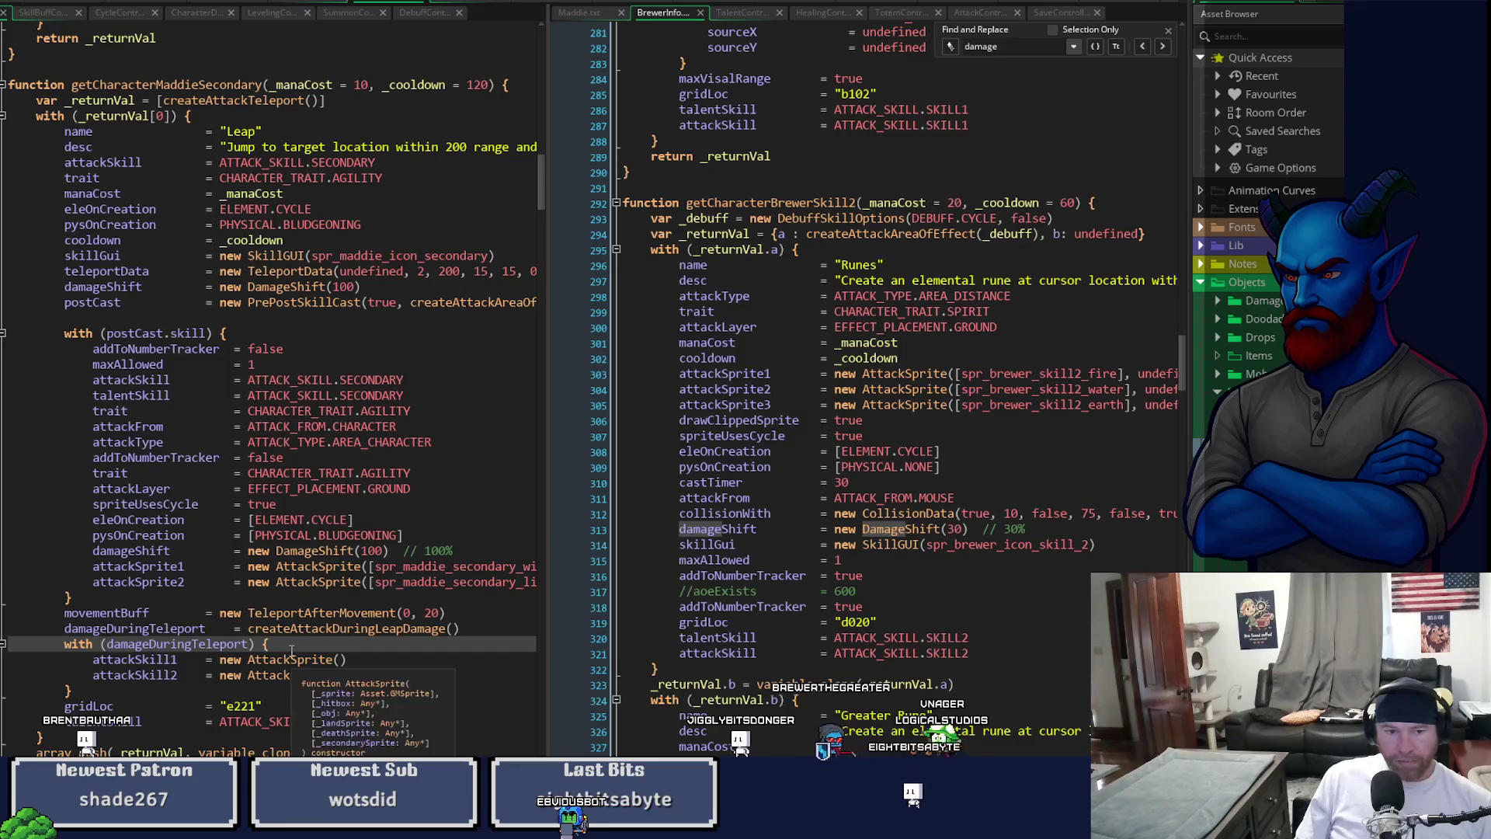
key(Return)
key(ctrl+v)
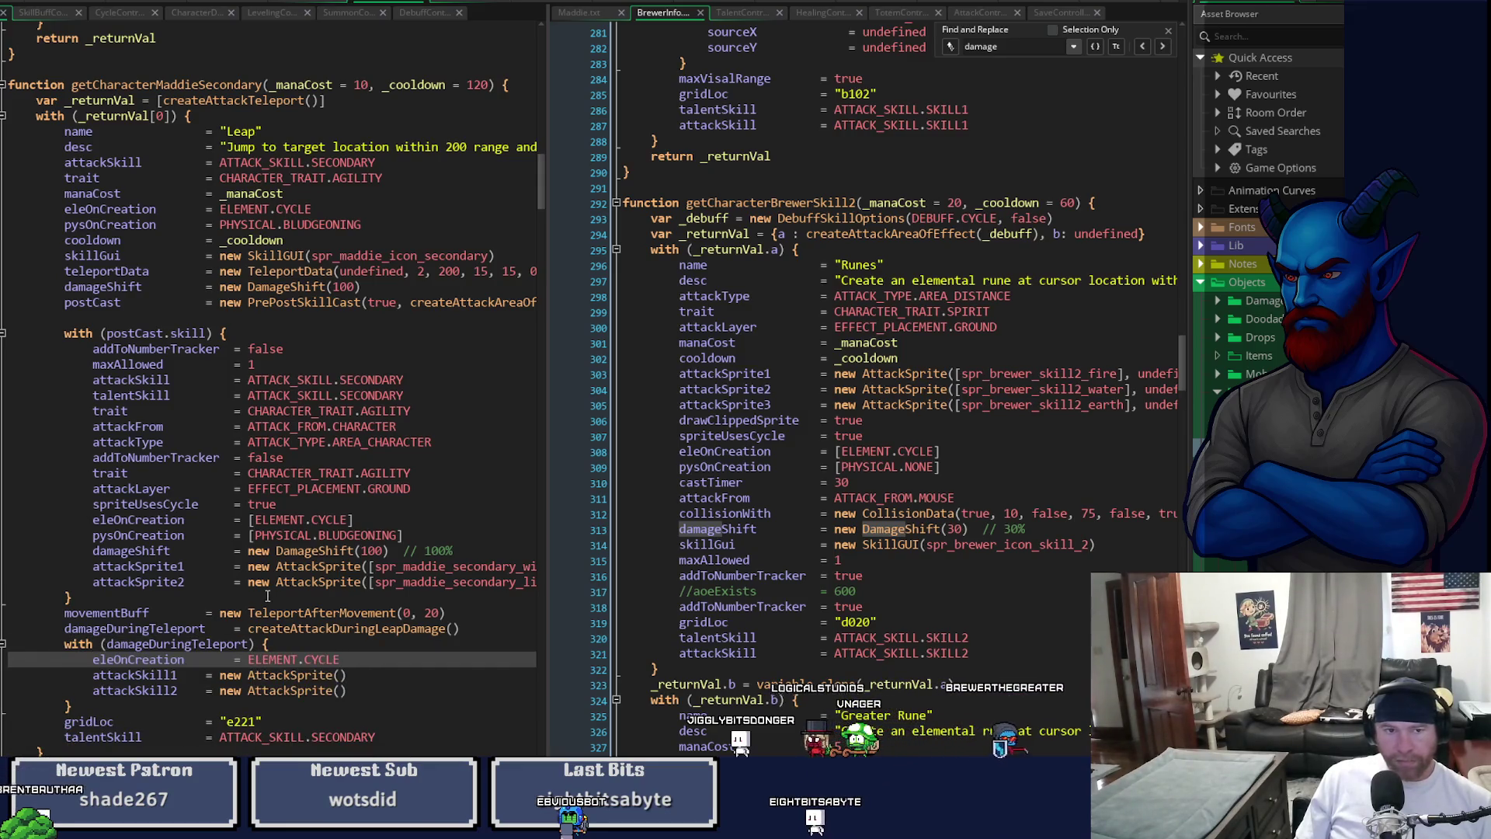
drag(368, 223, 58, 210)
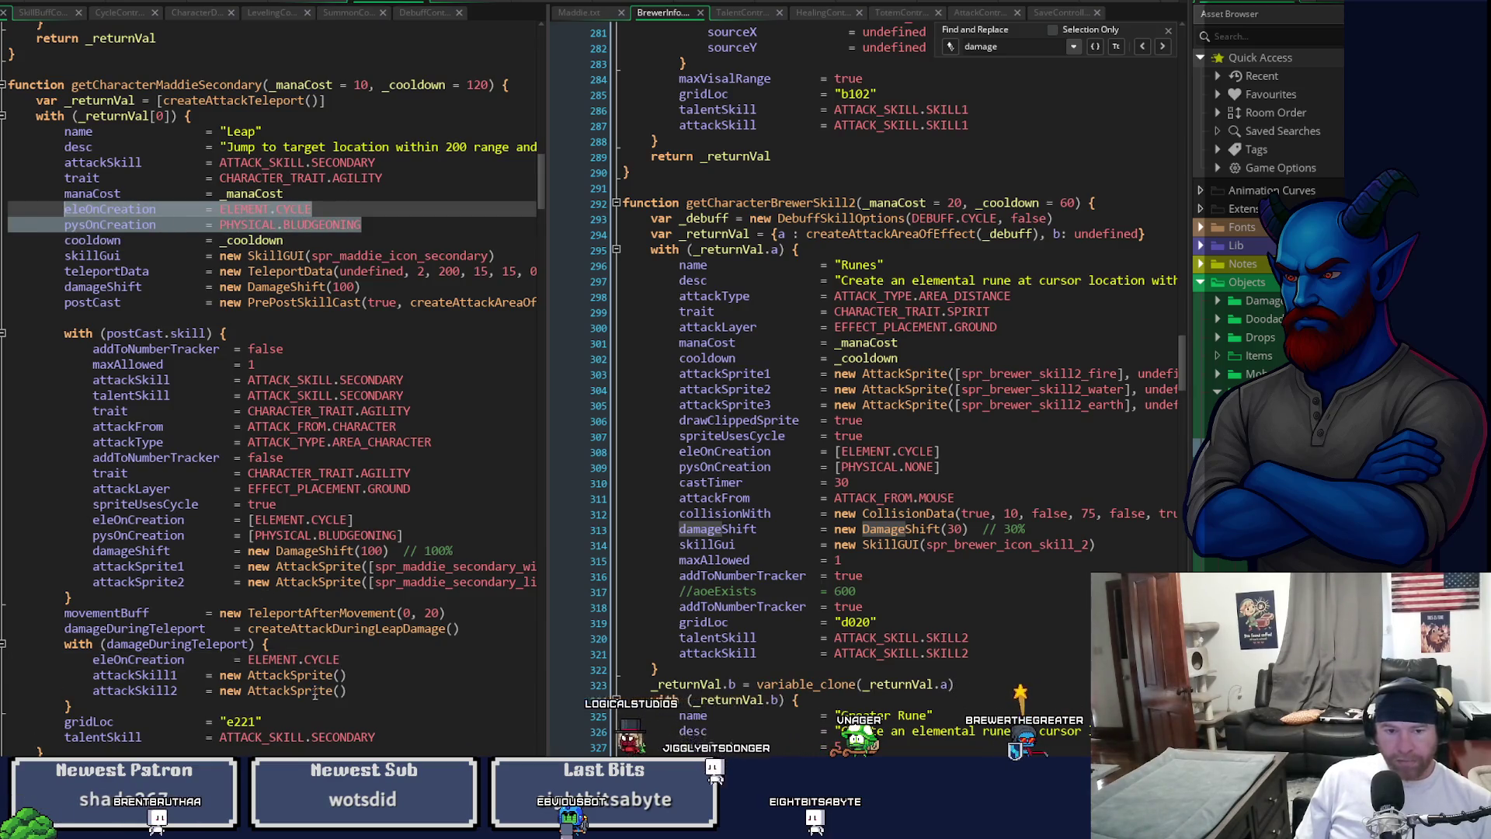
key(ctrl+c)
click(347, 659)
key(Return)
key(ctrl+v)
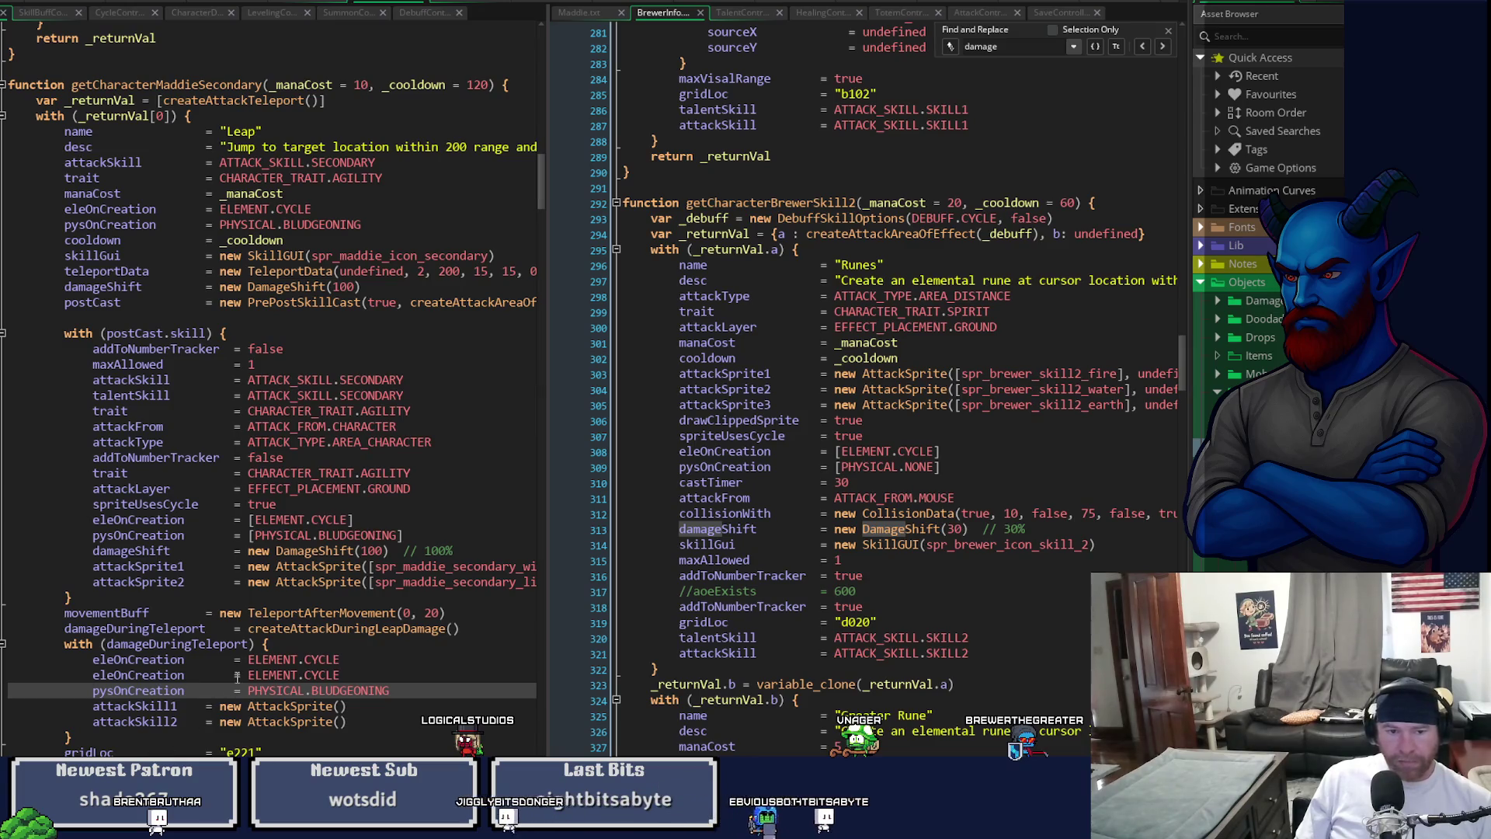
- Change the pasted lines to bracketed [ELEMENT.CYCLE] and [PHYSICAL.BLUDGEONING], deleting the leftover duplicate
drag(386, 518, 334, 520)
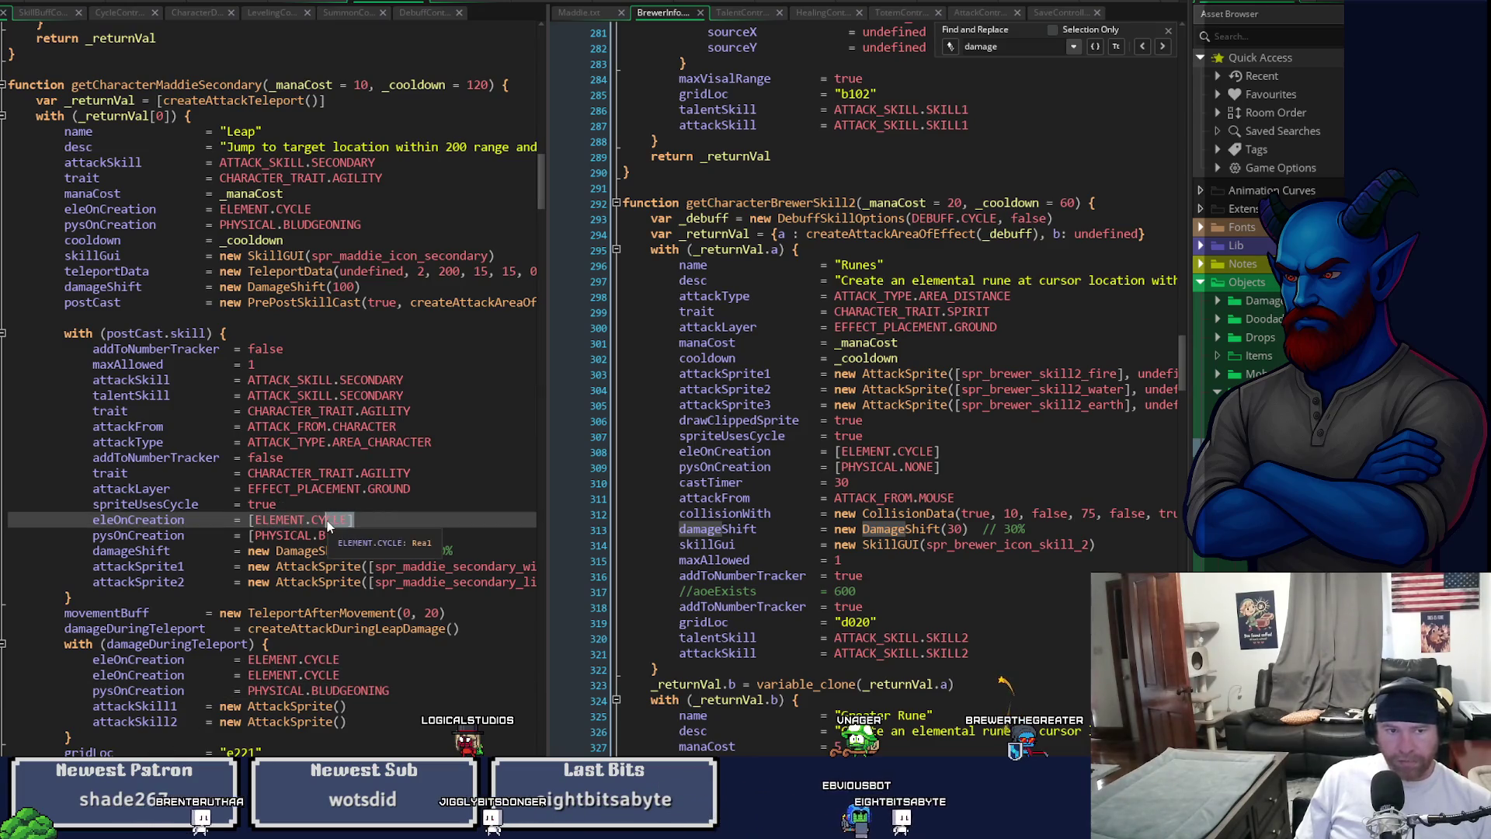
shift+click(251, 520)
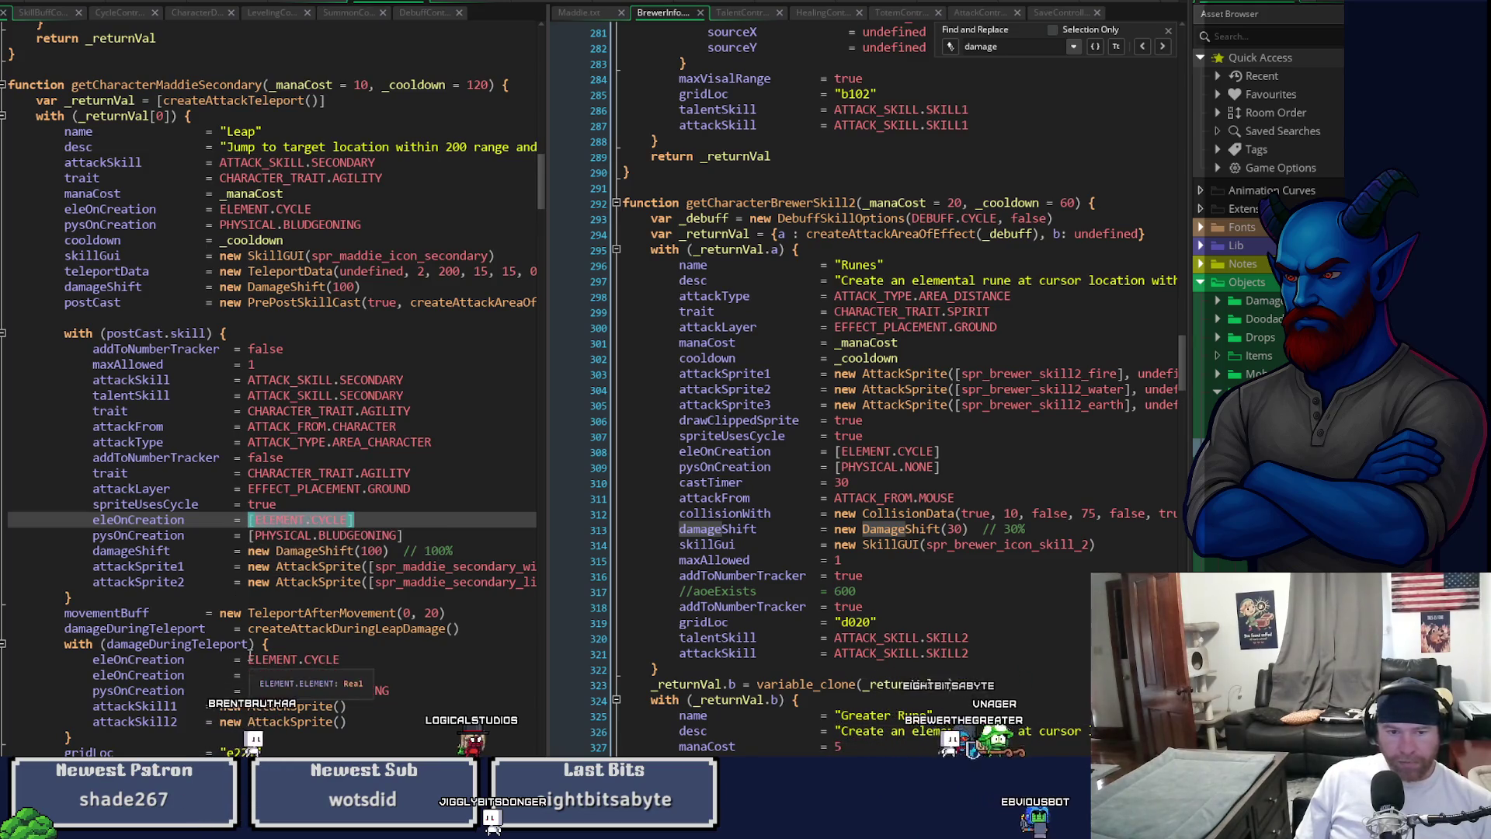
drag(248, 660, 347, 662)
key(ctrl+v)
drag(250, 535, 408, 537)
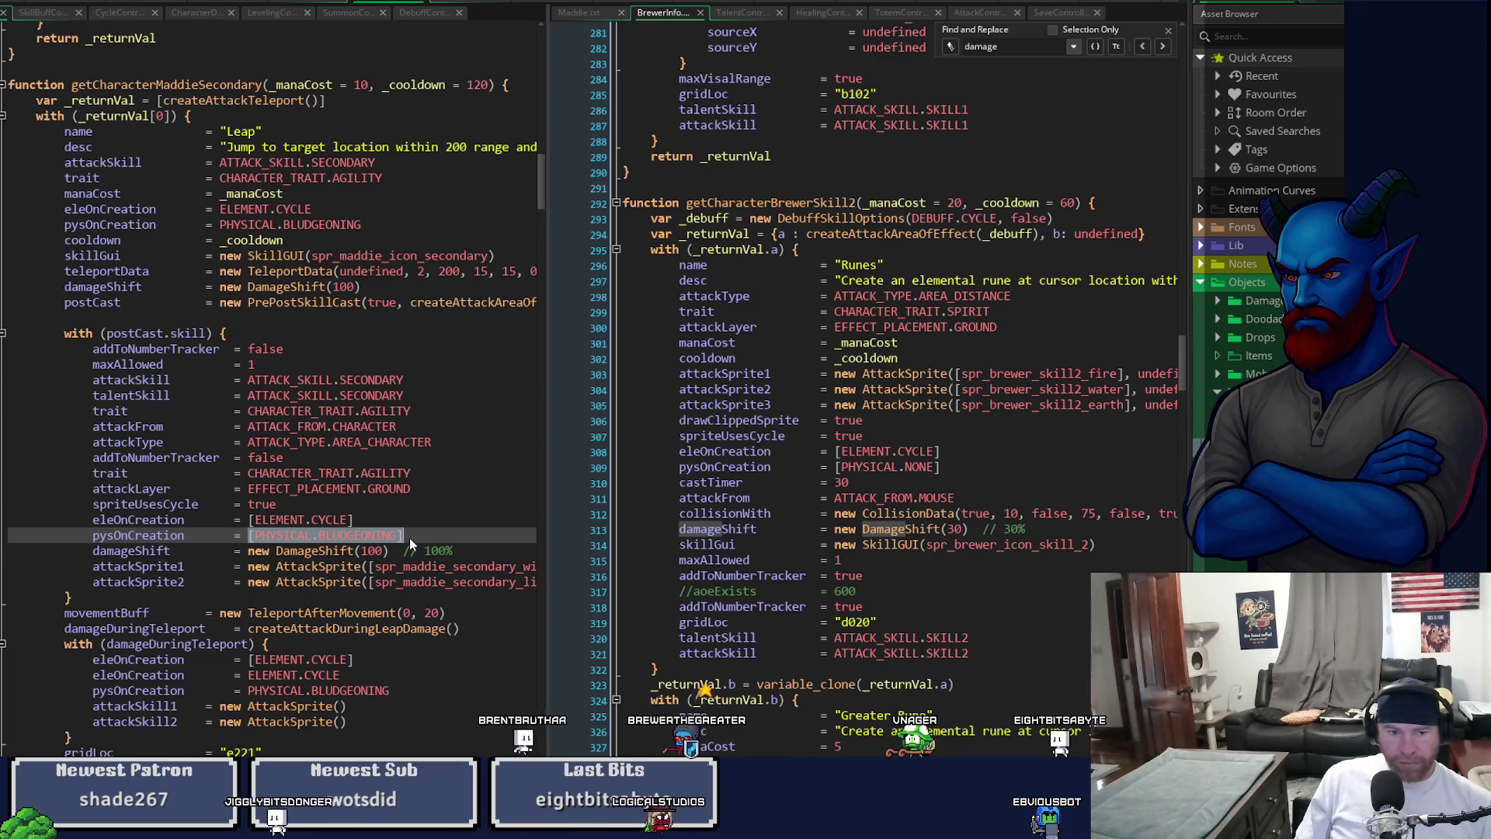
double_click(116, 537)
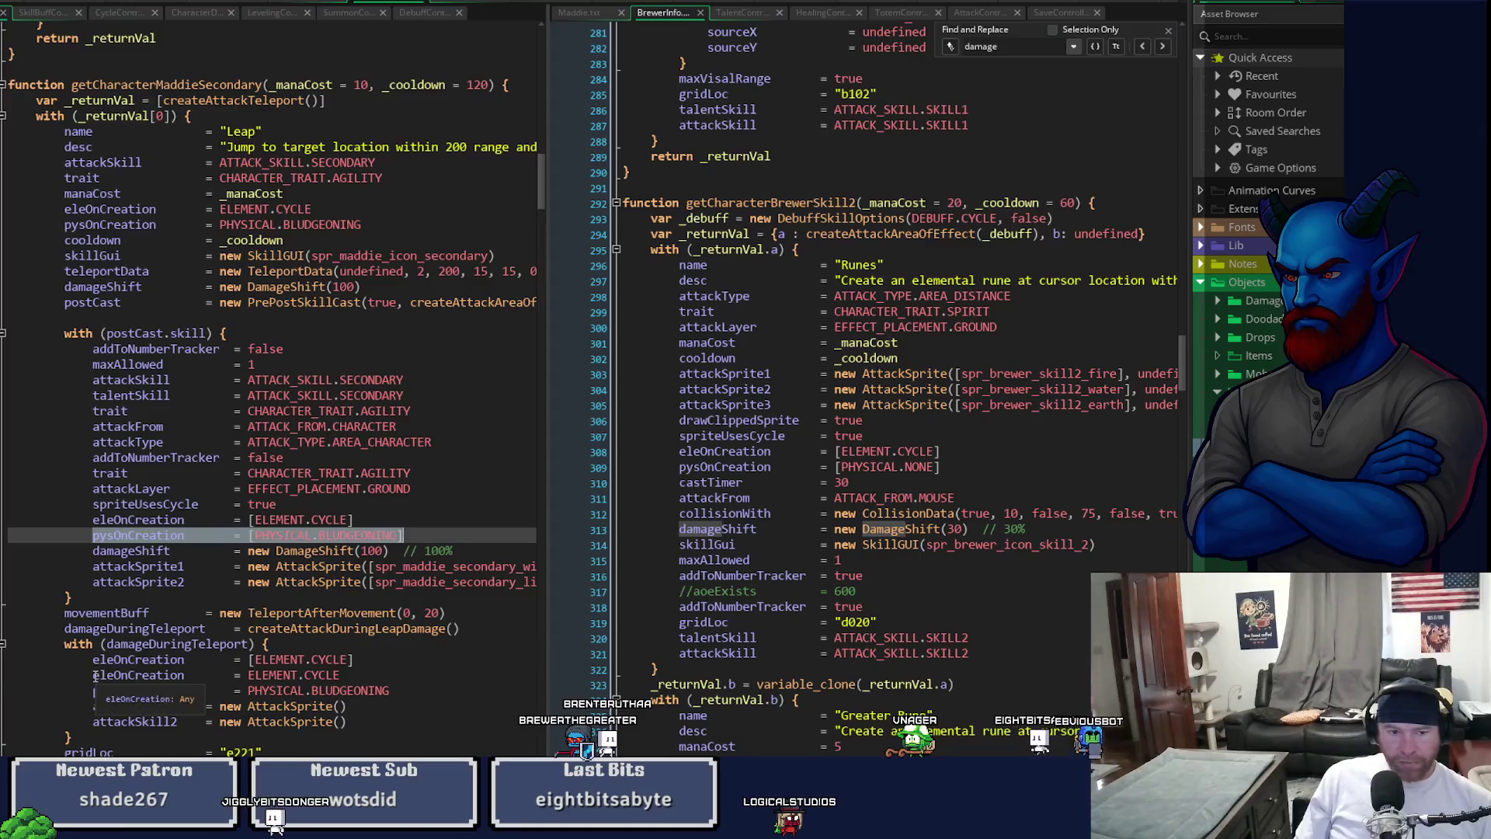
drag(92, 674, 307, 660)
key(ctrl+v)
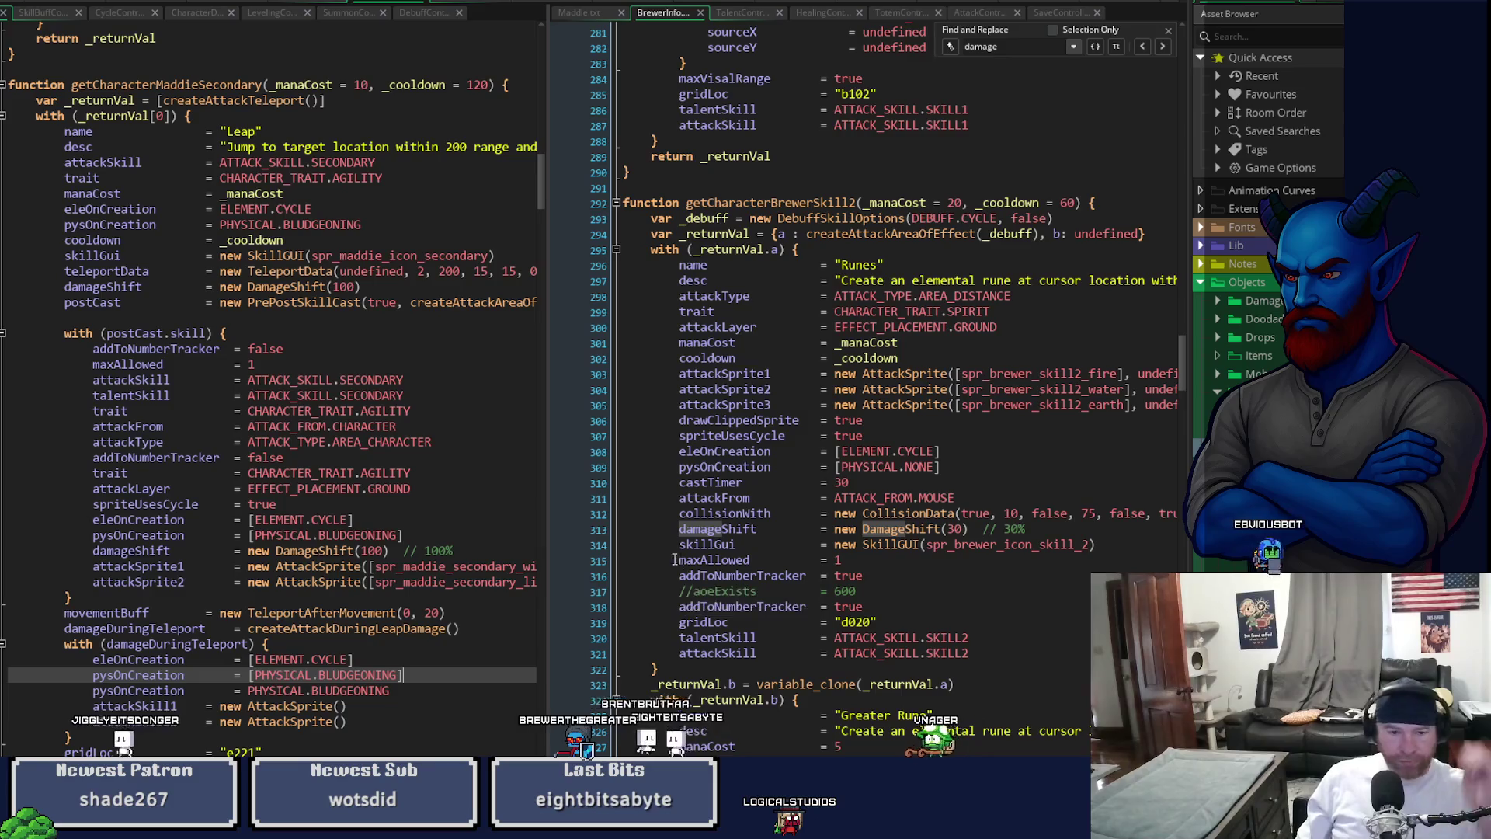
click(407, 690)
drag(406, 690, 404, 675)
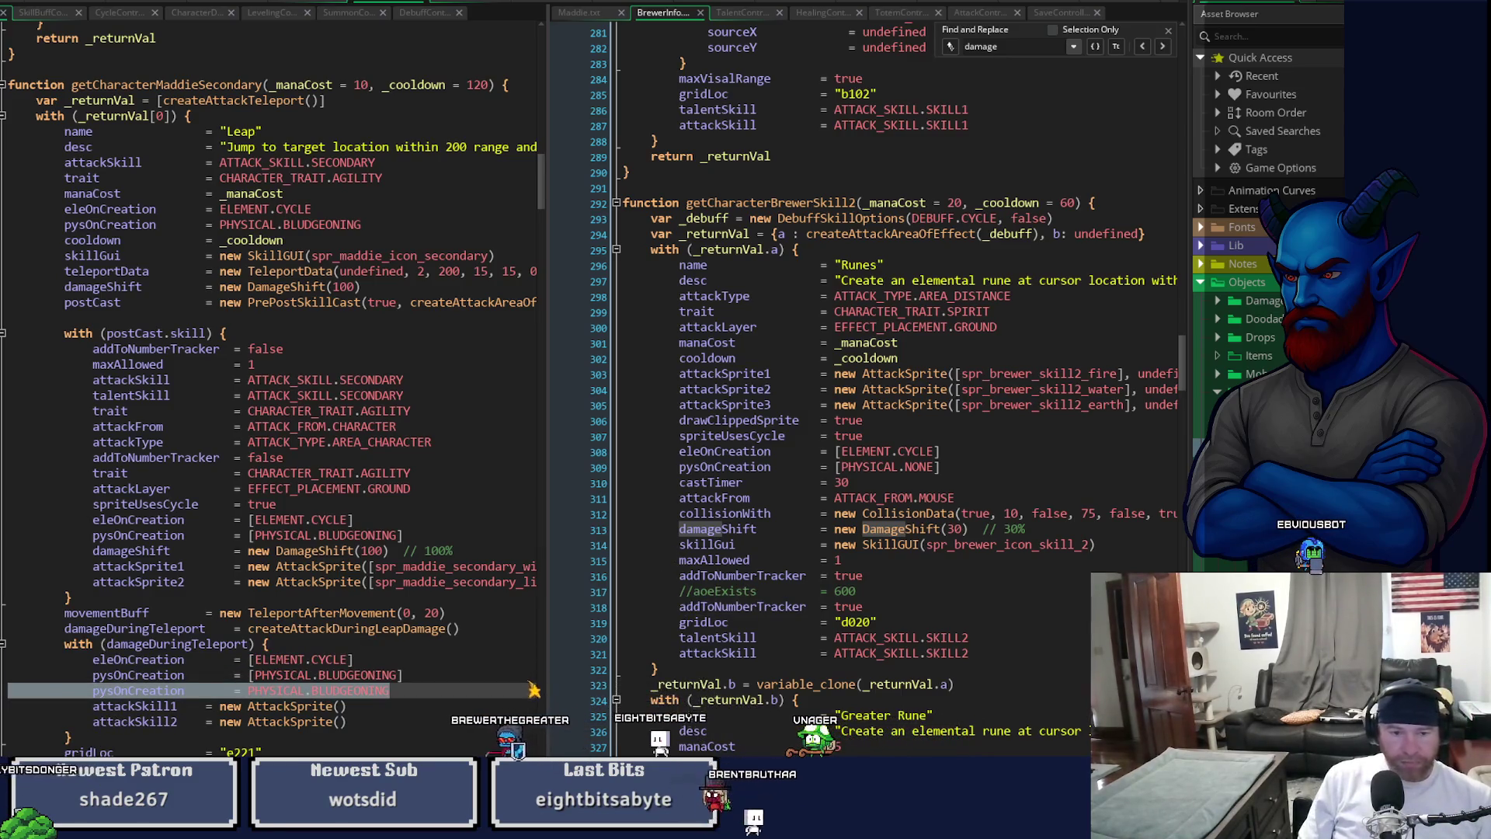
key(BackSpace)
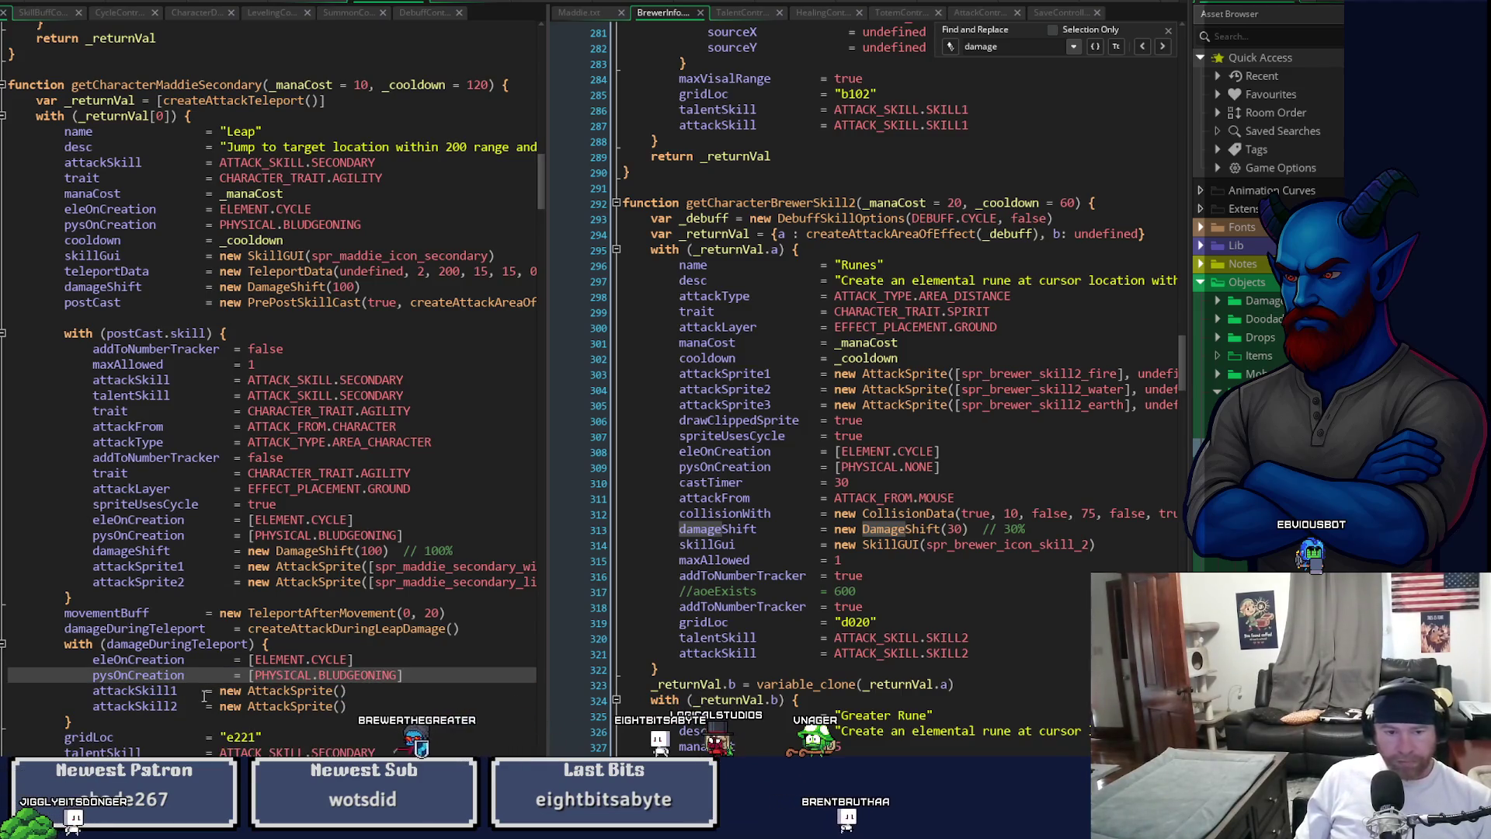
click(206, 691)
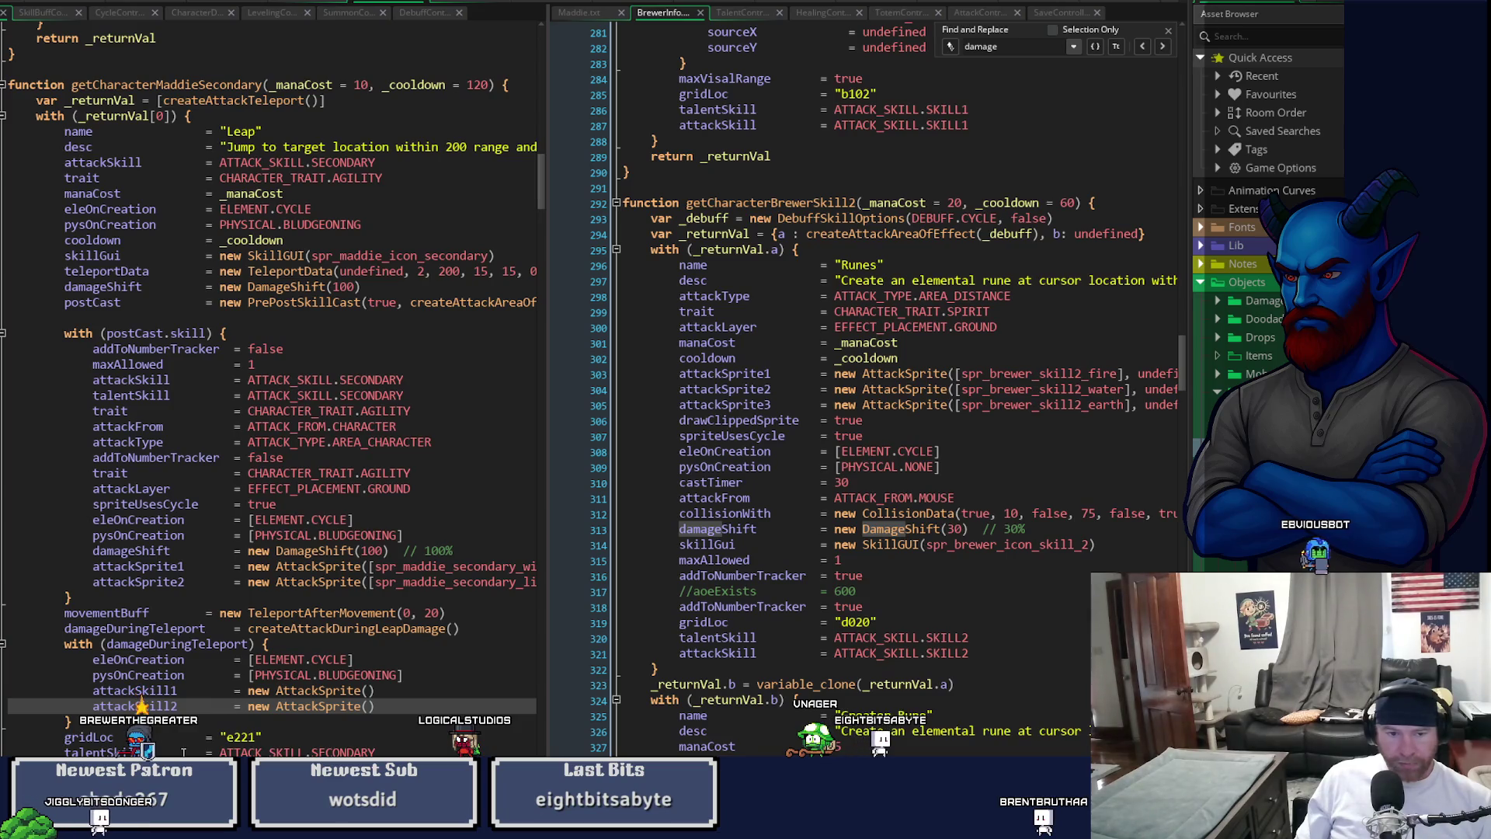
click(489, 619)
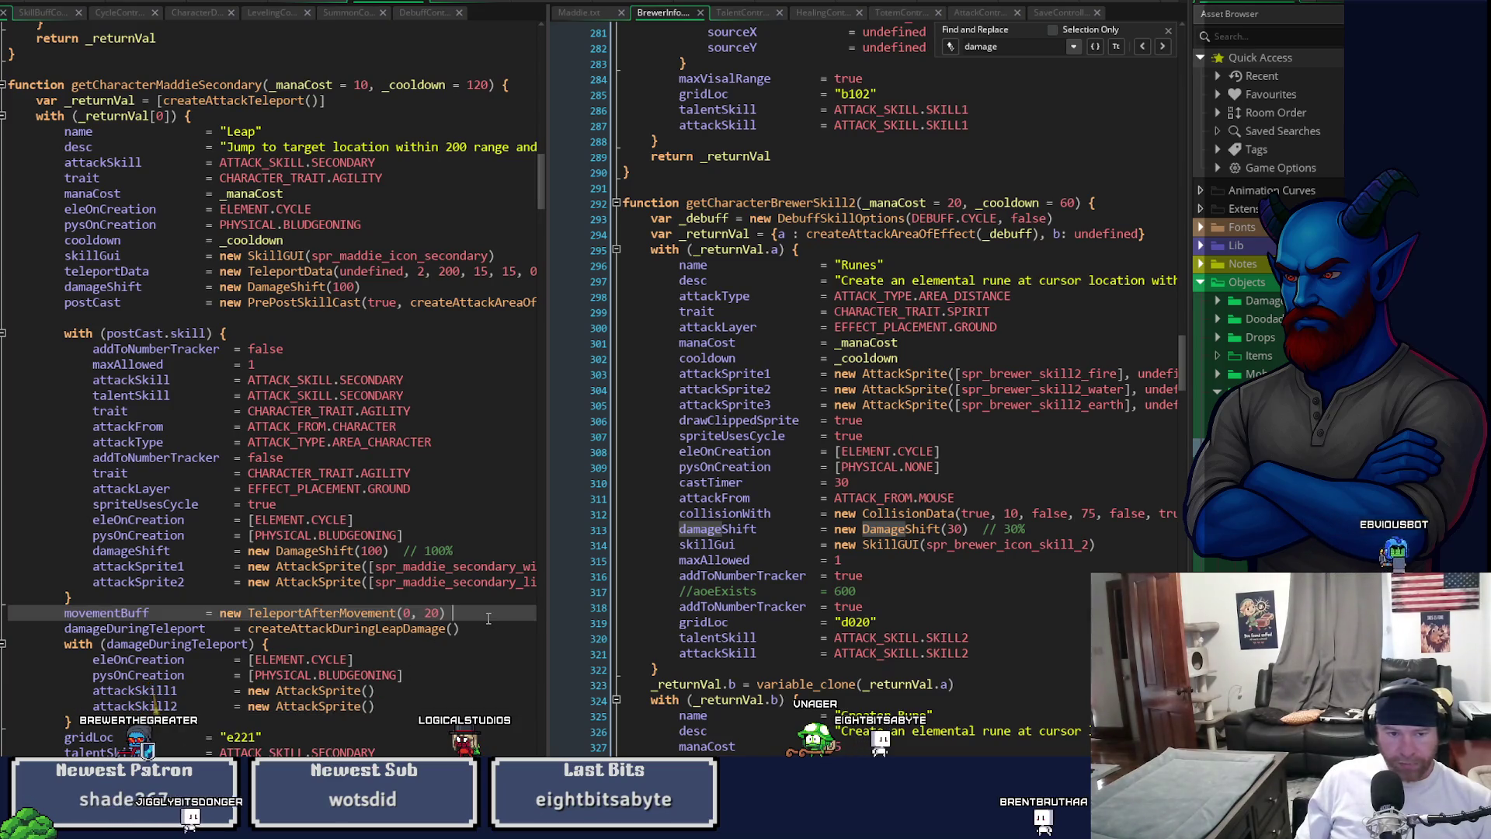
- Move the movementBuff = new TeleportAfterMovement(0, 20) line below the damageDuringTeleport block
key(Return)
mouse_move(477, 615)
mouse_down()
mouse_move(95, 585)
mouse_move(45, 607)
mouse_move(77, 683)
mouse_move(66, 751)
mouse_up()
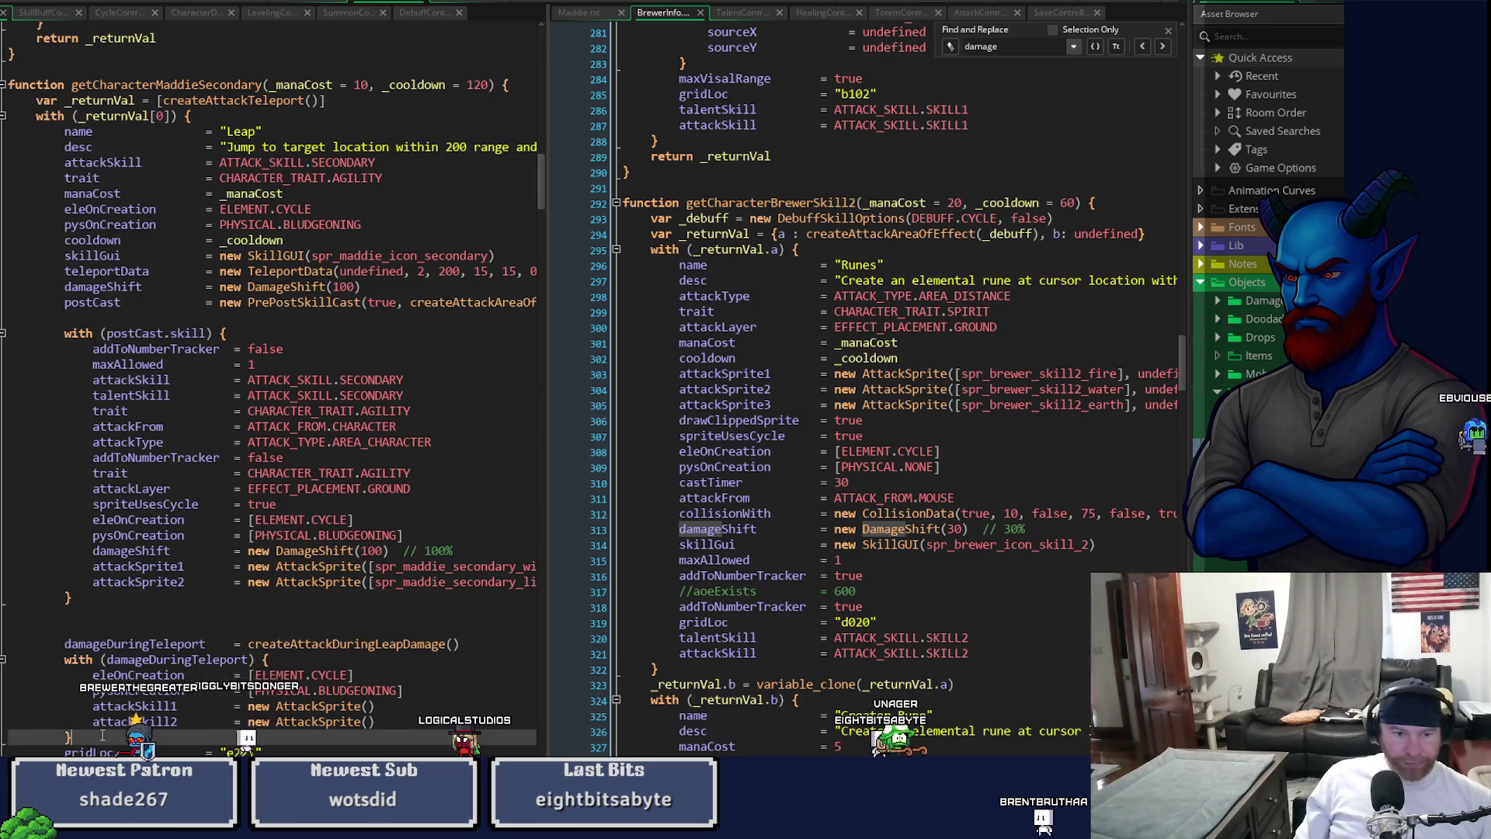
click(133, 619)
key(Delete)
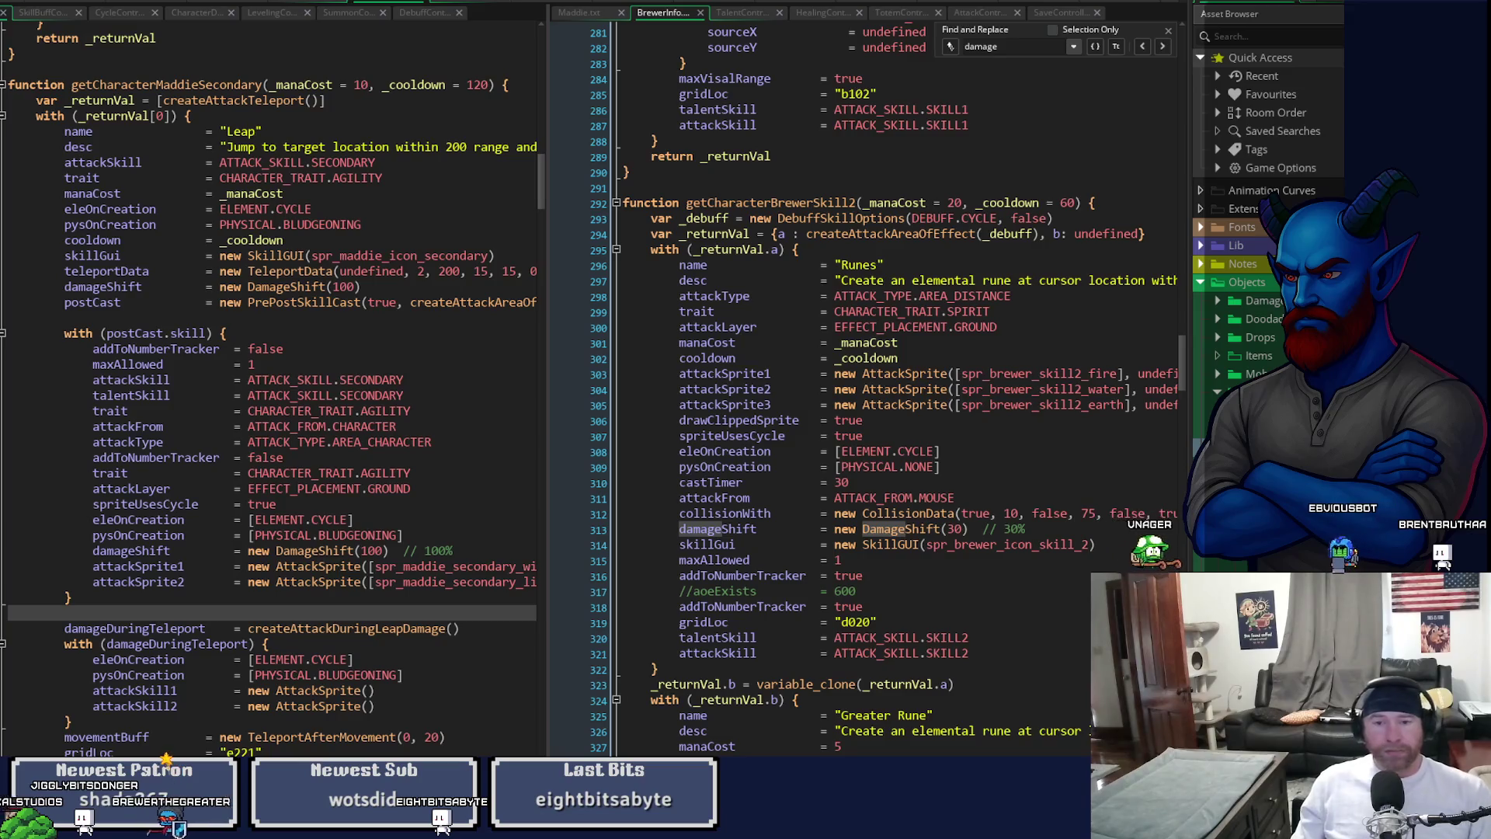
- Copy drawClippedSprite = true and spriteUsesCycle = true from the Runes skill under attackSkill2
drag(679, 420, 862, 421)
key(ctrl+c)
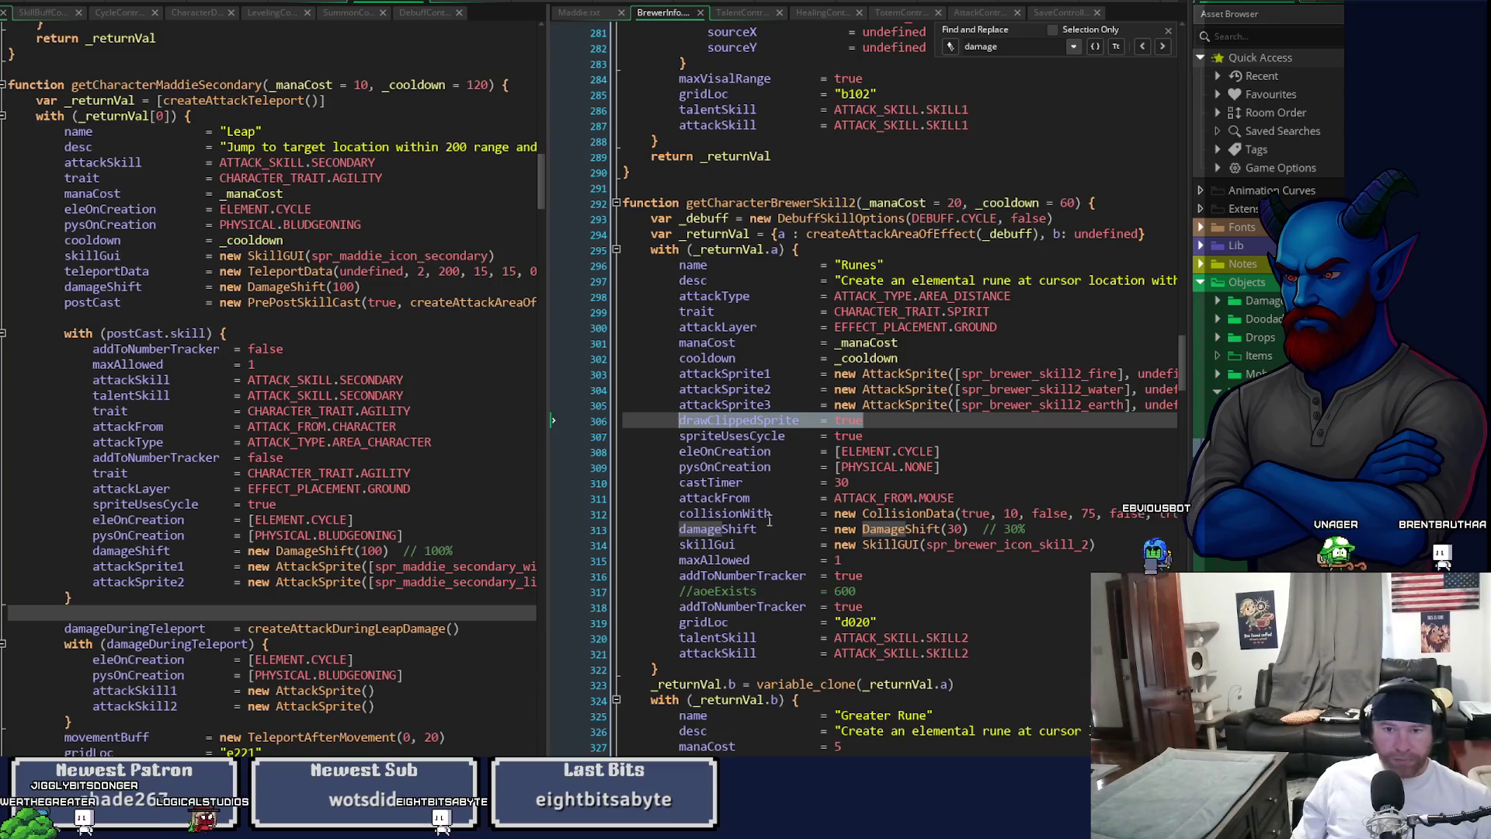
click(428, 679)
click(386, 704)
key(Return)
key(ctrl+v)
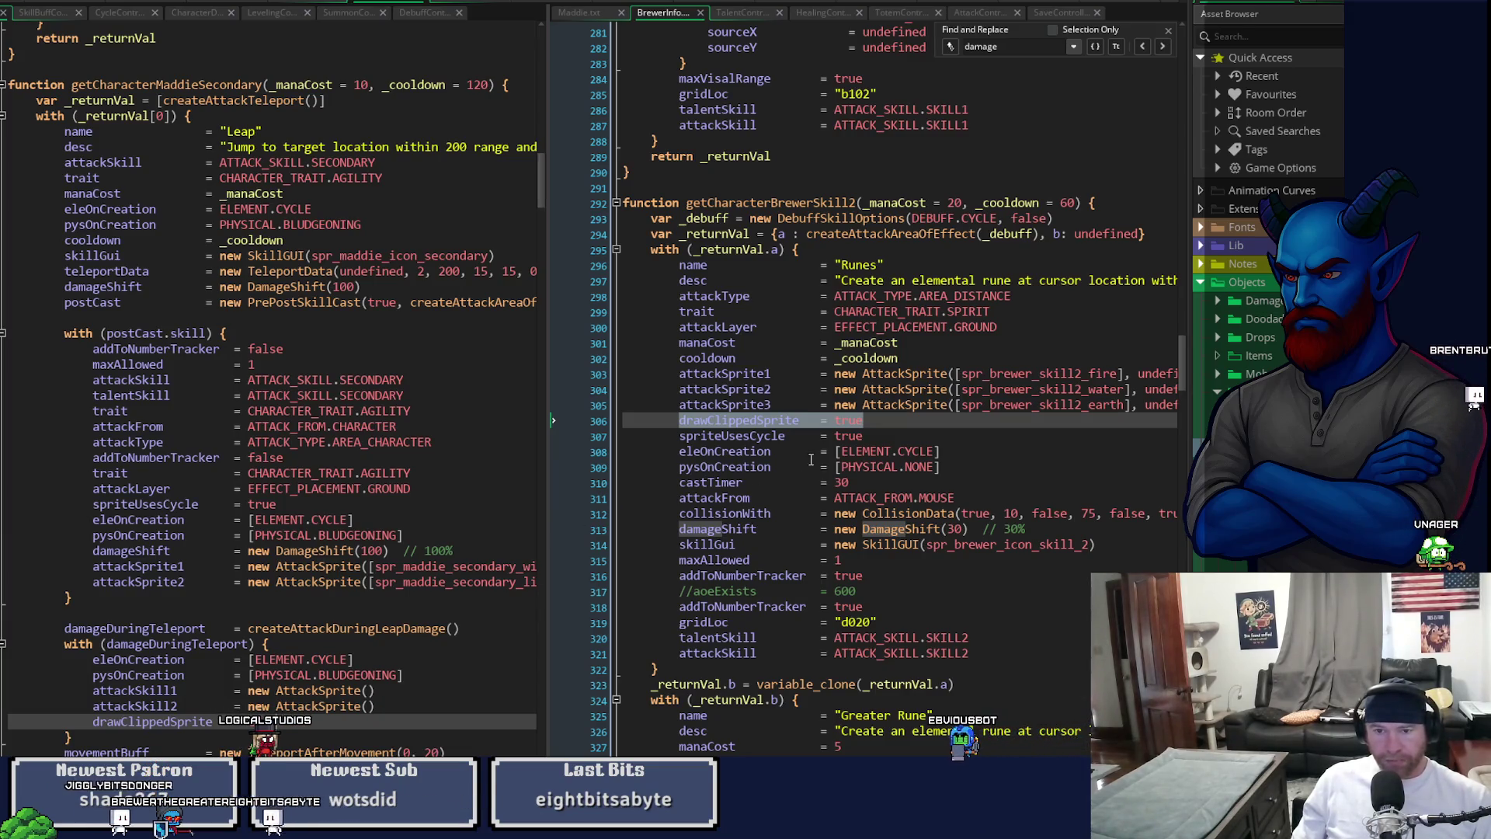
click(871, 436)
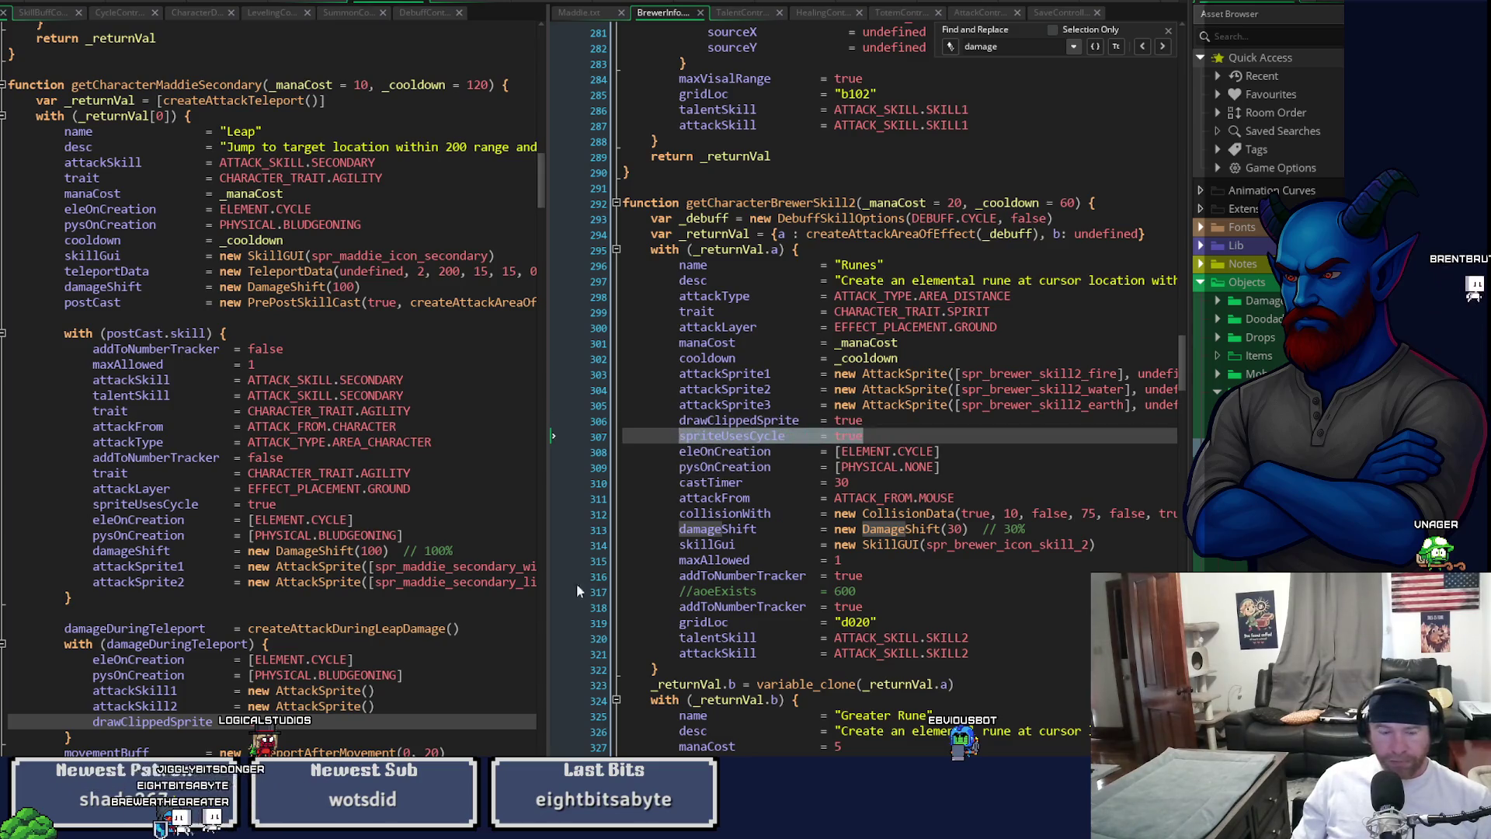
click(384, 721)
key(Return)
text(spriteUsesCycle       = true)
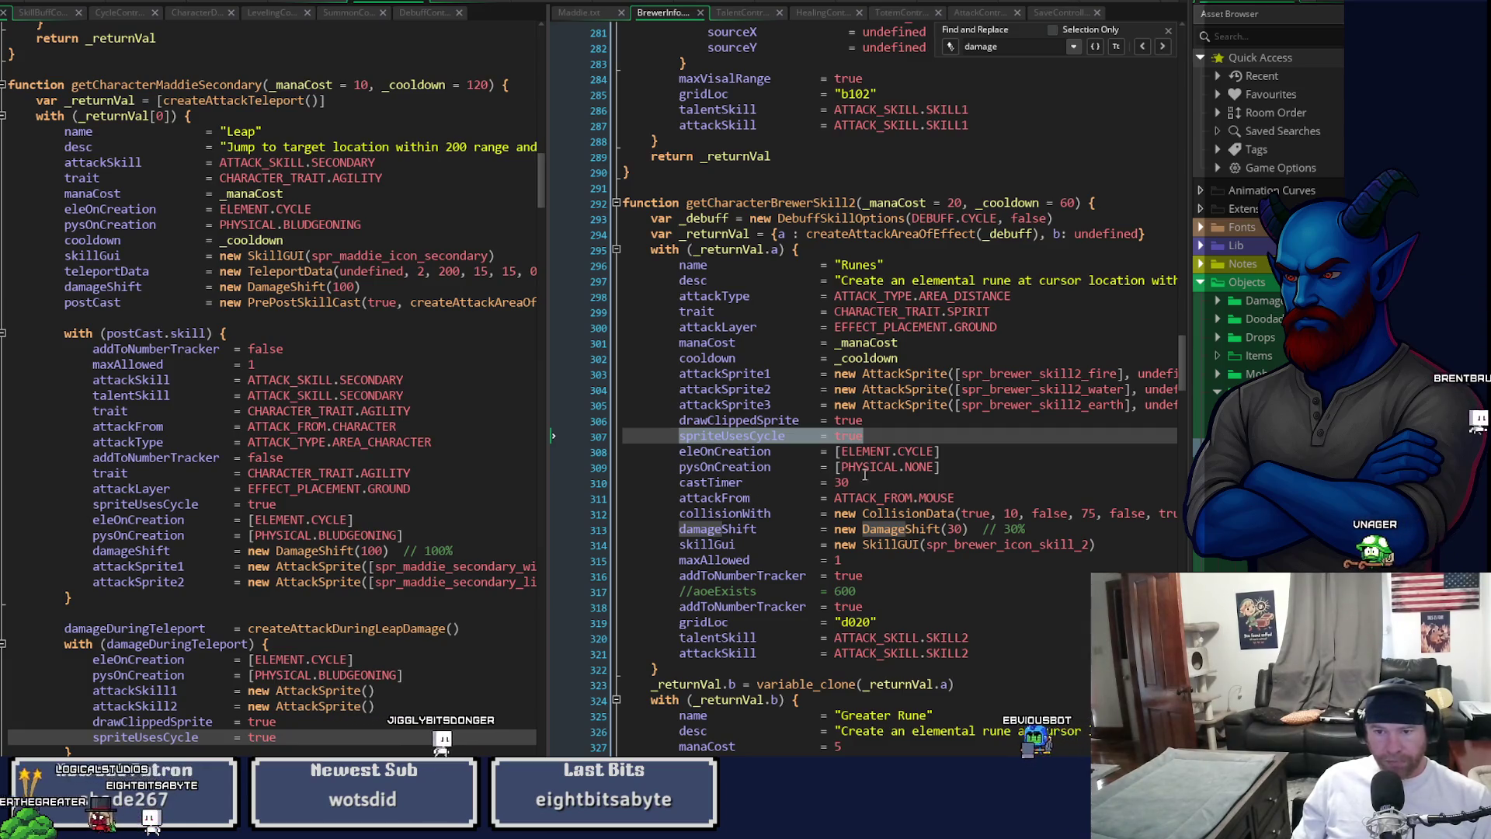
click(922, 513)
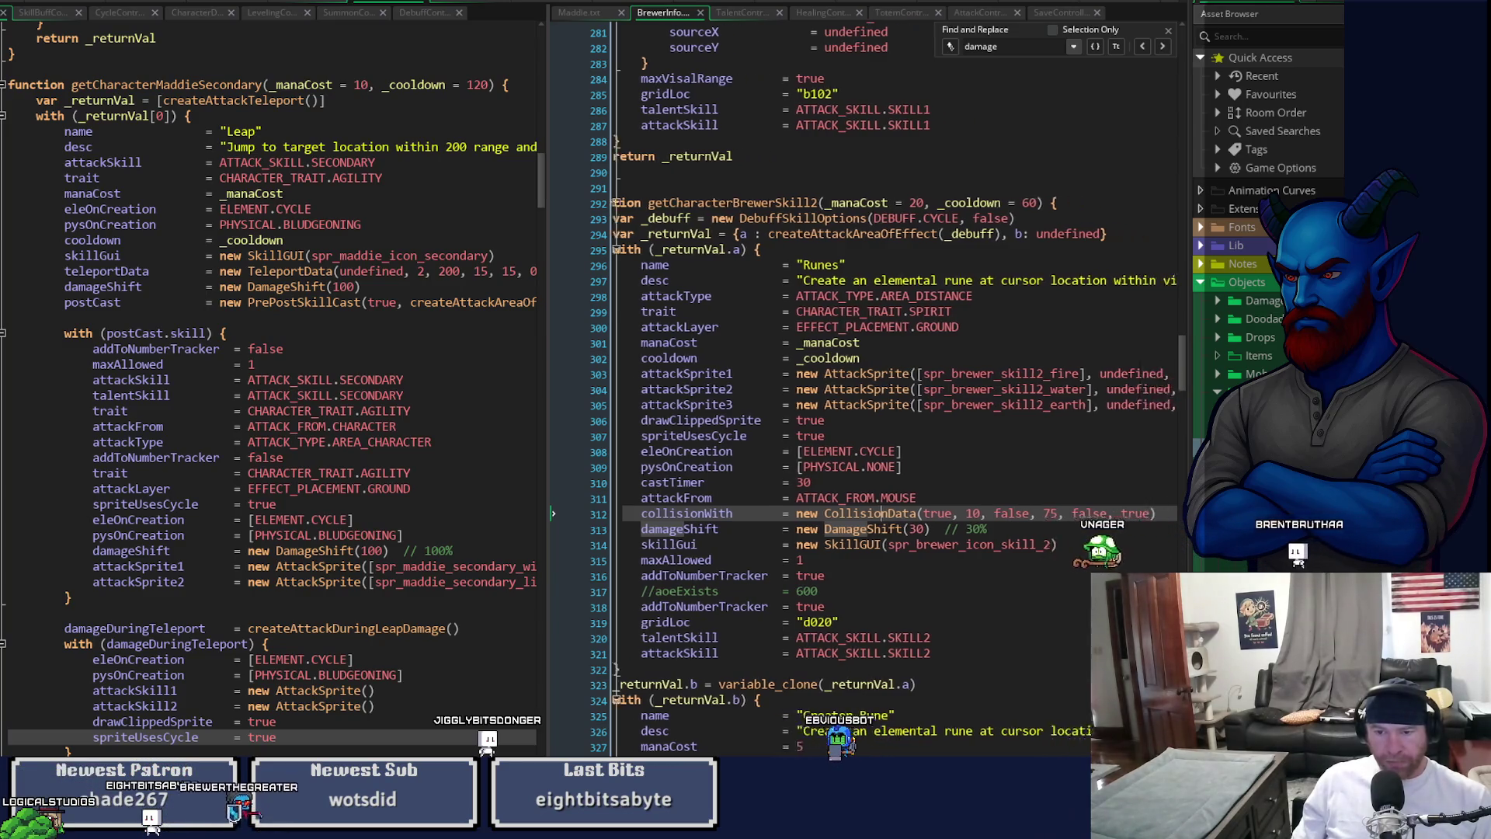
- Locate the Runes skill's DamageShift code and open a new line below spriteUsesCycle in Leap
scroll(893, 388, right, 3)
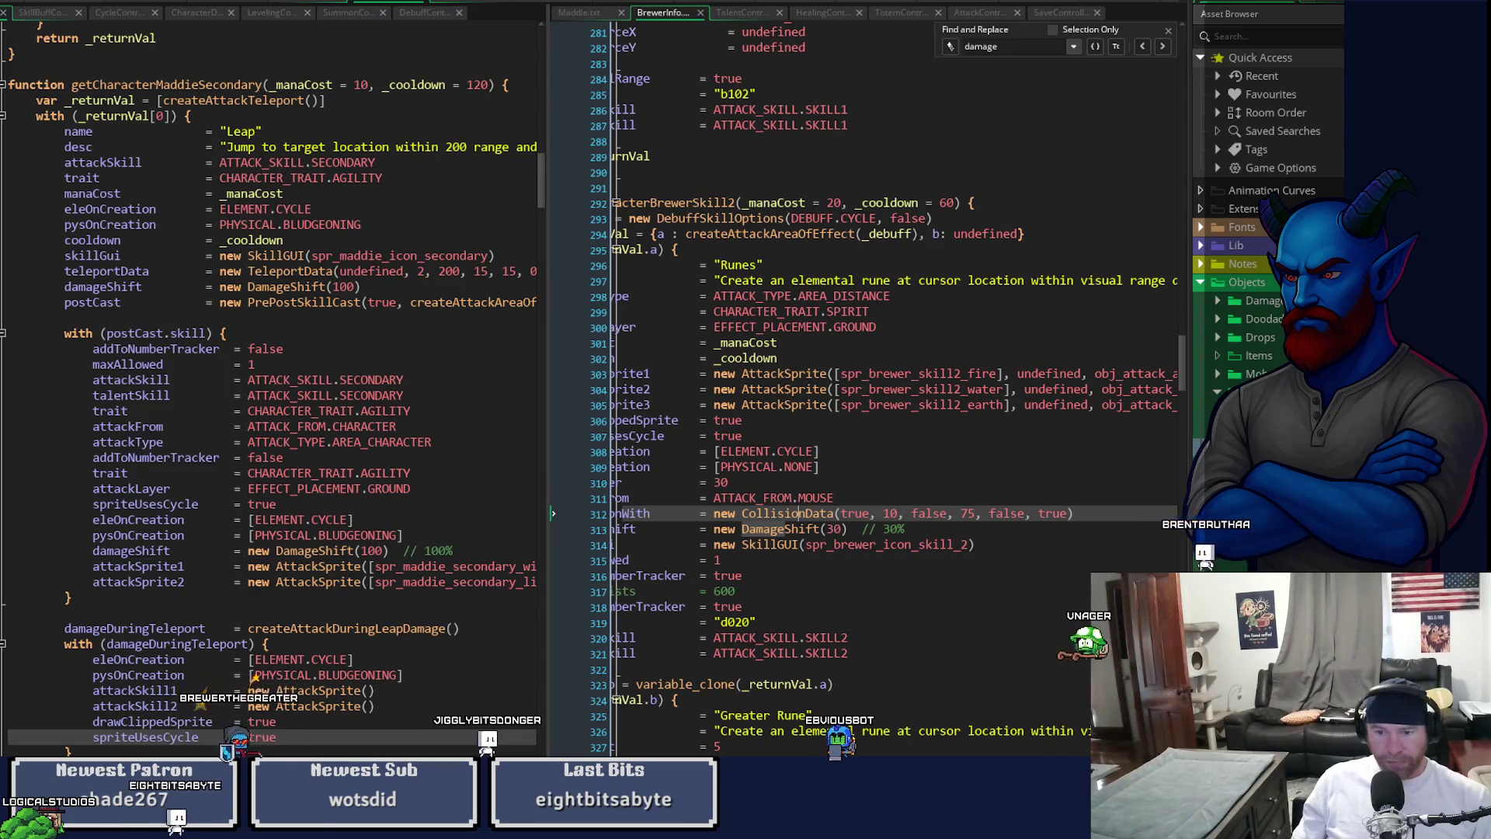
scroll(893, 389, left, 2)
scroll(893, 388, left, 1)
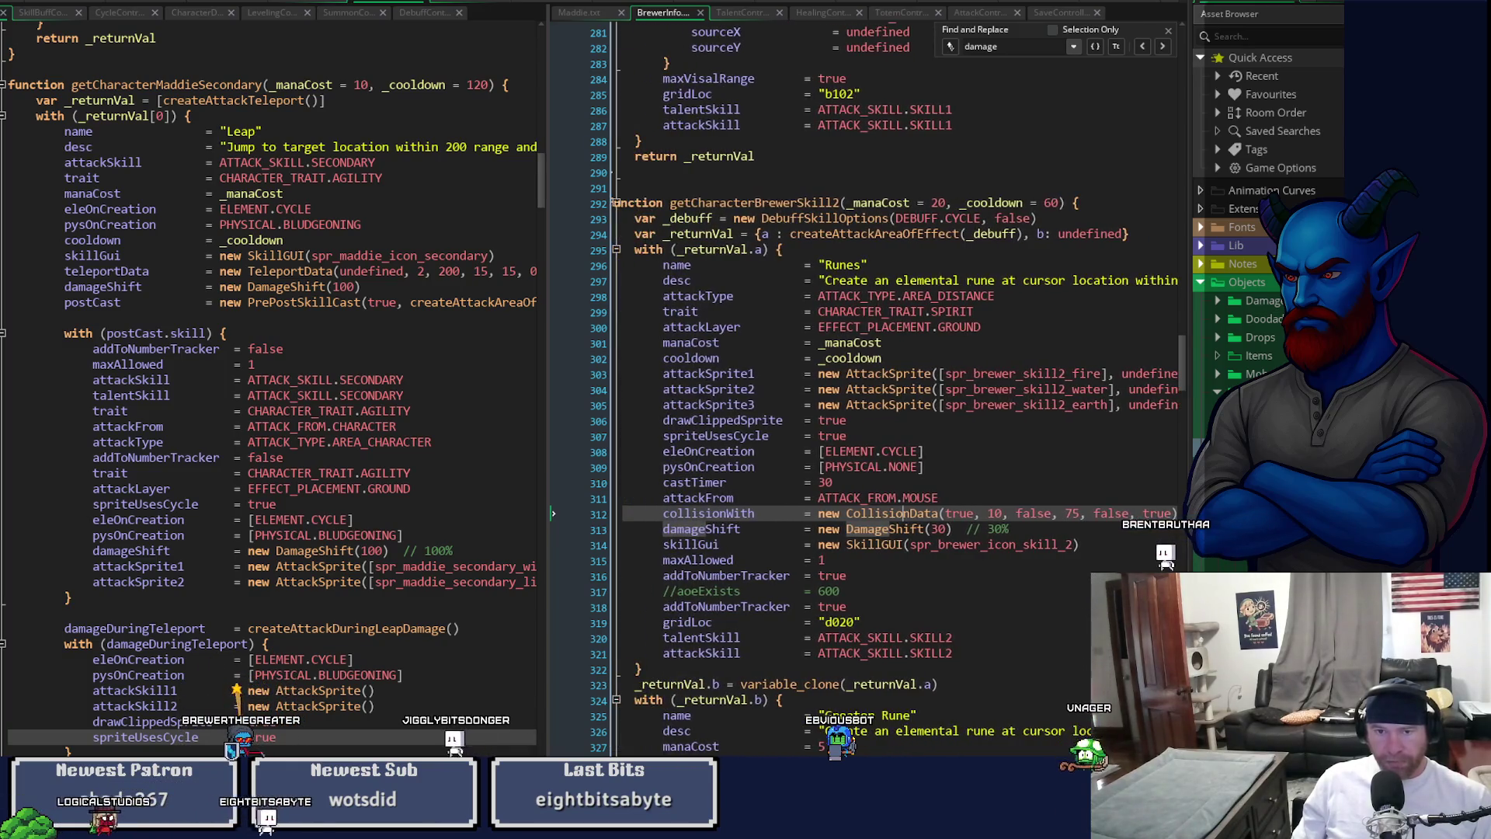
scroll(893, 388, right, 1)
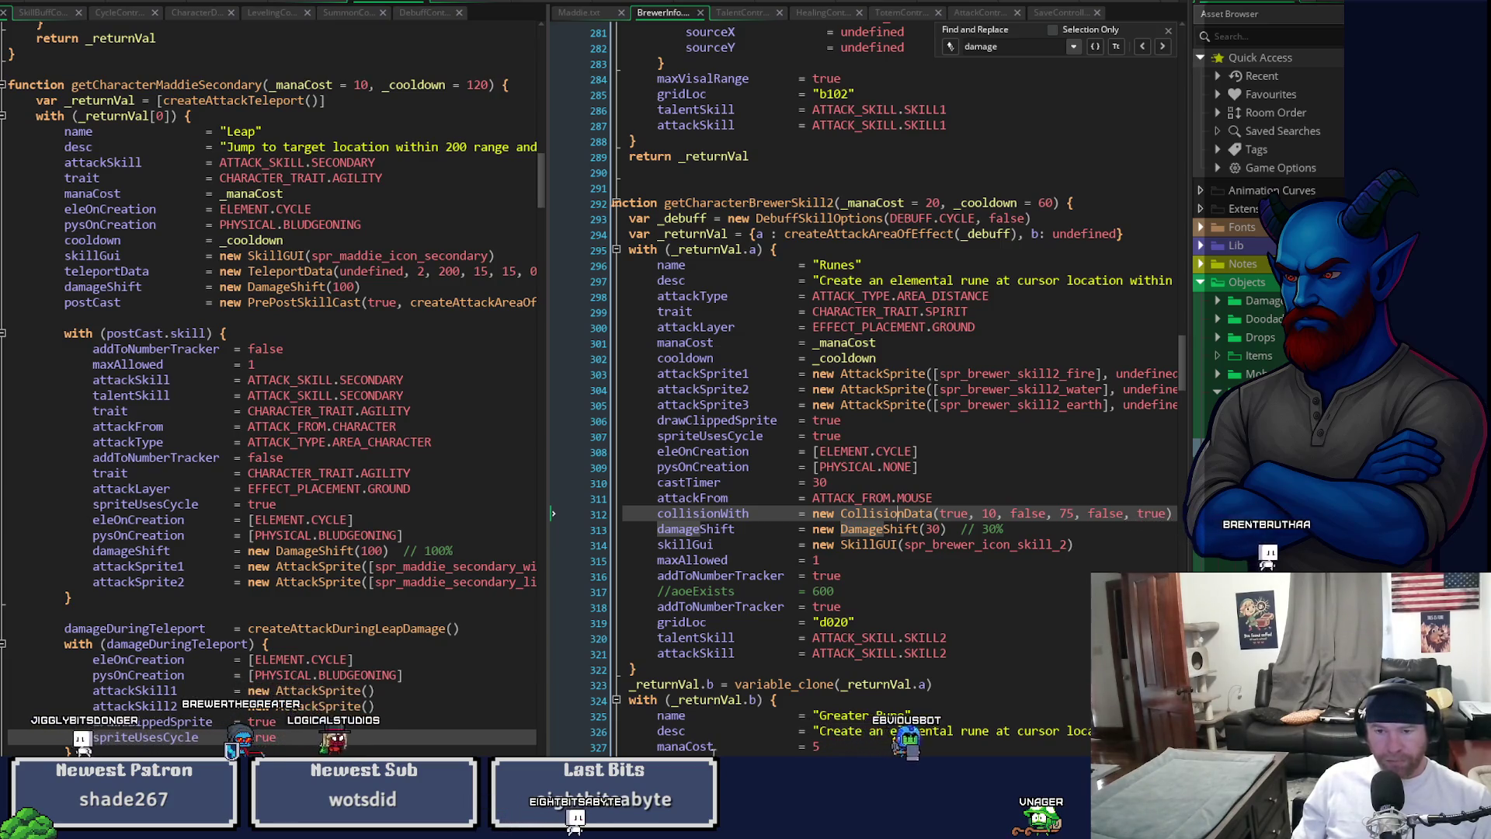
mouse_move(813, 528)
mouse_down()
mouse_move(944, 529)
mouse_move(853, 541)
mouse_up()
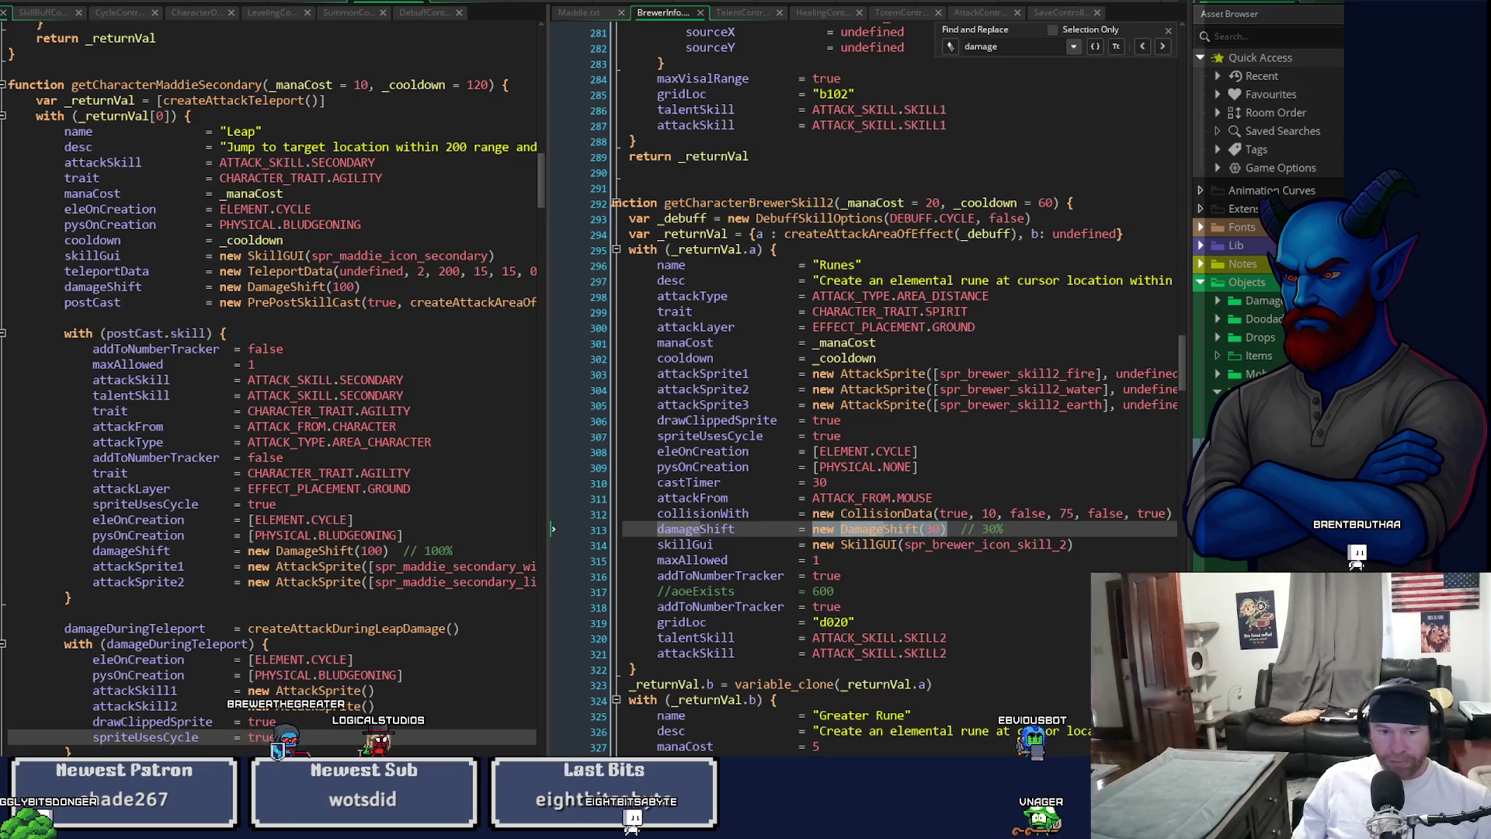
click(332, 736)
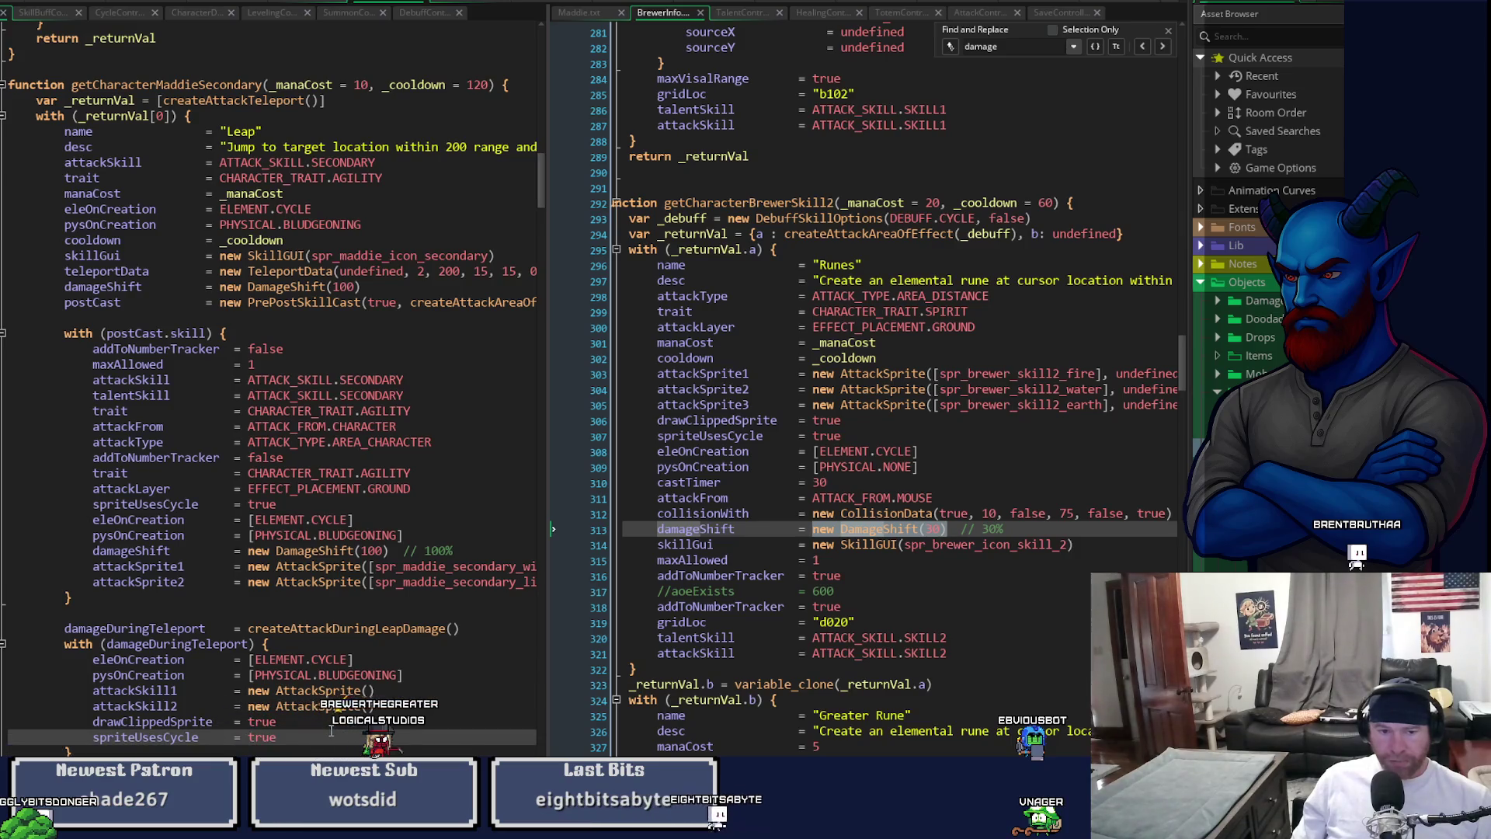
key(Return)
key(ctrl+z)
- Paste the Runes damageShift line into Leap's block and change its value from 30 to 100
drag(659, 529, 946, 529)
key(ctrl+c)
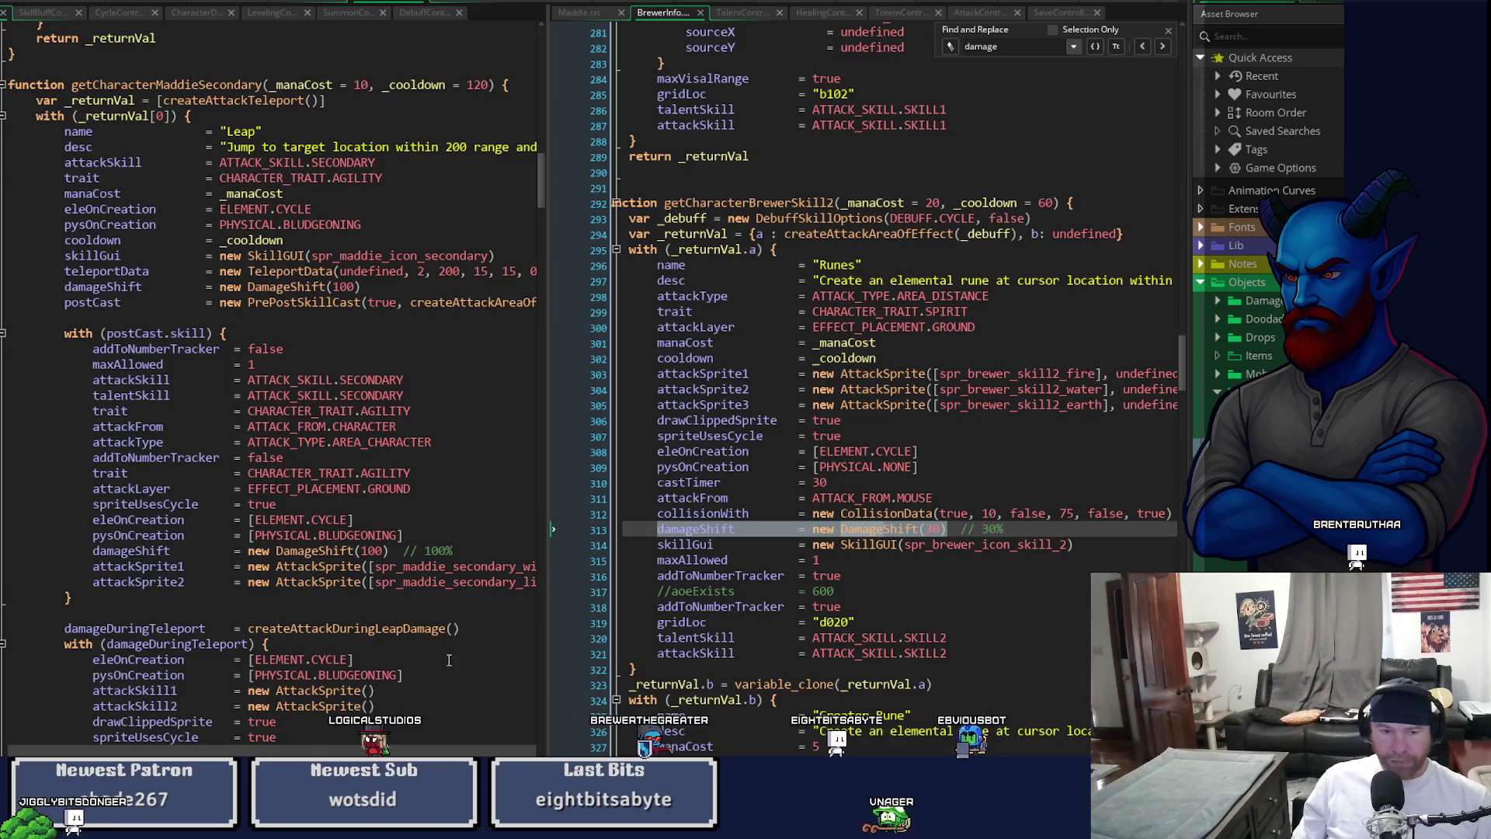
click(133, 753)
key(ctrl+v)
double_click(371, 752)
text(100)
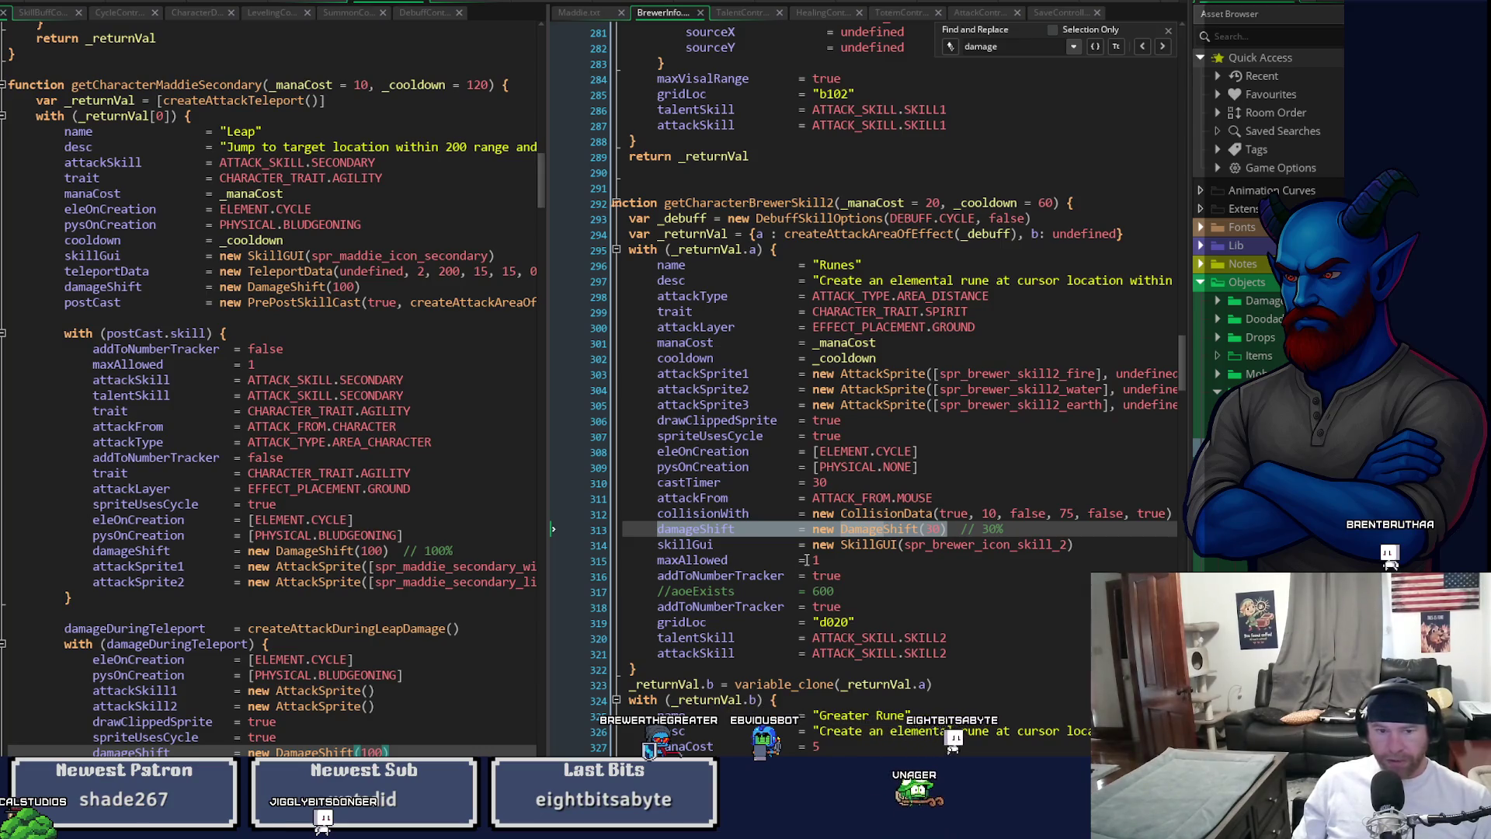
scroll(808, 558, down, 1)
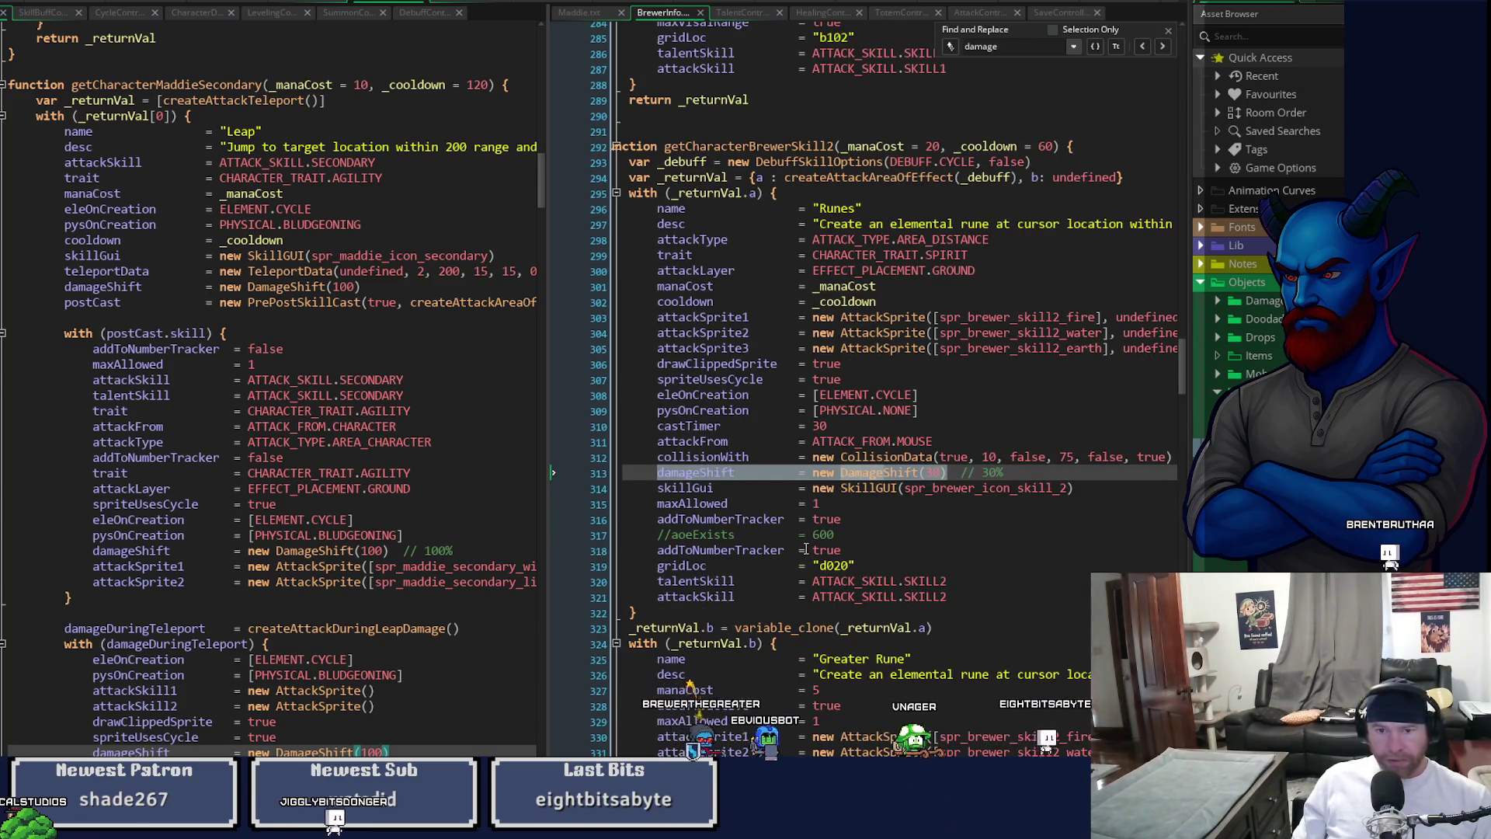
click(659, 504)
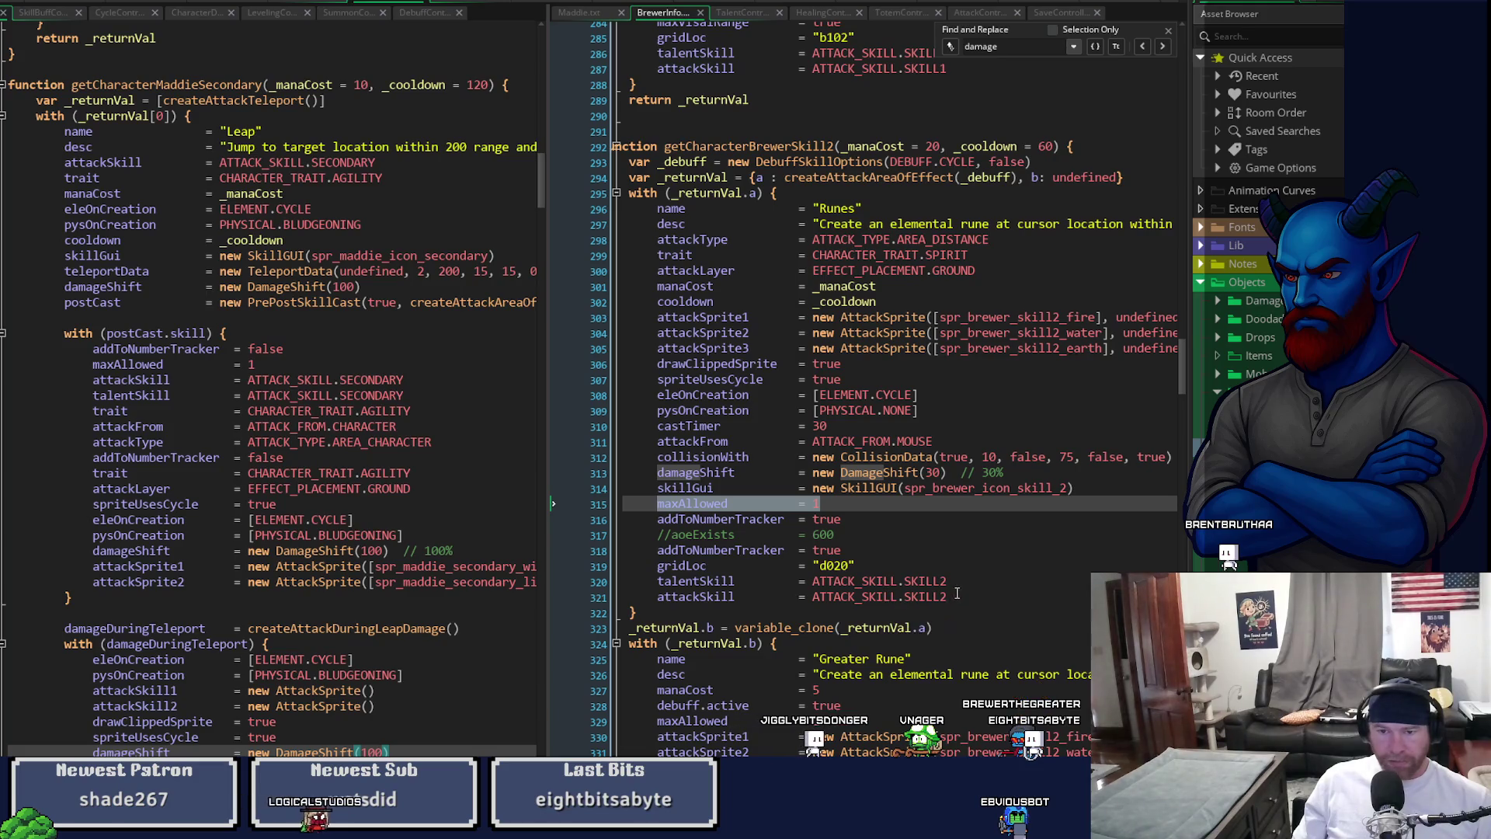
drag(958, 598, 657, 581)
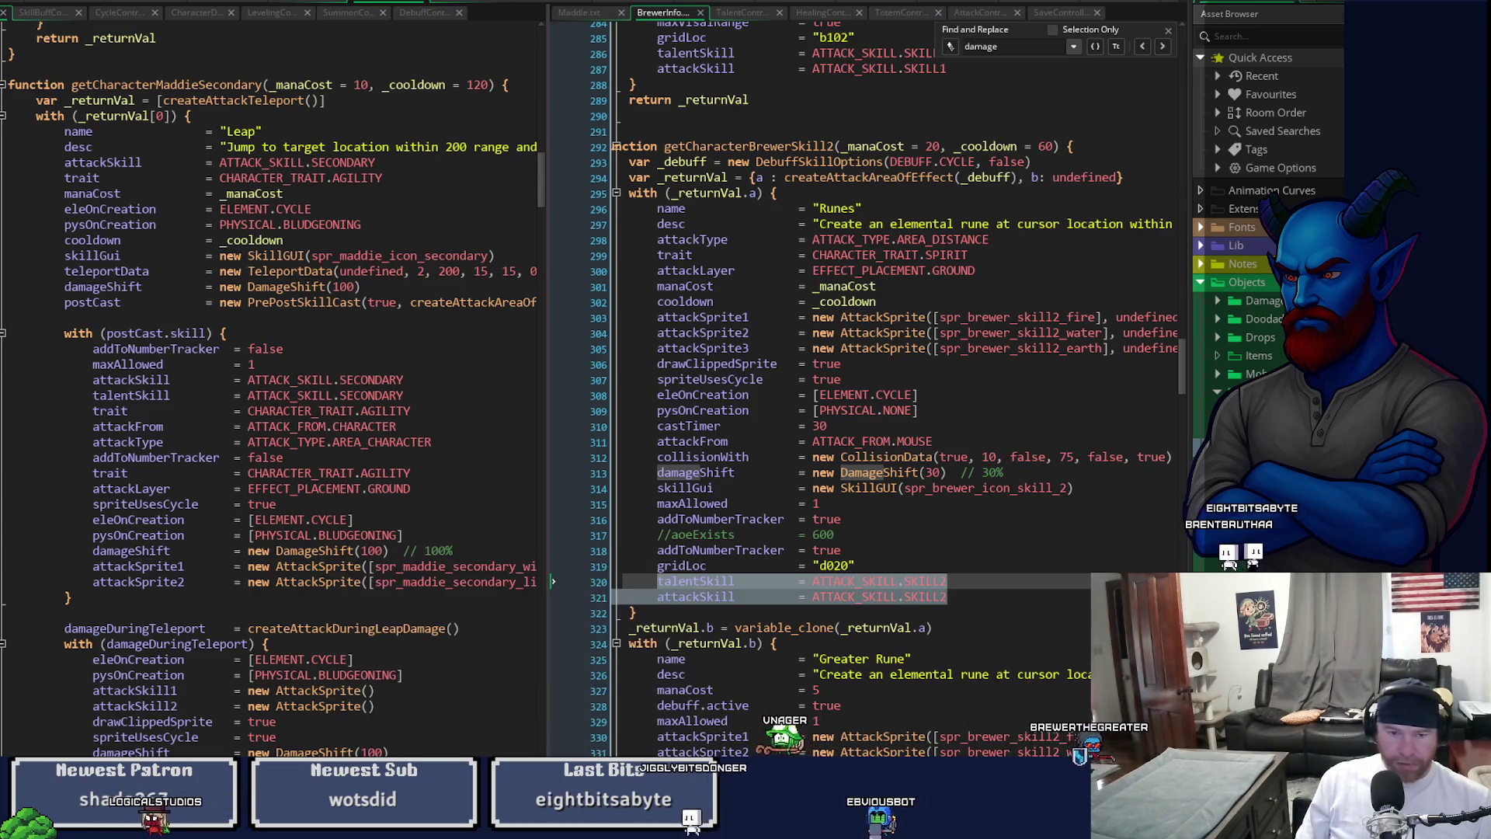
click(371, 395)
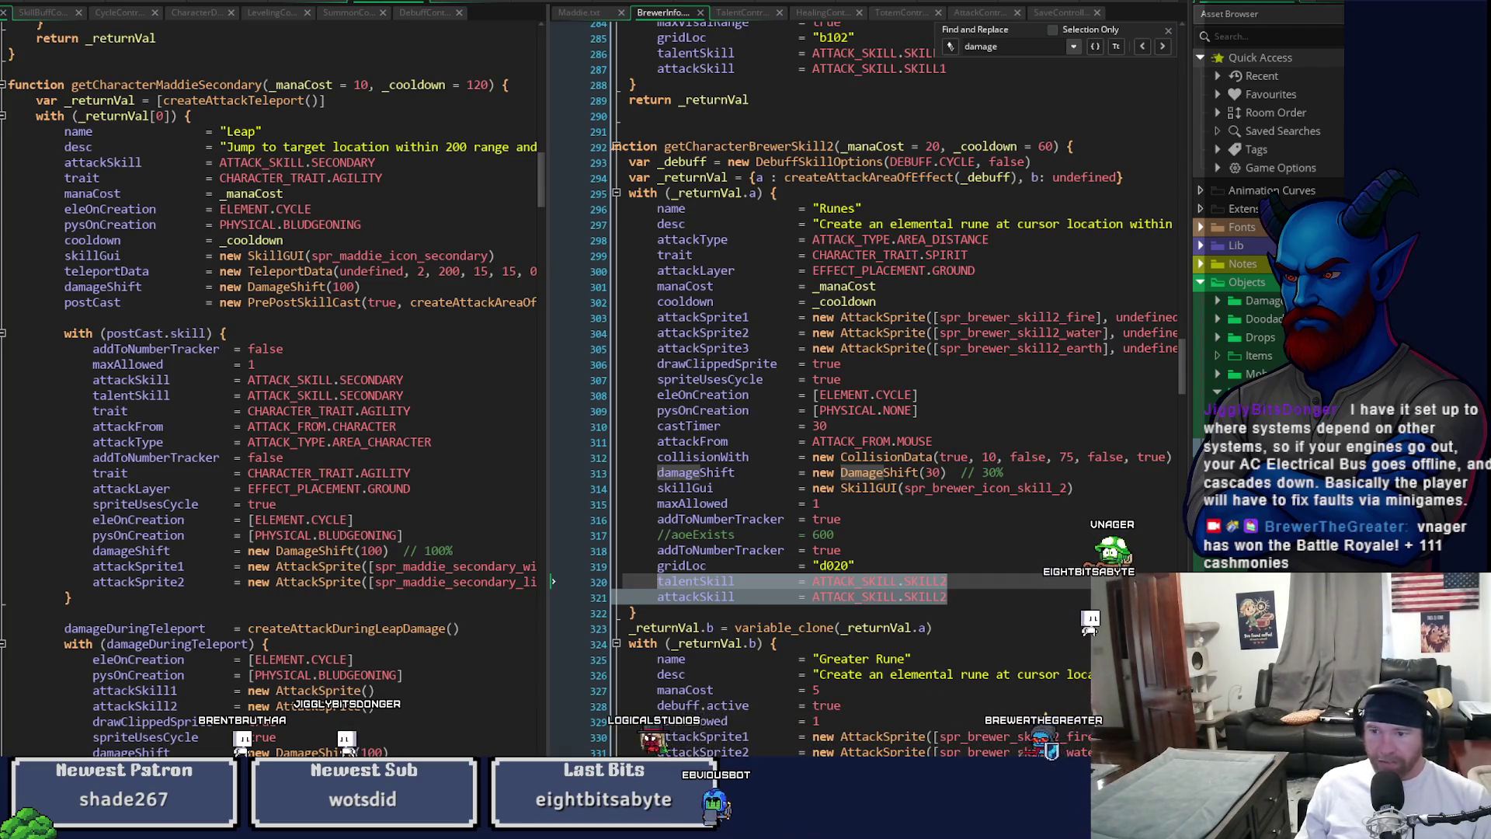
- Scroll down through Leap's damageDuringTeleport block to review the new lines
scroll(1268, 233, down, 2)
- Collapse the Objects folder in the Asset Browser and create a new blank sprite
scroll(1219, 311, up, 2)
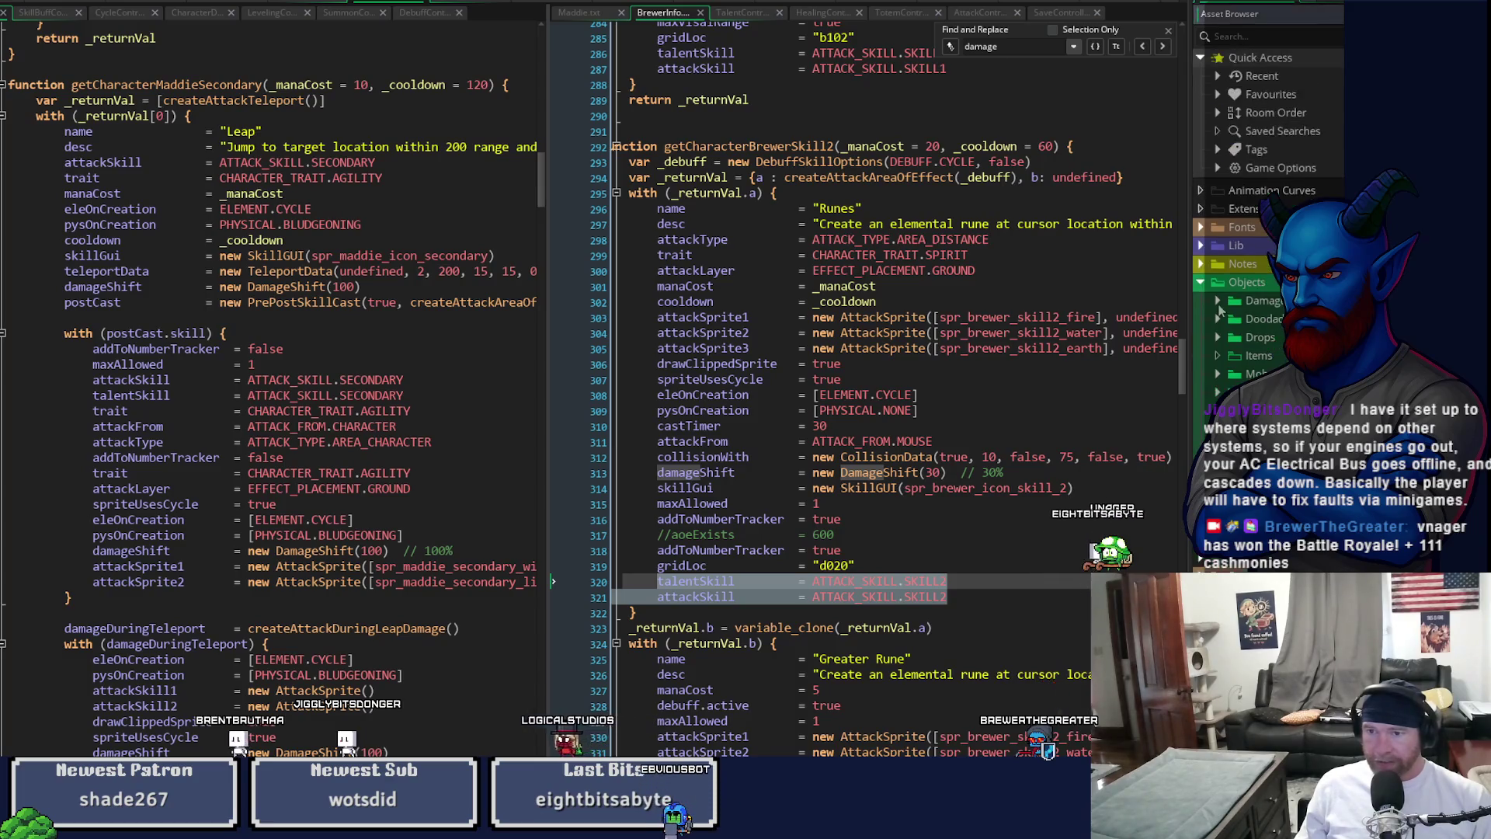
click(1202, 283)
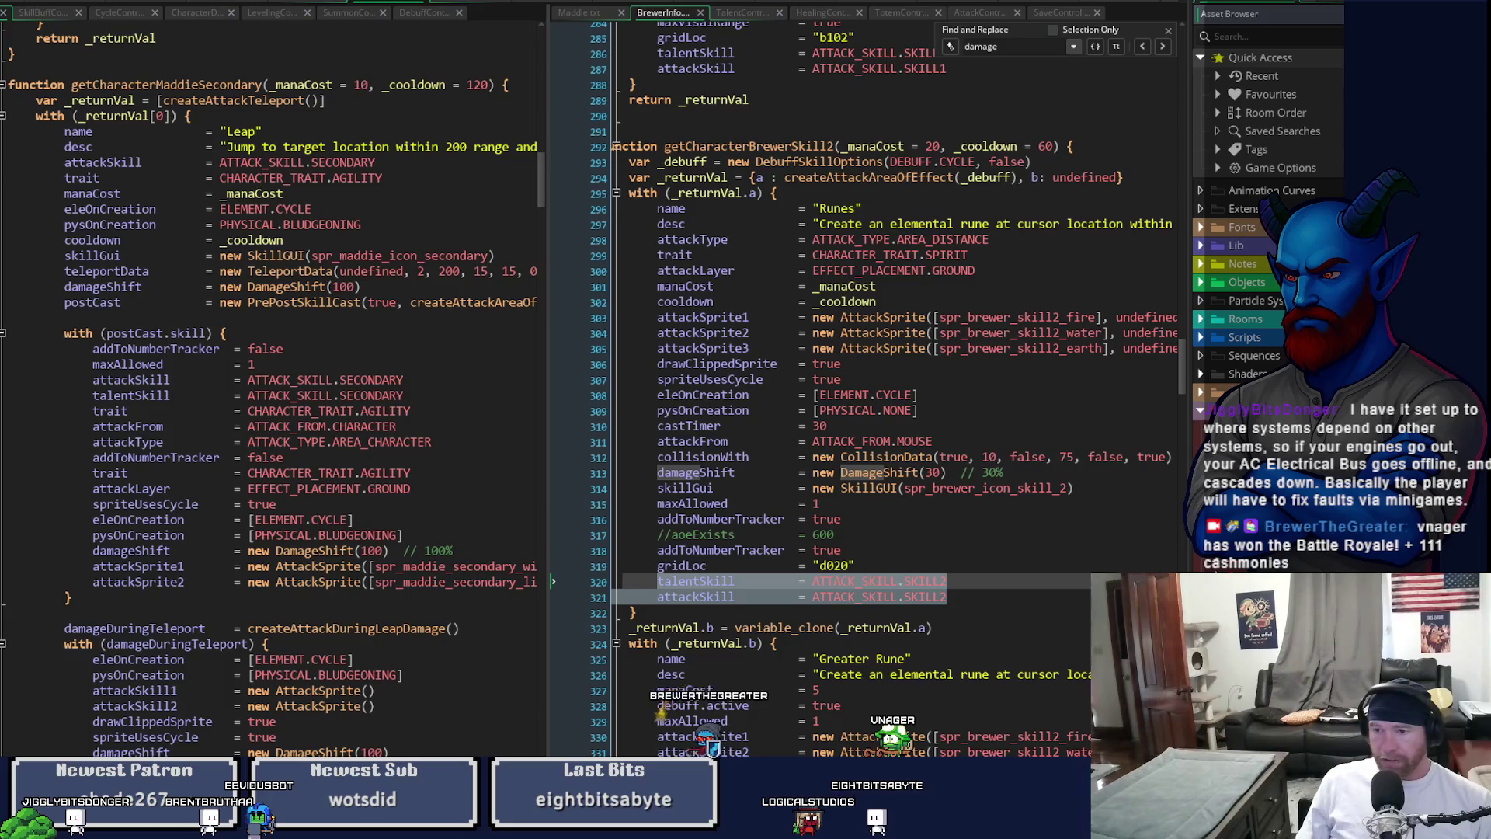
key(ctrl+w)
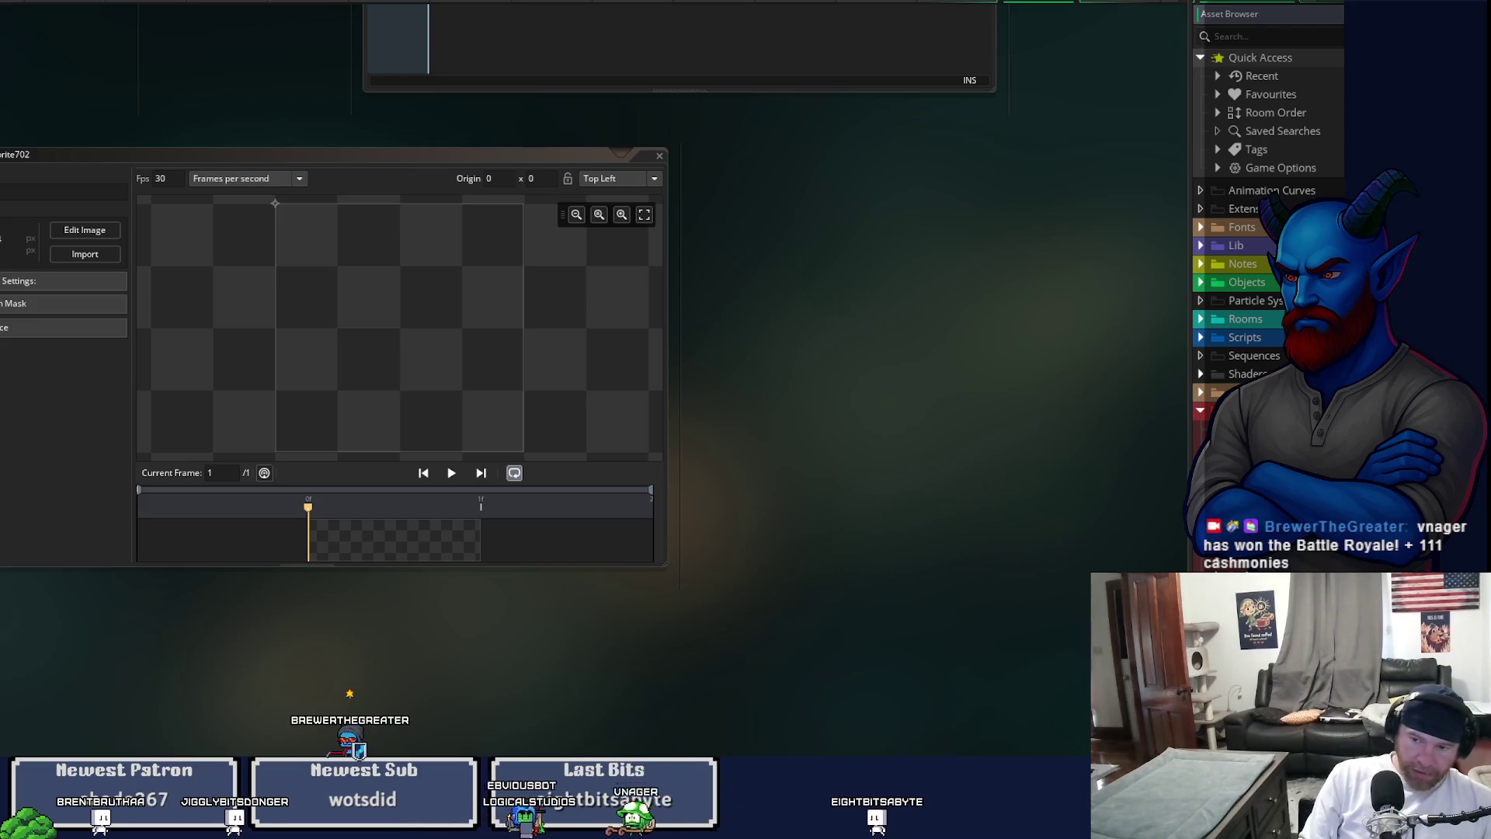
- Confirm the circle 16 mask sprite name, then resize all its frames to 64 × 64
key(Return)
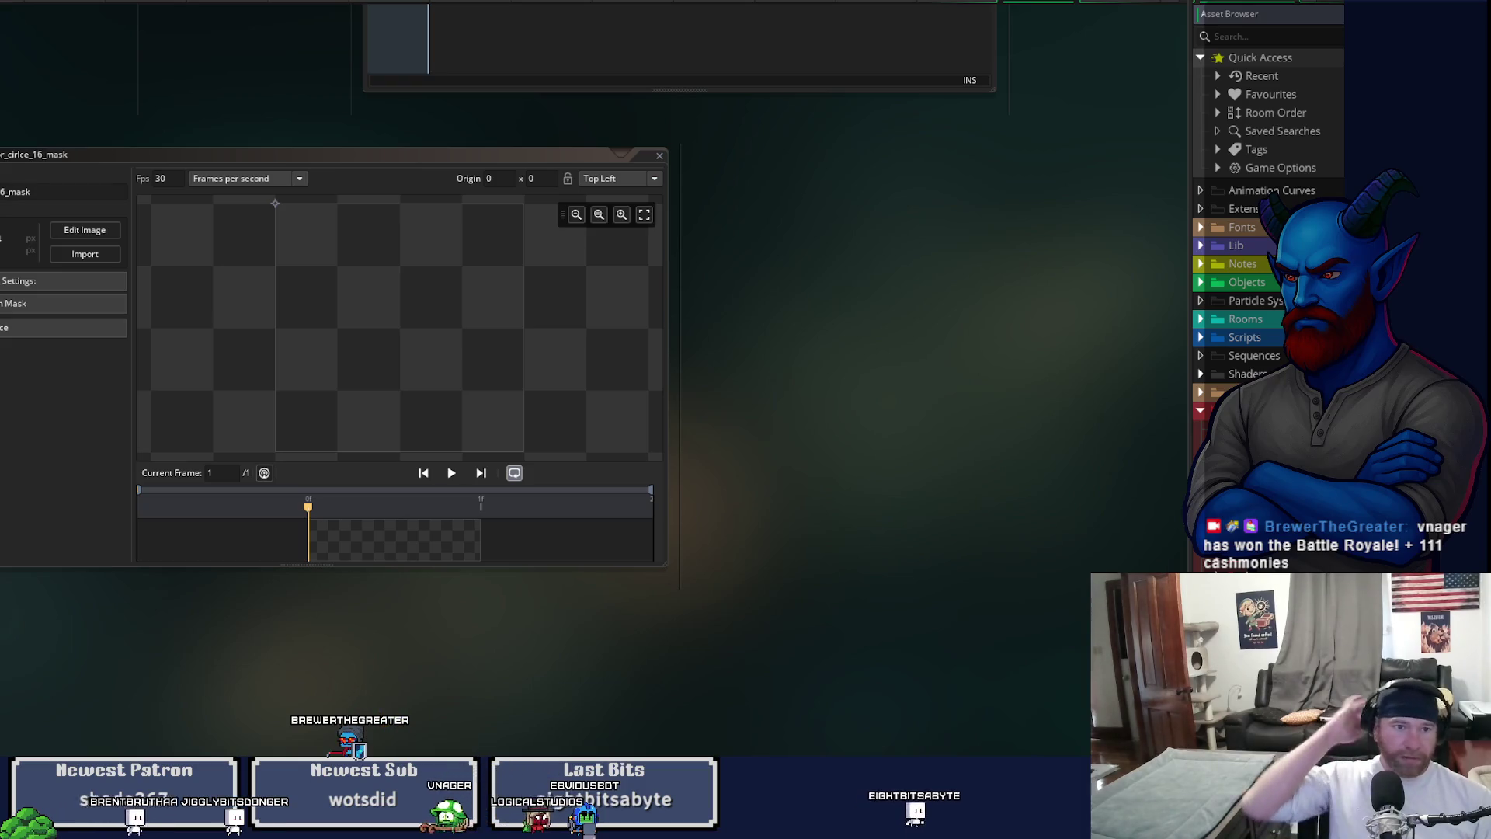
click(114, 230)
click(225, 2)
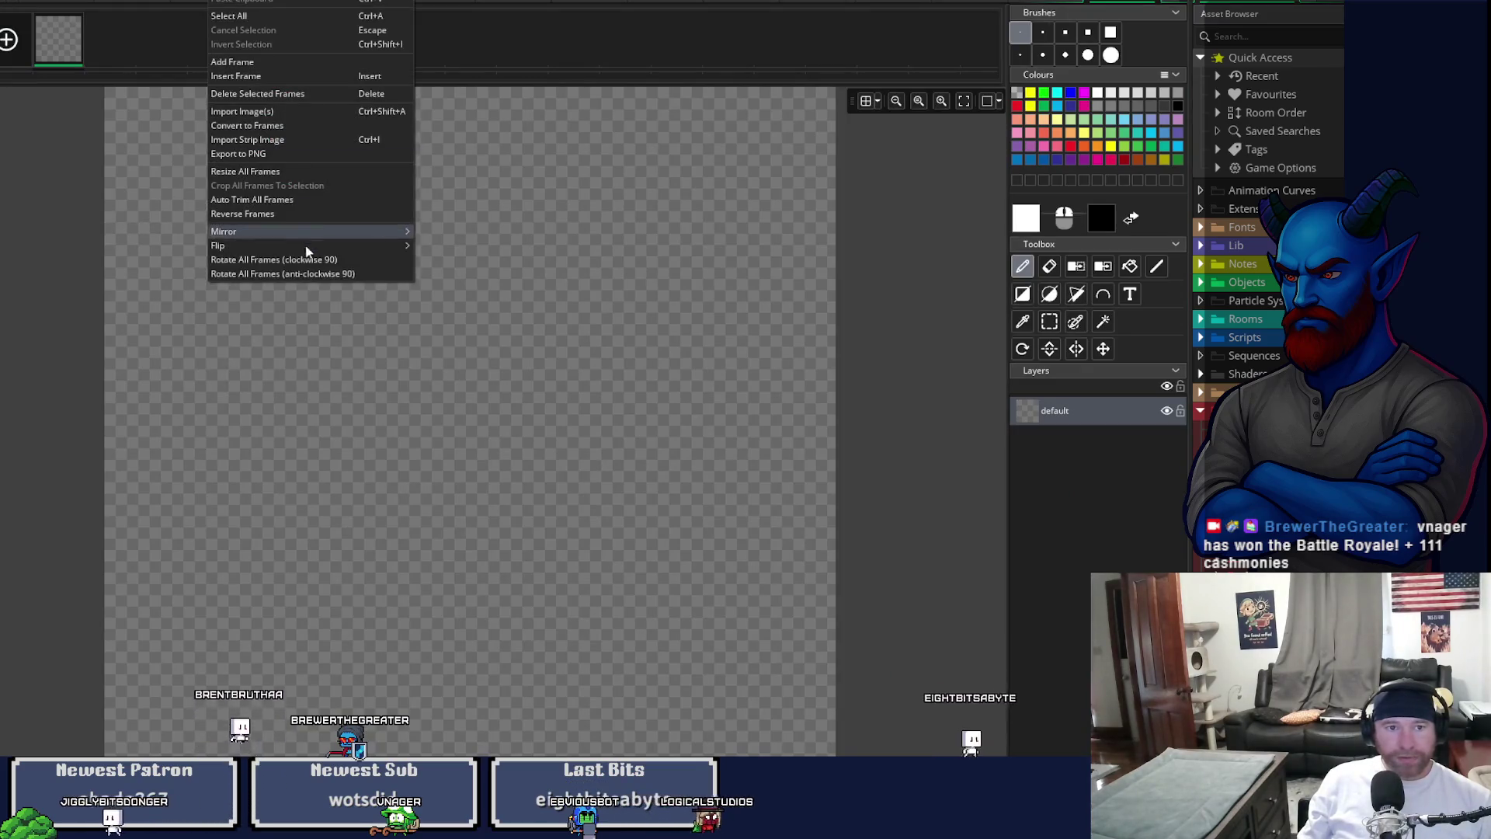
click(300, 171)
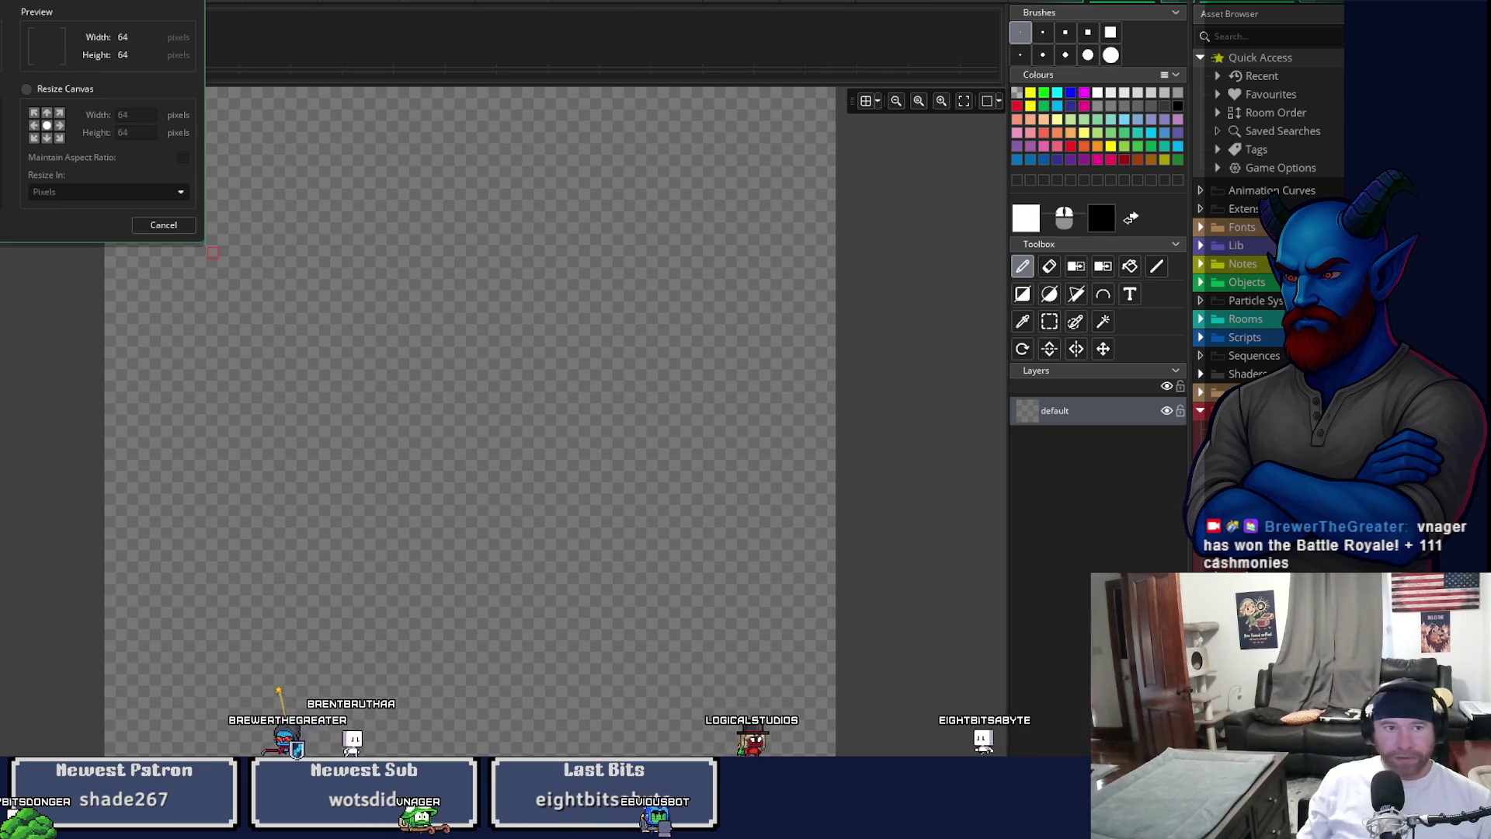
key(Return)
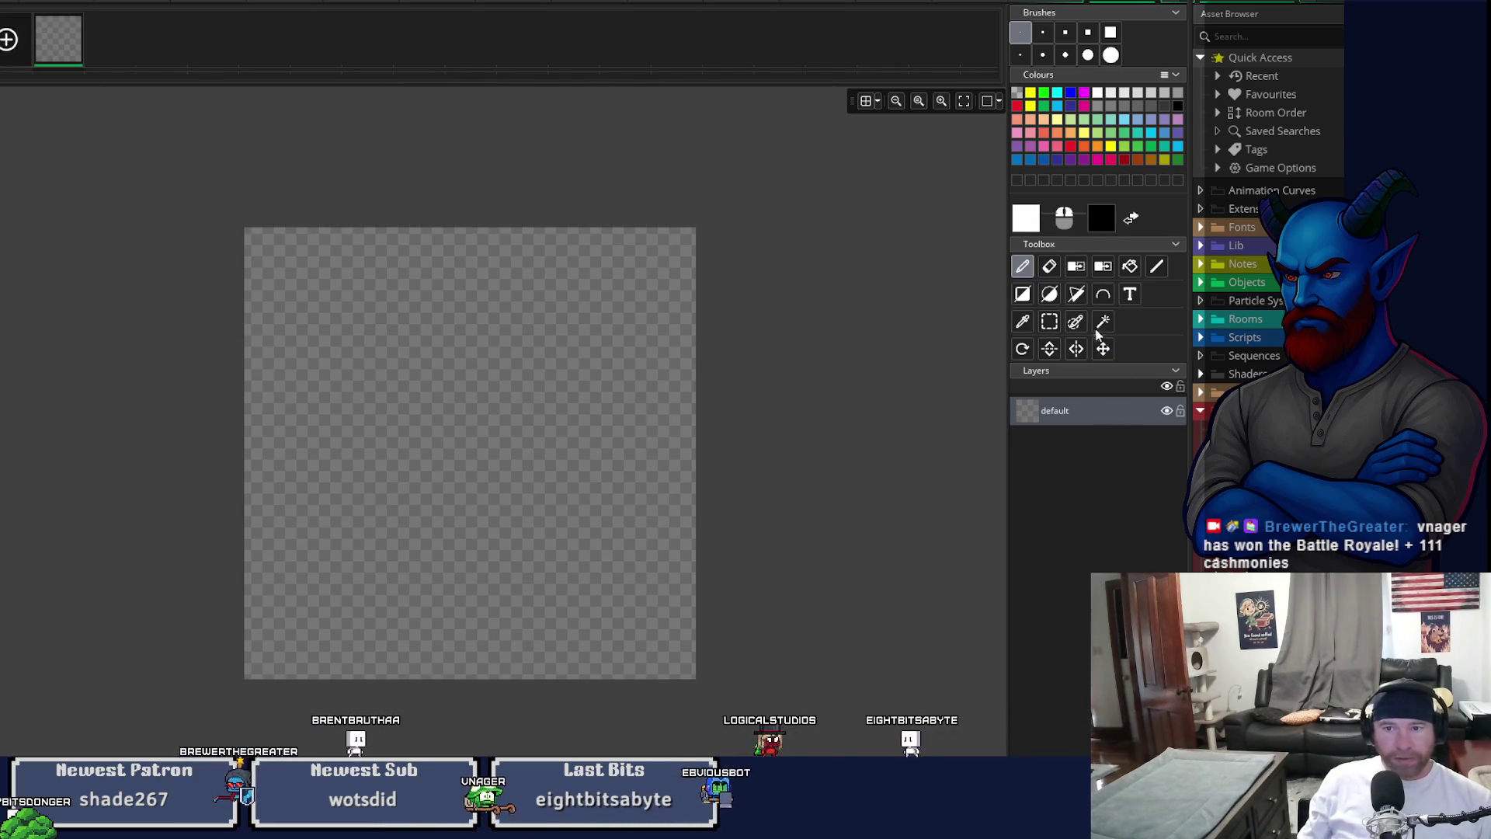
- Draw a trial filled white circle across the 64×64 canvas with the Ellipse tool, then remove it
click(1051, 299)
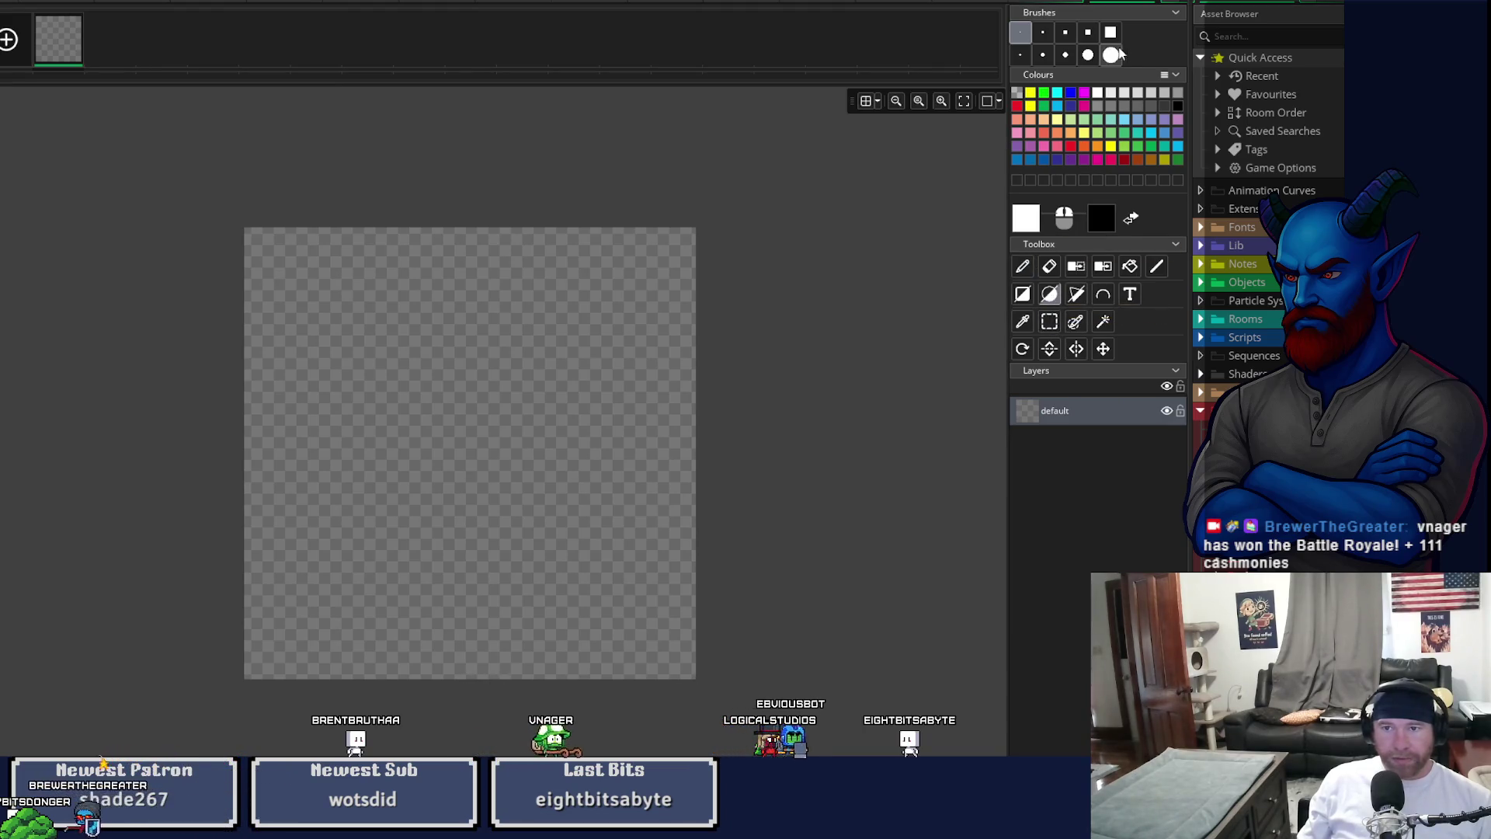
click(1112, 56)
mouse_move(389, 186)
mouse_down()
mouse_move(329, 197)
mouse_move(339, 243)
mouse_move(260, 86)
mouse_move(218, 93)
mouse_move(1060, 138)
mouse_move(466, 80)
mouse_move(1066, 85)
mouse_up()
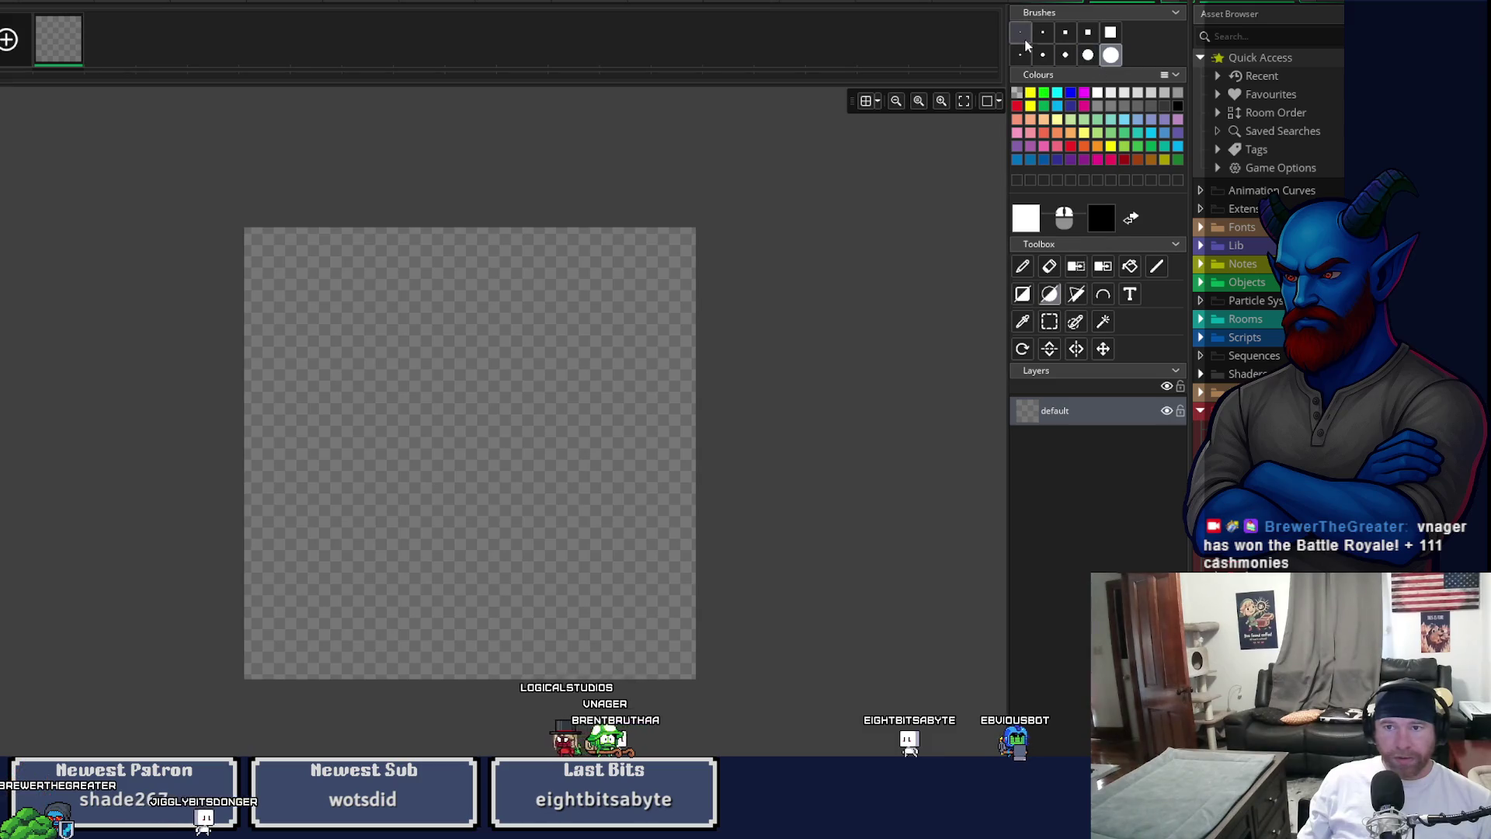
mouse_move(267, 248)
mouse_down()
mouse_move(609, 613)
mouse_move(664, 666)
mouse_move(683, 664)
mouse_up()
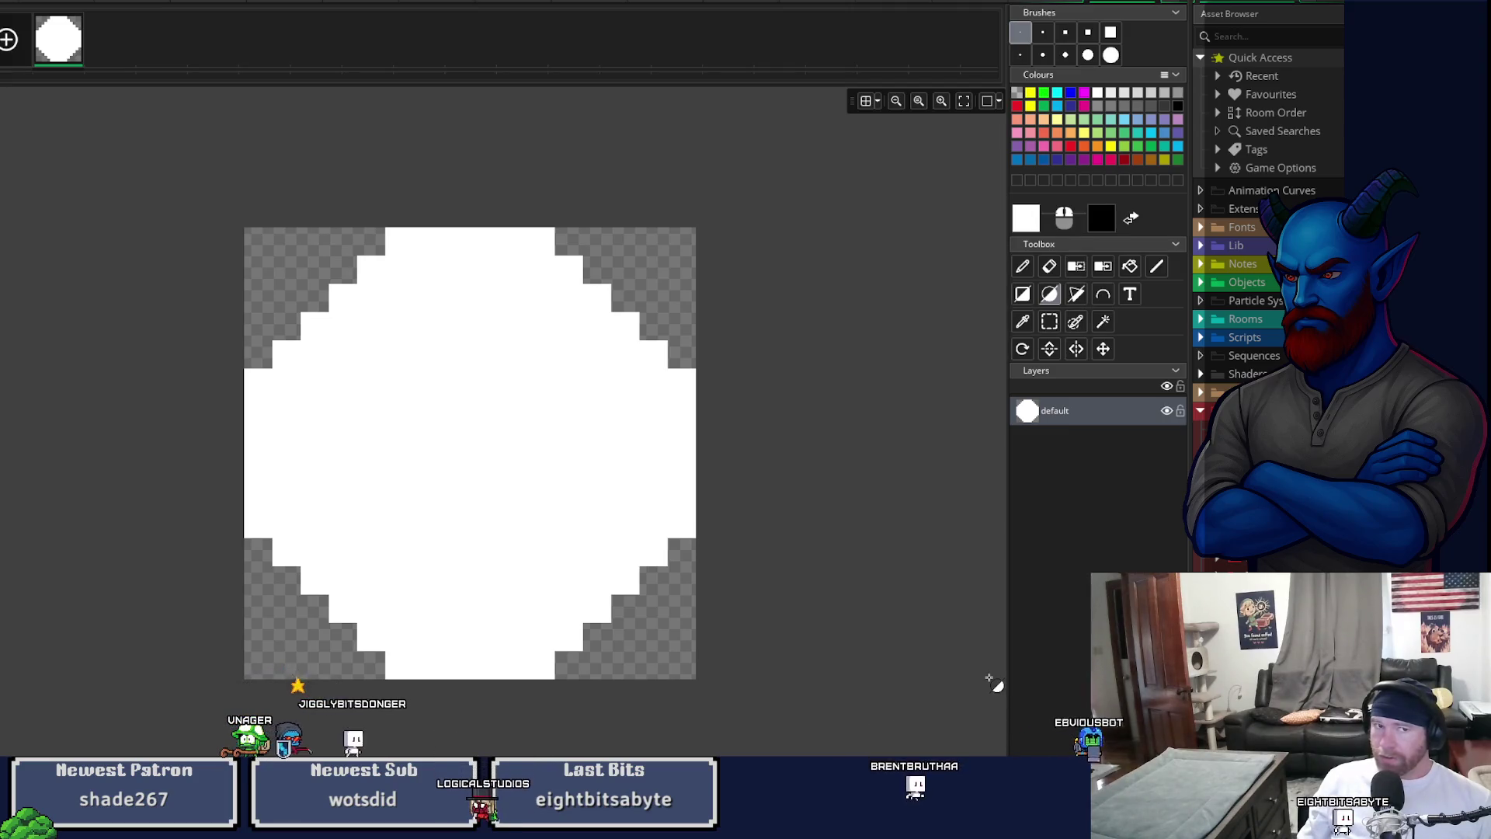
key(Delete)
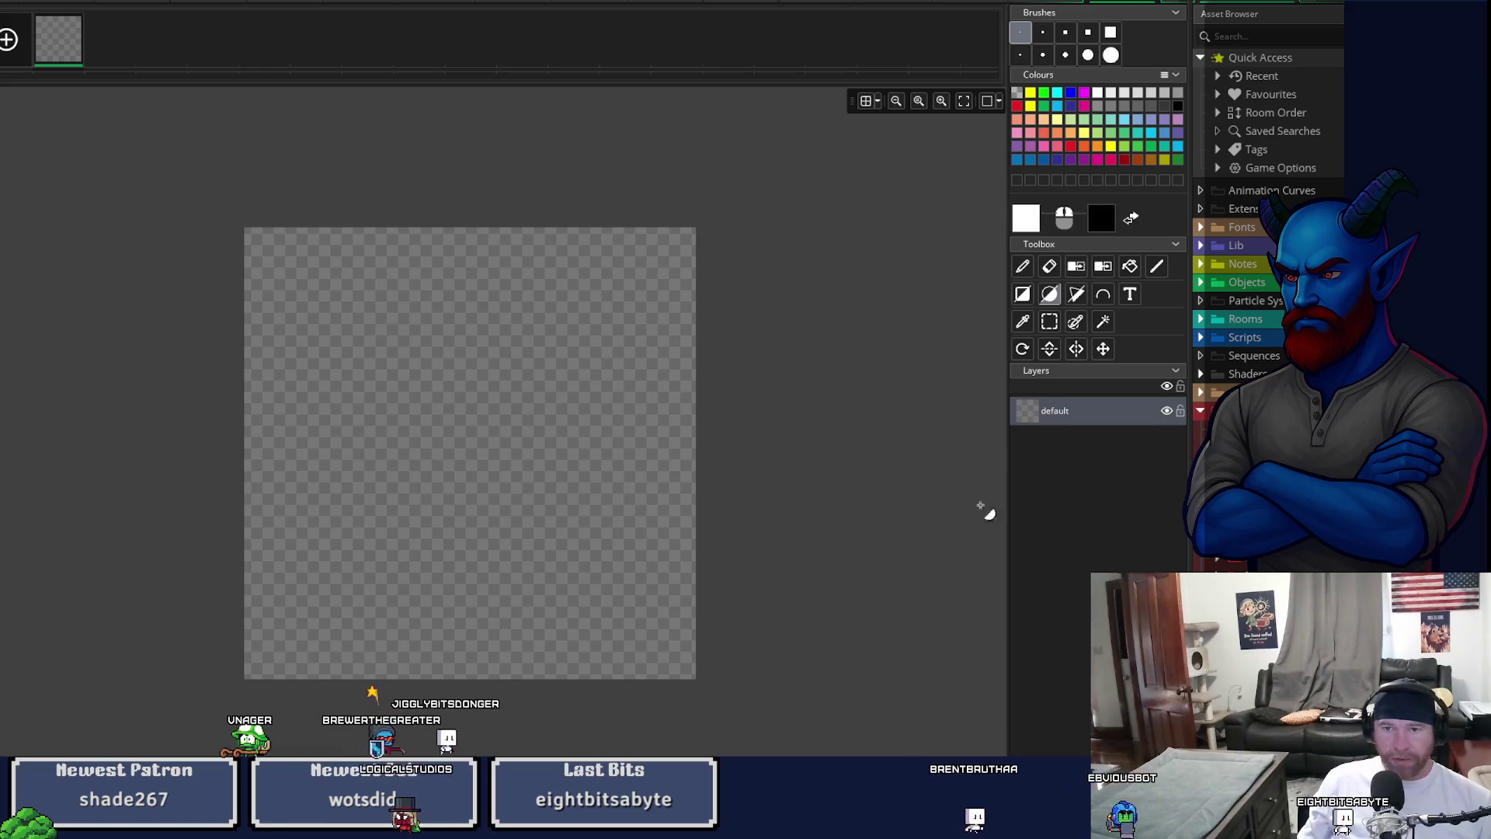
- Stamp a white circle at the canvas centre with the largest round Pencil brush
click(1065, 54)
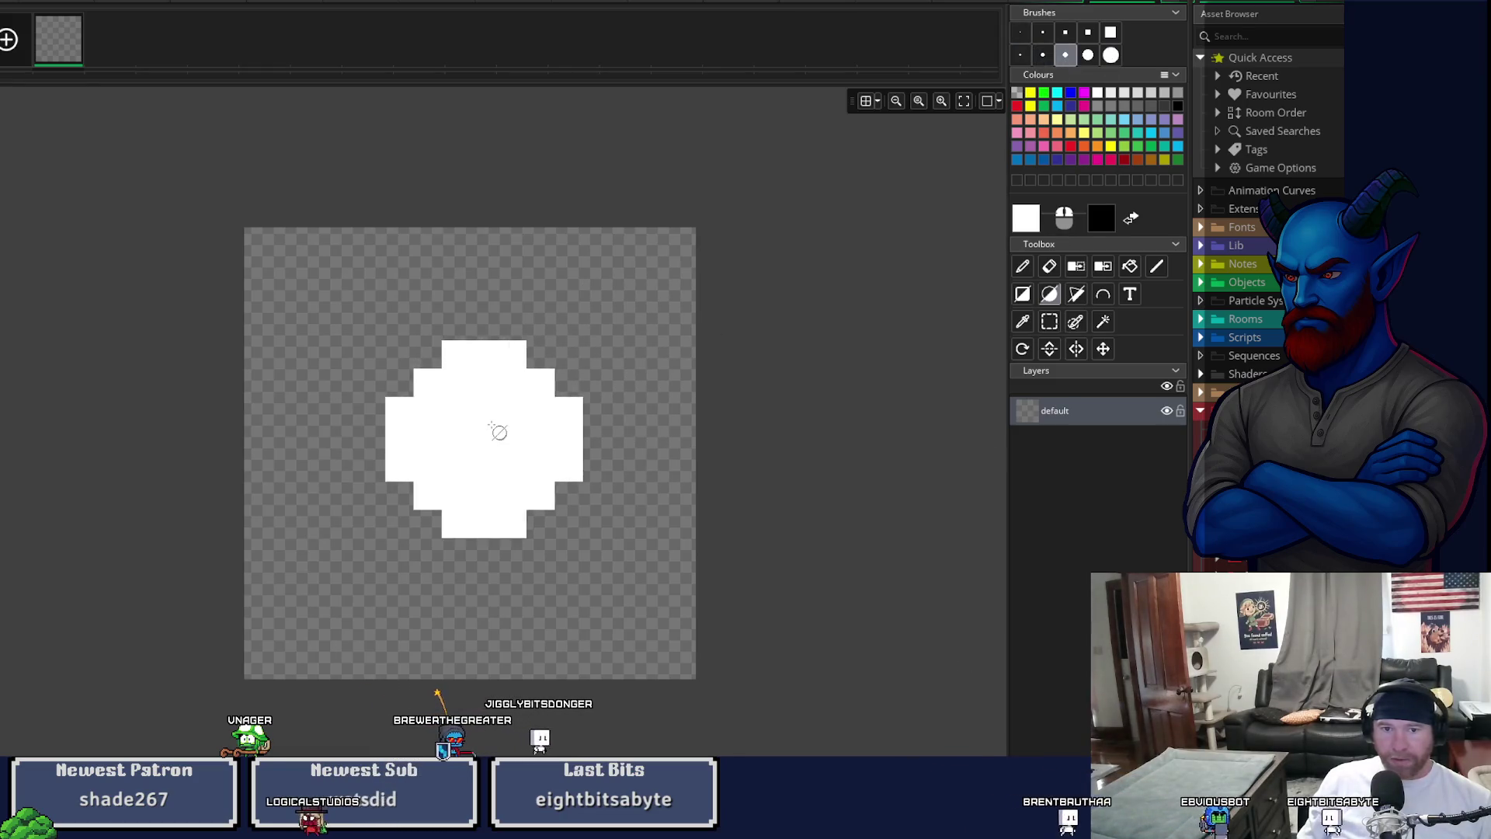
click(1088, 55)
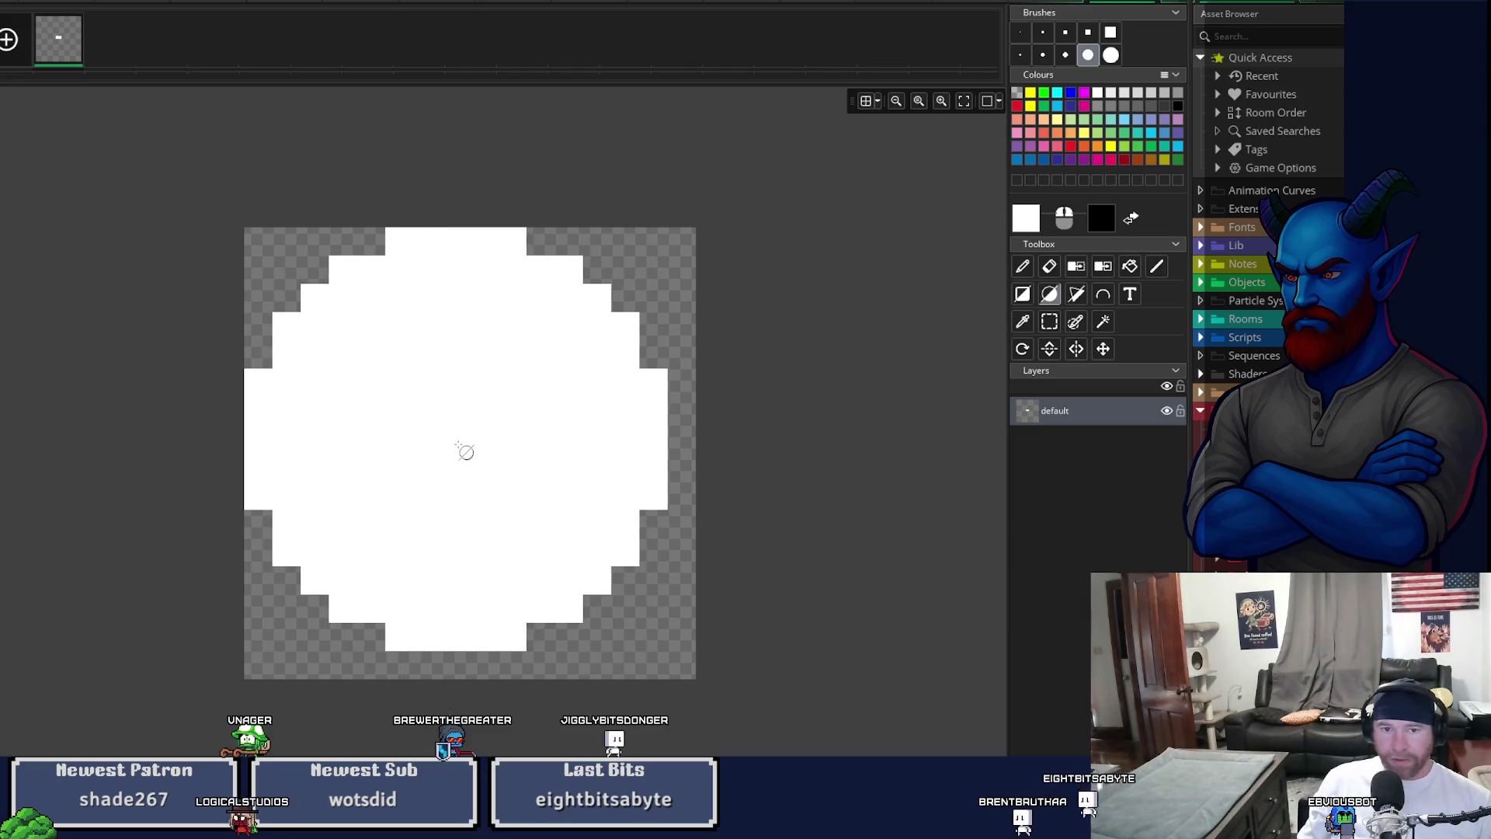
scroll(462, 451, down, 5)
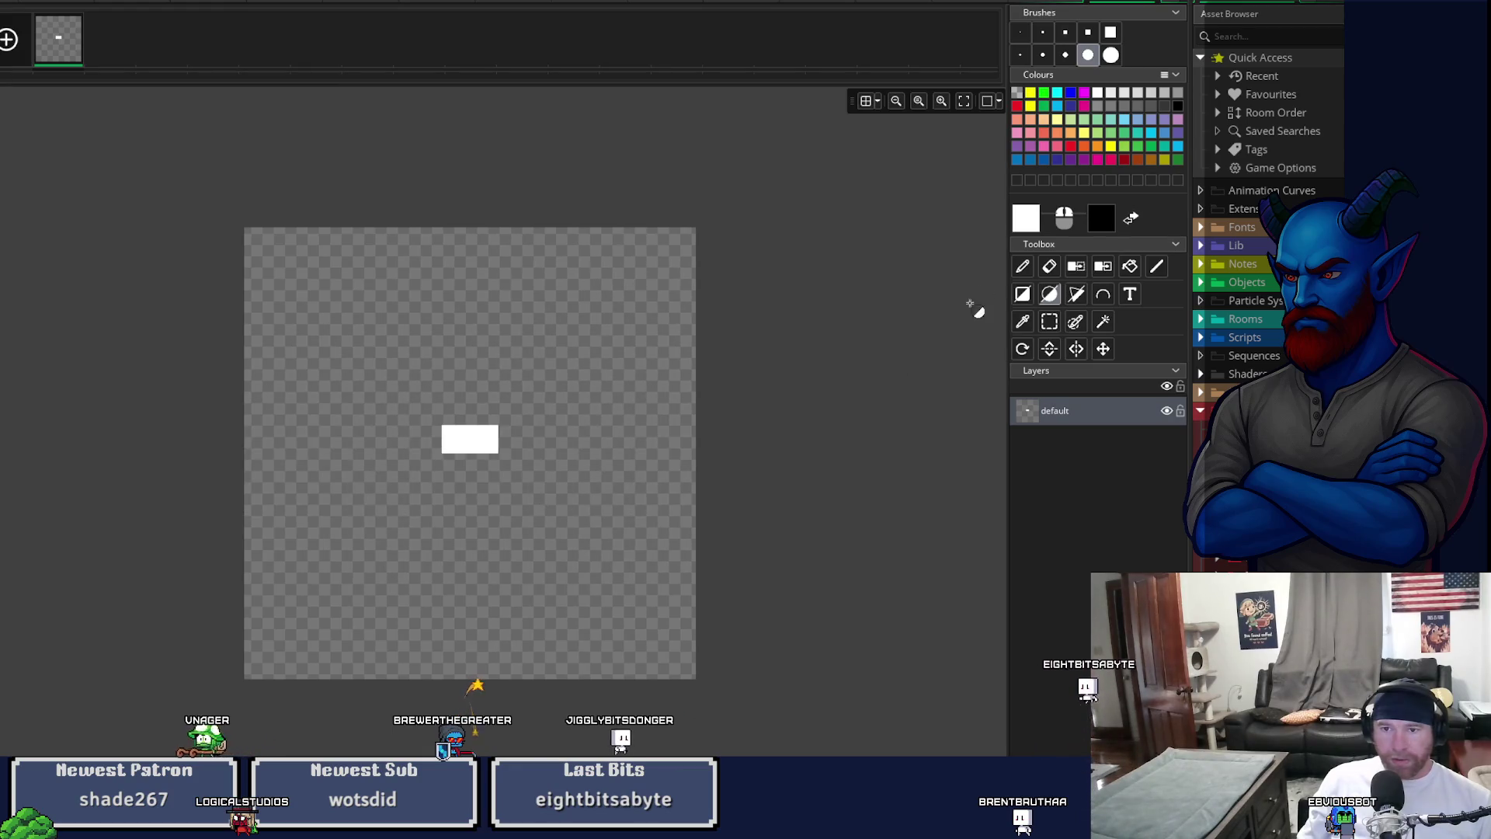
click(1023, 268)
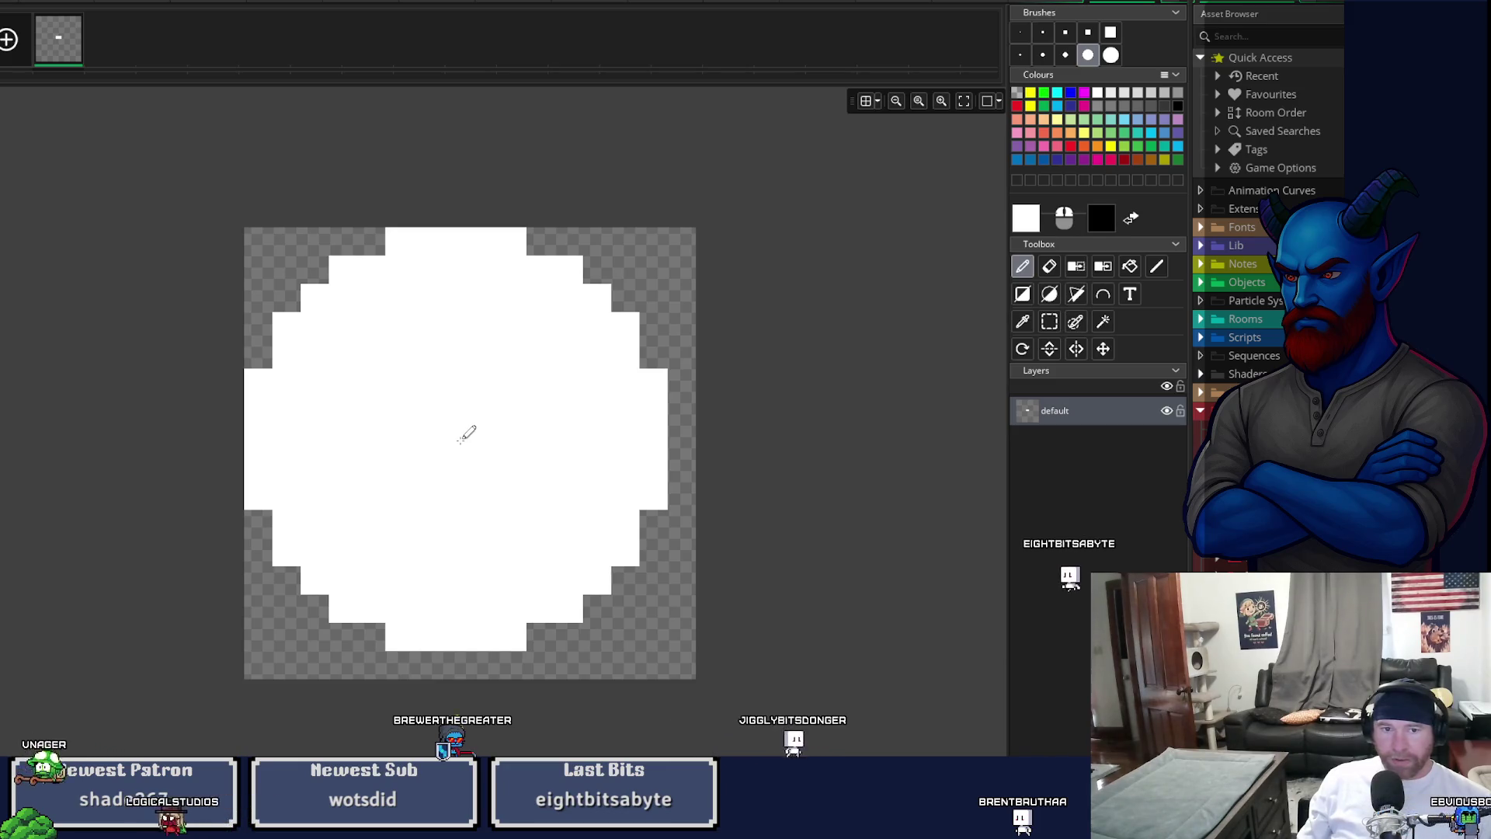
click(463, 438)
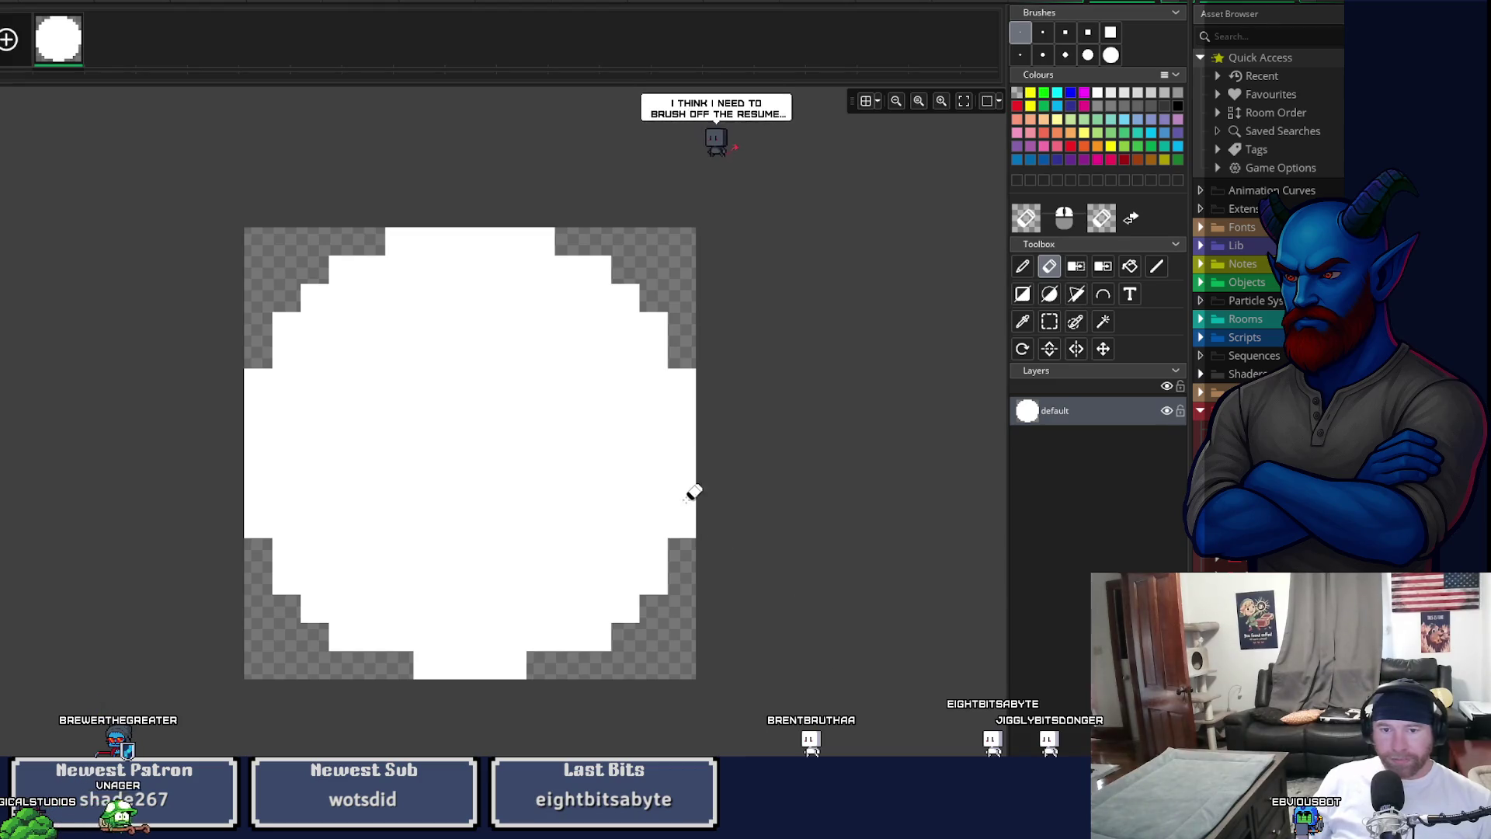
- Erase the uneven blocks on the circle's right, top and left edges
click(685, 518)
click(687, 384)
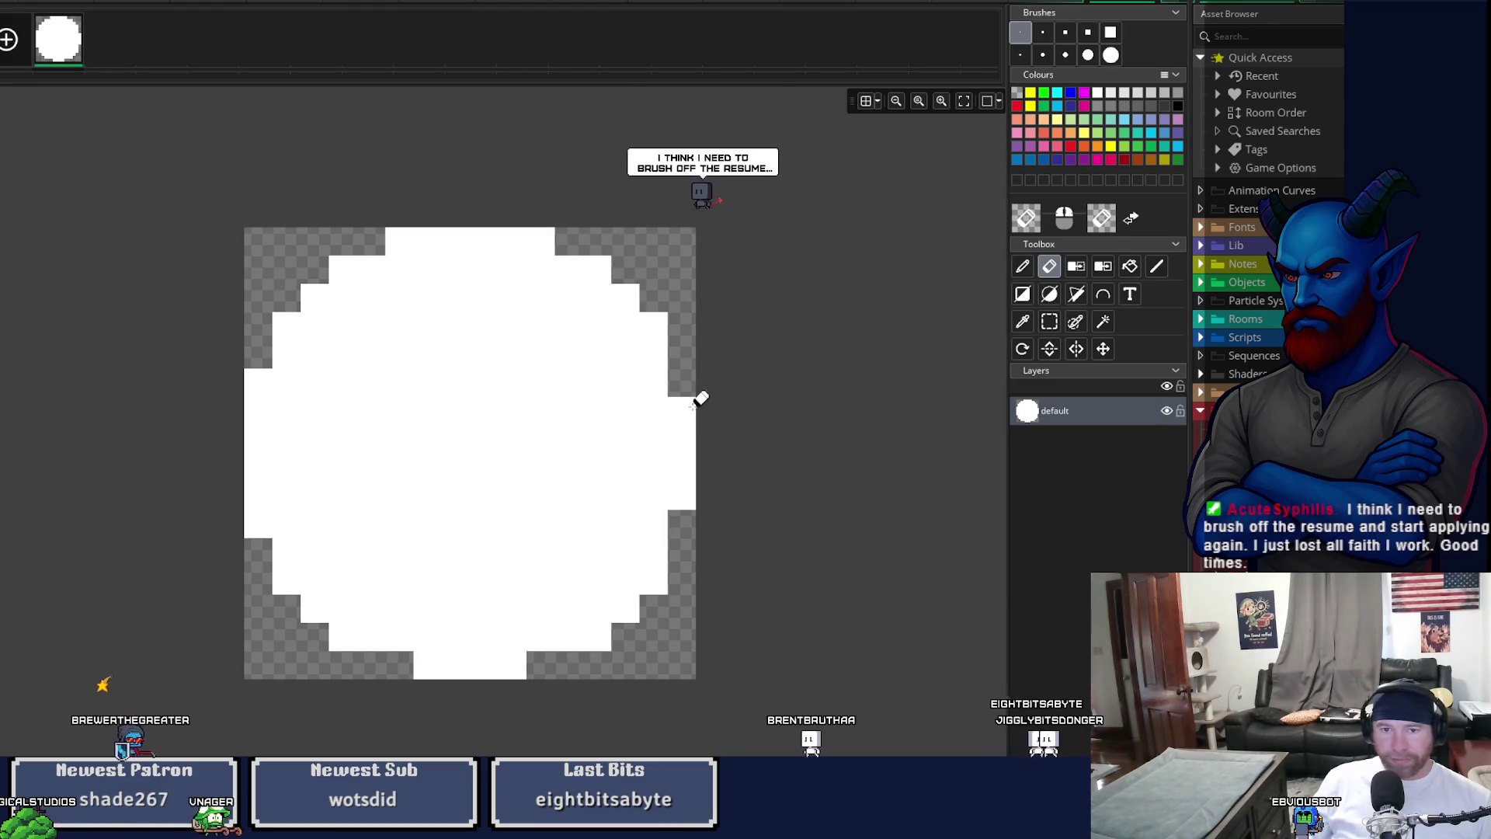
click(686, 410)
click(542, 242)
click(396, 247)
click(257, 382)
click(254, 524)
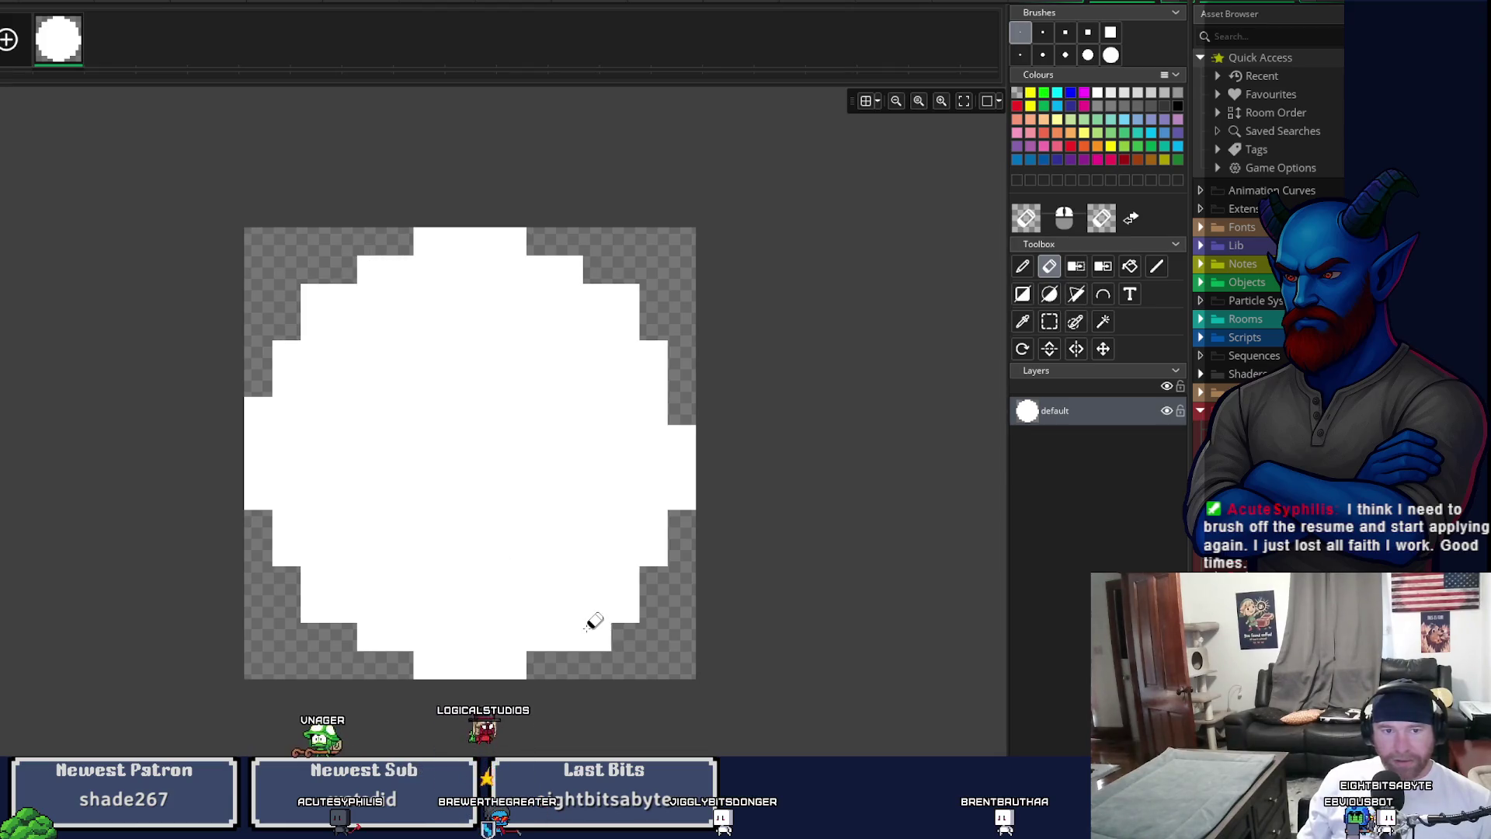
- Clean up stray corner and edge pixels on the right, left and bottom of the circle
click(633, 299)
click(629, 609)
right_click(268, 584)
drag(280, 582, 319, 599)
click(311, 295)
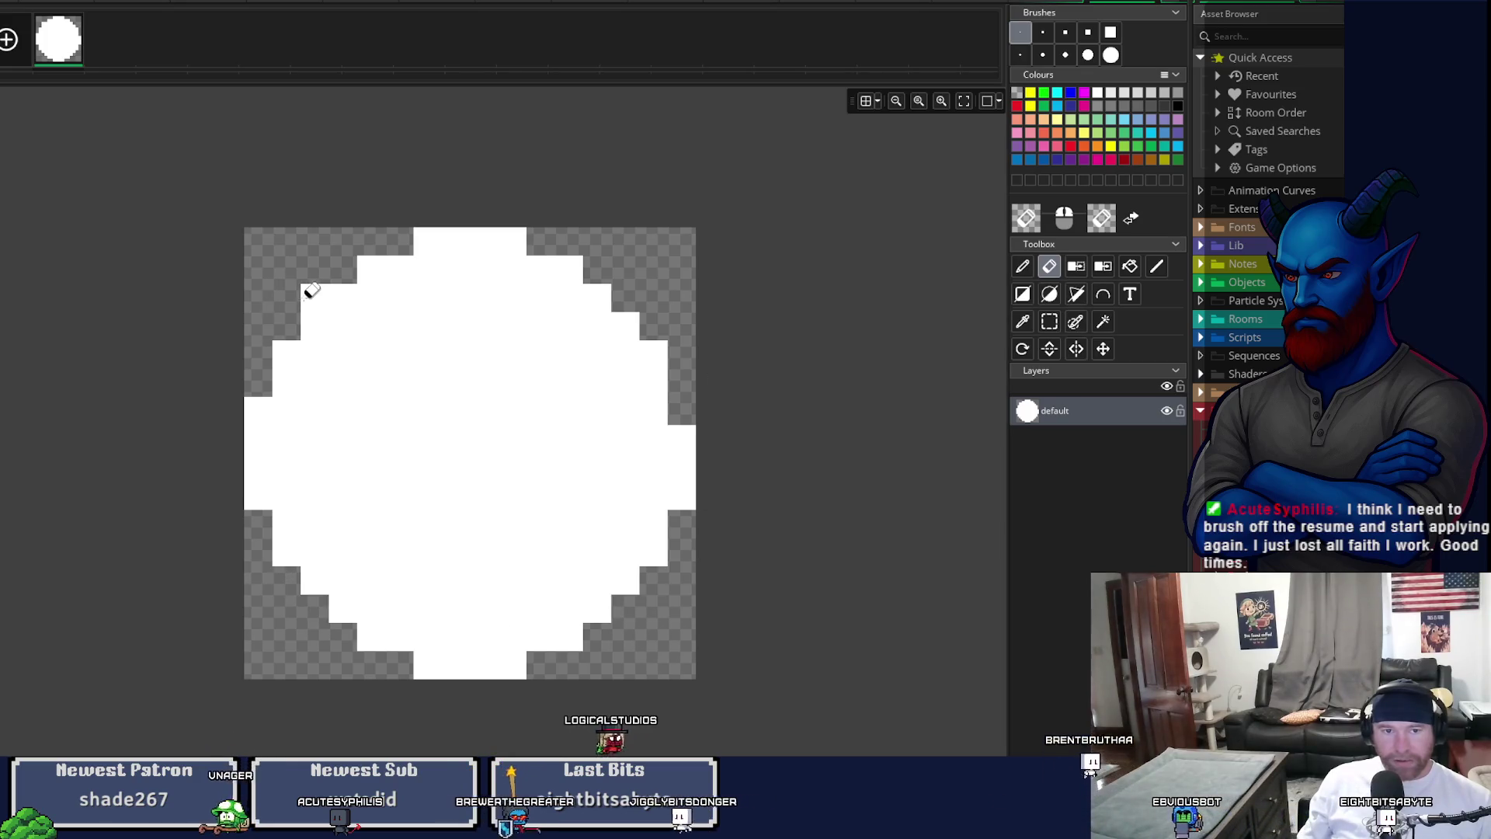
right_click(575, 662)
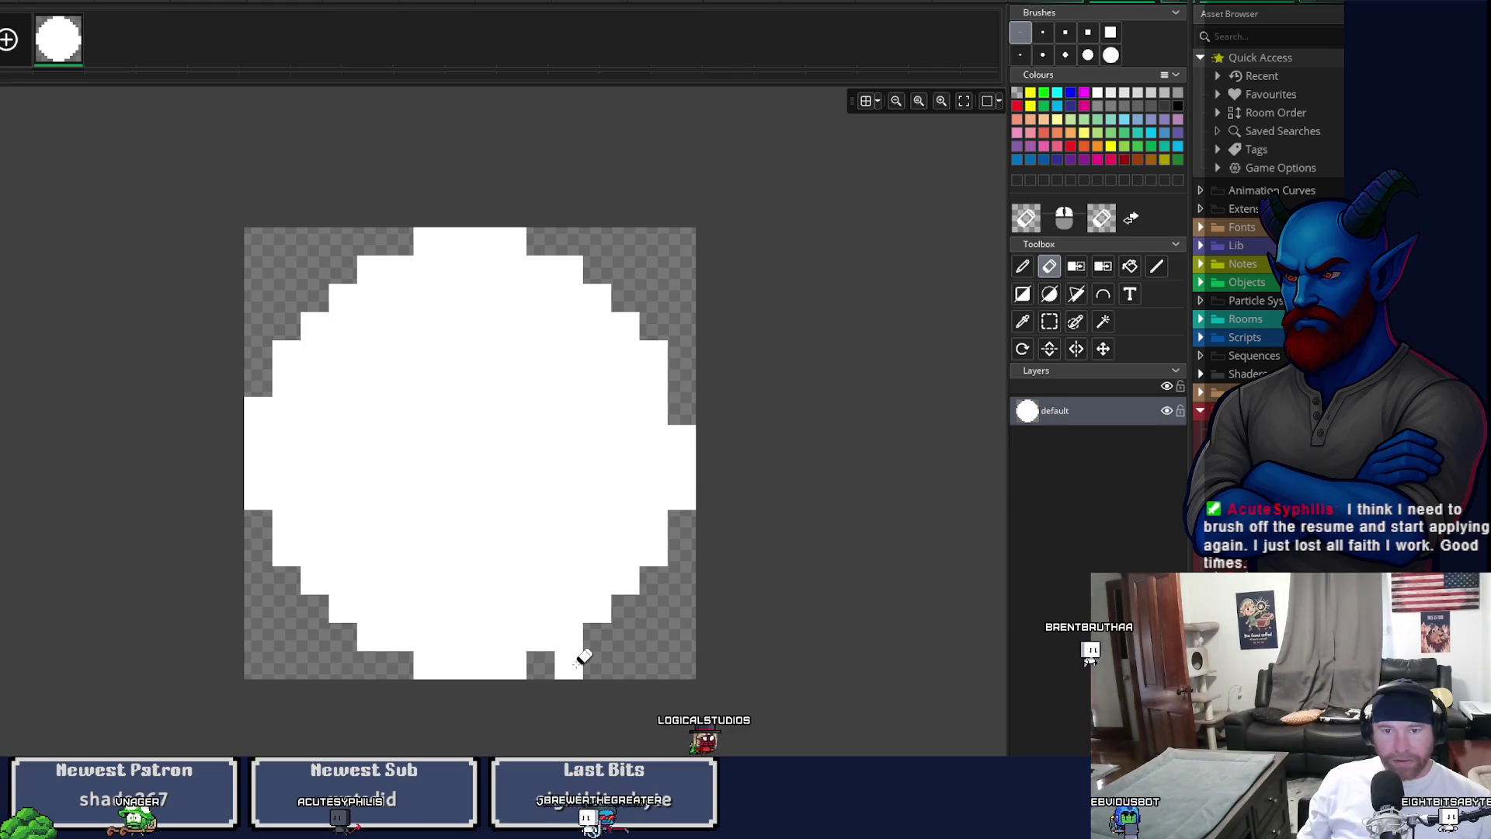
click(576, 663)
click(262, 408)
click(687, 497)
click(259, 491)
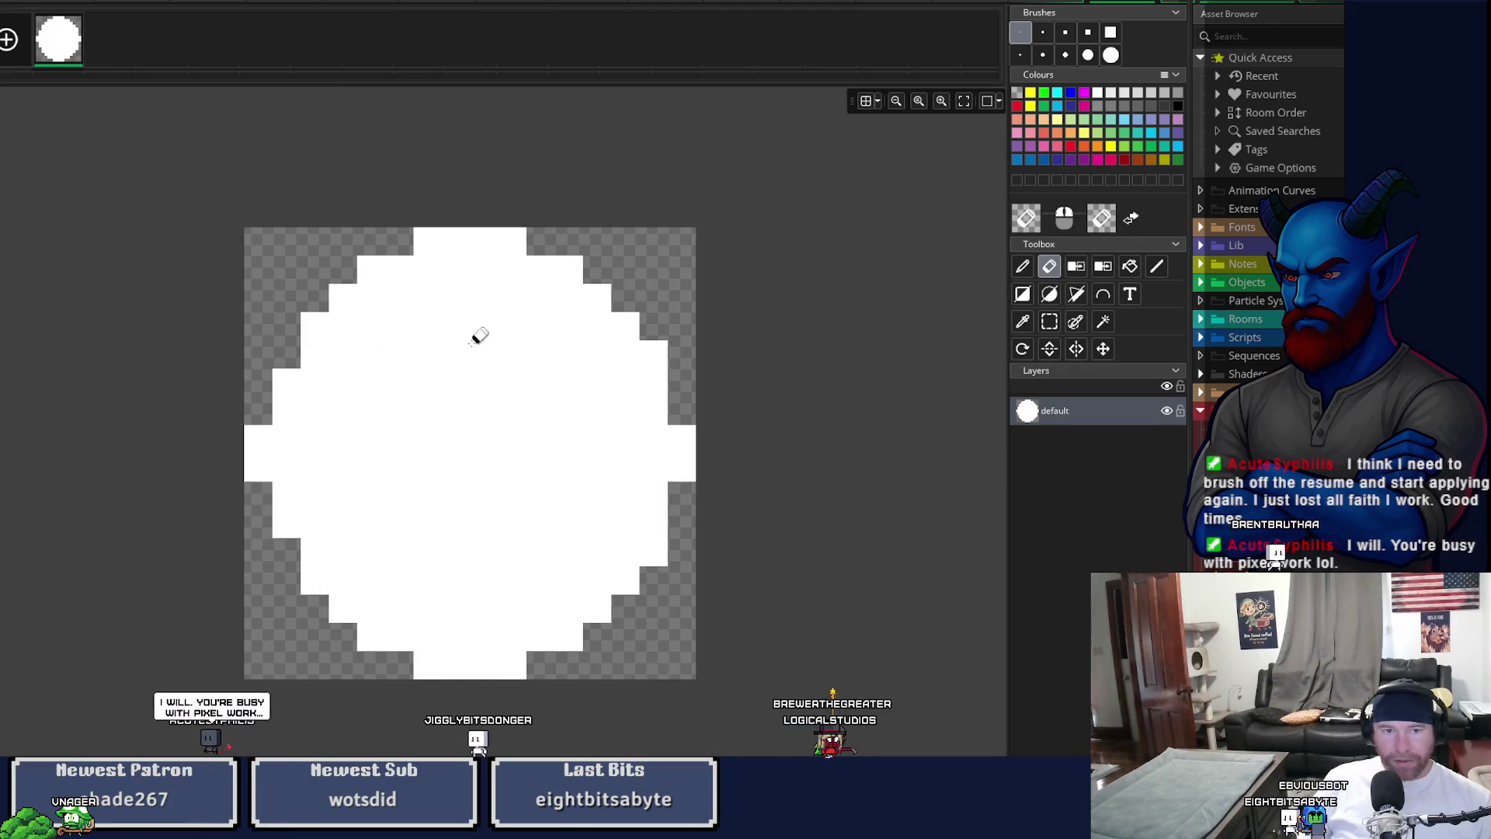
- Even out the right edge, bottom row, second row and upper-left edge pixels, undoing the last erase
click(656, 545)
click(652, 359)
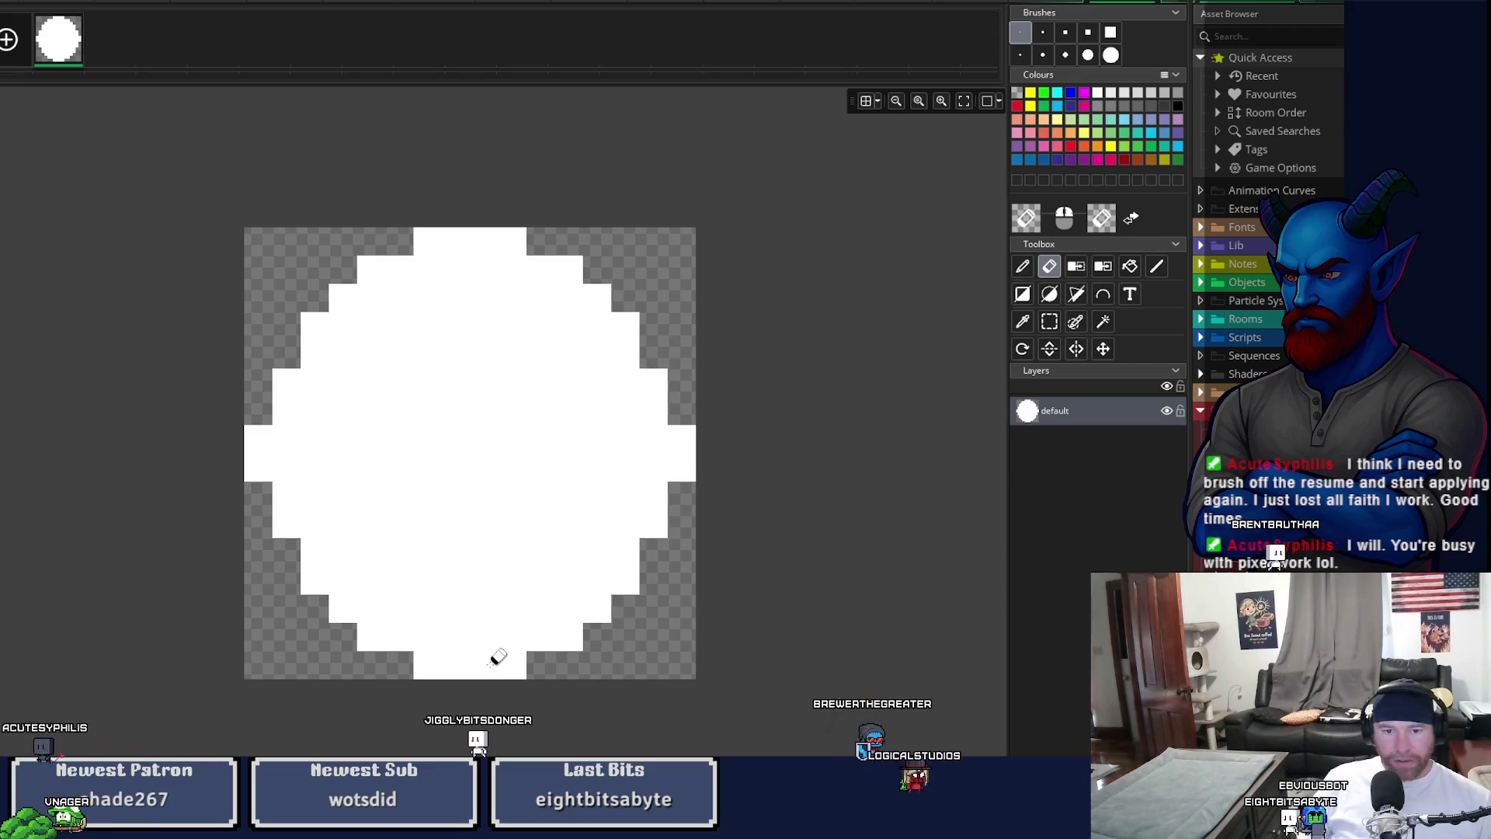
click(425, 664)
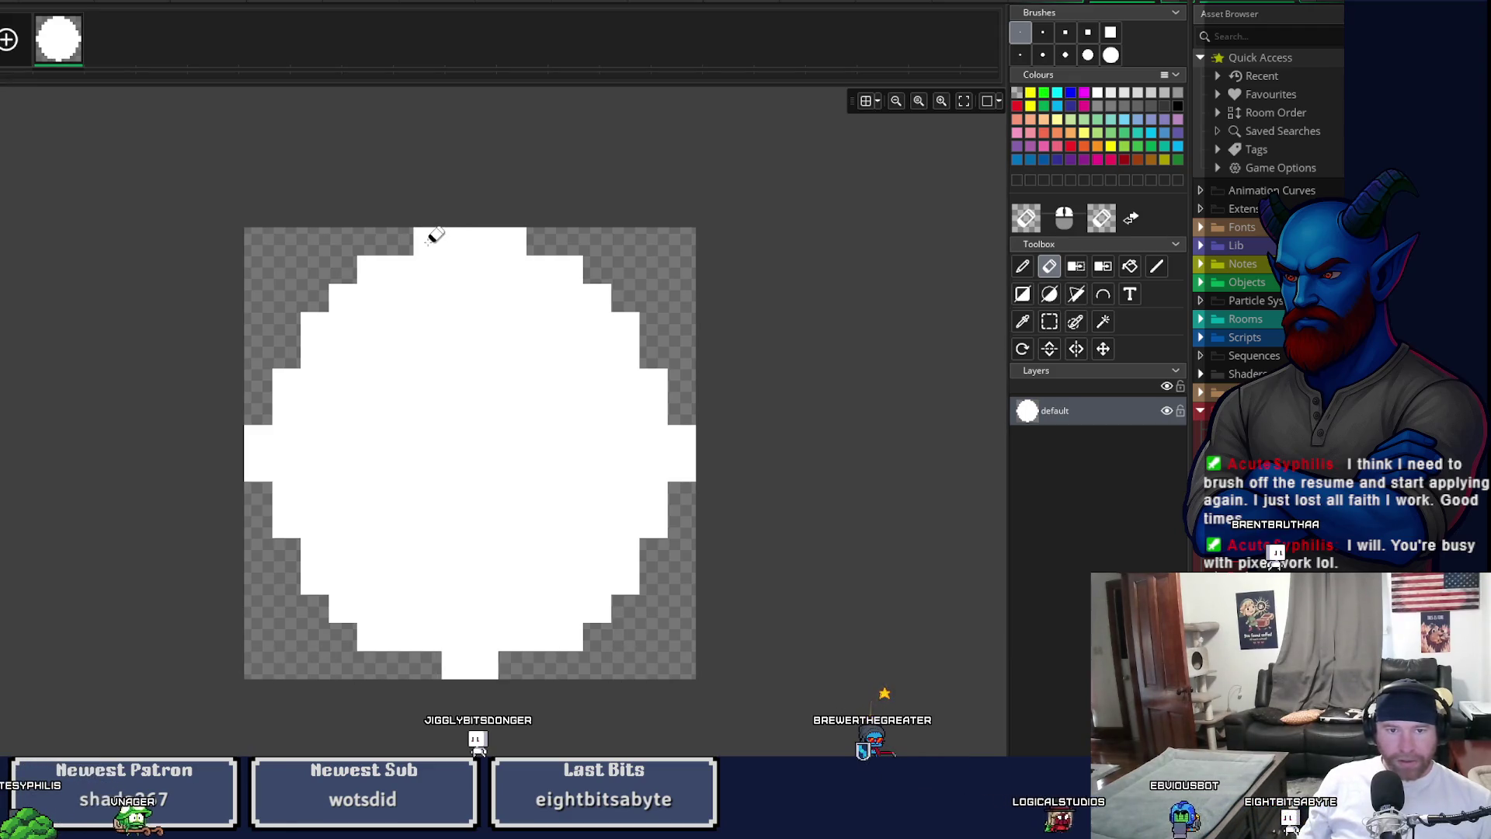
click(567, 269)
click(370, 270)
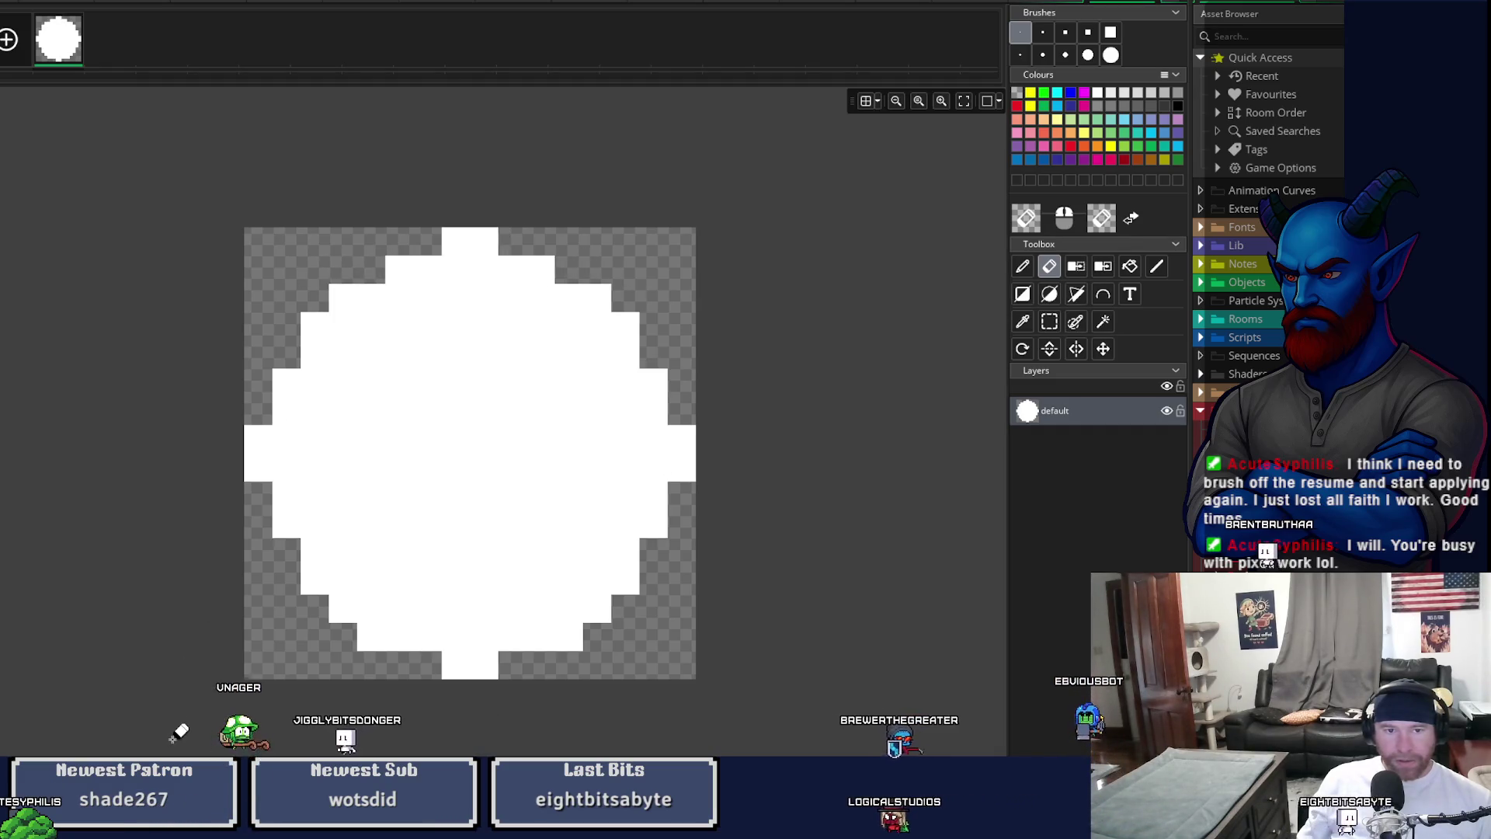
right_click(314, 298)
click(343, 297)
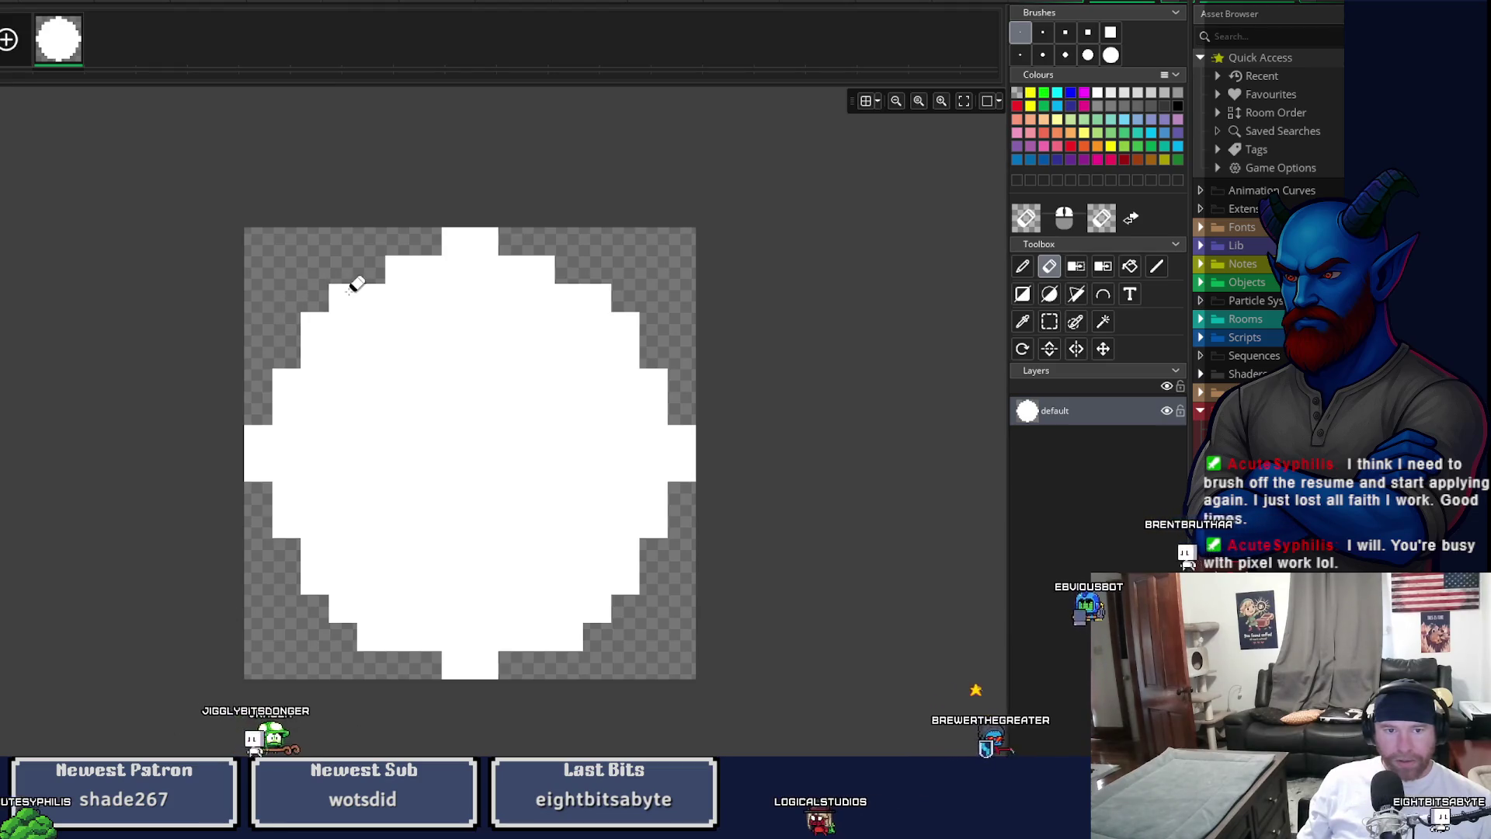
click(315, 303)
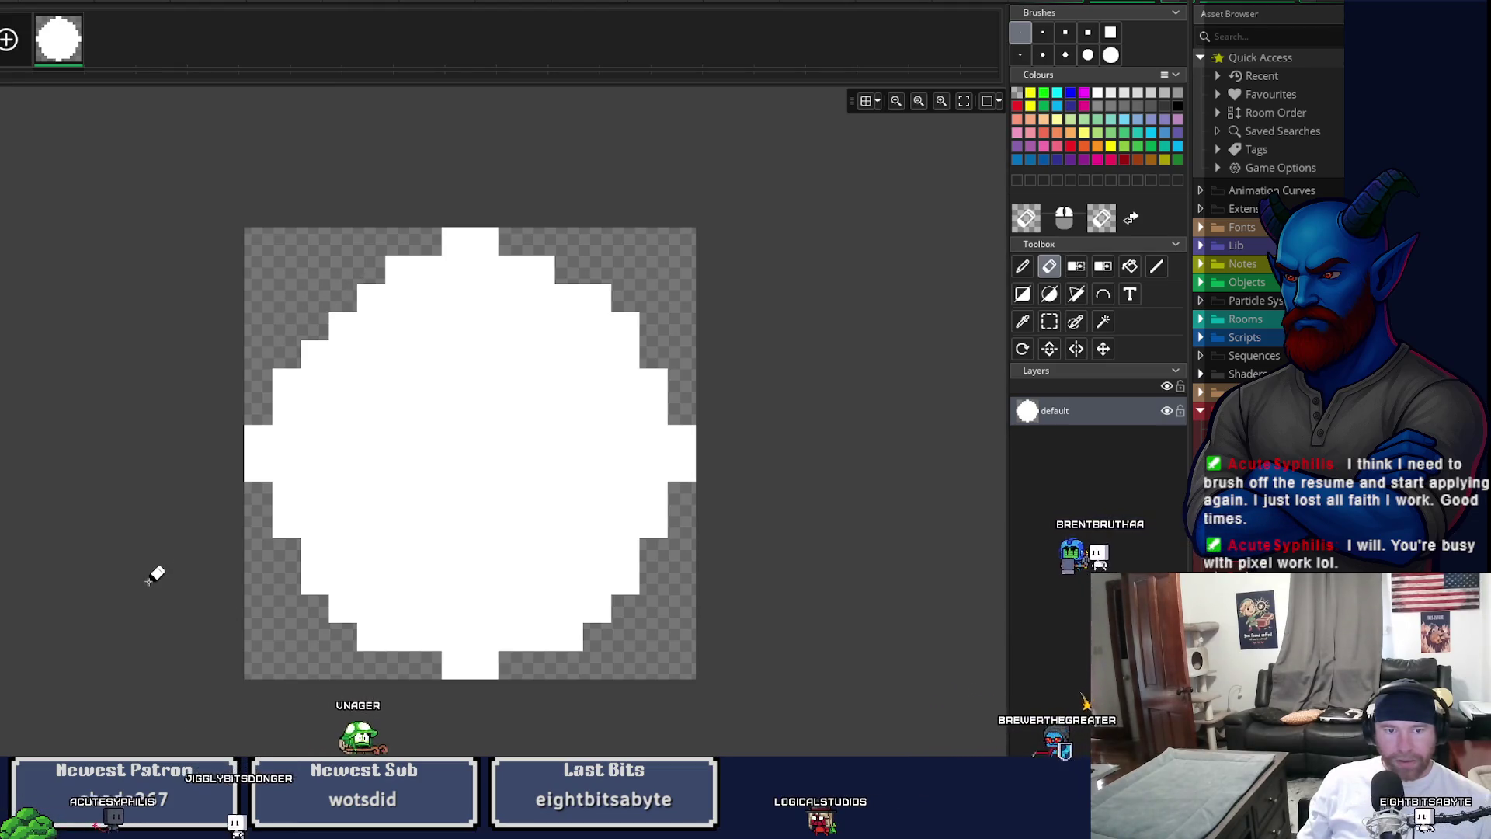
key(ctrl+z)
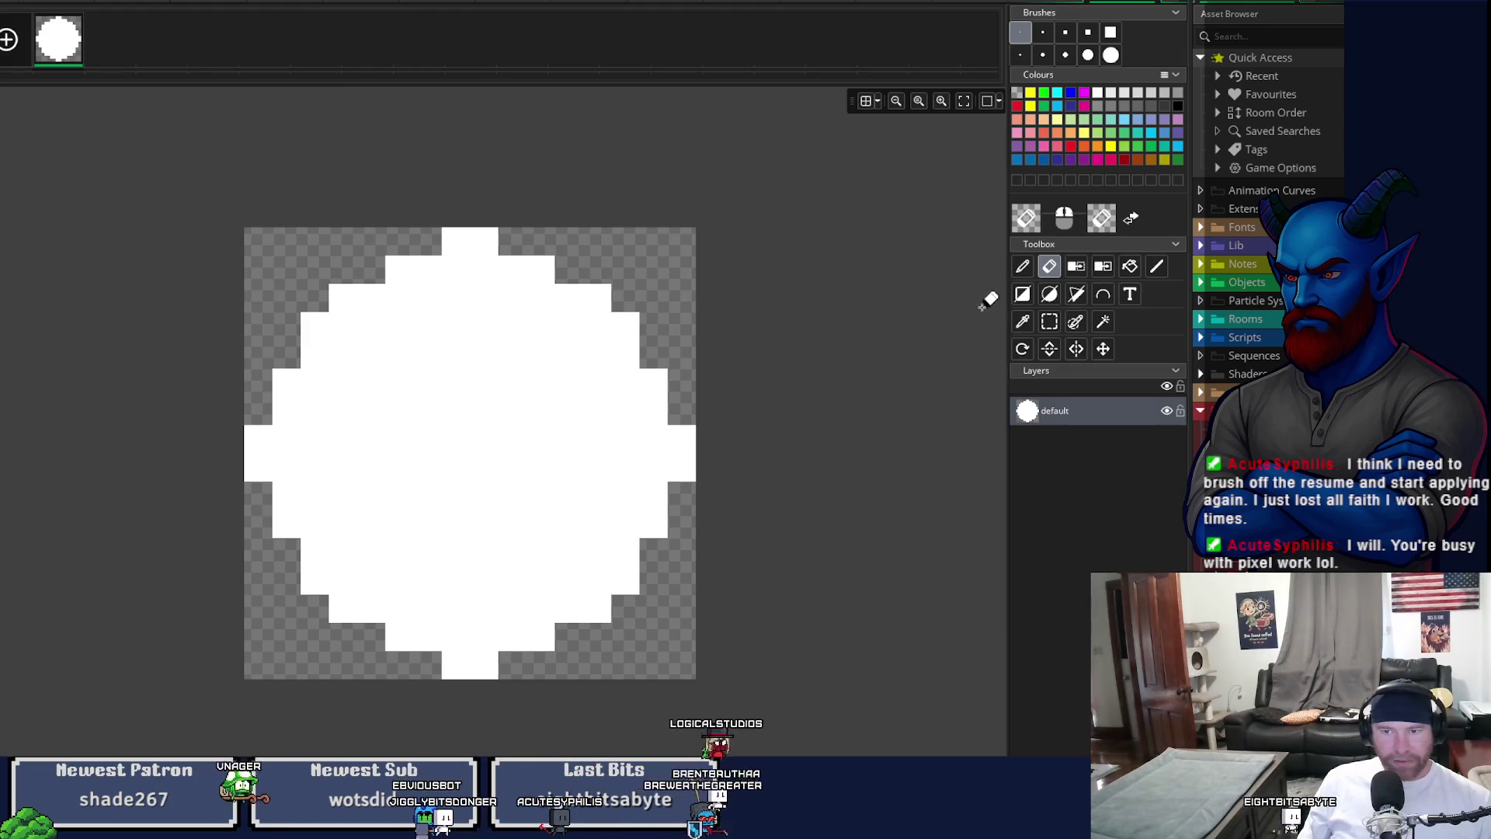
- Add white pixels back at the bottom, the left-edge gaps and both ends of the top row
click(1022, 266)
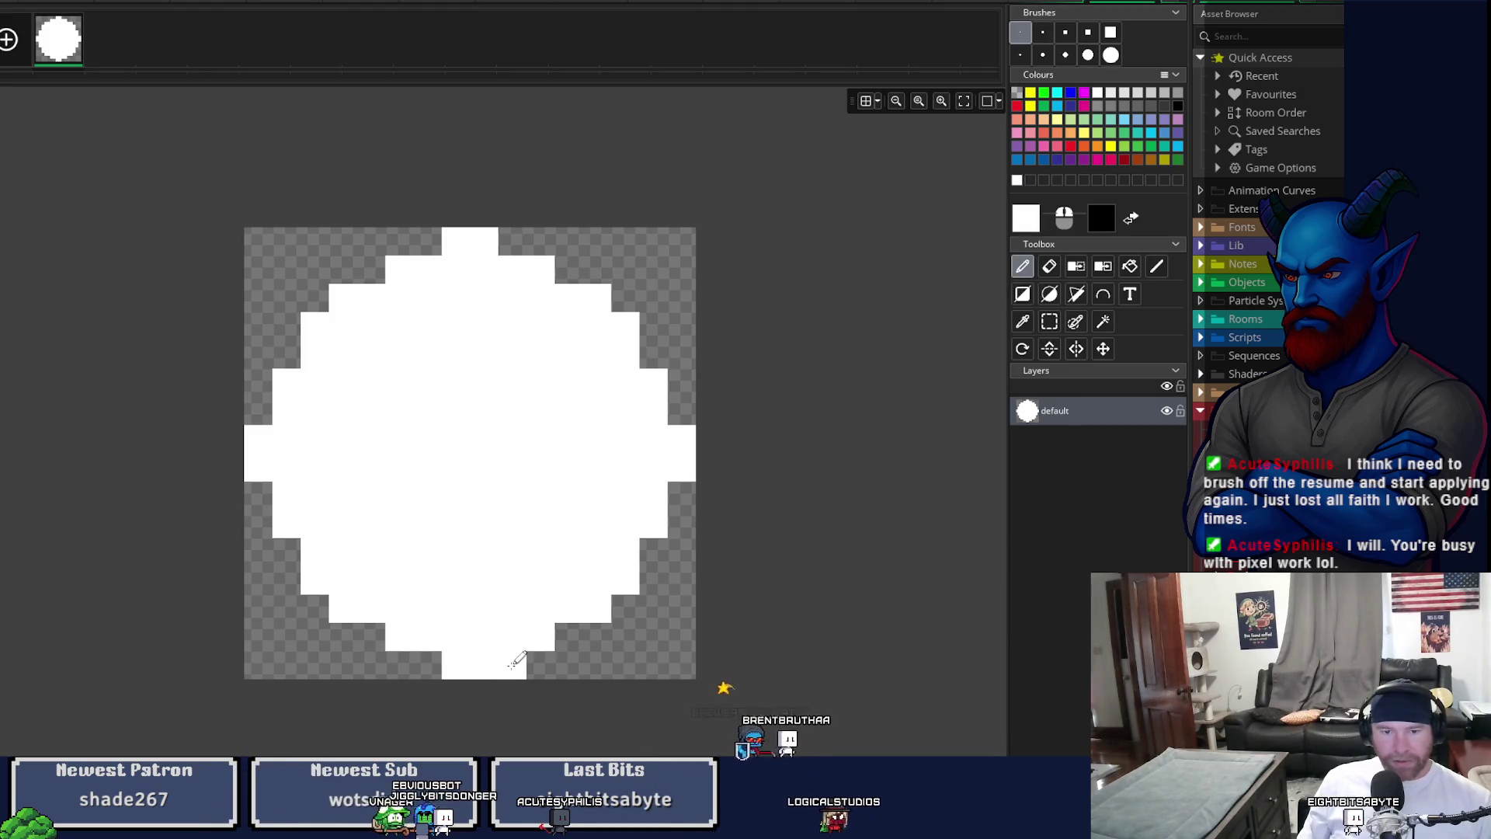
click(419, 659)
click(258, 495)
click(259, 410)
click(424, 239)
click(504, 233)
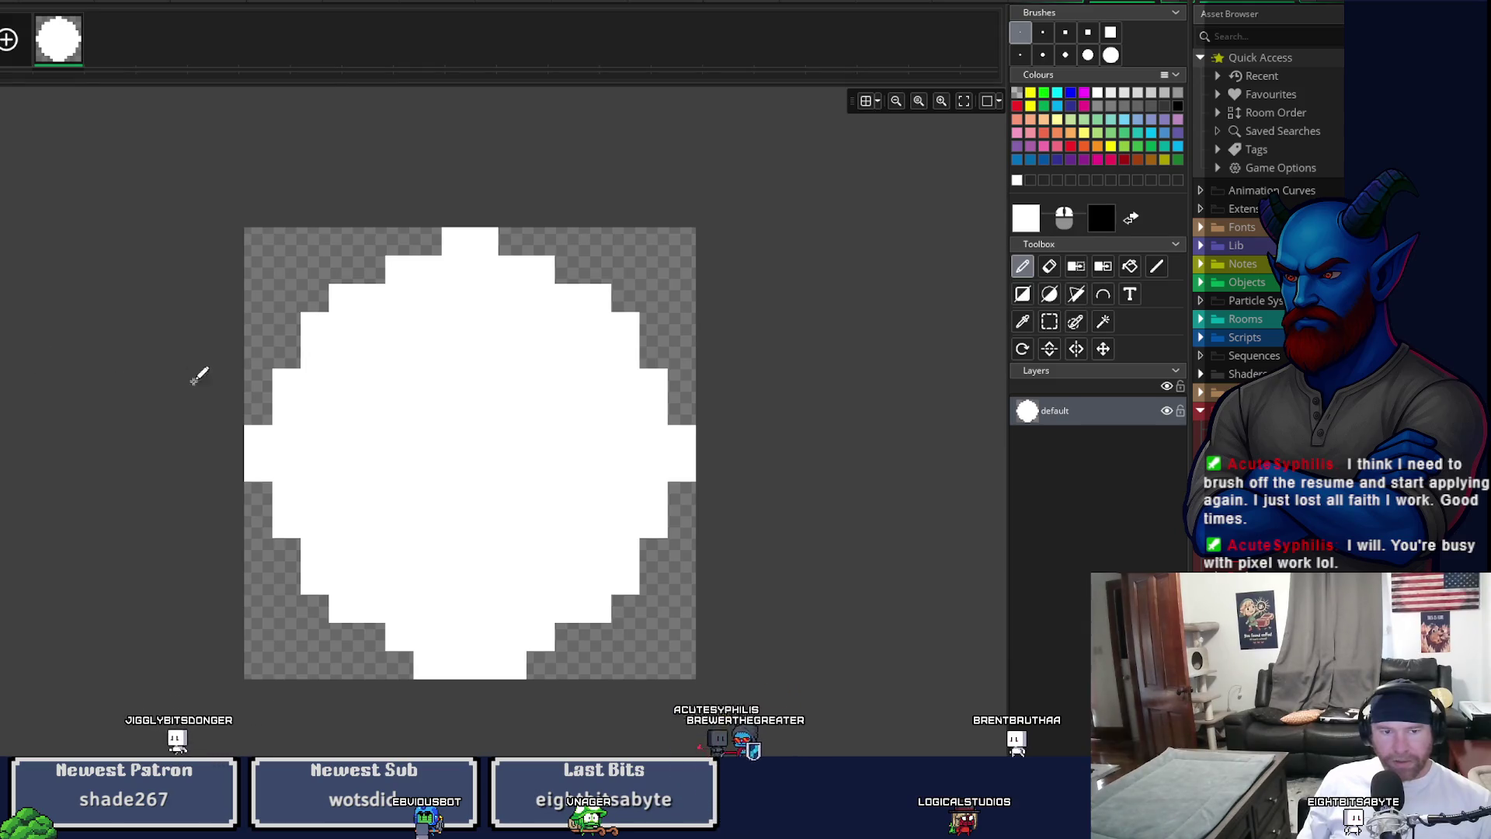
- Add a lower-left pixel, undo the unwanted additions, and return to the sprite window
click(257, 548)
key(ctrl+z)
key(ctrl+z)
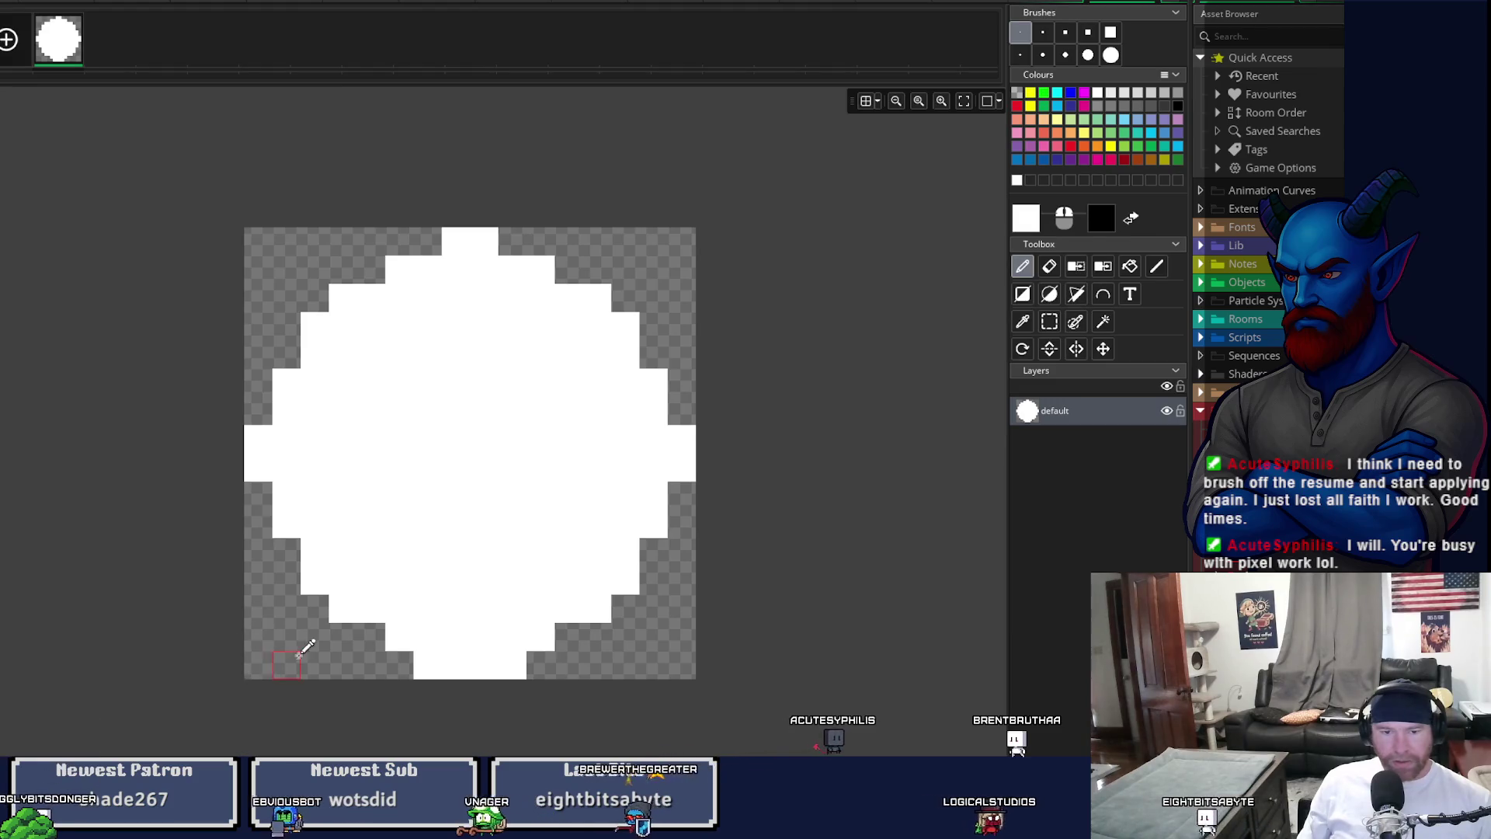
key(ctrl+z)
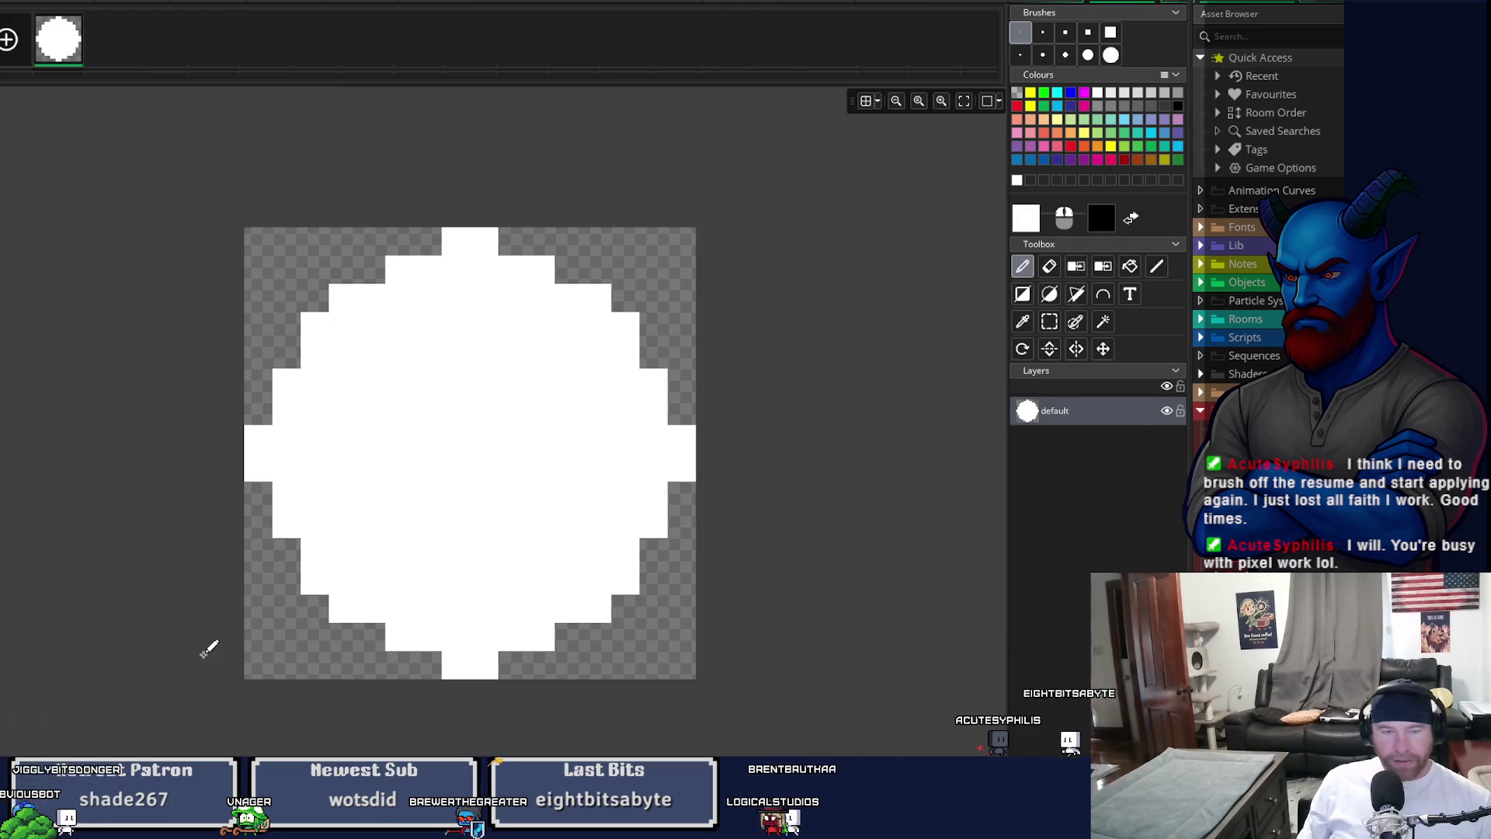
click(1151, 5)
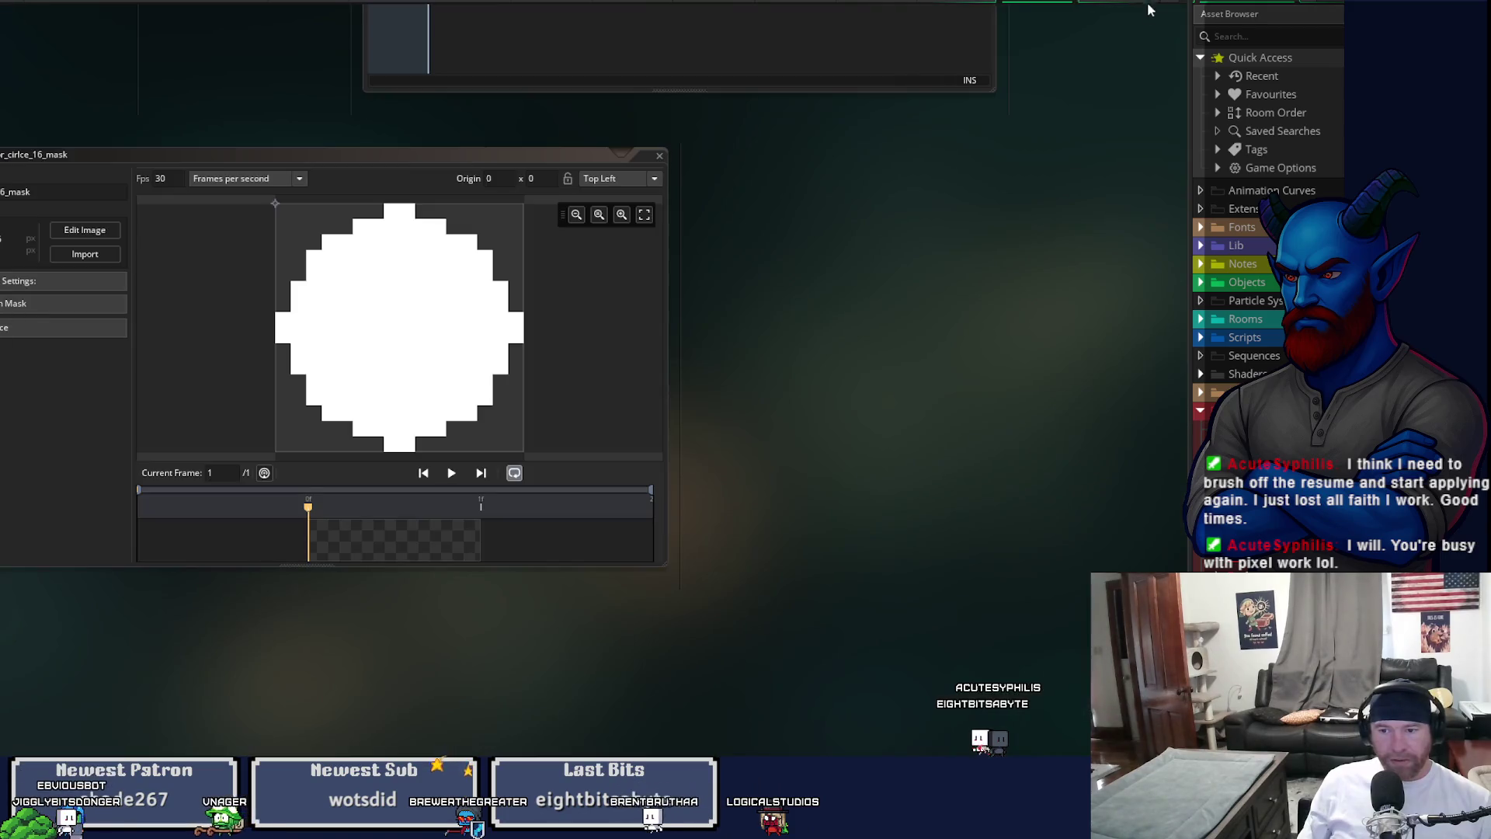
- Close the 16-pixel circle mask sprite and open the 32-pixel mask's image for editing
click(659, 155)
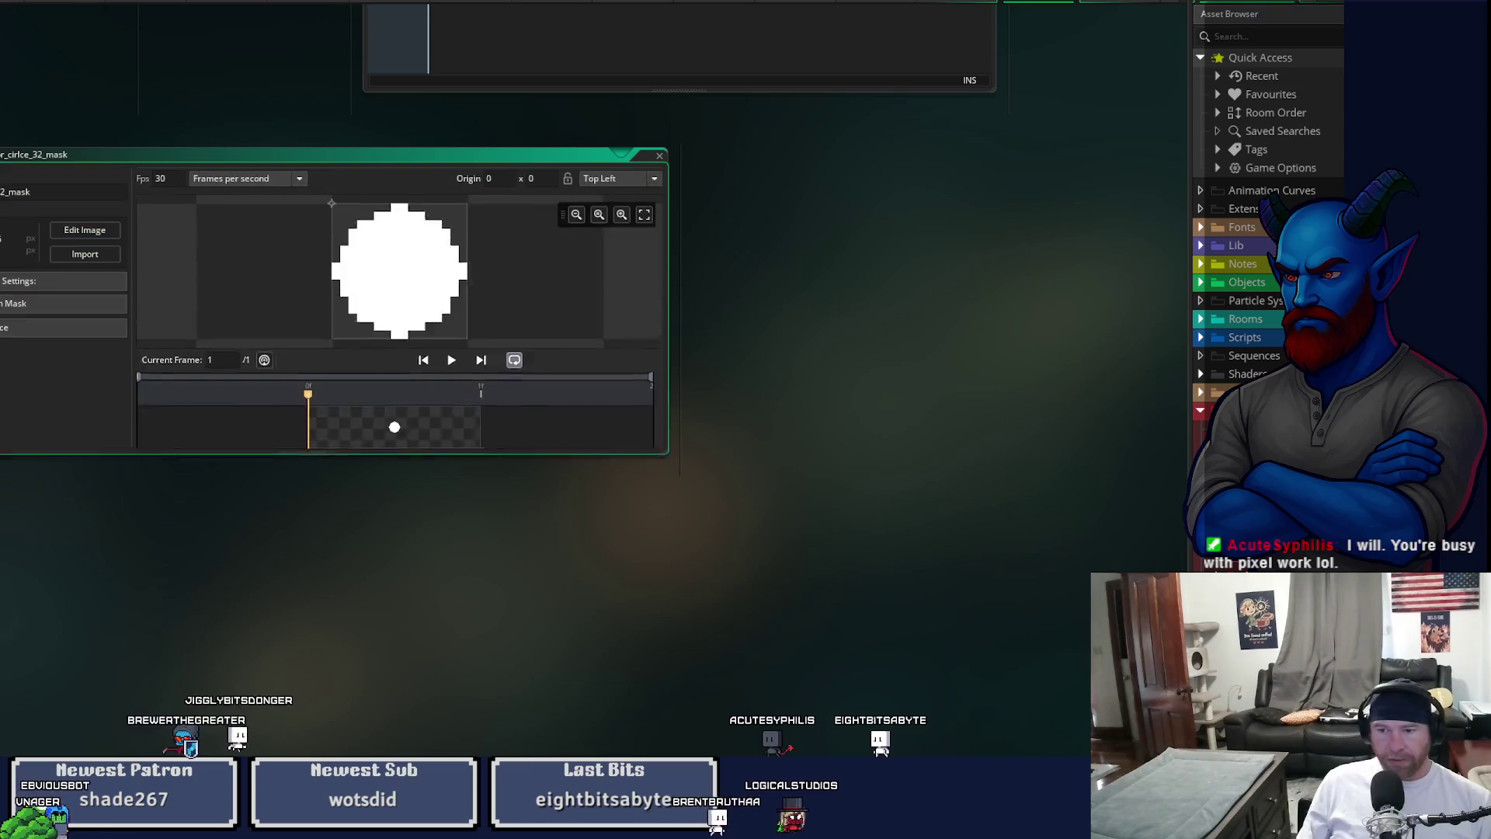
click(85, 230)
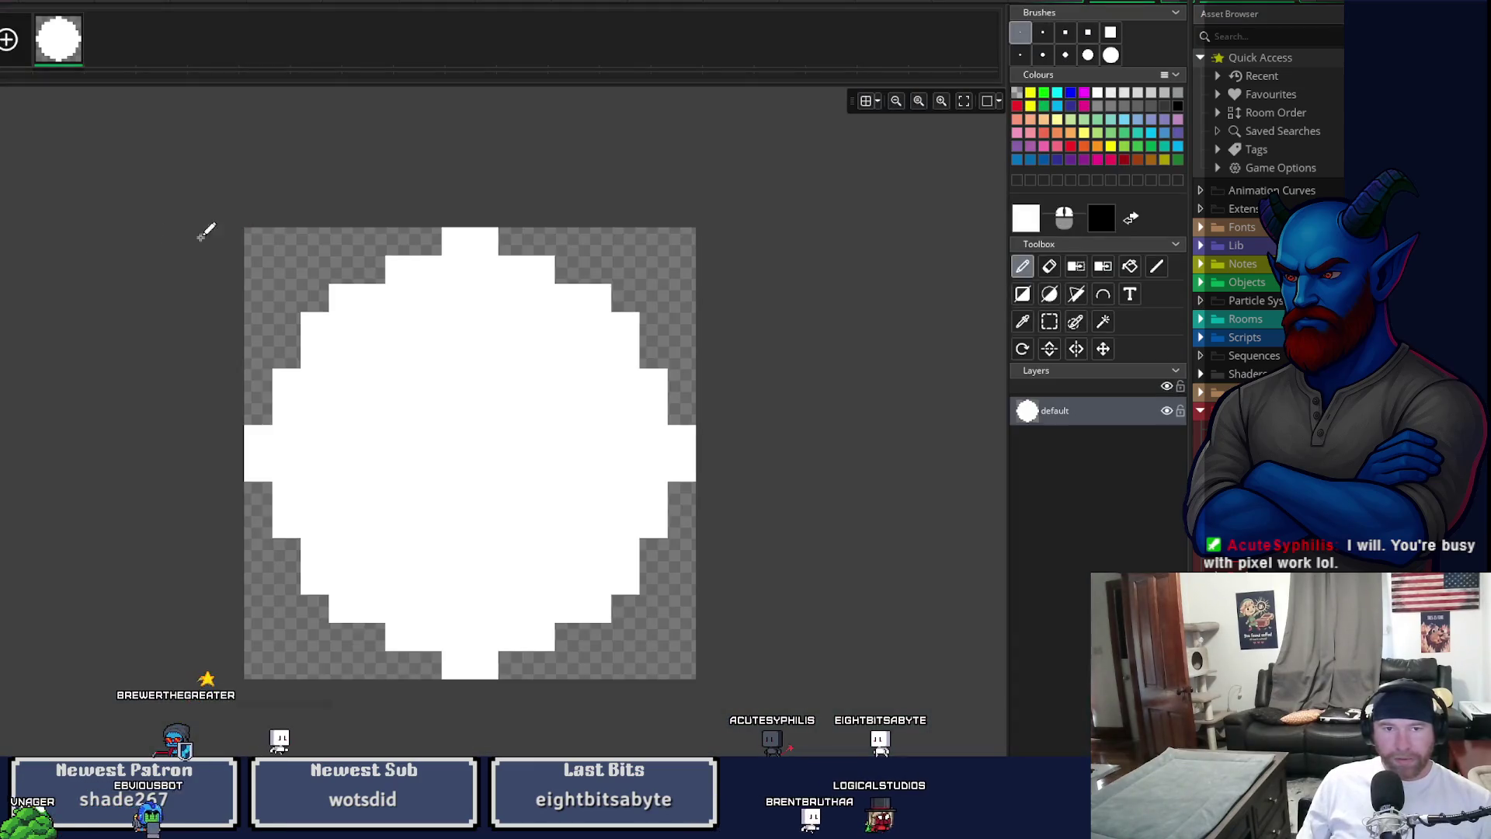
- Erase most of the old circle with a large eraser, then undo it
click(1049, 267)
mouse_move(683, 233)
mouse_down()
mouse_move(596, 329)
mouse_move(486, 383)
mouse_up()
key(ctrl+z)
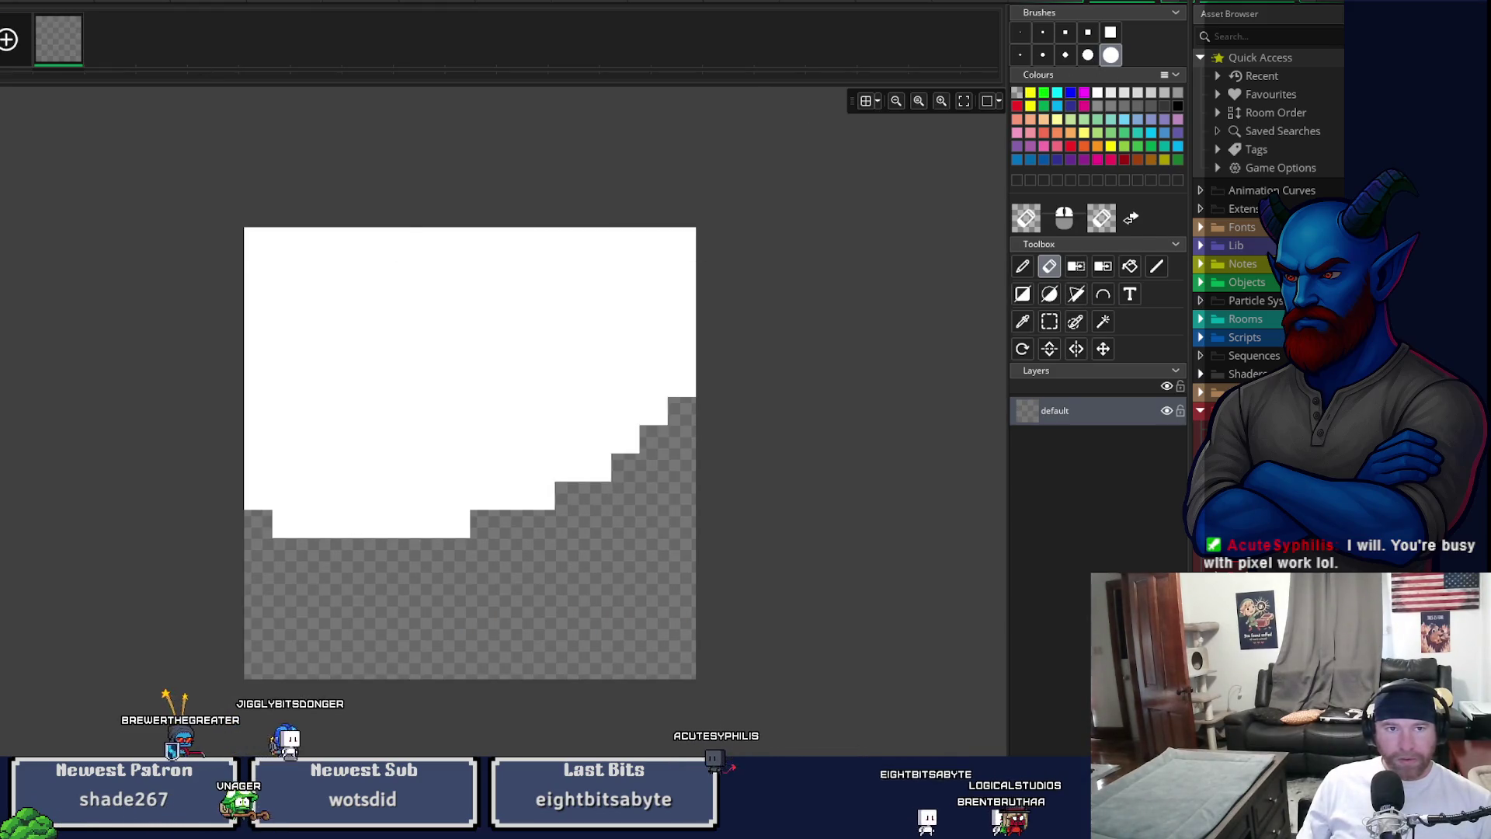
- Check the Resize Canvas settings and close them unchanged
click(222, 3)
click(257, 172)
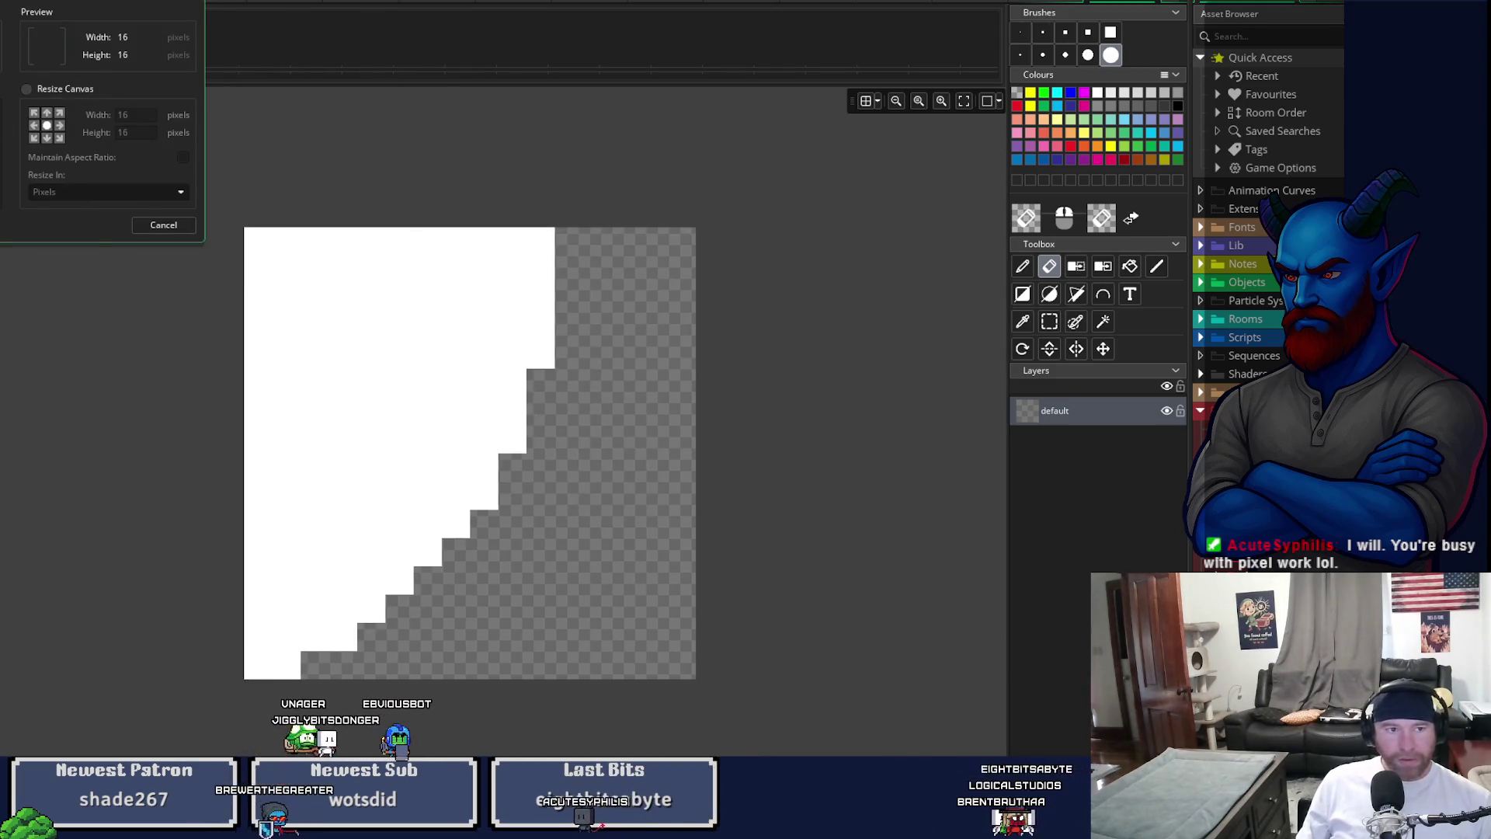
click(163, 224)
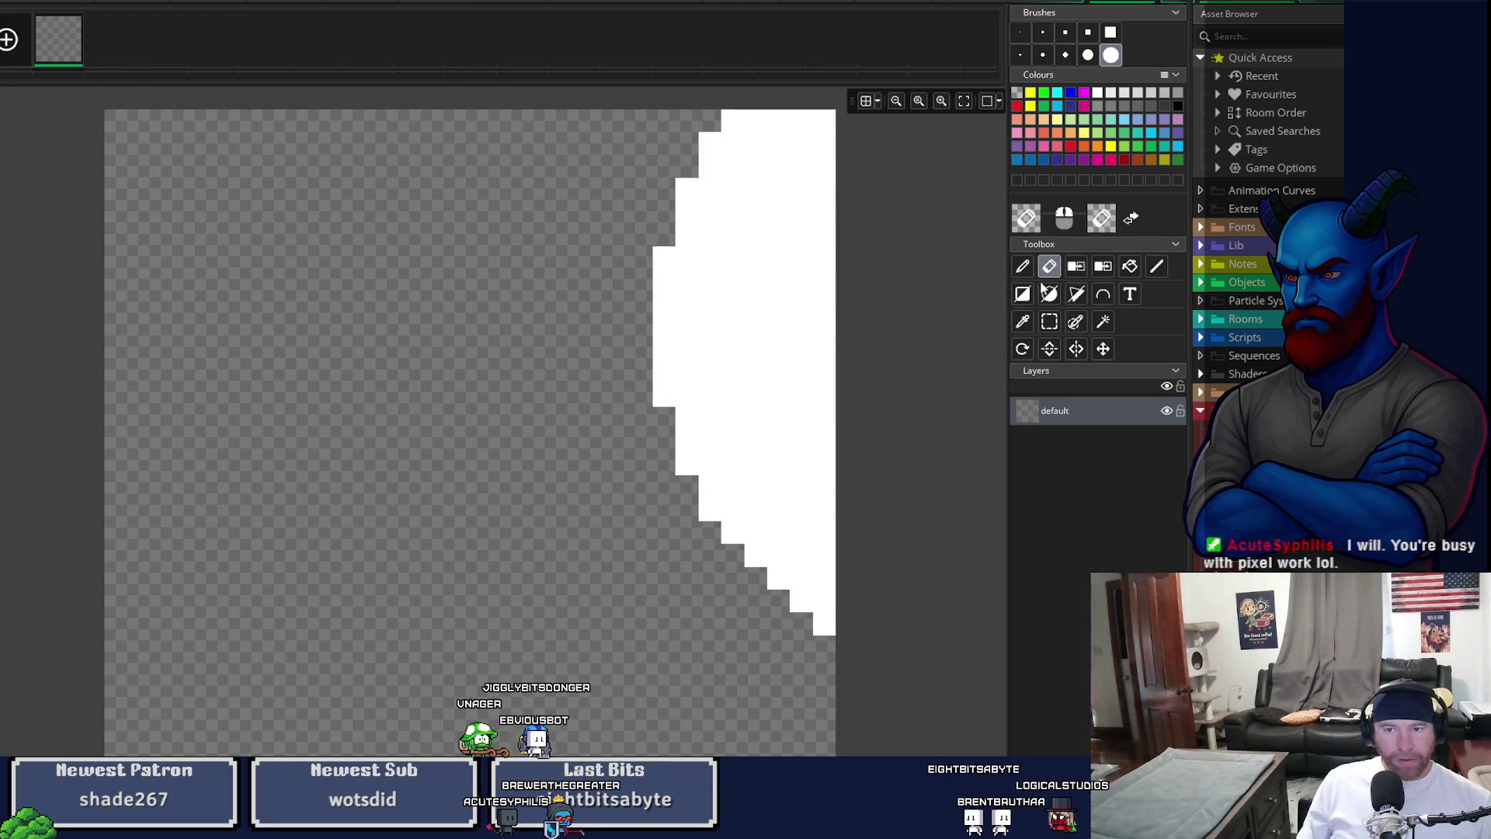
- Choose the filled Ellipse tool with the smallest brush size
key(p)
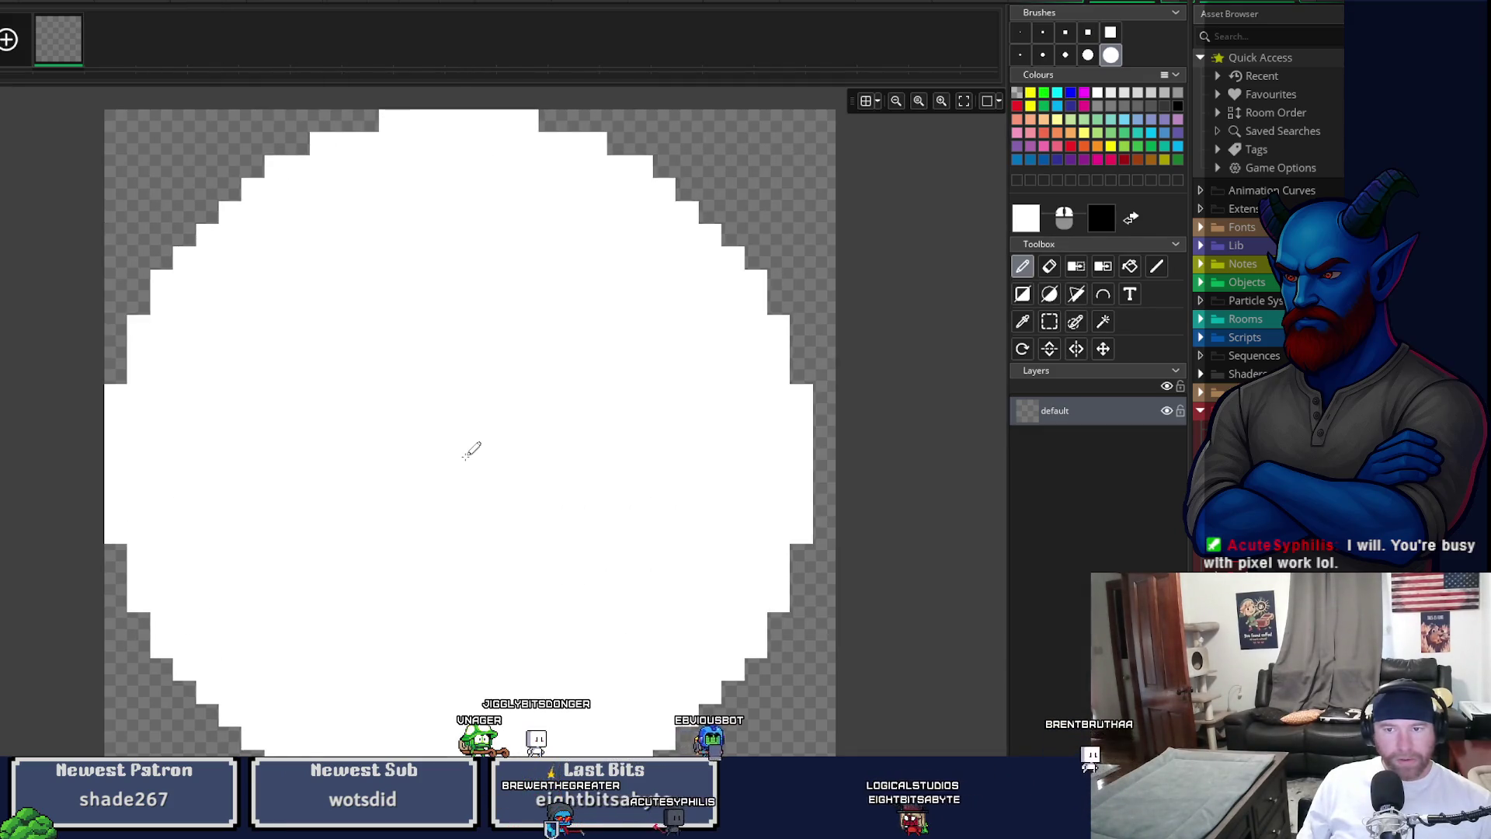
click(1050, 295)
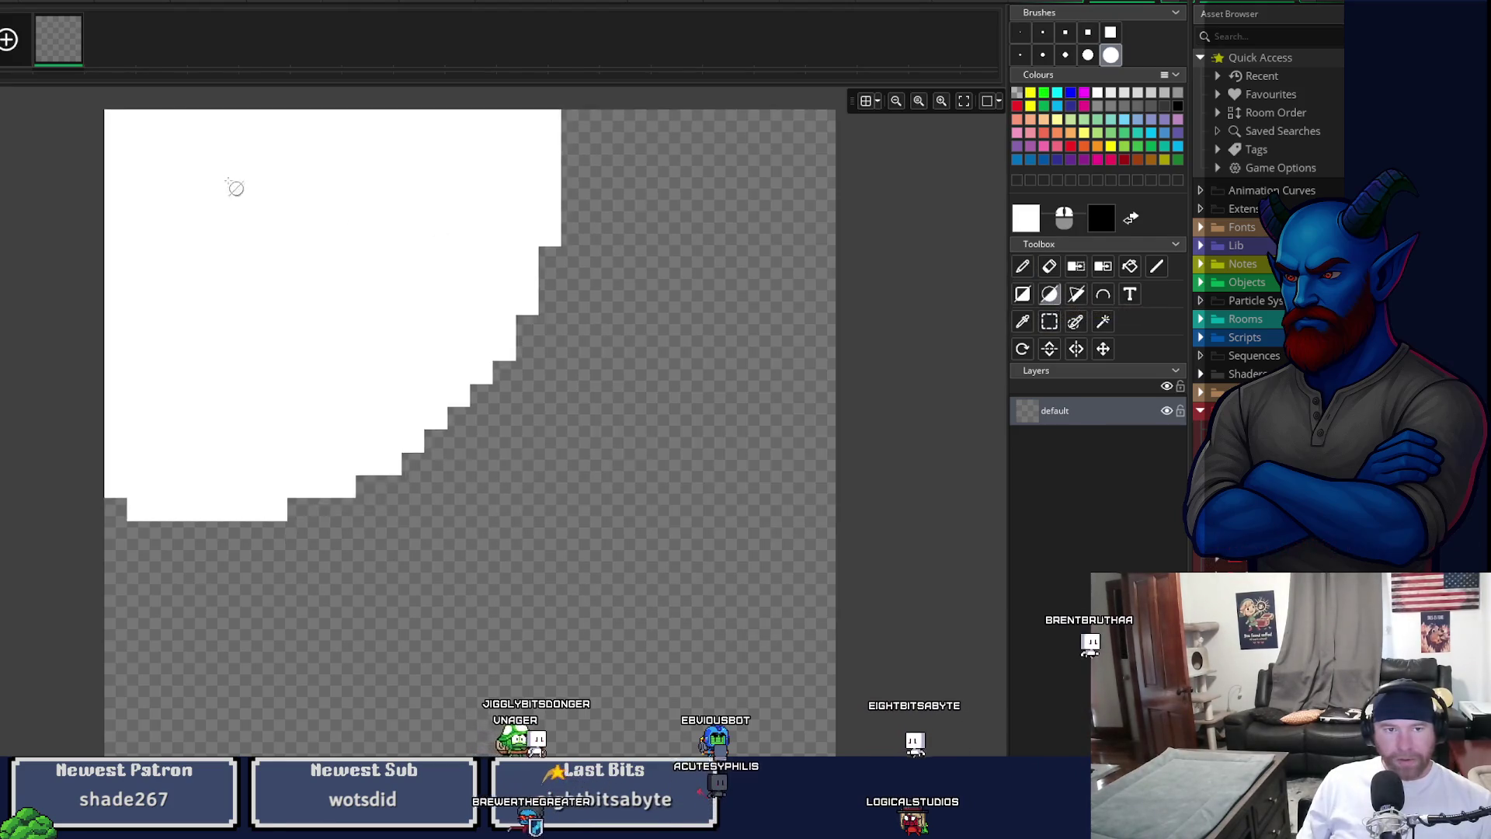
click(1019, 55)
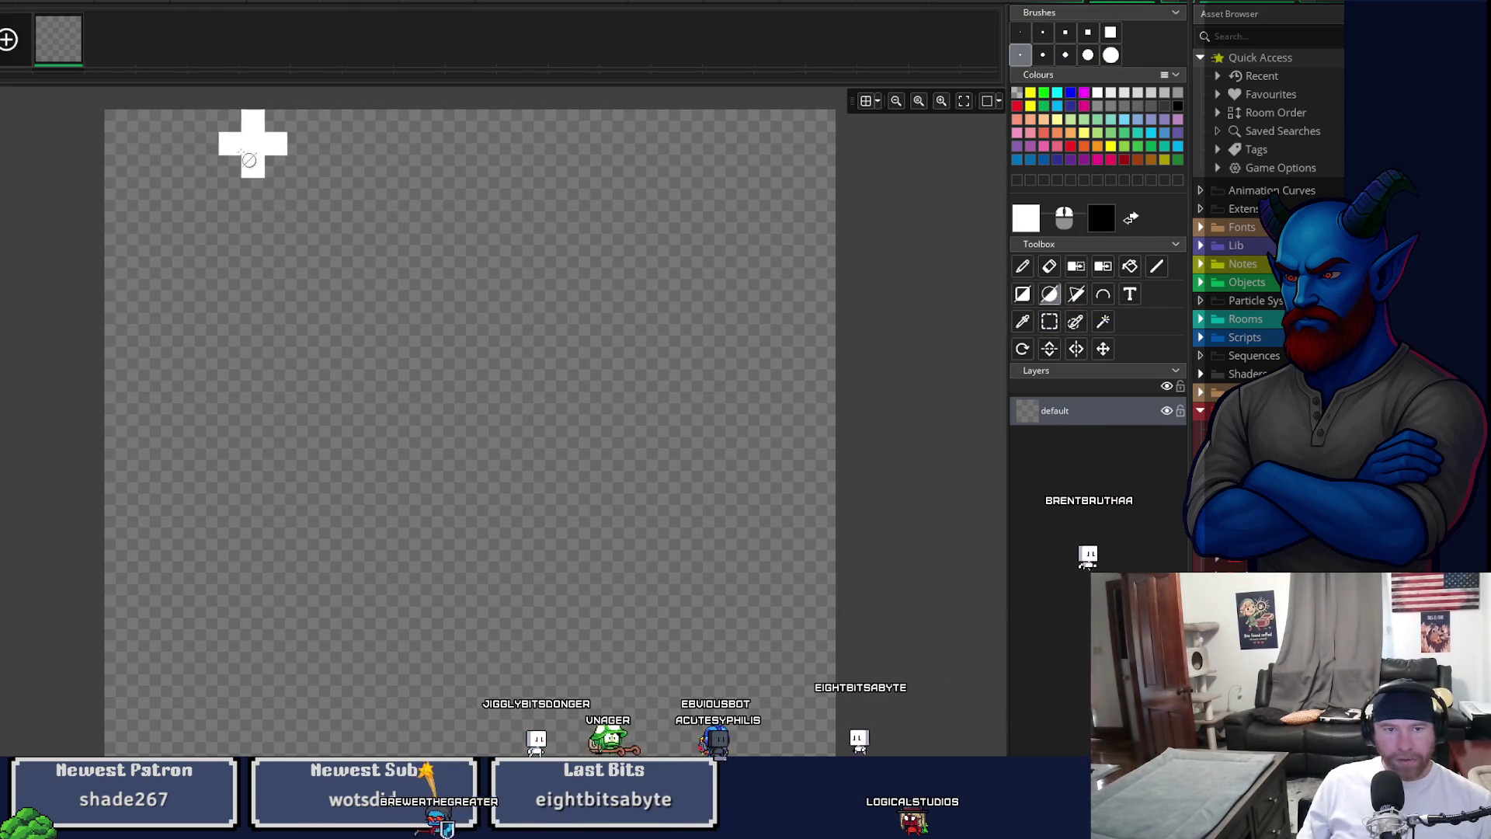
mouse_move(117, 120)
mouse_down()
mouse_move(528, 556)
mouse_move(823, 815)
mouse_move(749, 715)
mouse_move(828, 752)
mouse_up()
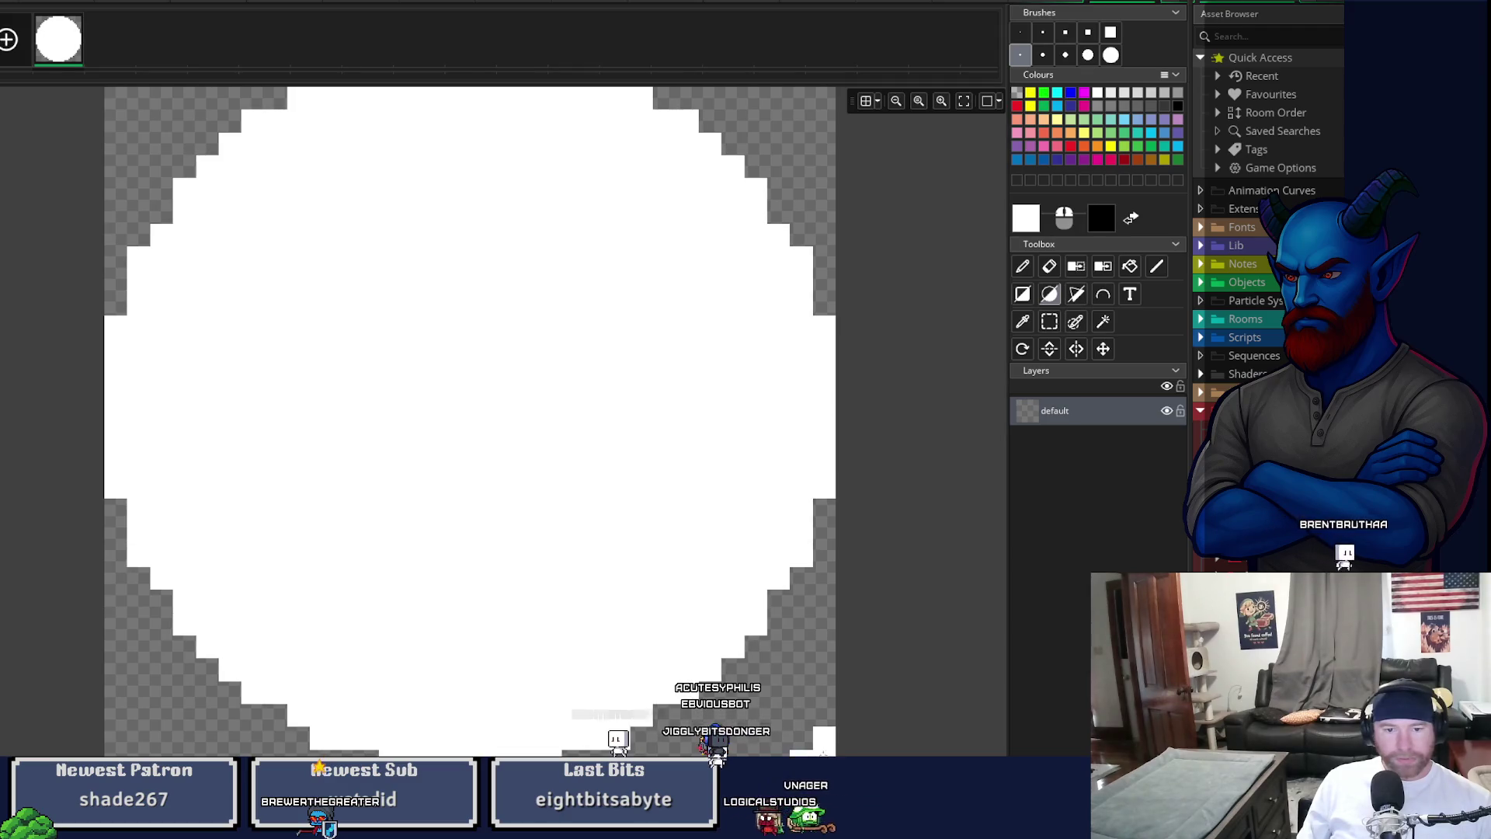
scroll(905, 703, up, 3)
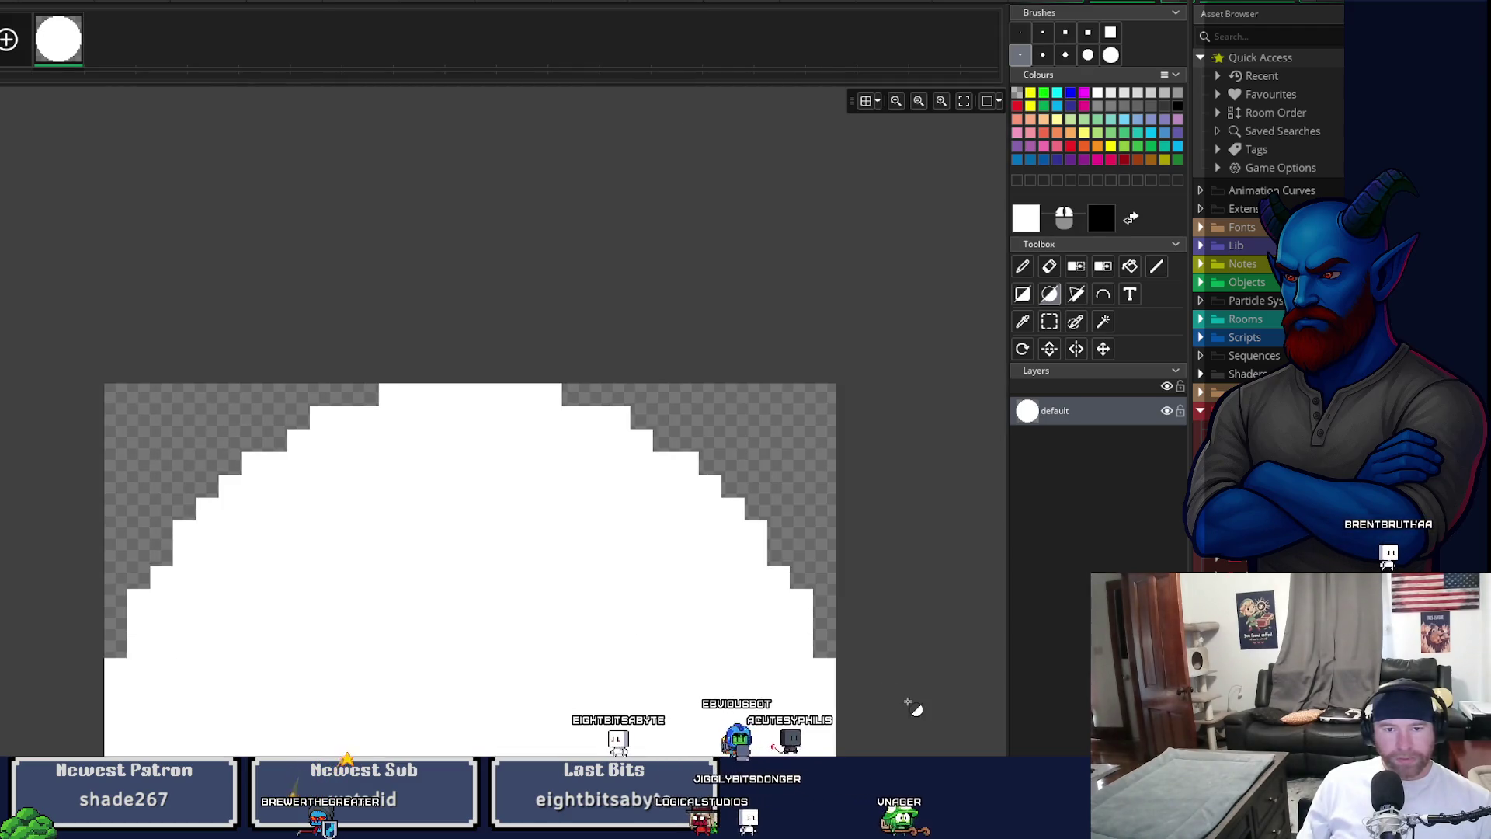
scroll(909, 703, down, 3)
scroll(909, 703, down, 1)
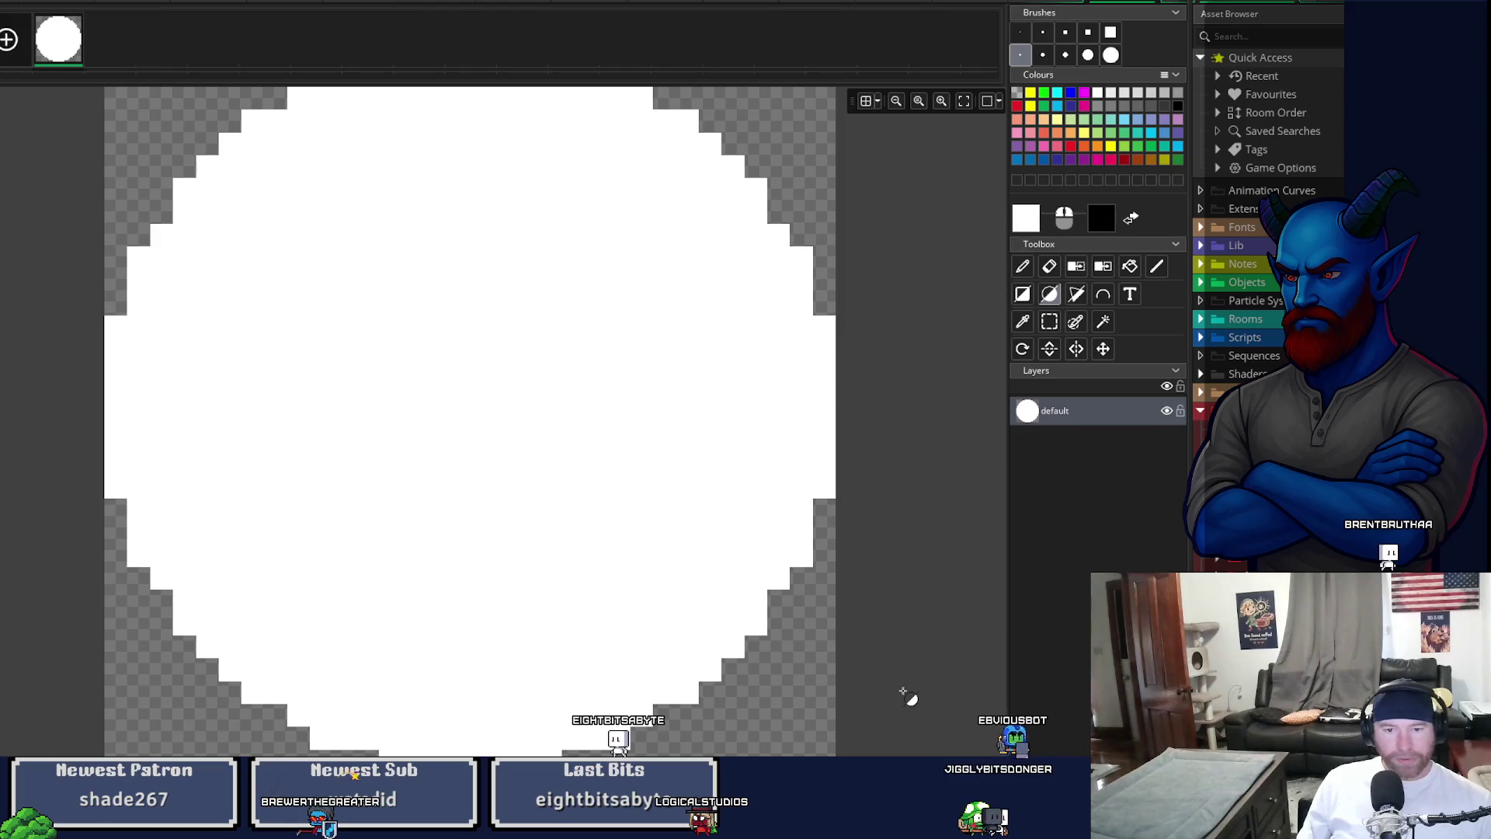
click(1022, 33)
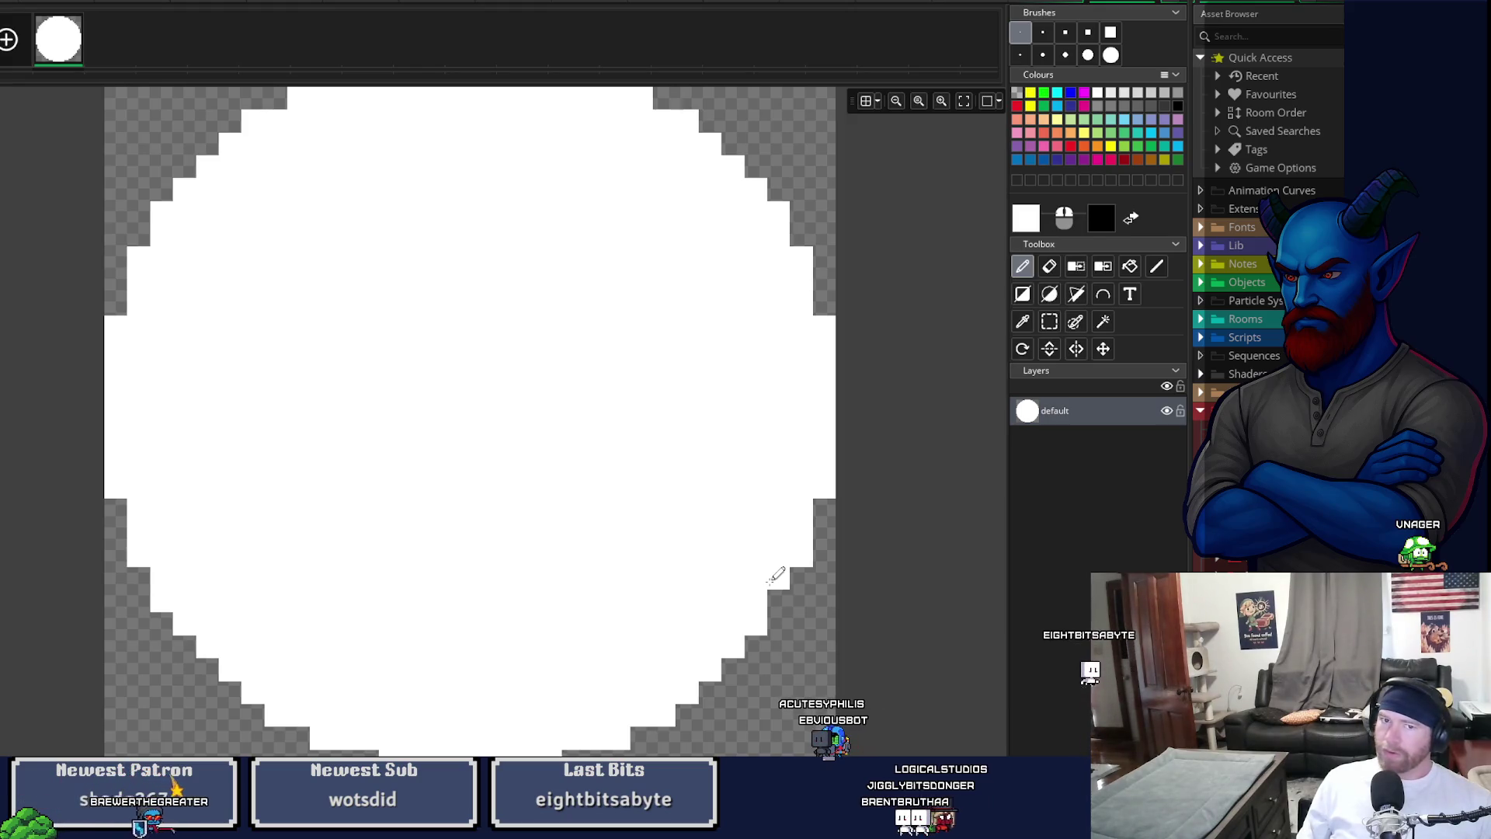
key(ctrl+z)
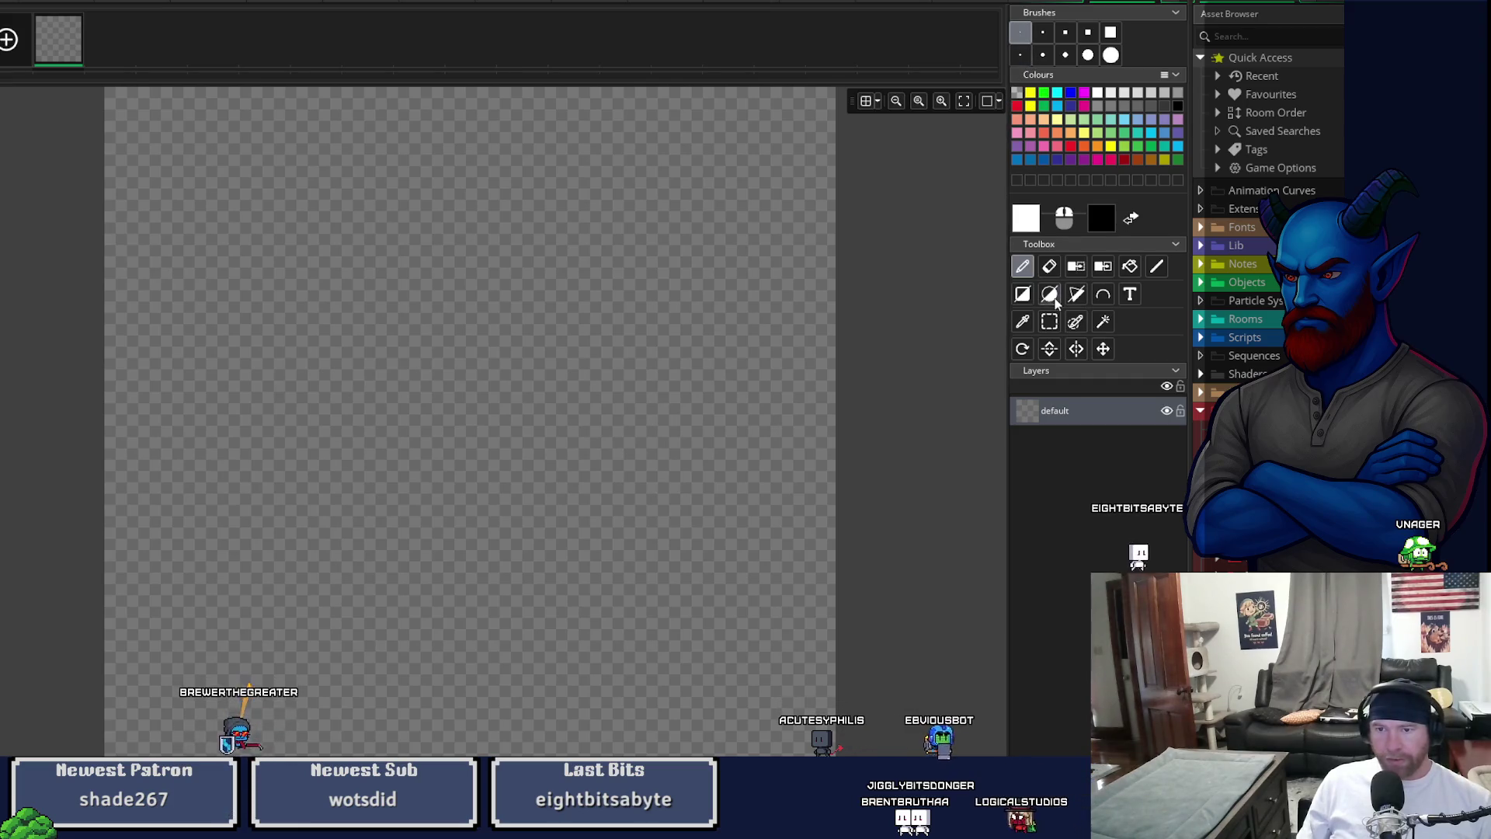
- Draw a filled white circle spanning the whole 32×32 canvas, leave frame size unchanged, and close the editor
mouse_move(109, 109)
mouse_down()
mouse_move(240, 259)
mouse_move(825, 754)
mouse_up()
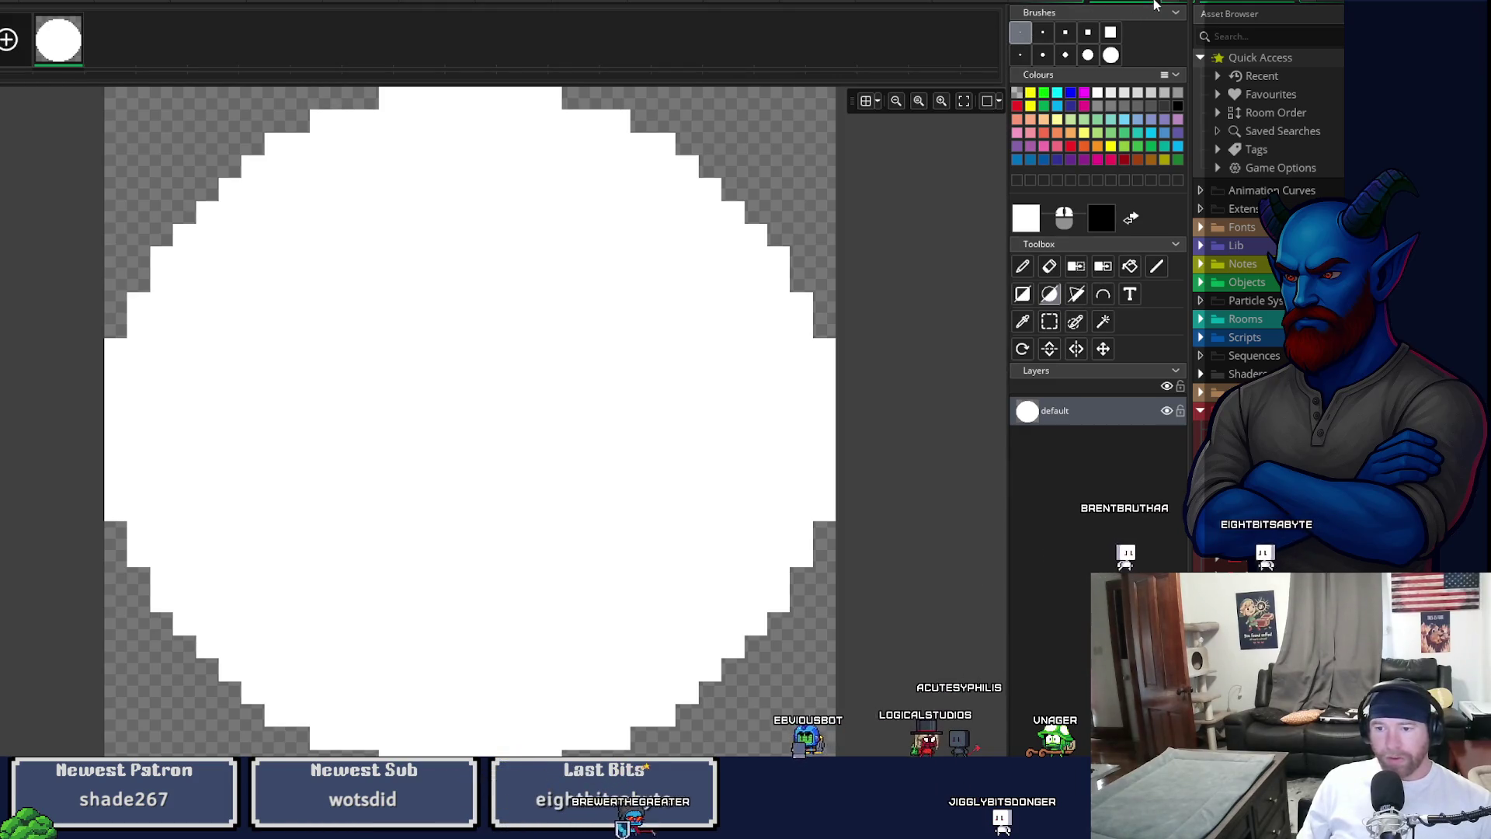
right_click(186, 235)
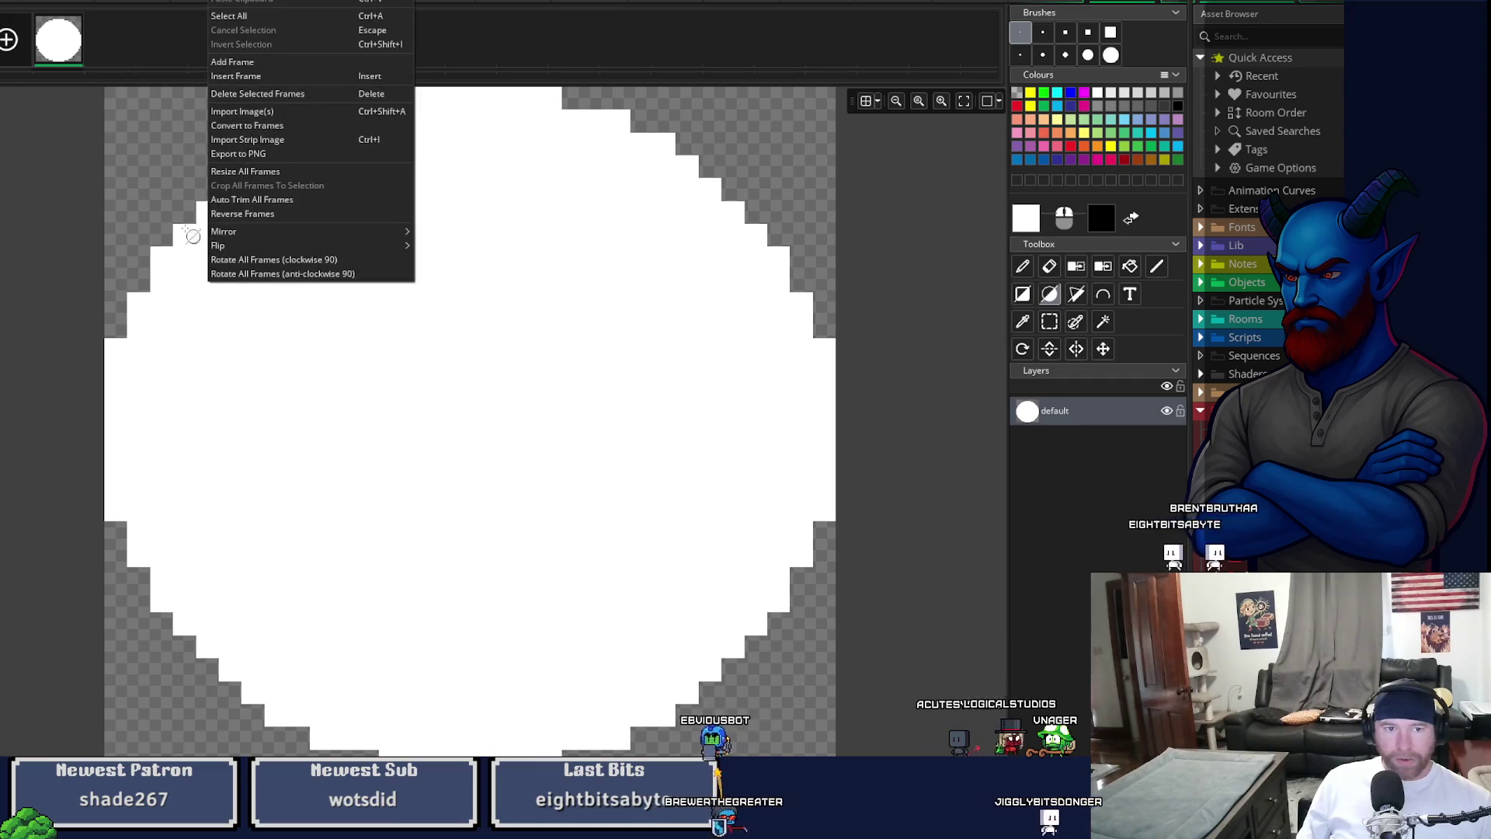
click(277, 172)
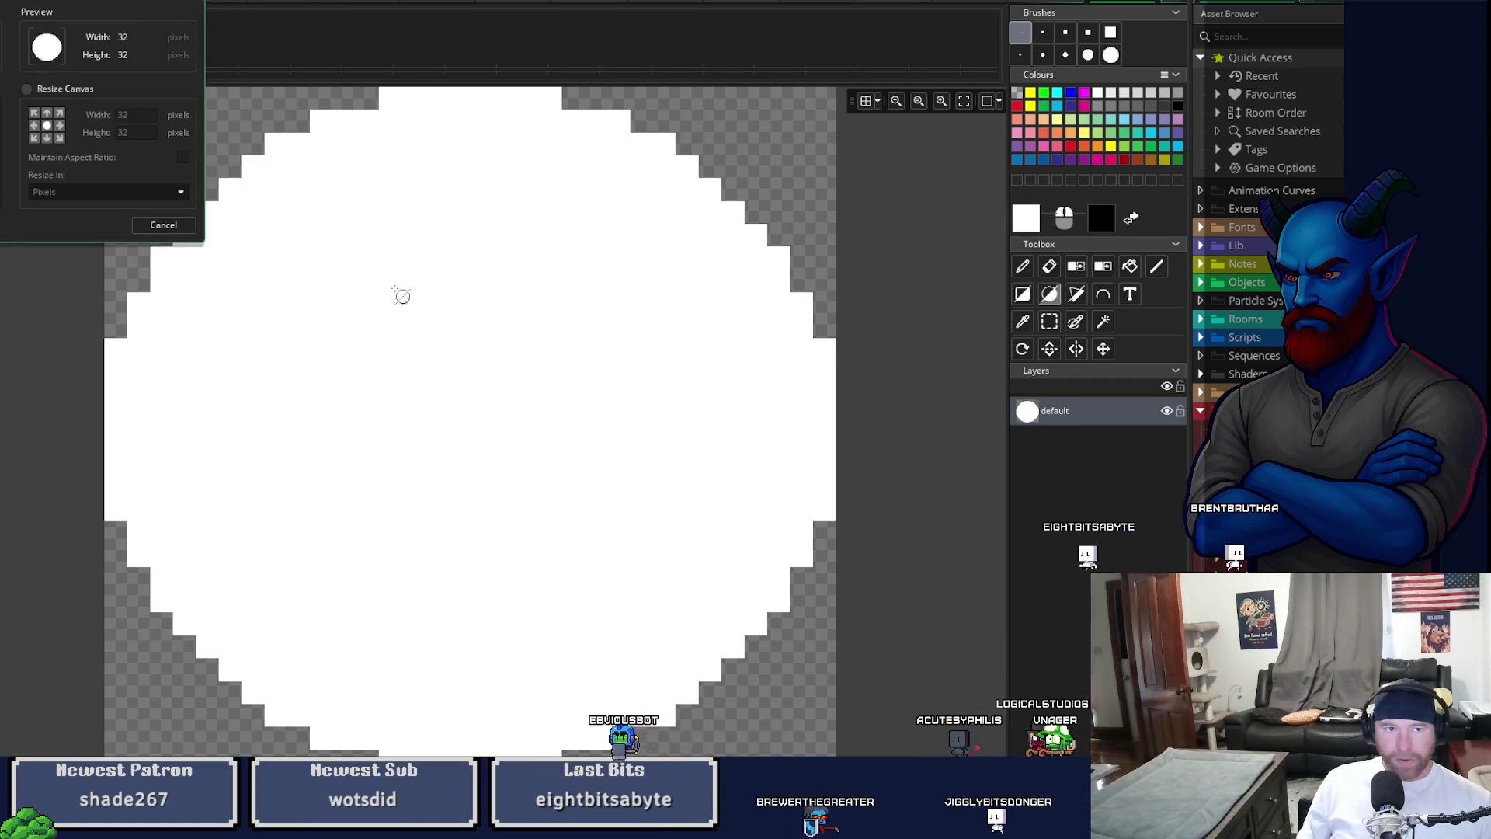
key(Escape)
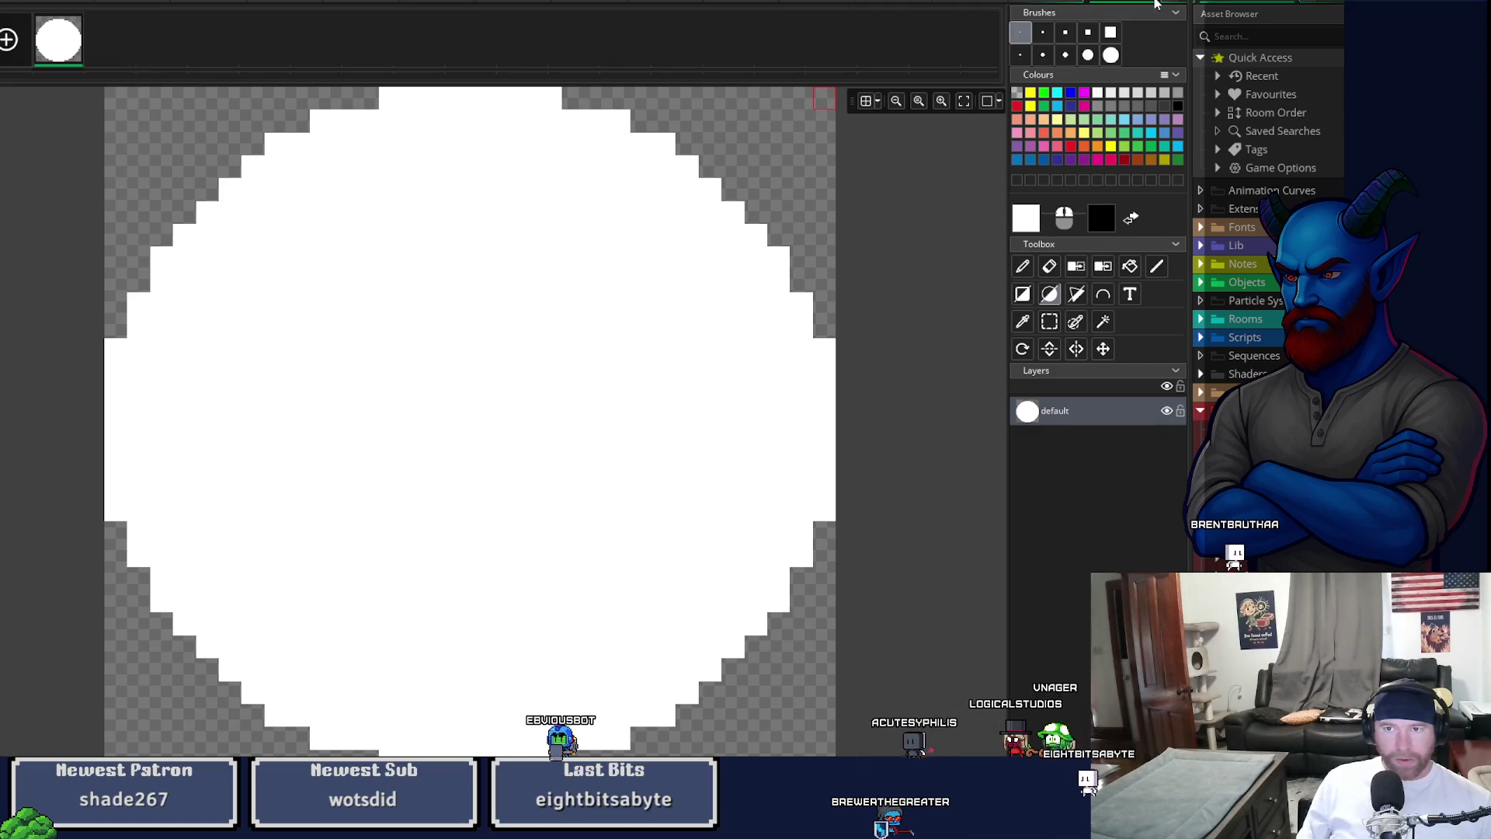
click(1155, 4)
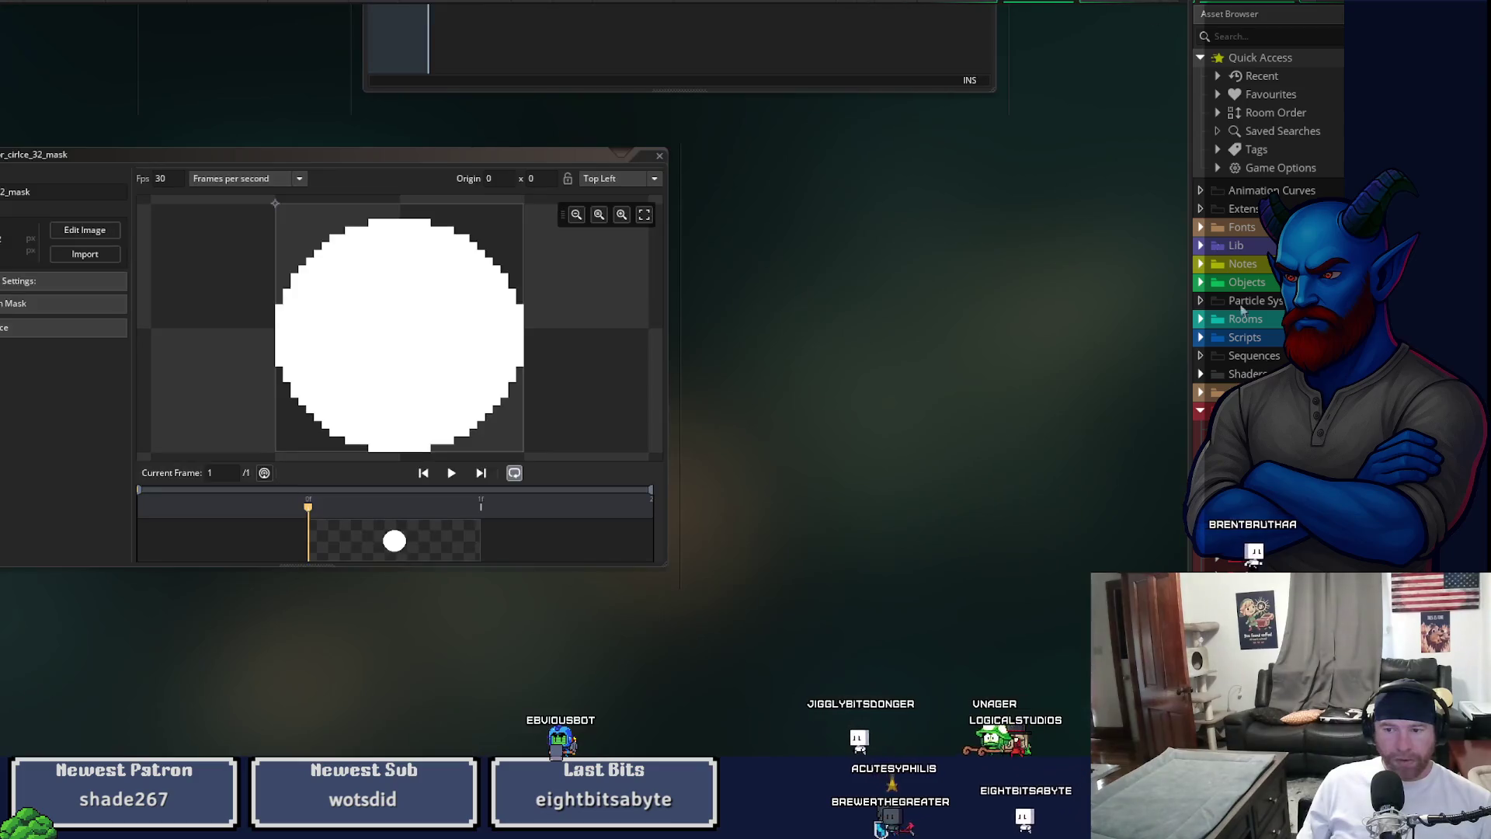
- Close the circle 32 mask sprite window and reopen a circle sprite's image for editing
click(659, 156)
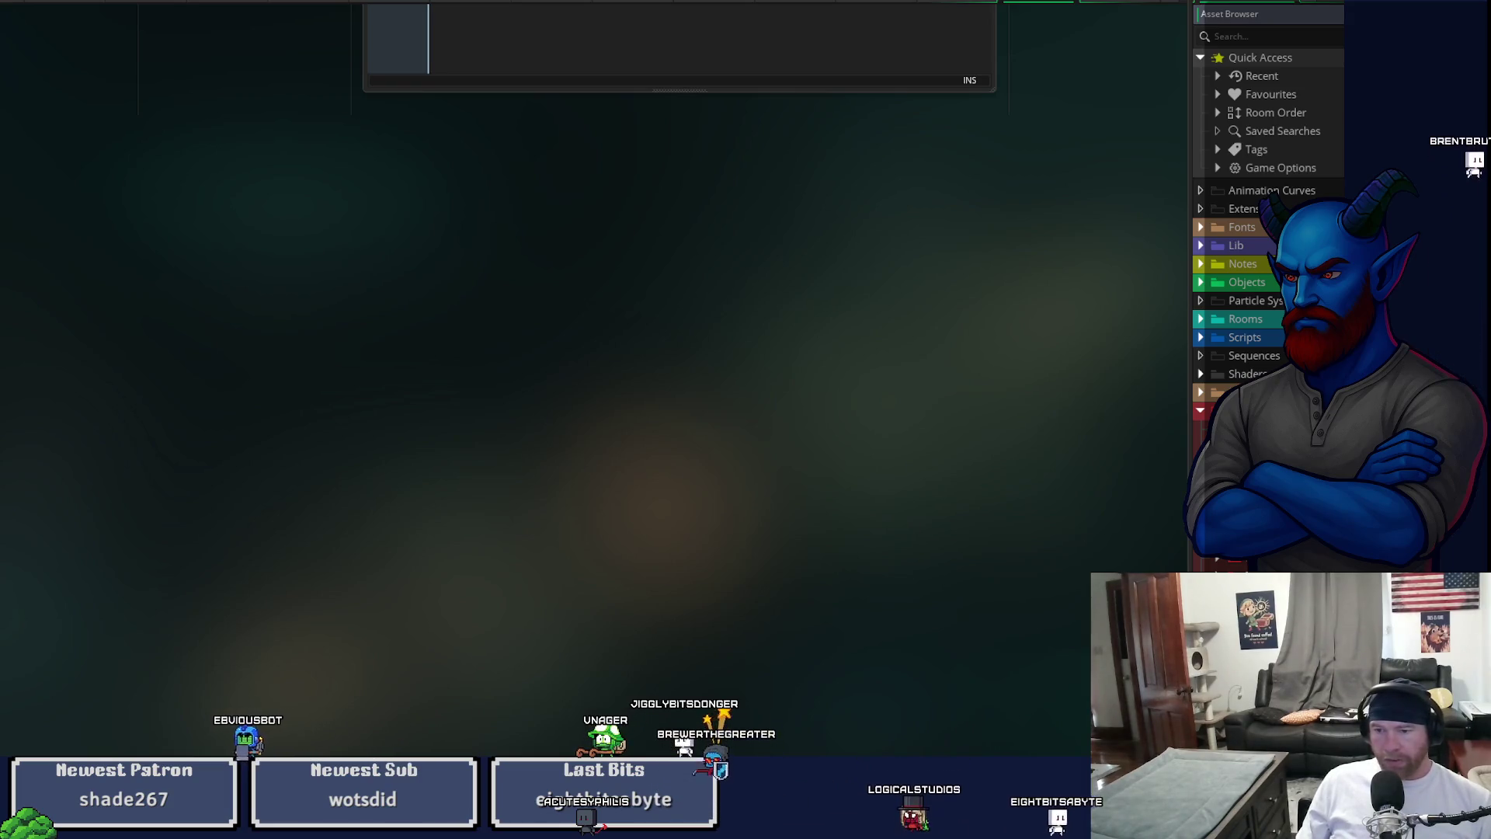
click(64, 232)
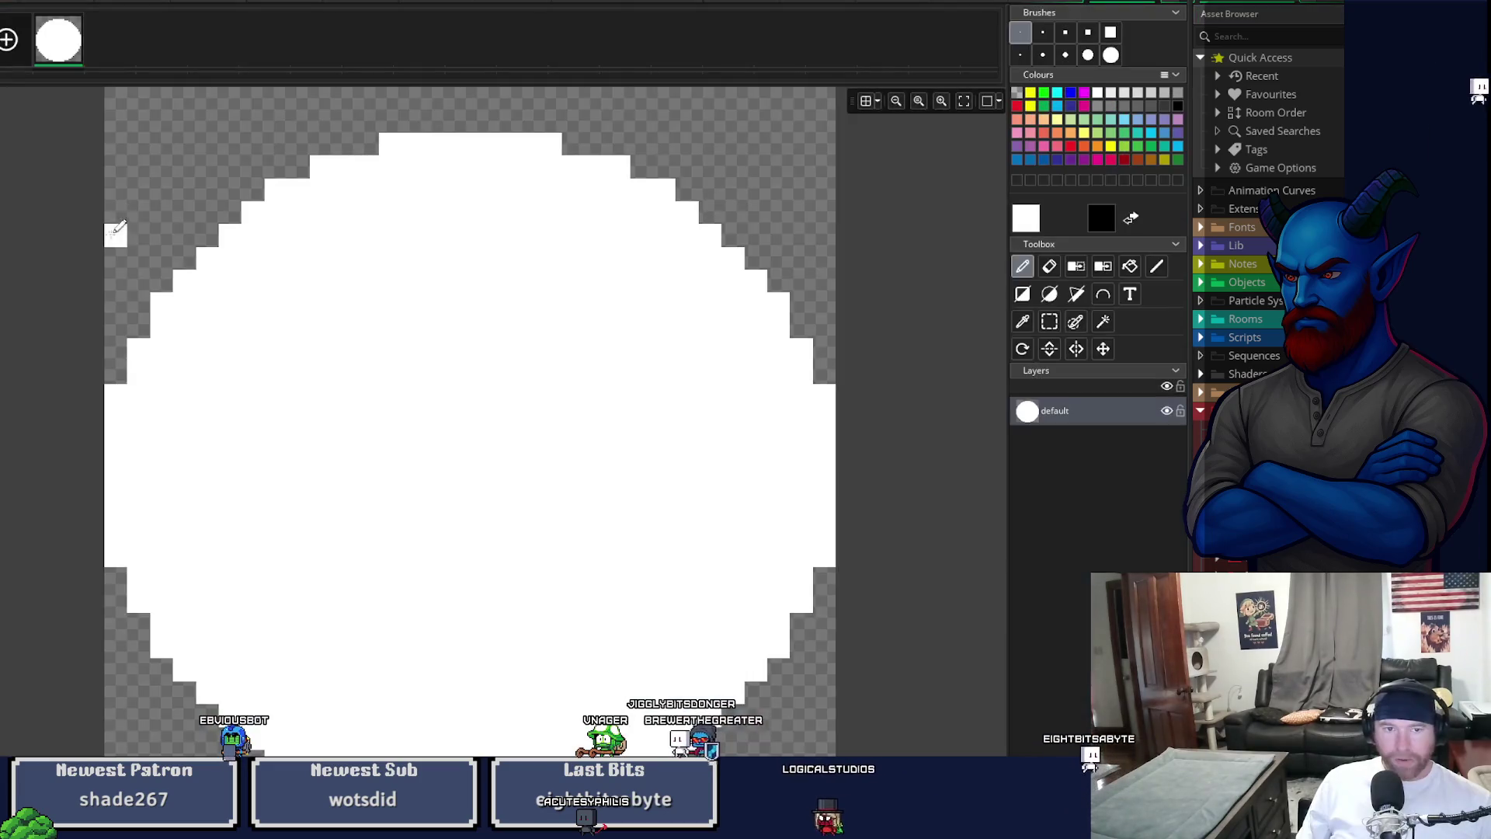
- Close the image editor with Ctrl+W and reopen the circle sprite's image for editing
scroll(490, 456, up, 5)
scroll(495, 450, down, 4)
scroll(494, 450, down, 2)
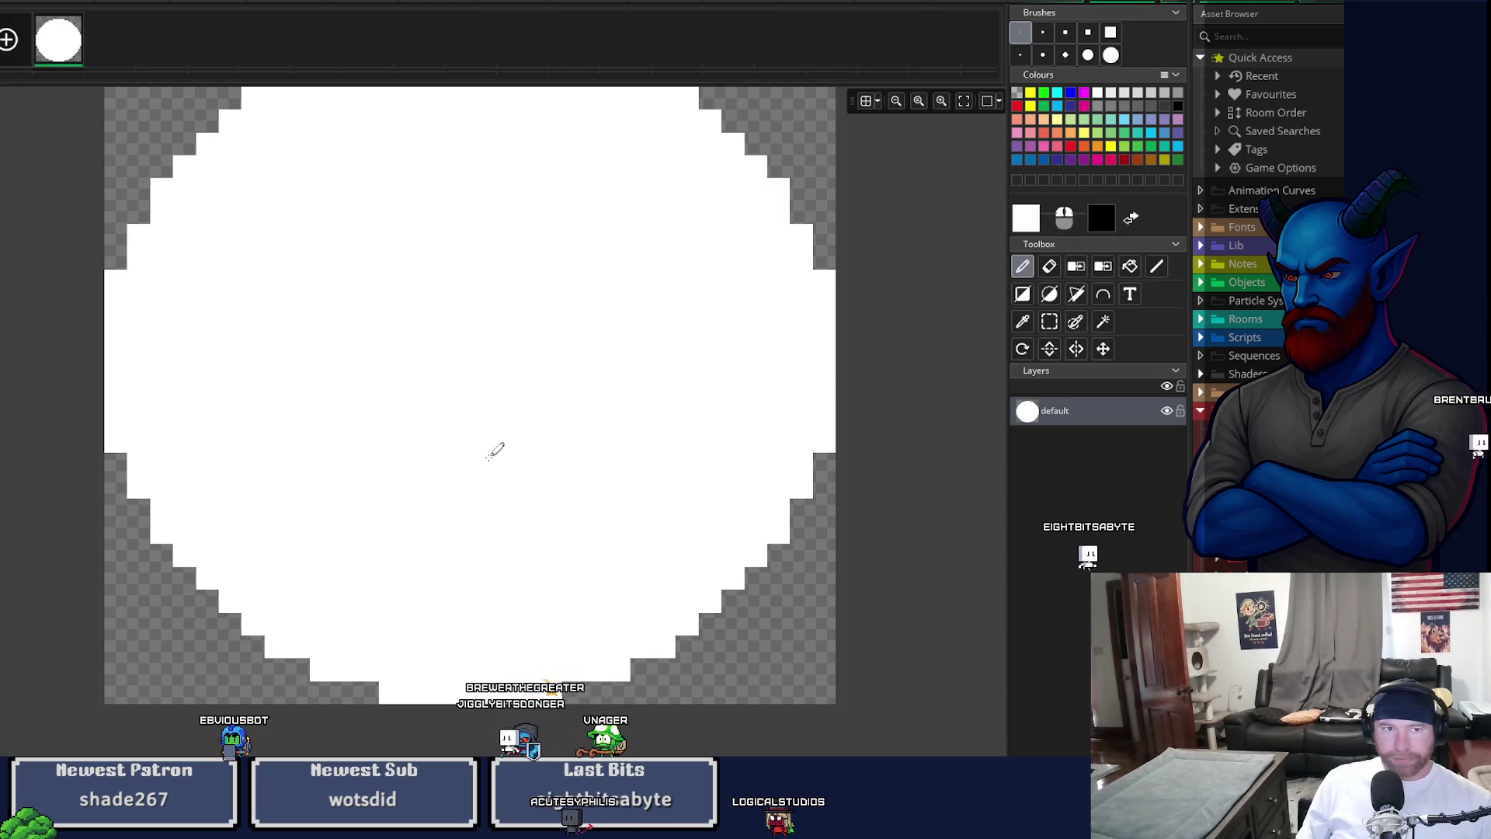
key(ctrl+w)
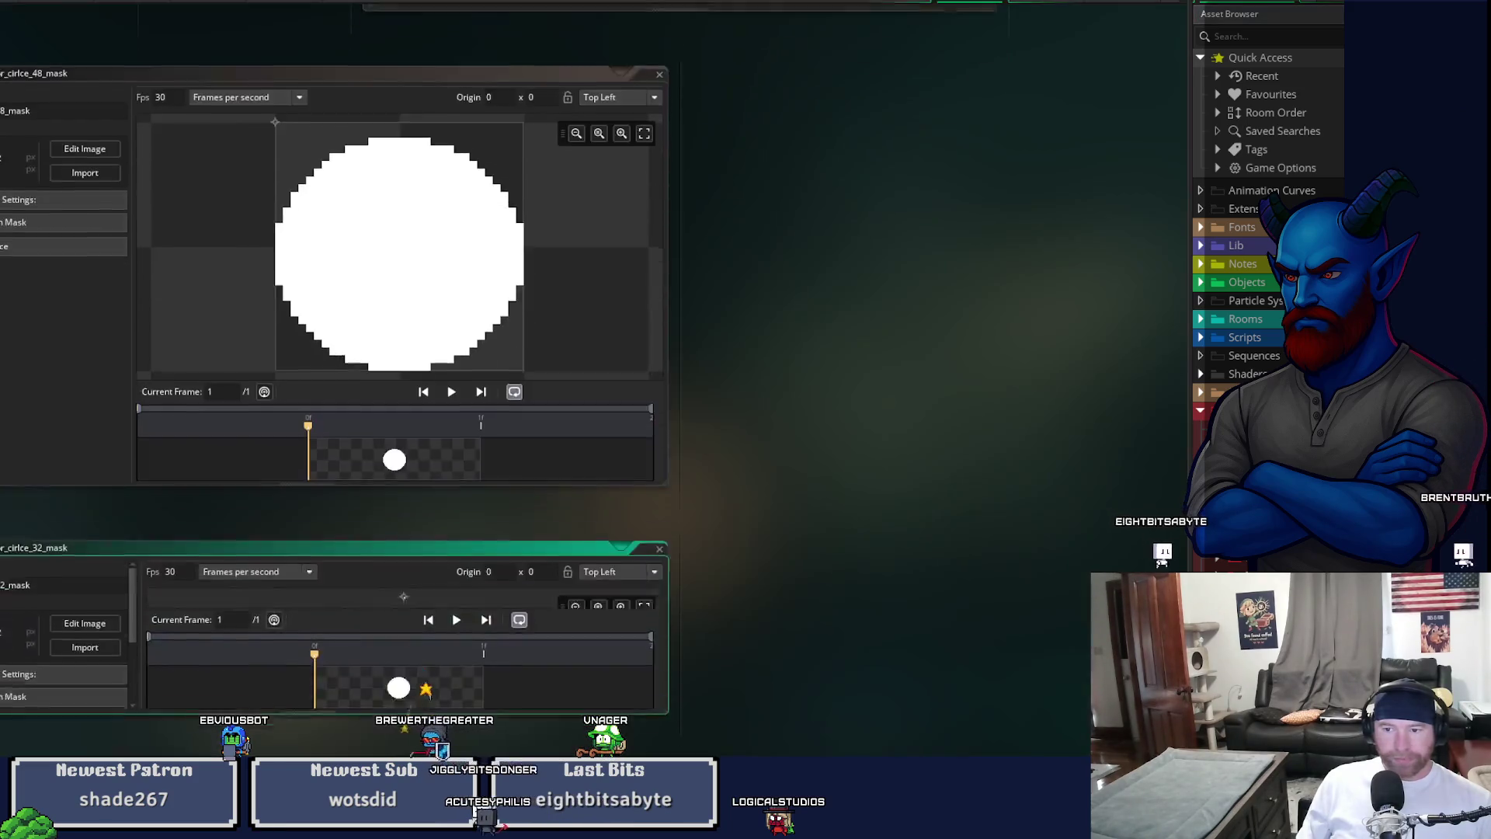
scroll(334, 388, down, 5)
click(84, 283)
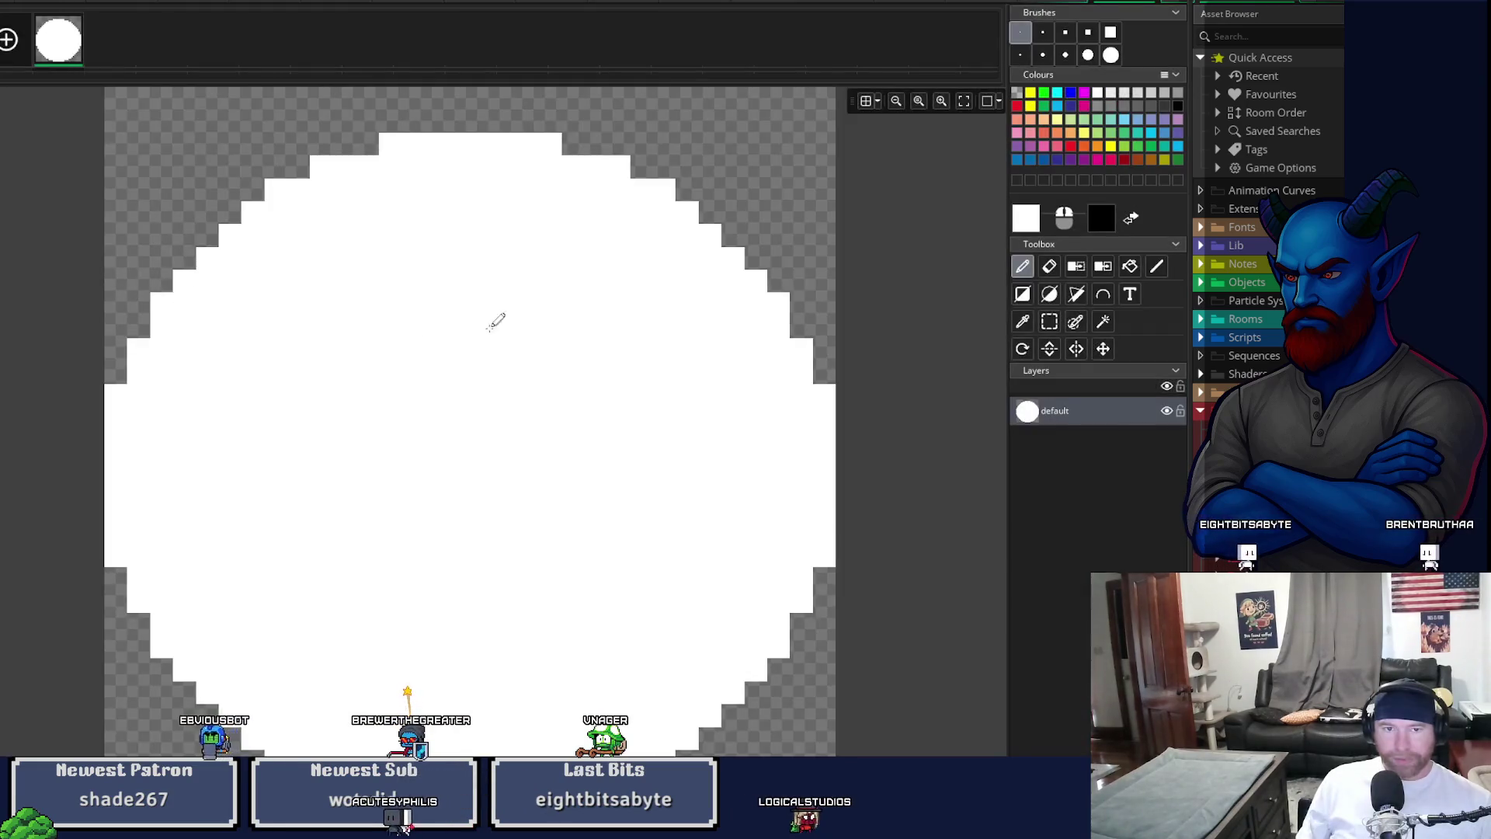
scroll(739, 357, down, 2)
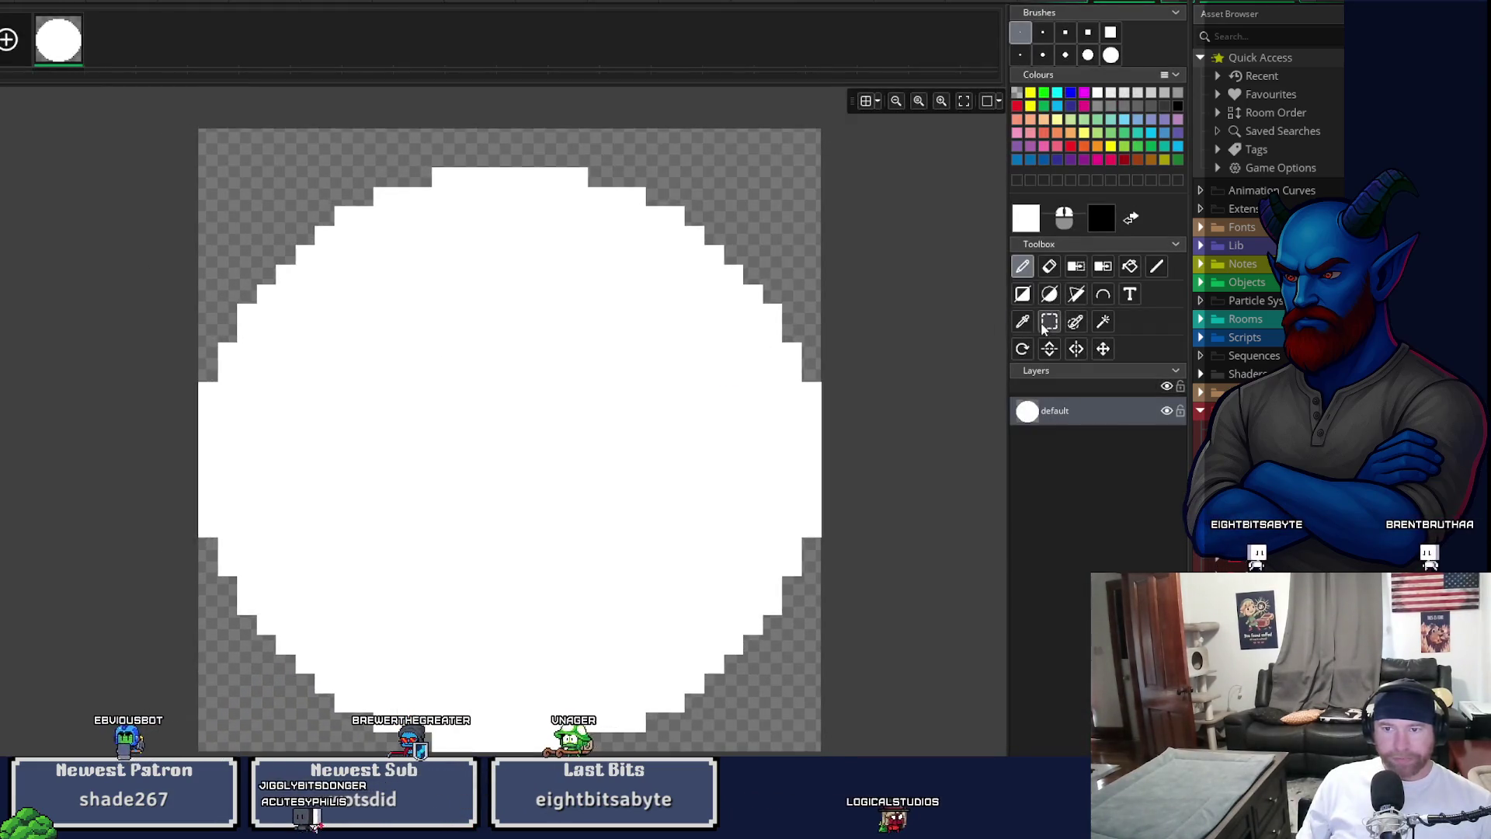
- Erase the old circle with the largest eraser and draw a filled white ellipse across the canvas
click(1049, 266)
click(1111, 55)
mouse_move(777, 233)
mouse_down()
mouse_move(736, 376)
mouse_move(585, 563)
mouse_move(683, 326)
mouse_move(746, 310)
mouse_move(777, 233)
mouse_up()
click(1021, 32)
click(1049, 294)
mouse_move(205, 137)
mouse_down()
mouse_move(752, 713)
mouse_move(792, 738)
mouse_move(815, 725)
mouse_move(815, 744)
mouse_up()
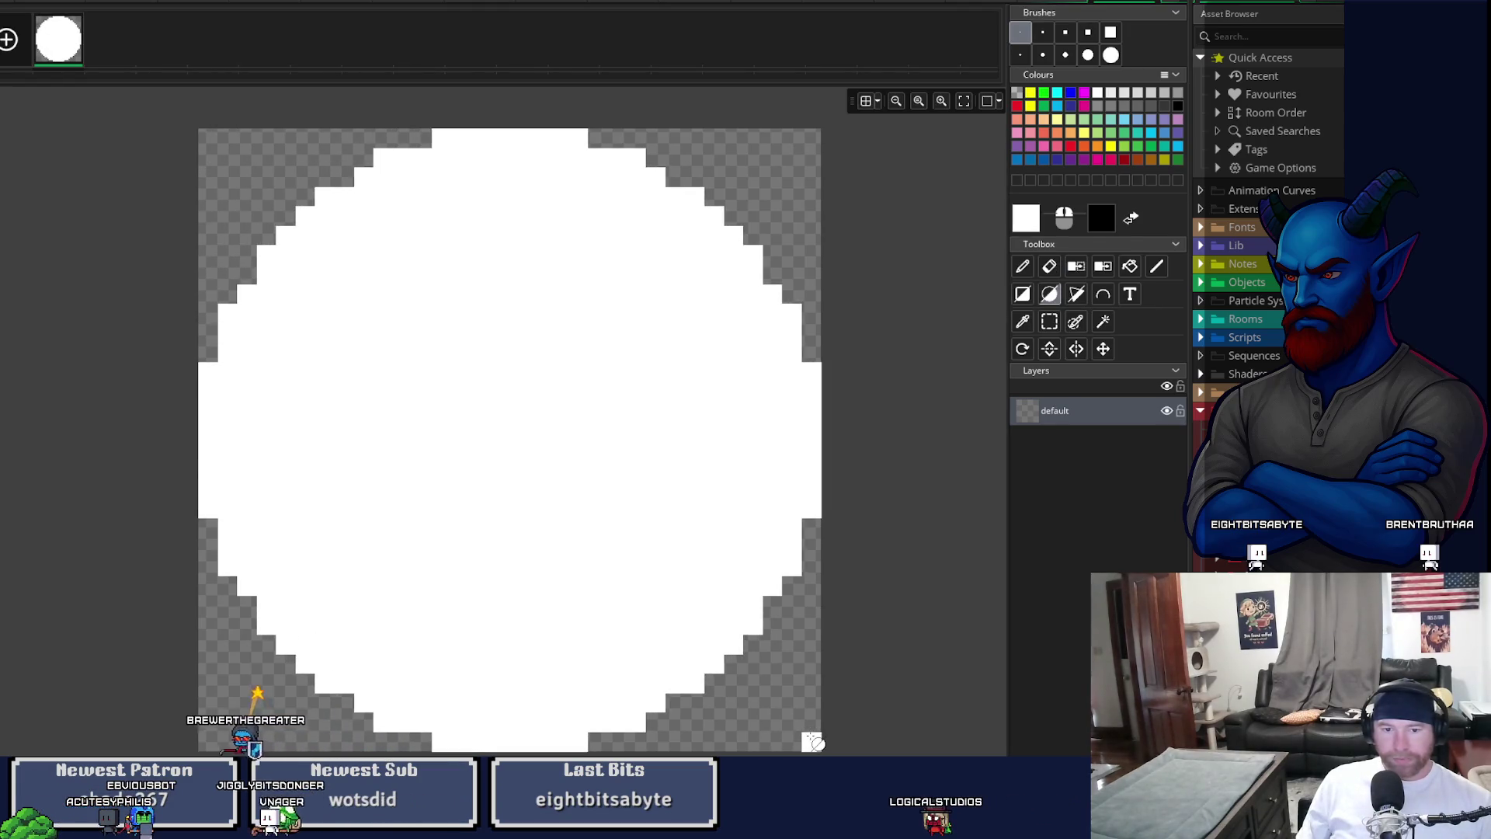
- Close the image editor and open the next circle sprite's image for editing
click(1152, 4)
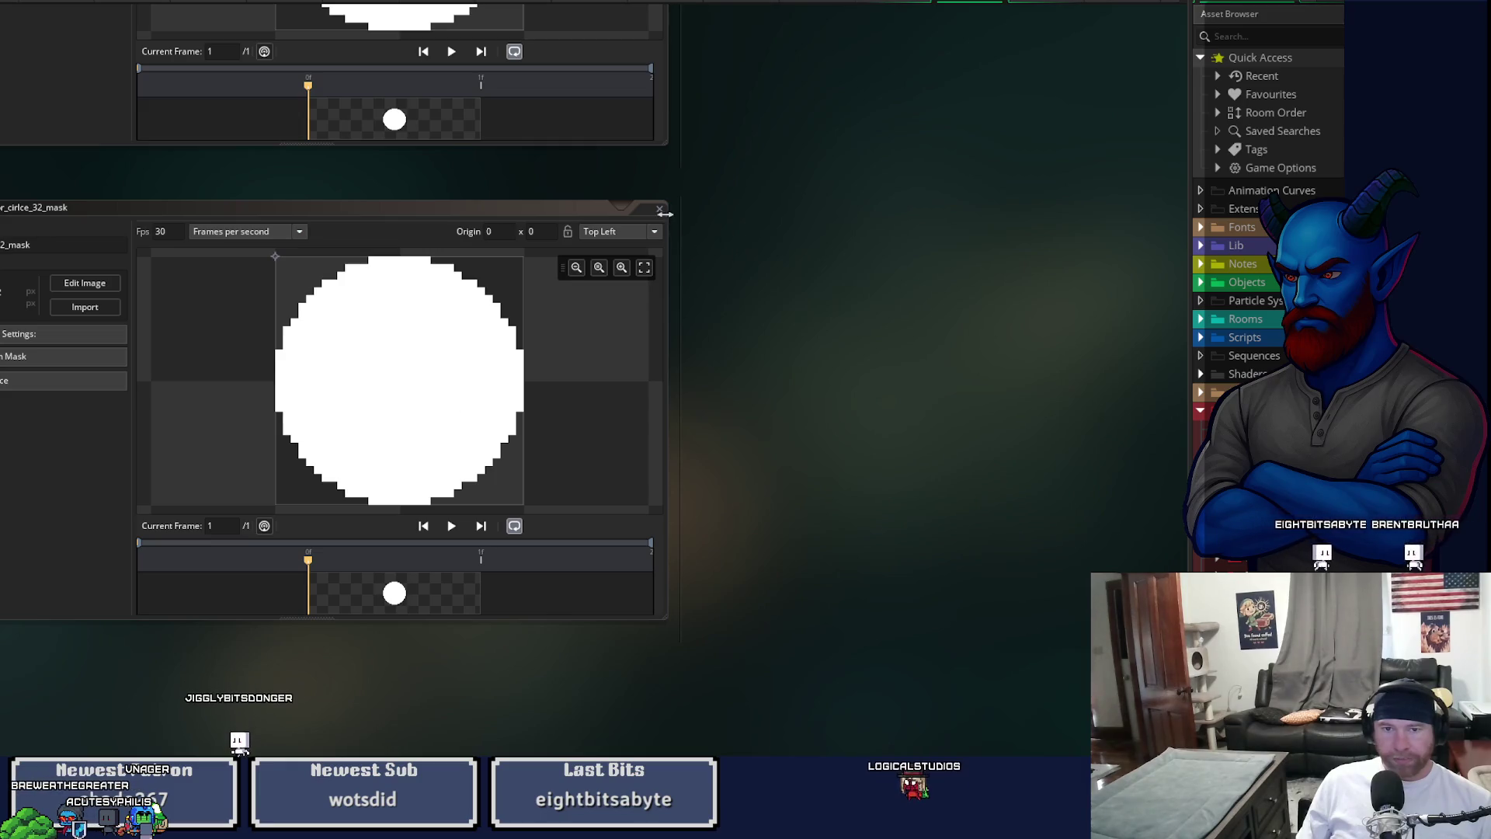
scroll(738, 458, down, 5)
click(91, 155)
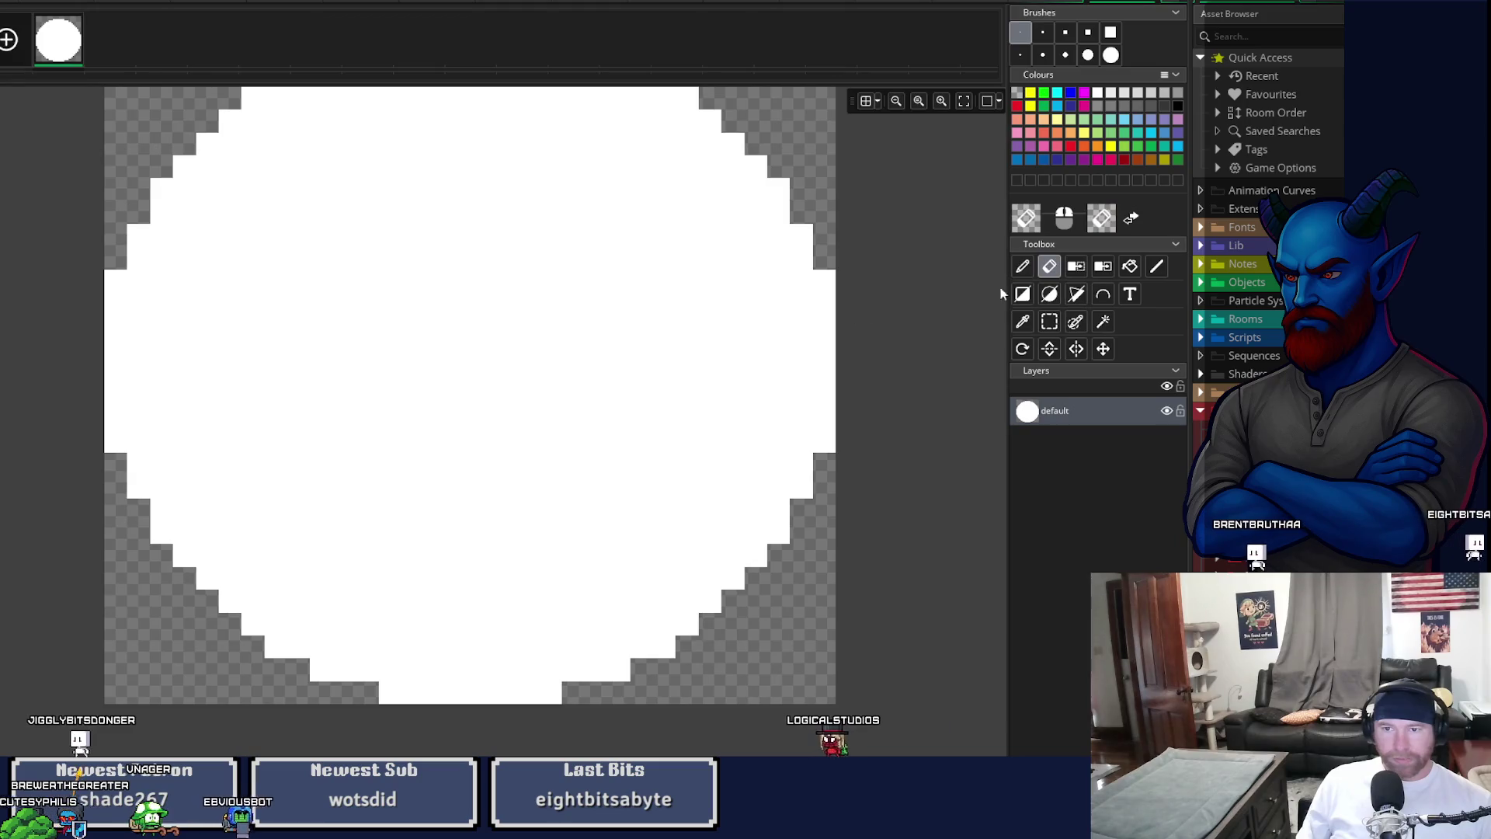
- Erase the existing circle with the largest brush
click(1111, 56)
mouse_move(598, 330)
mouse_down()
mouse_move(609, 326)
mouse_move(359, 666)
mouse_up()
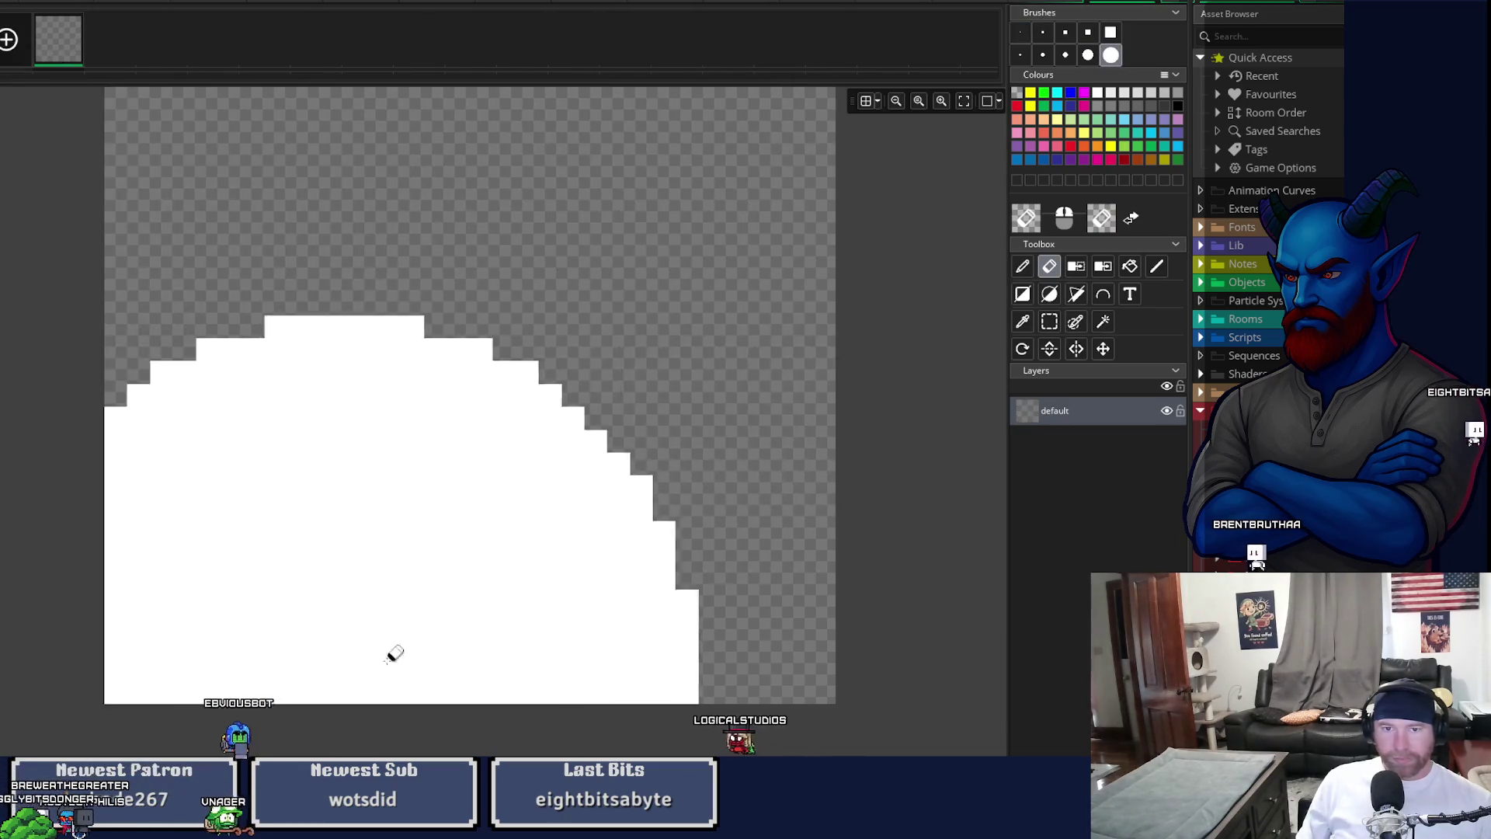
scroll(886, 516, down, 1)
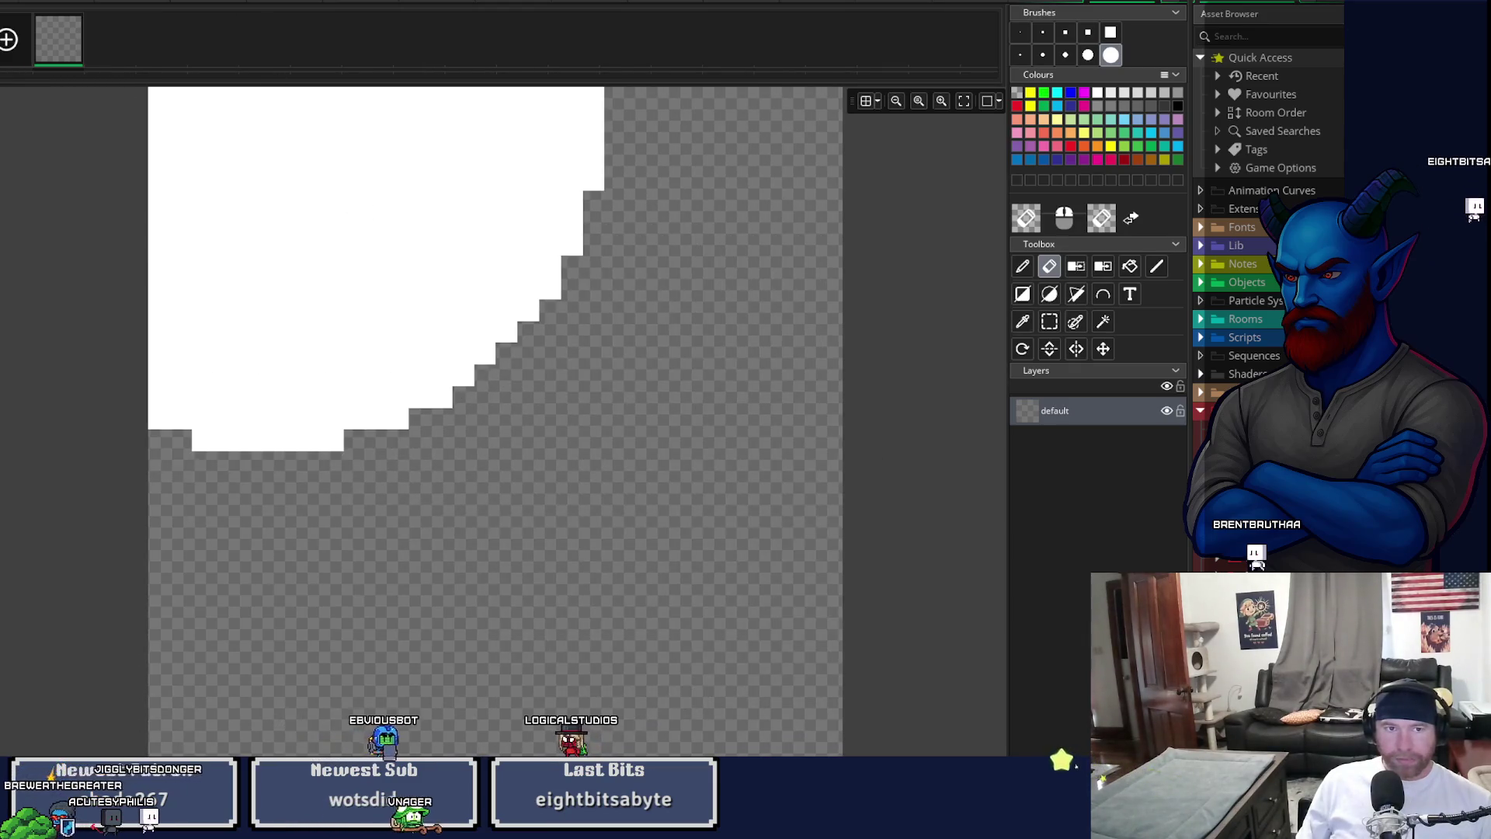
- Resize the canvas via Image > Resize Canvas, confirming the new size
click(233, 2)
click(250, 175)
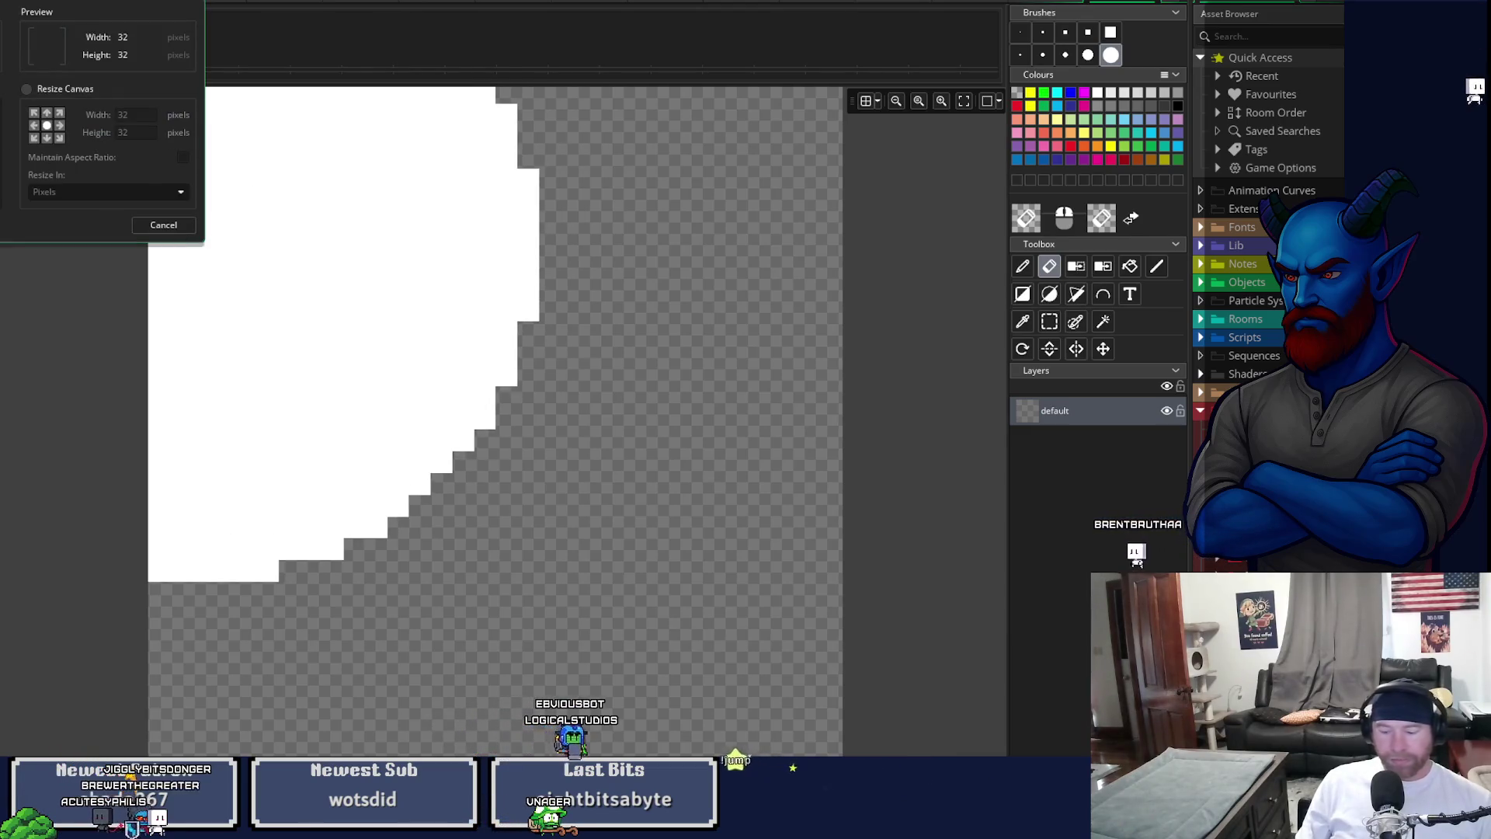
key(Return)
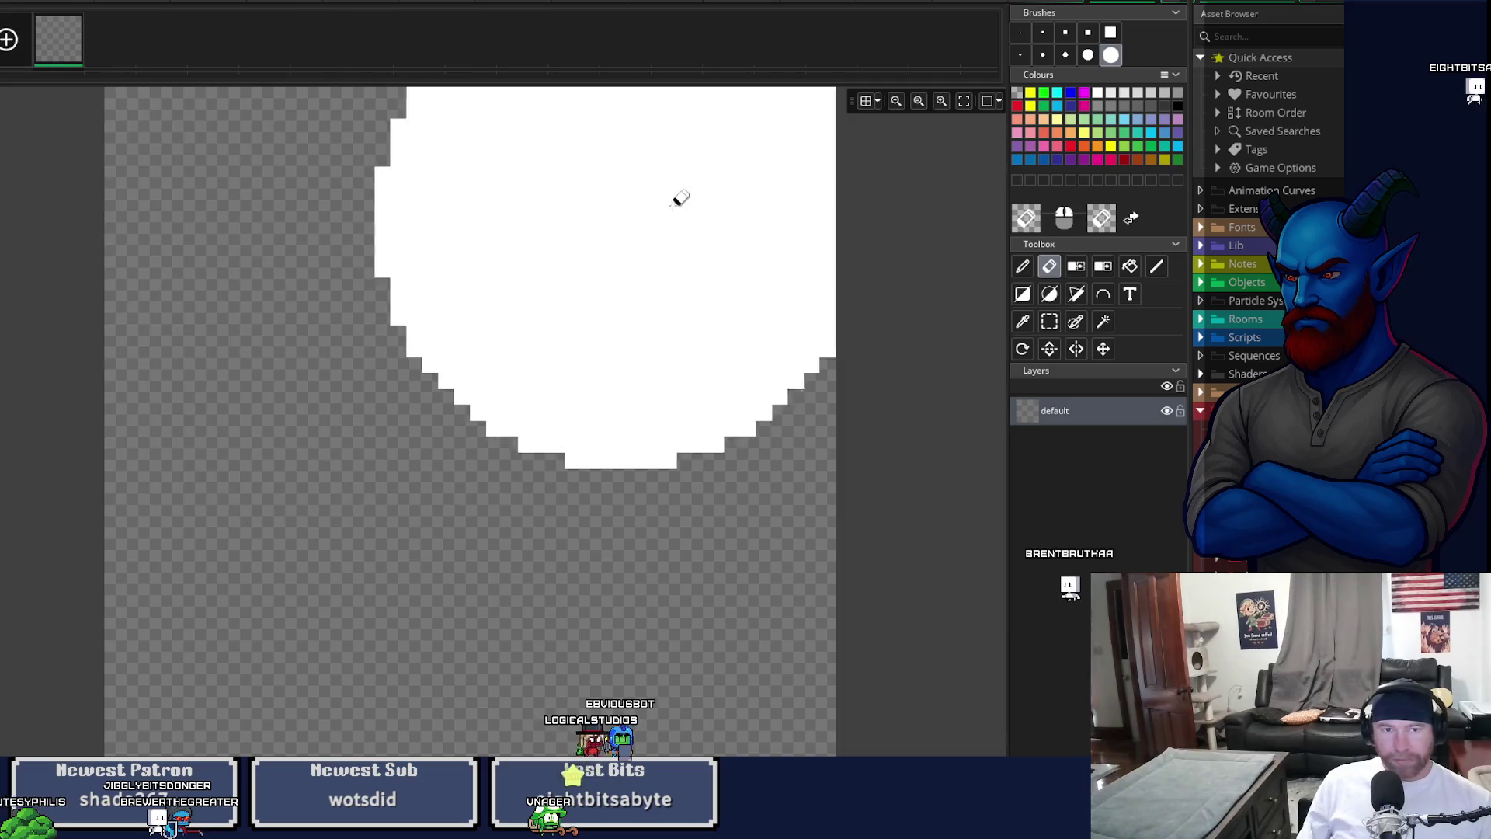
scroll(629, 280, down, 2)
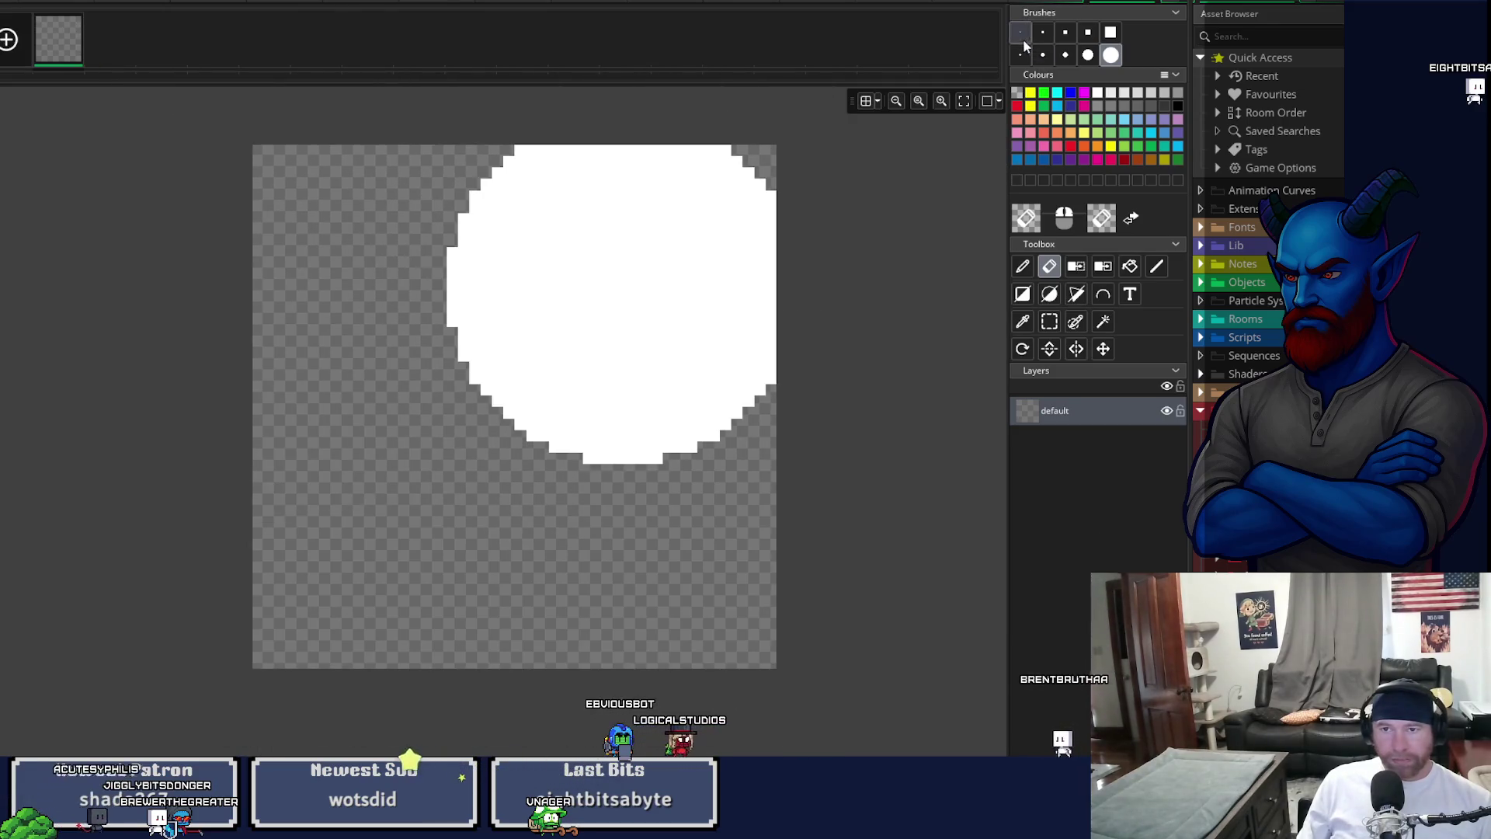
- Draw a filled white circle corner to corner, then close the image editor and sprite window
click(1021, 33)
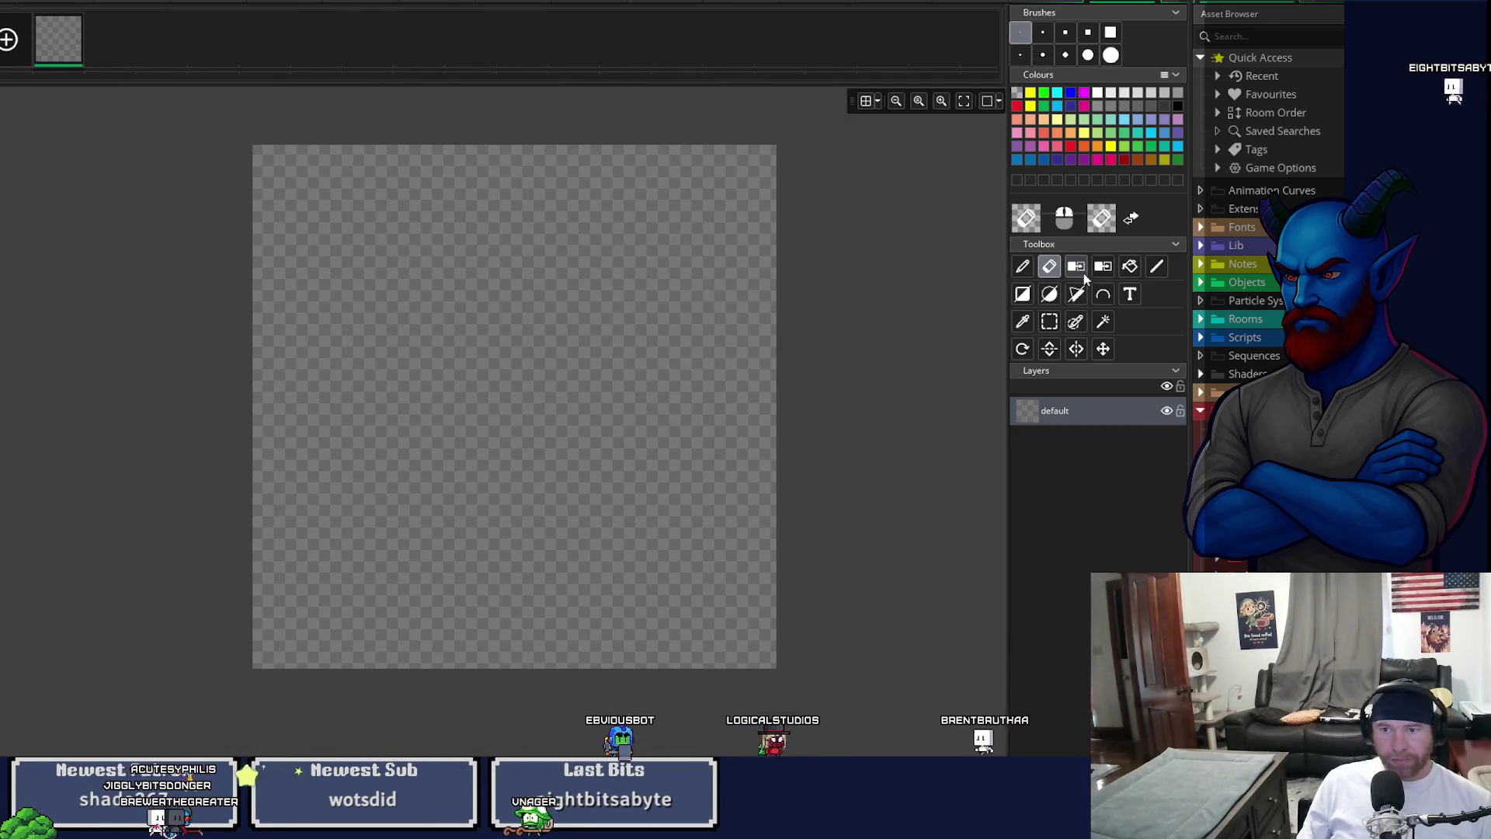
click(1050, 299)
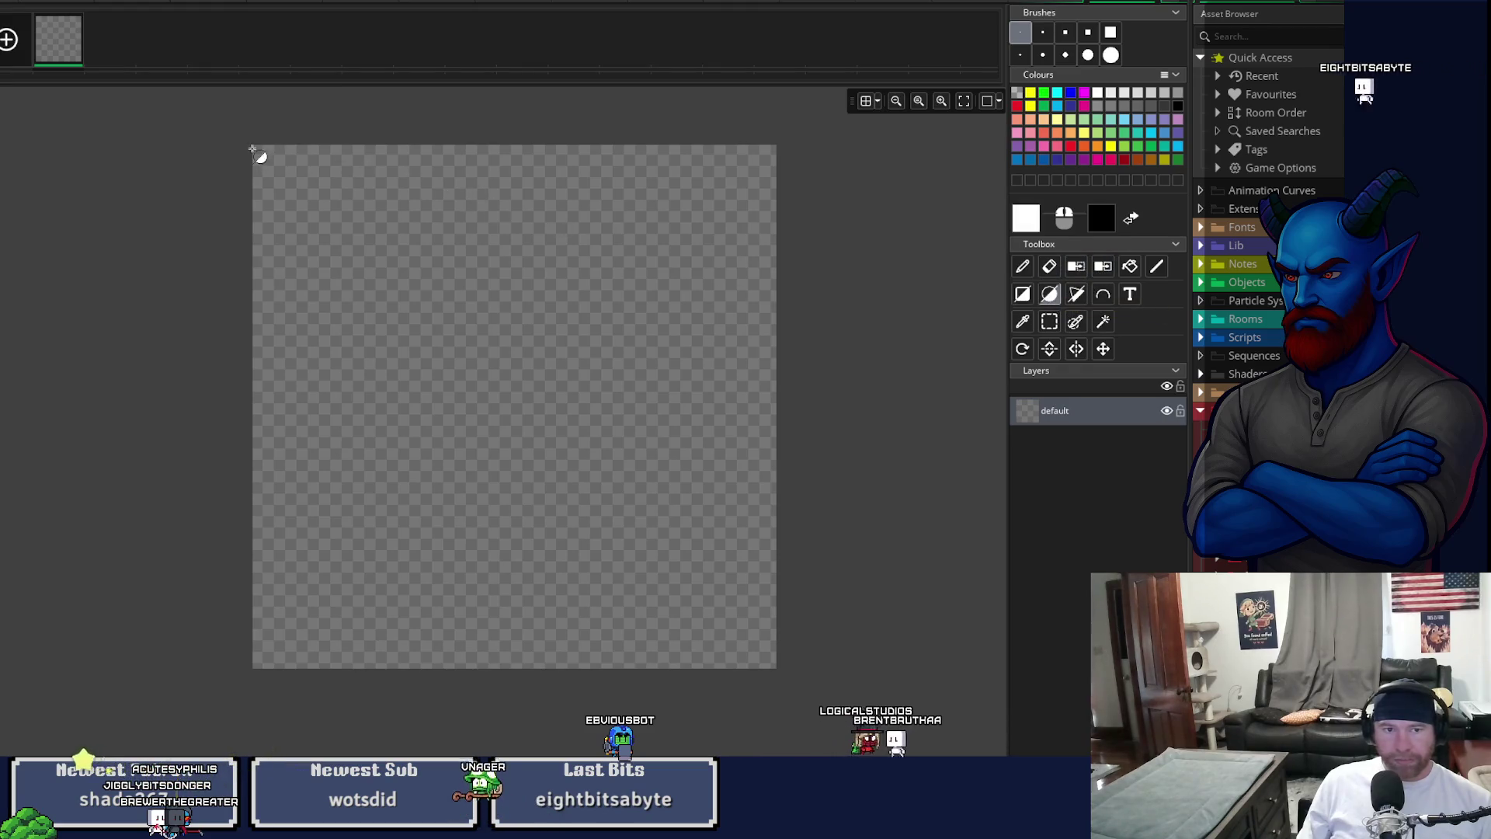
mouse_move(259, 150)
mouse_down()
mouse_move(473, 500)
mouse_move(679, 649)
mouse_move(771, 664)
mouse_up()
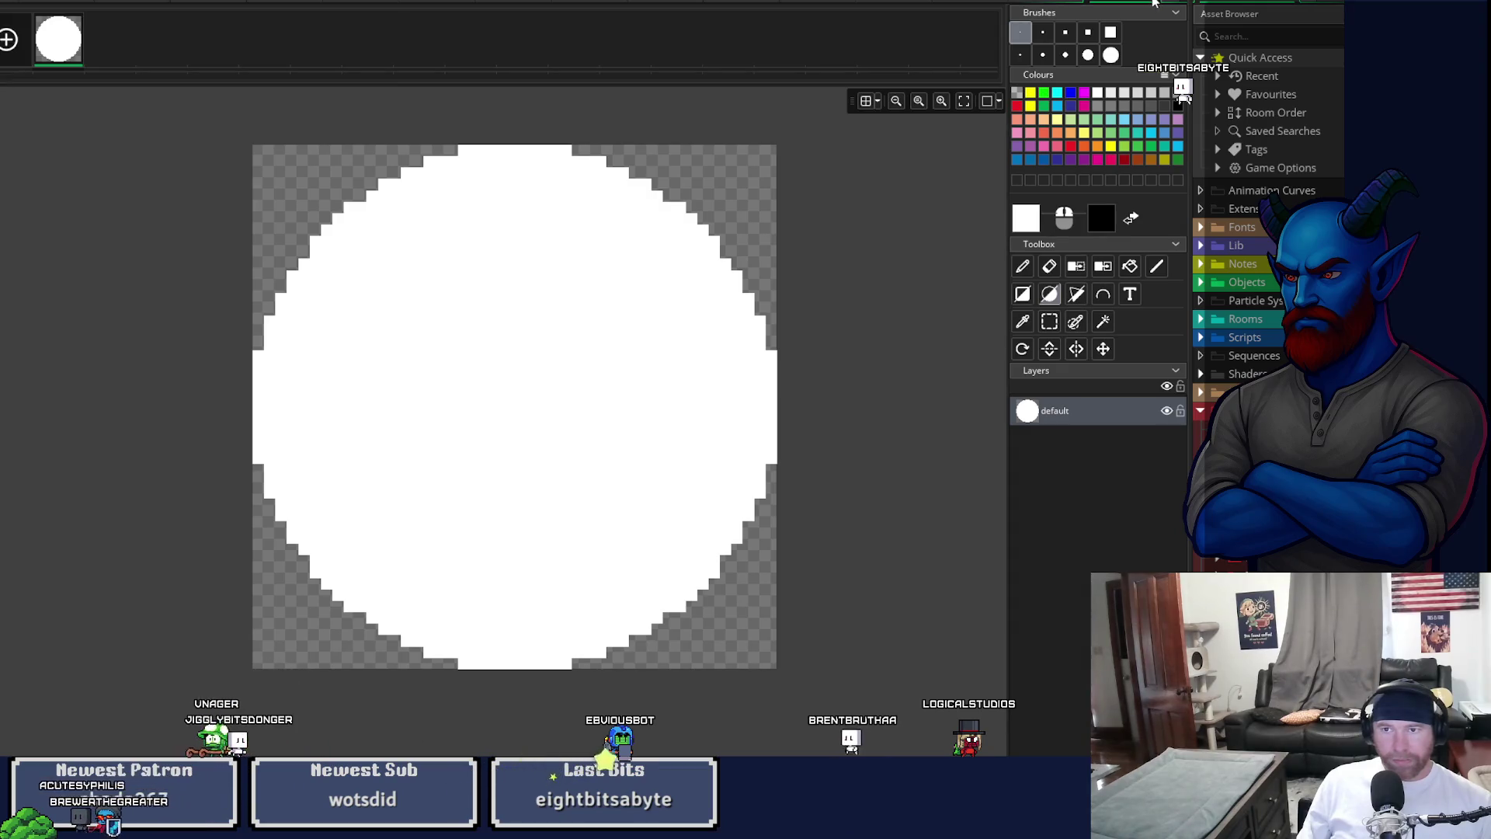
click(1155, 4)
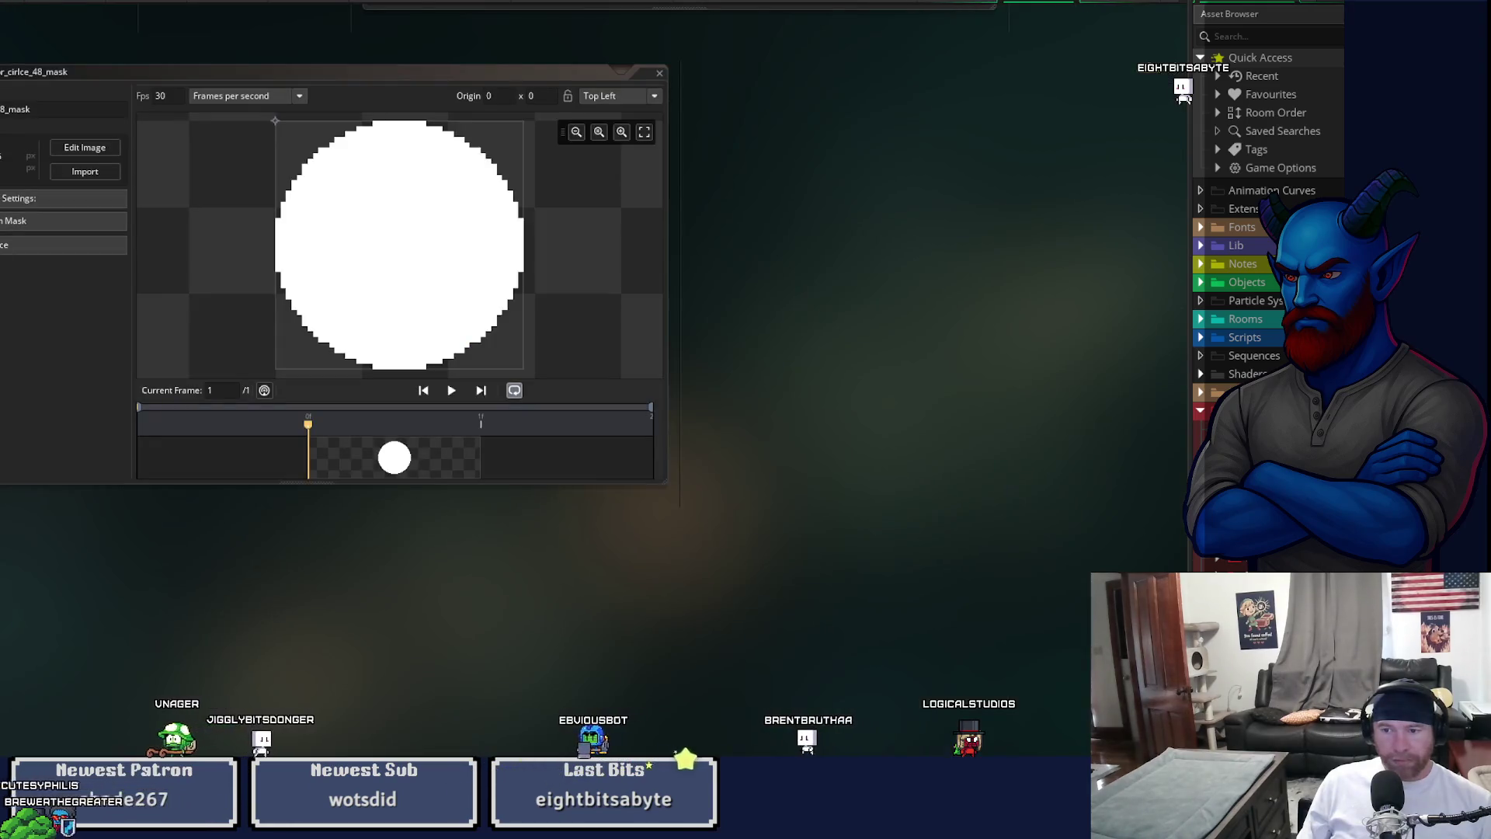
click(661, 75)
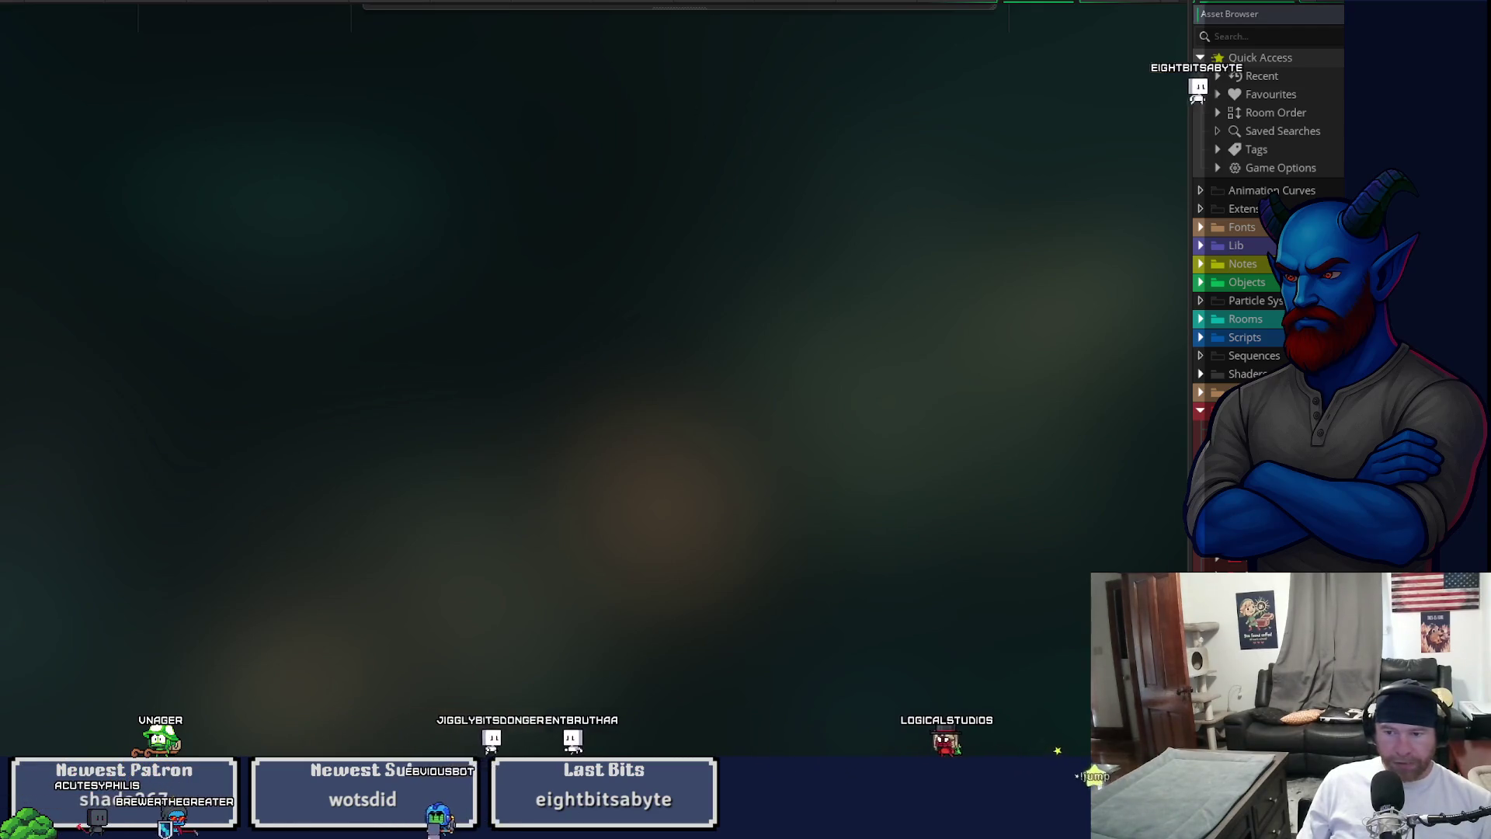
- Inspect spr_cirlce_16_mask, then resize all frames of spr_cirlce_64_mask to 64
double_click(1243, 428)
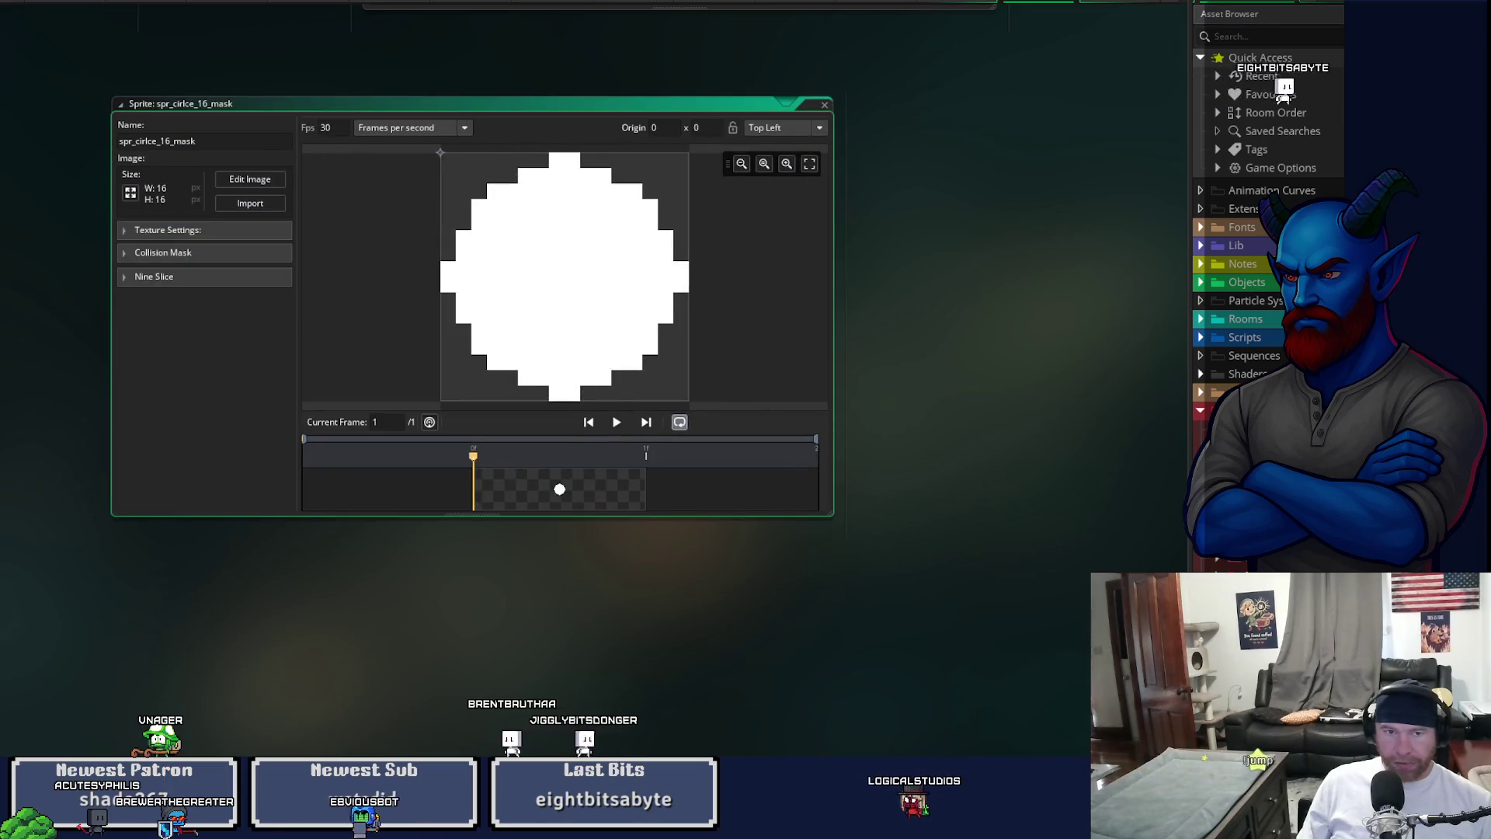
click(825, 105)
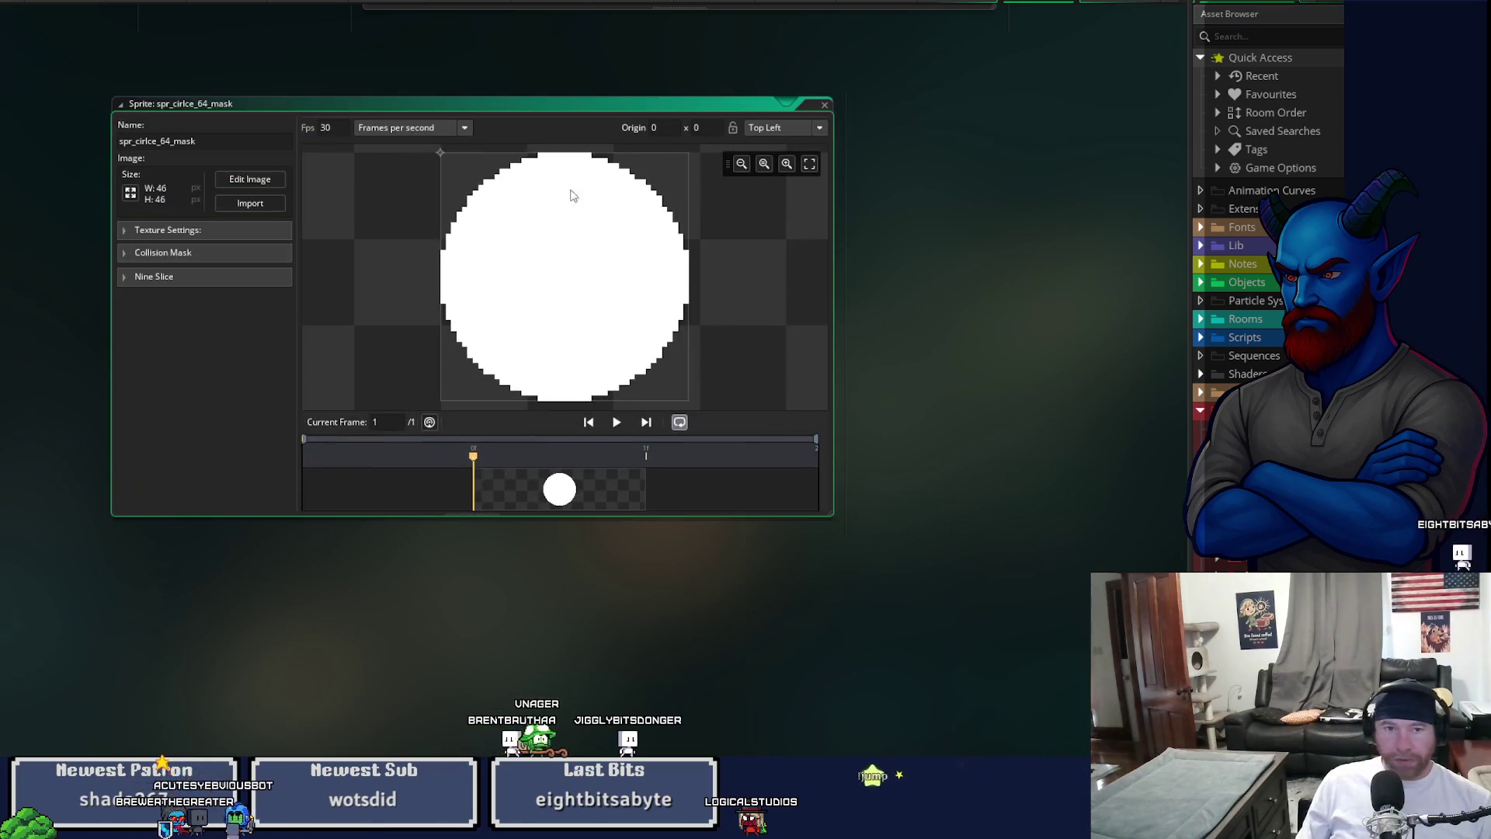
click(233, 183)
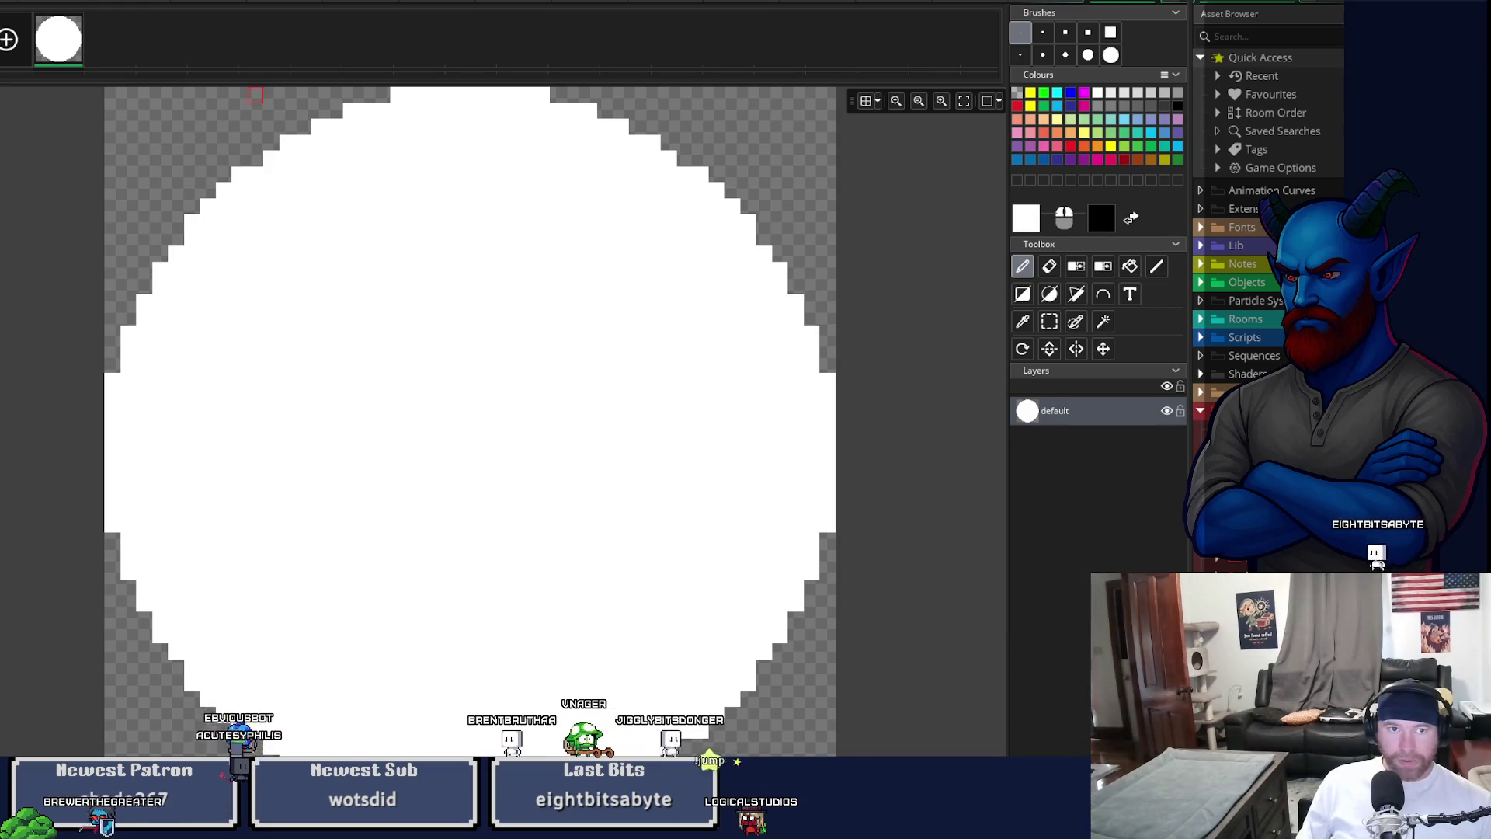
click(233, 3)
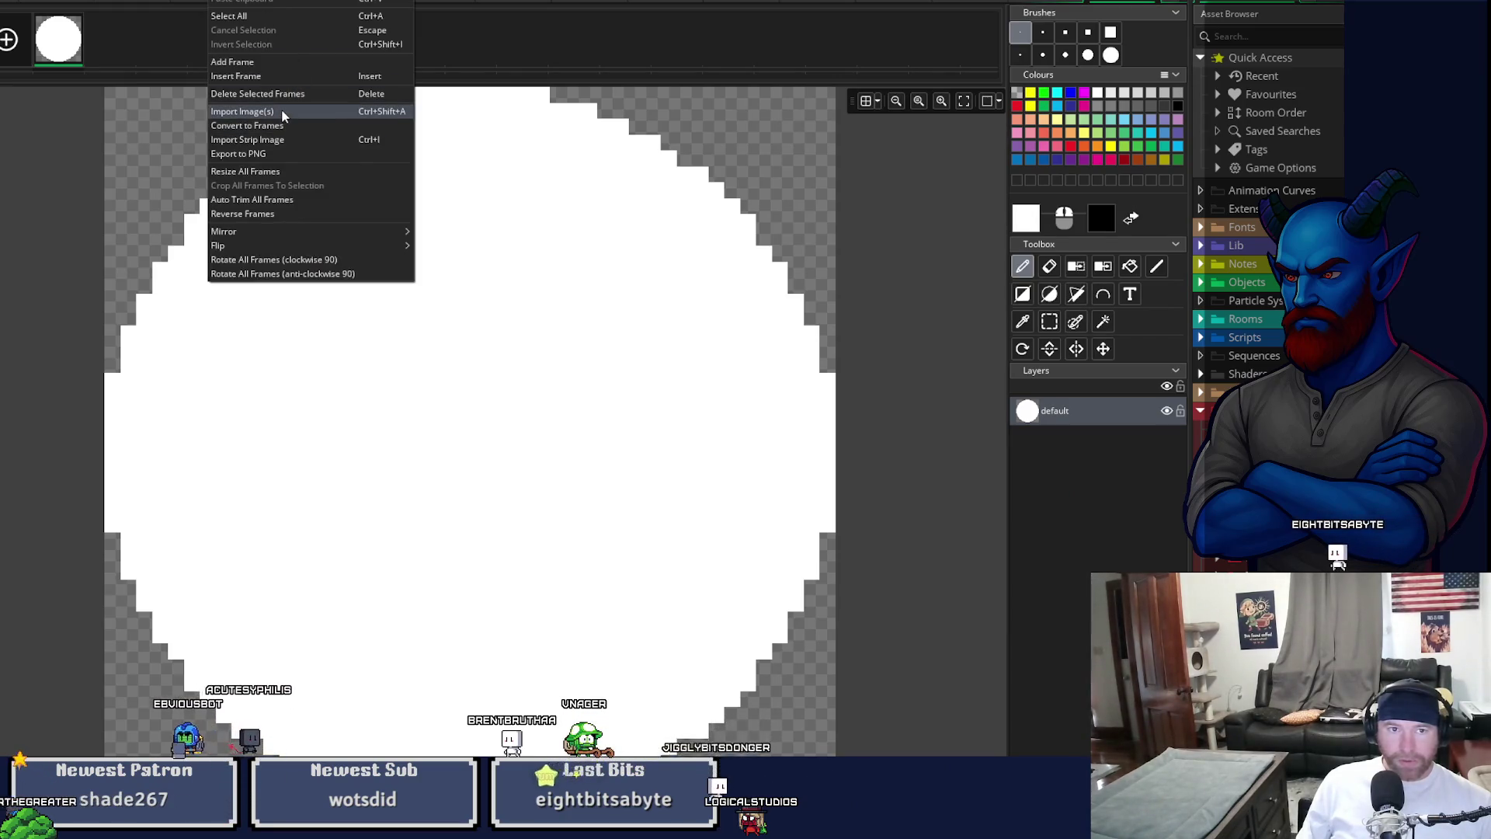
click(276, 173)
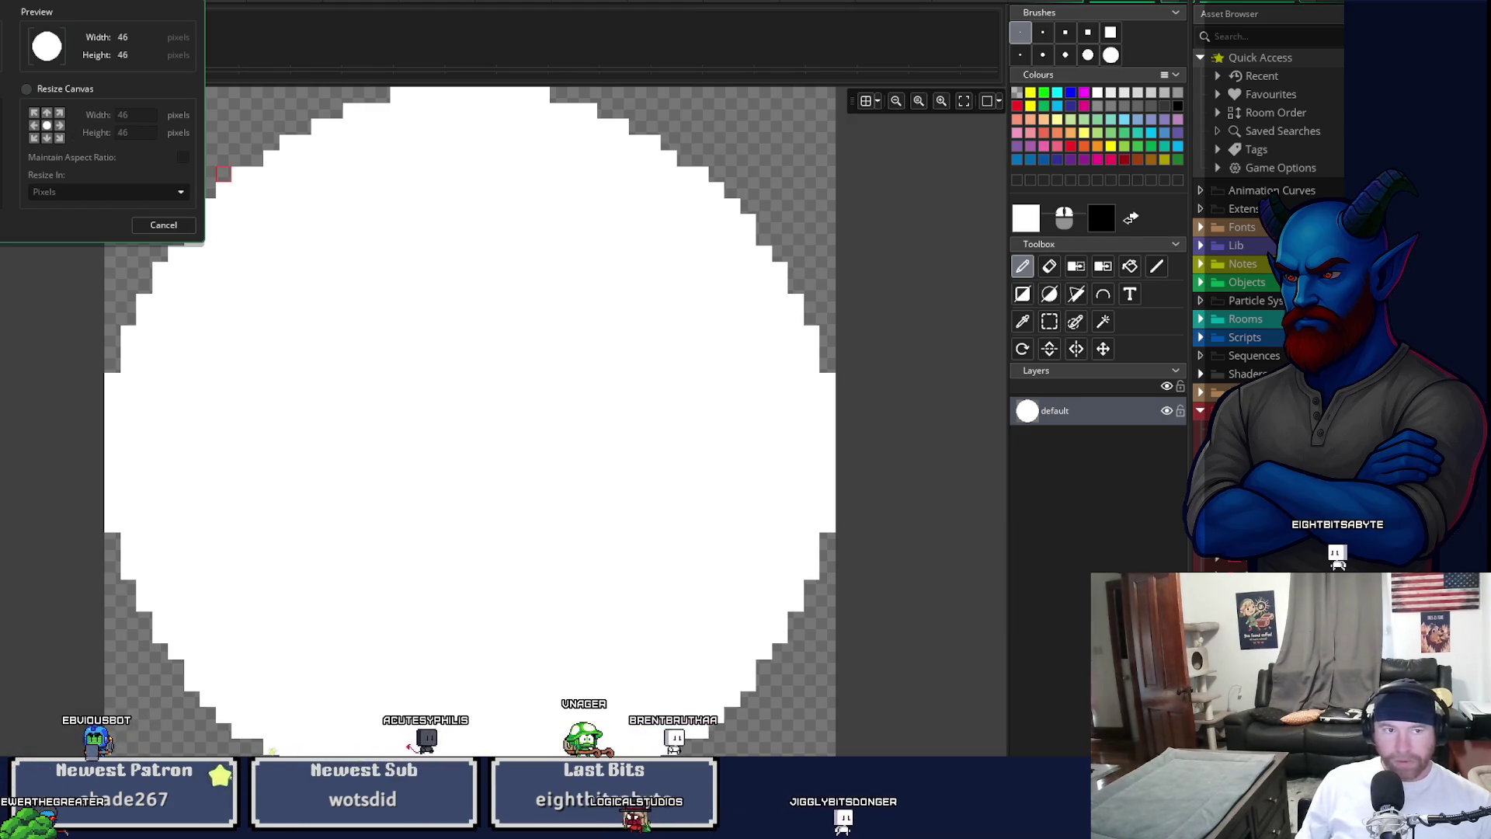
key(Return)
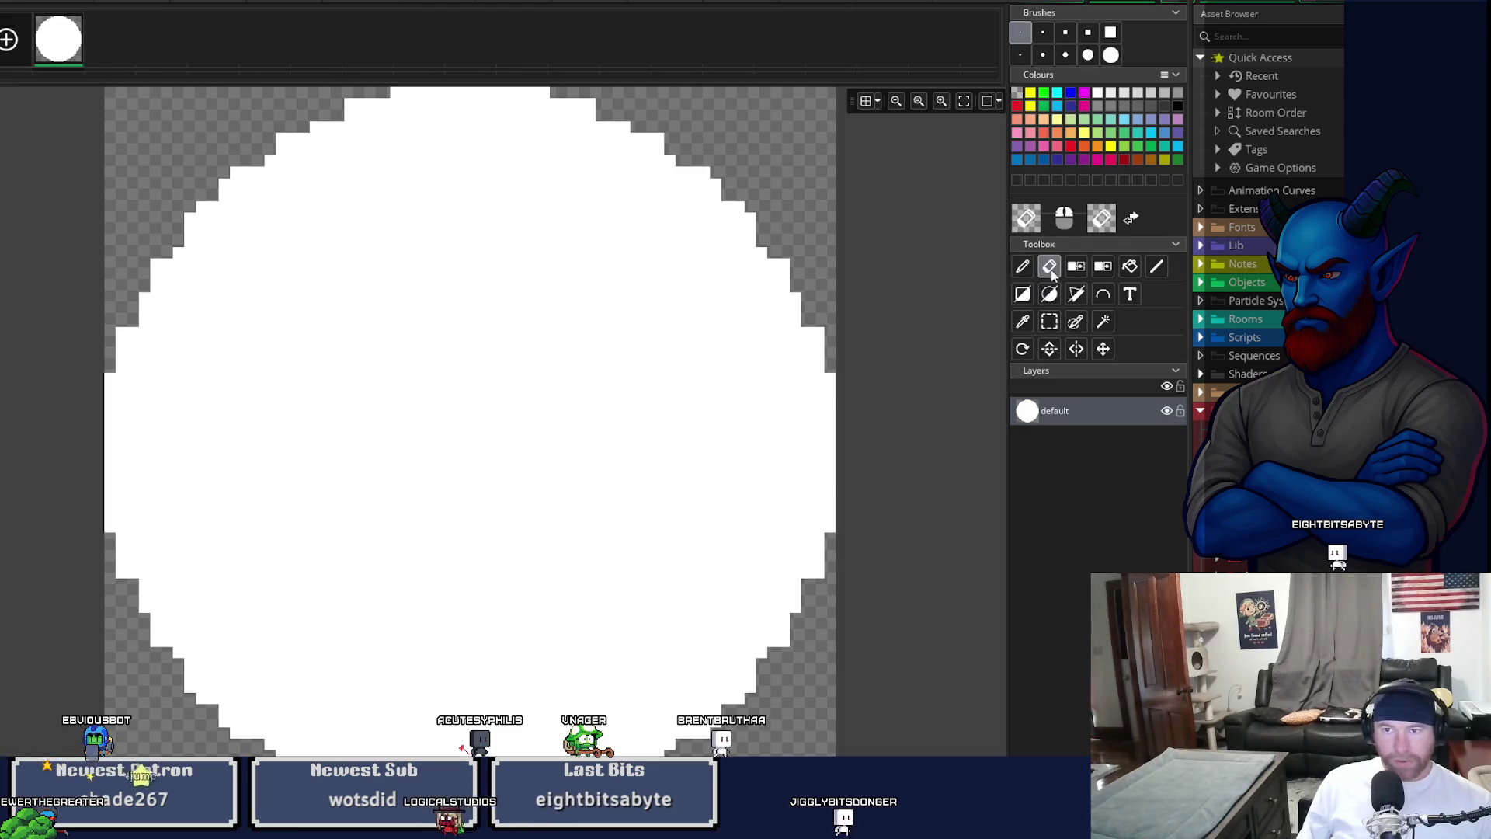
- Erase the old circle and draw a filled white circle spanning the 64×64 canvas
mouse_move(619, 207)
mouse_down()
mouse_move(60, 299)
mouse_move(506, 599)
mouse_move(583, 715)
mouse_move(683, 505)
mouse_up()
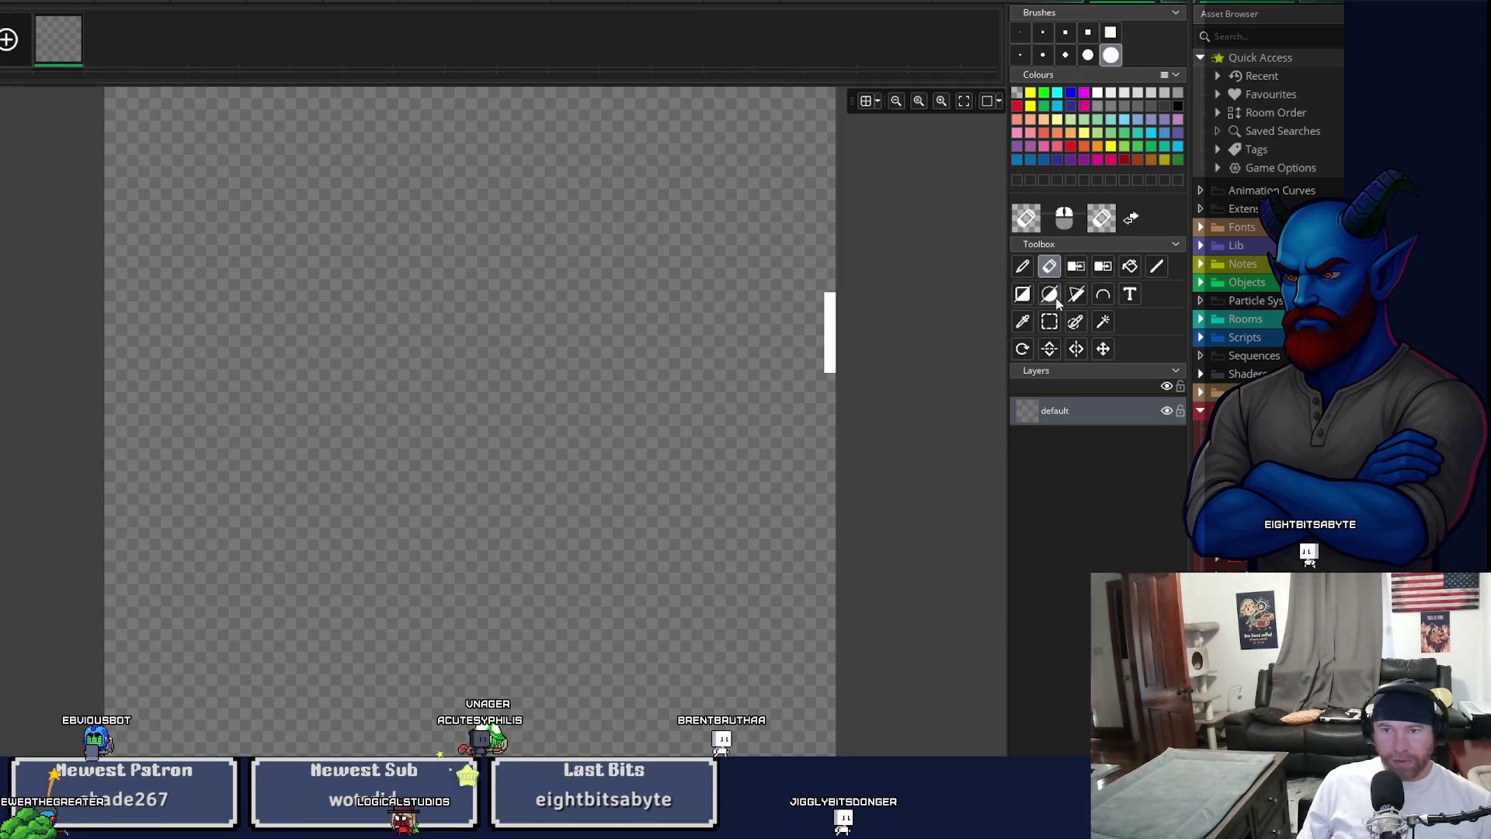
click(1051, 296)
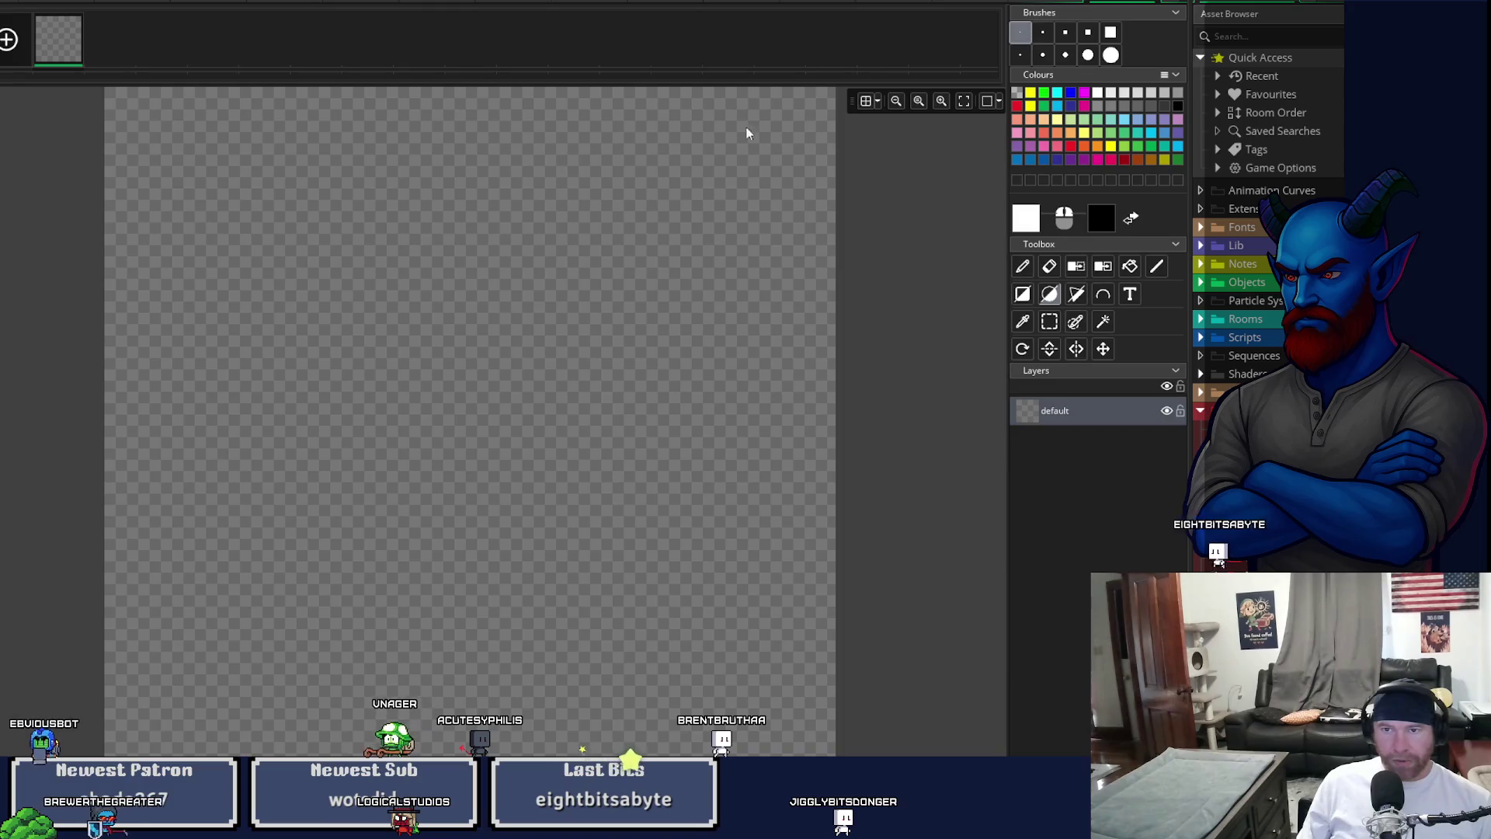
scroll(156, 243, down, 1)
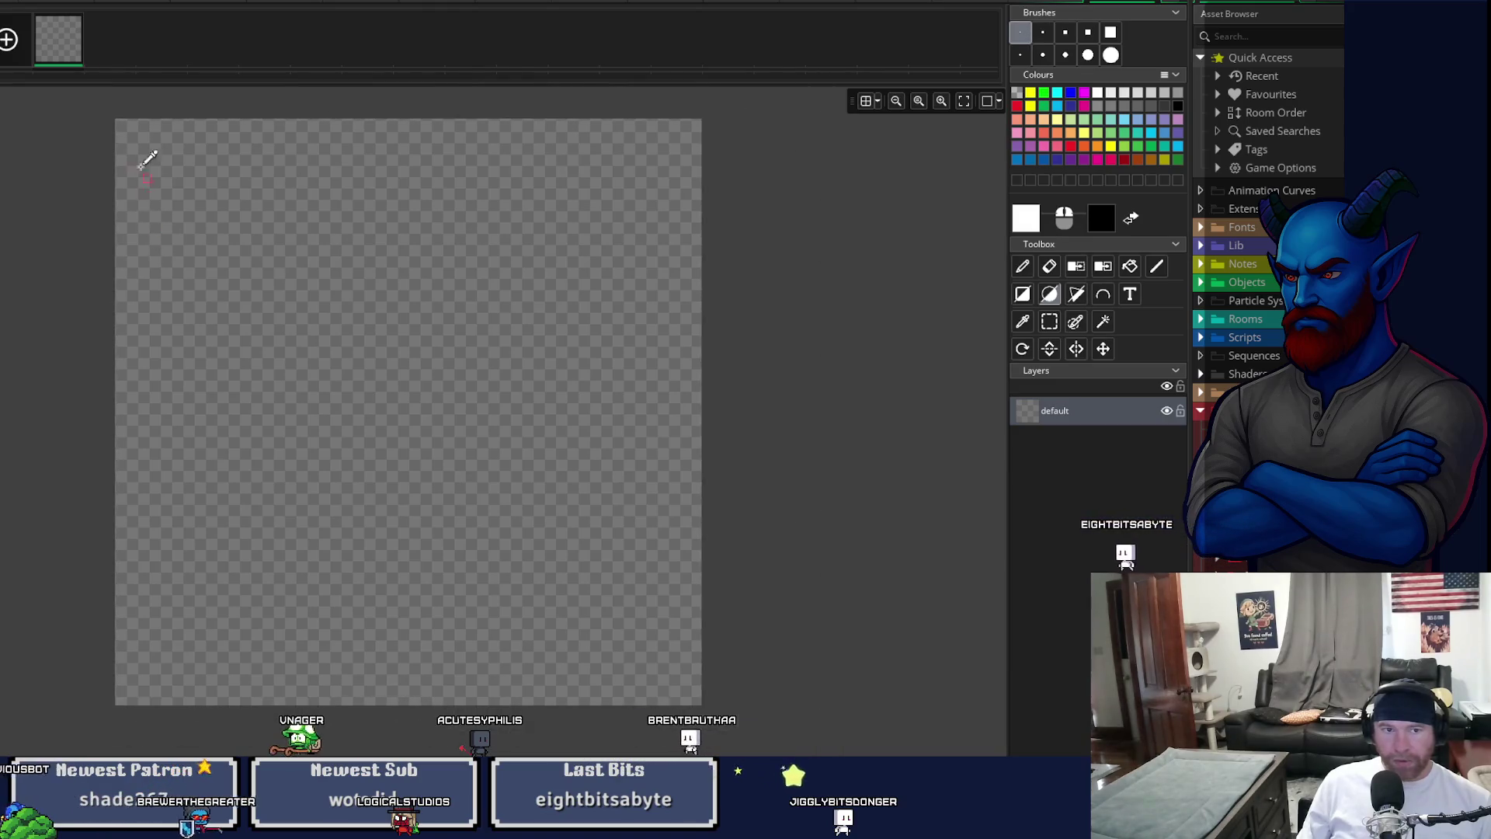
mouse_move(119, 126)
mouse_down()
mouse_move(652, 682)
mouse_move(709, 709)
mouse_up()
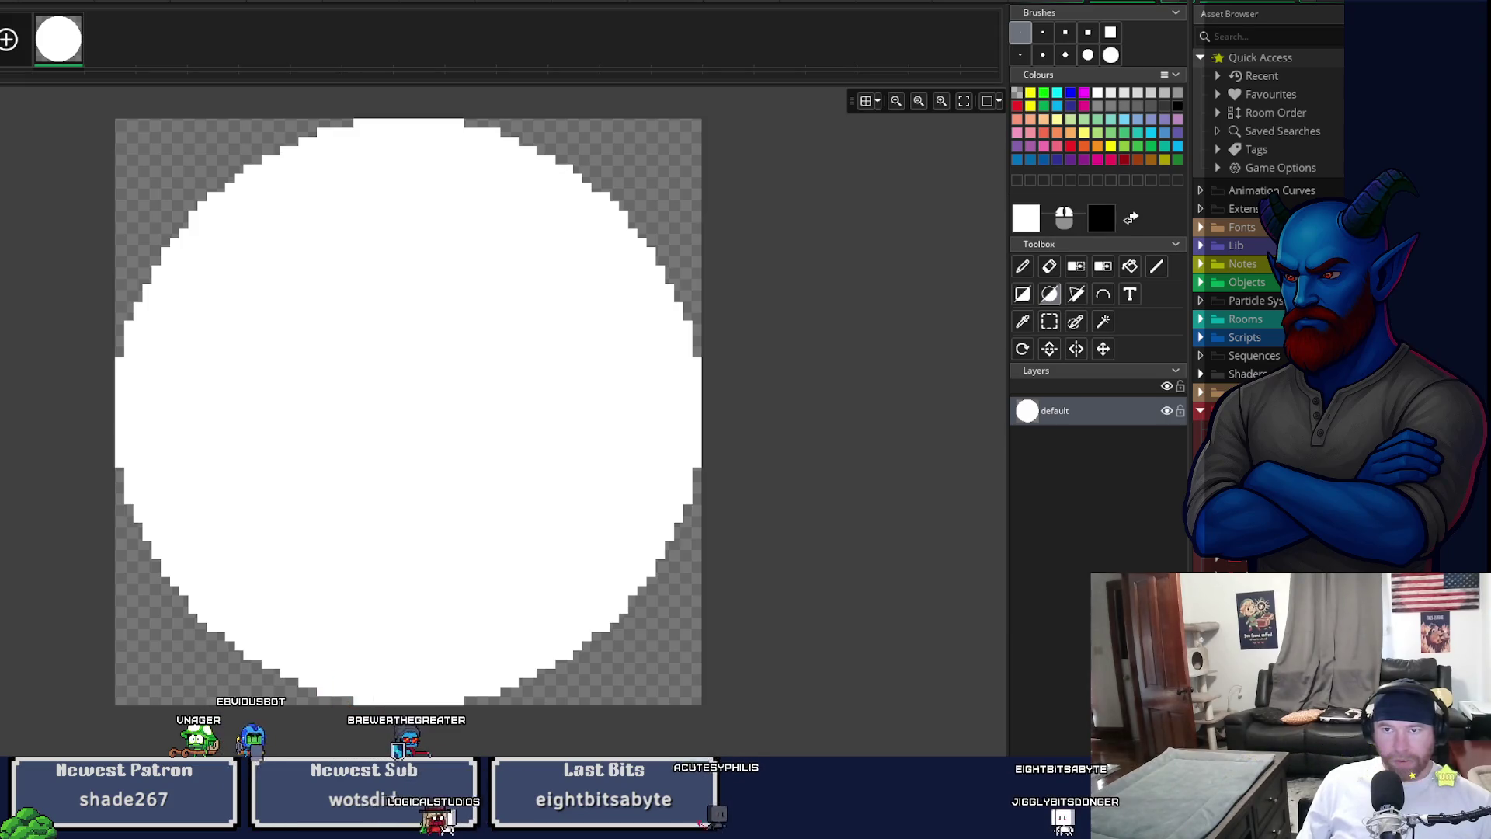
click(1155, 7)
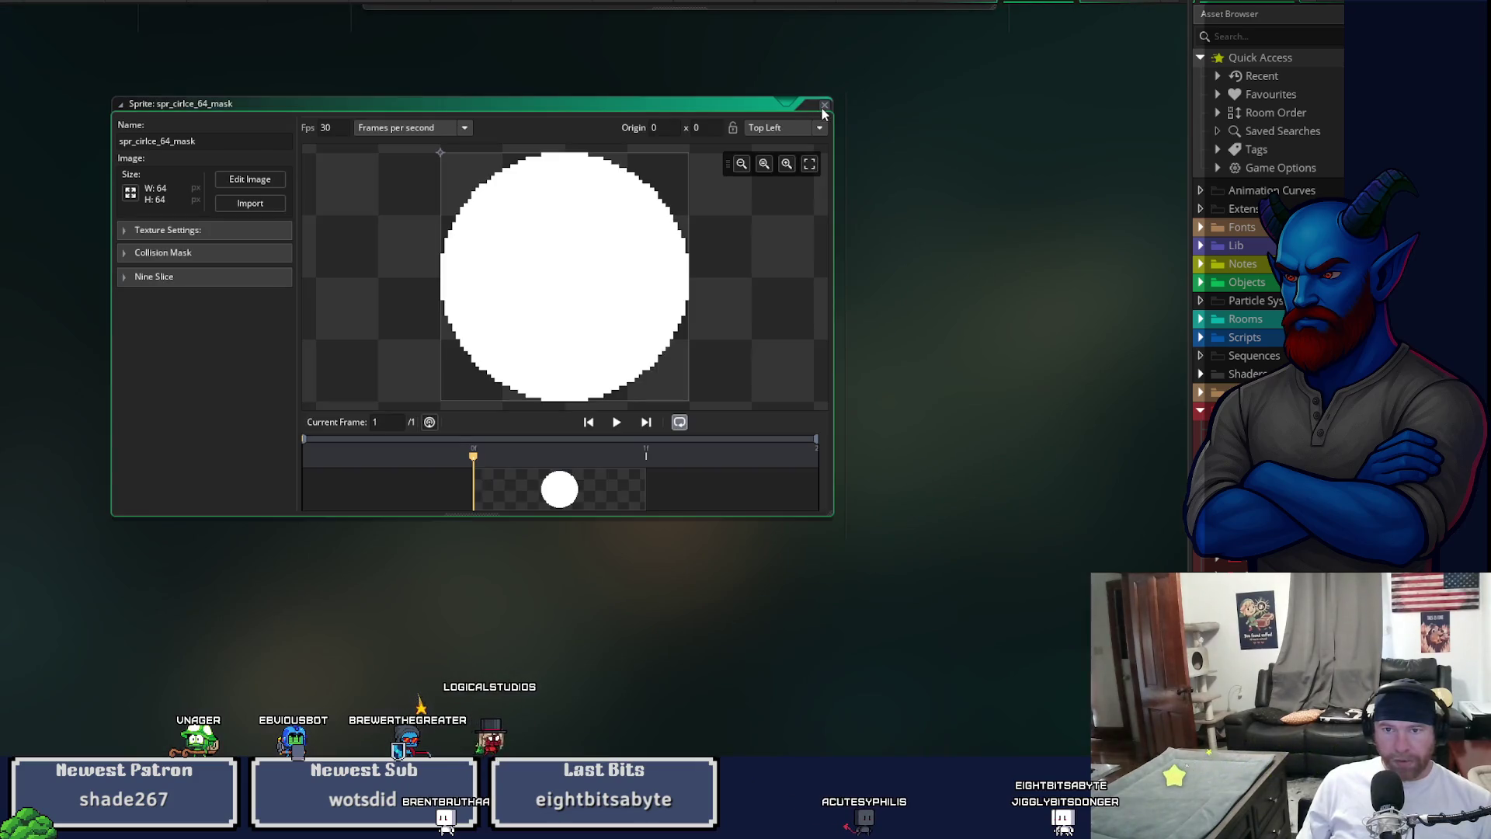
- Close the 64 mask sprite and erase the old circle in spr_cirlce_96_mask's image
click(824, 105)
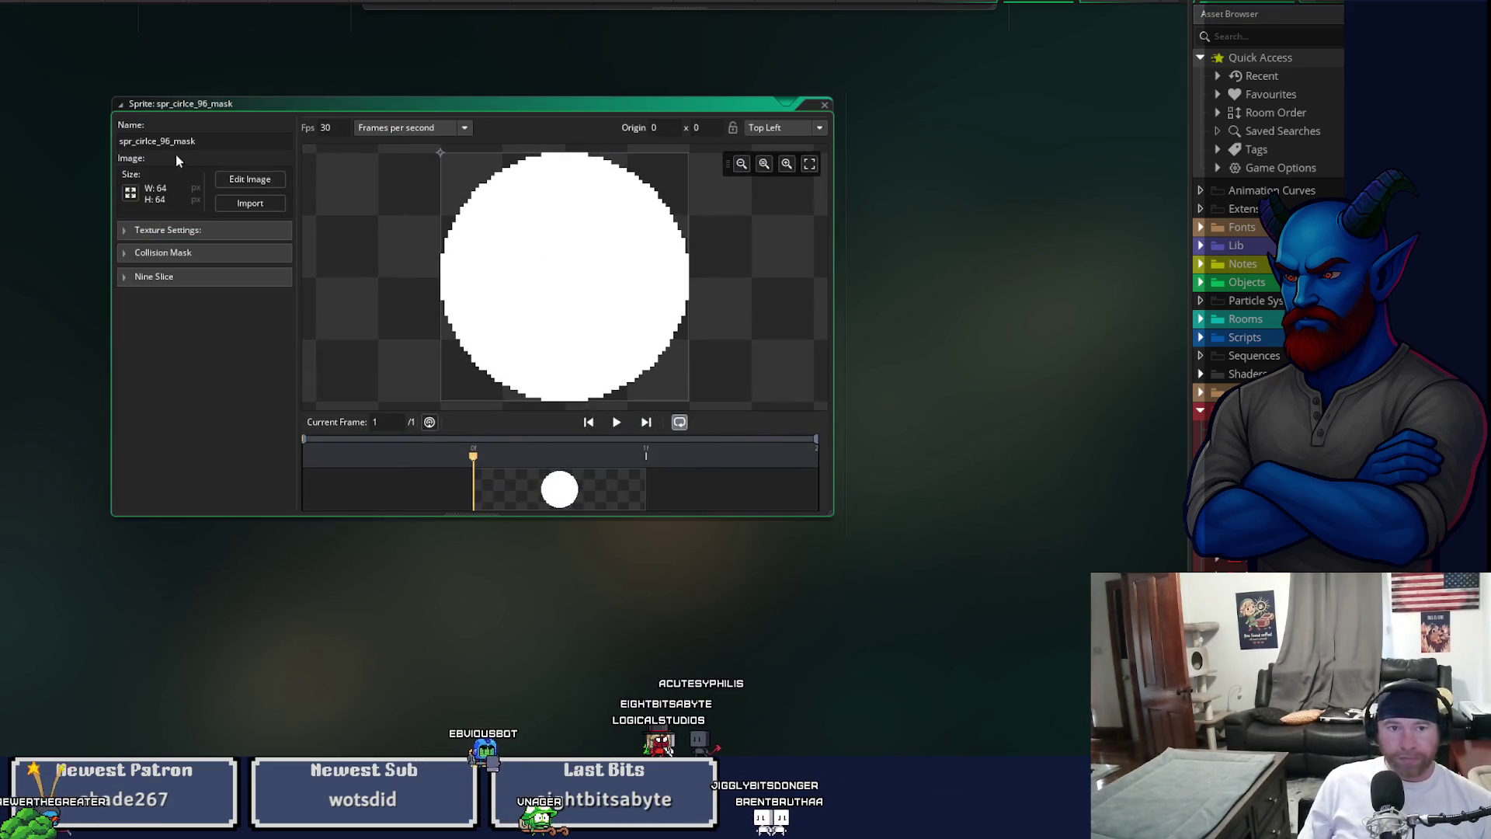
click(233, 180)
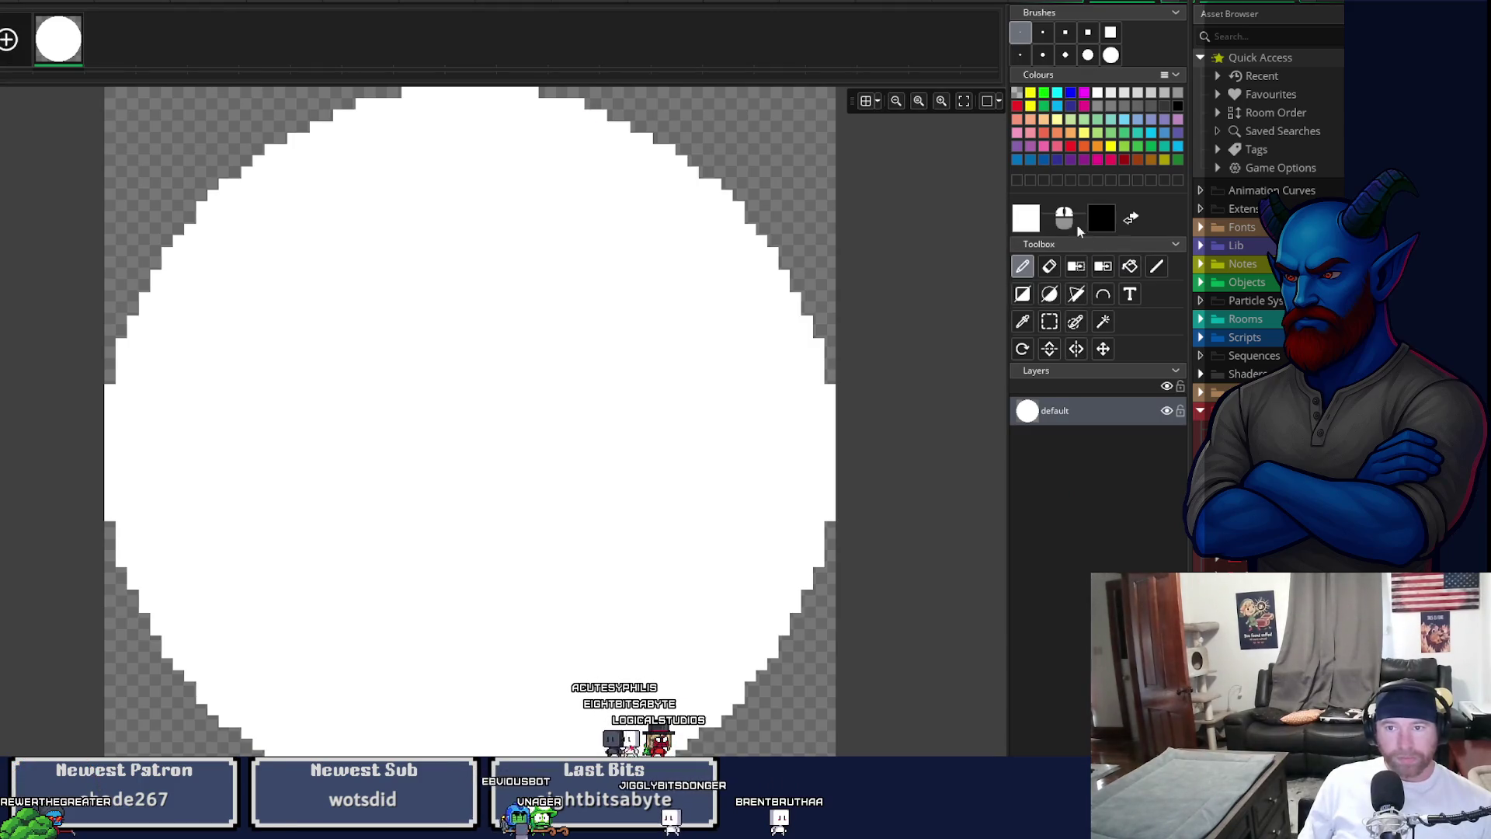
click(1050, 266)
mouse_move(689, 404)
mouse_down()
mouse_move(742, 223)
mouse_move(709, 456)
mouse_move(916, 739)
mouse_move(815, 699)
mouse_up()
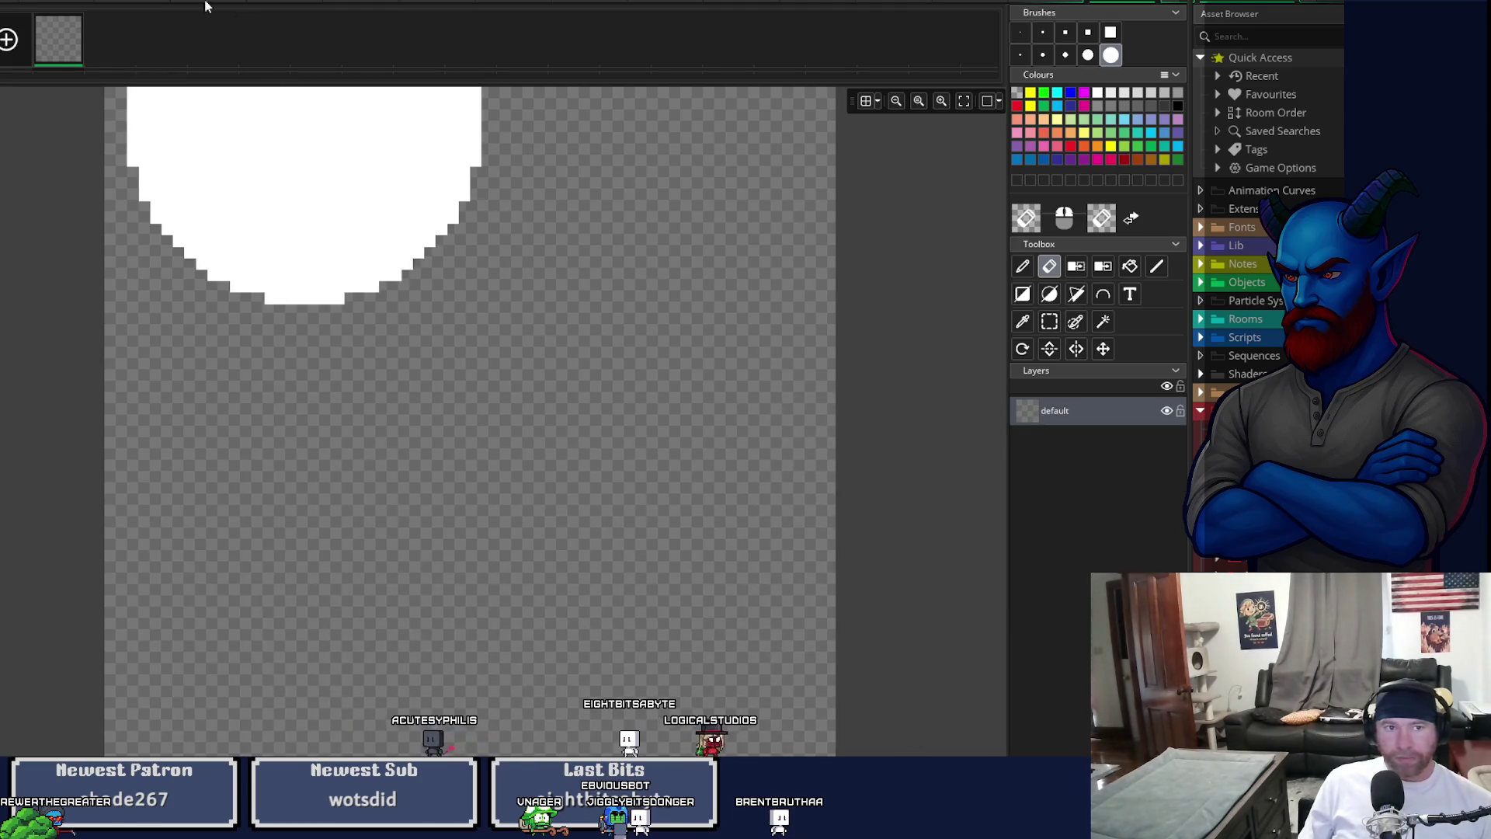
- Resize all frames of spr_cirlce_96_mask by 150% to 96×96
scroll(383, 282, down, 3)
scroll(383, 282, down, 2)
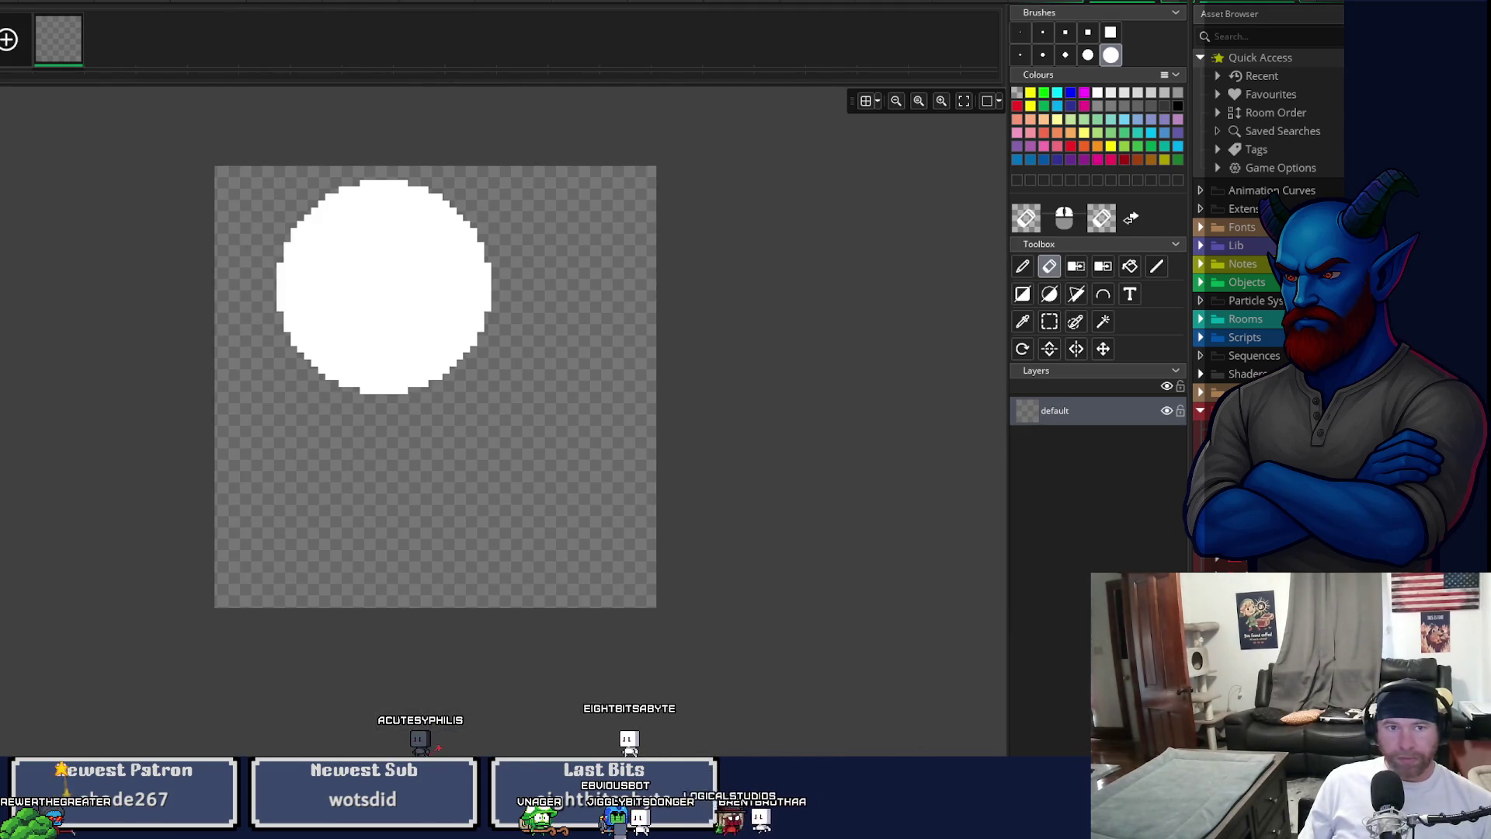
click(225, 1)
click(278, 172)
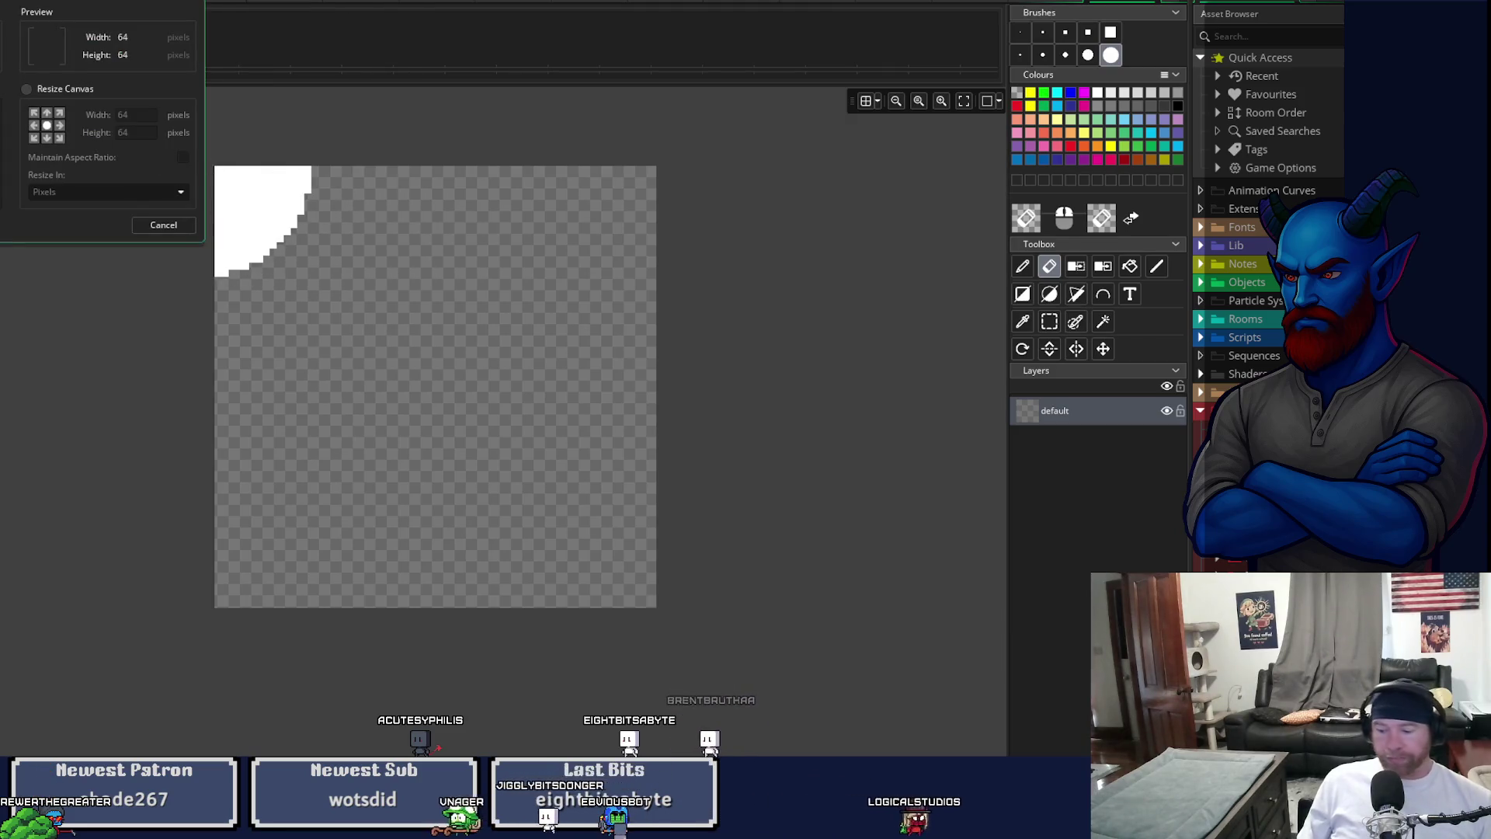
text(150)
key(Return)
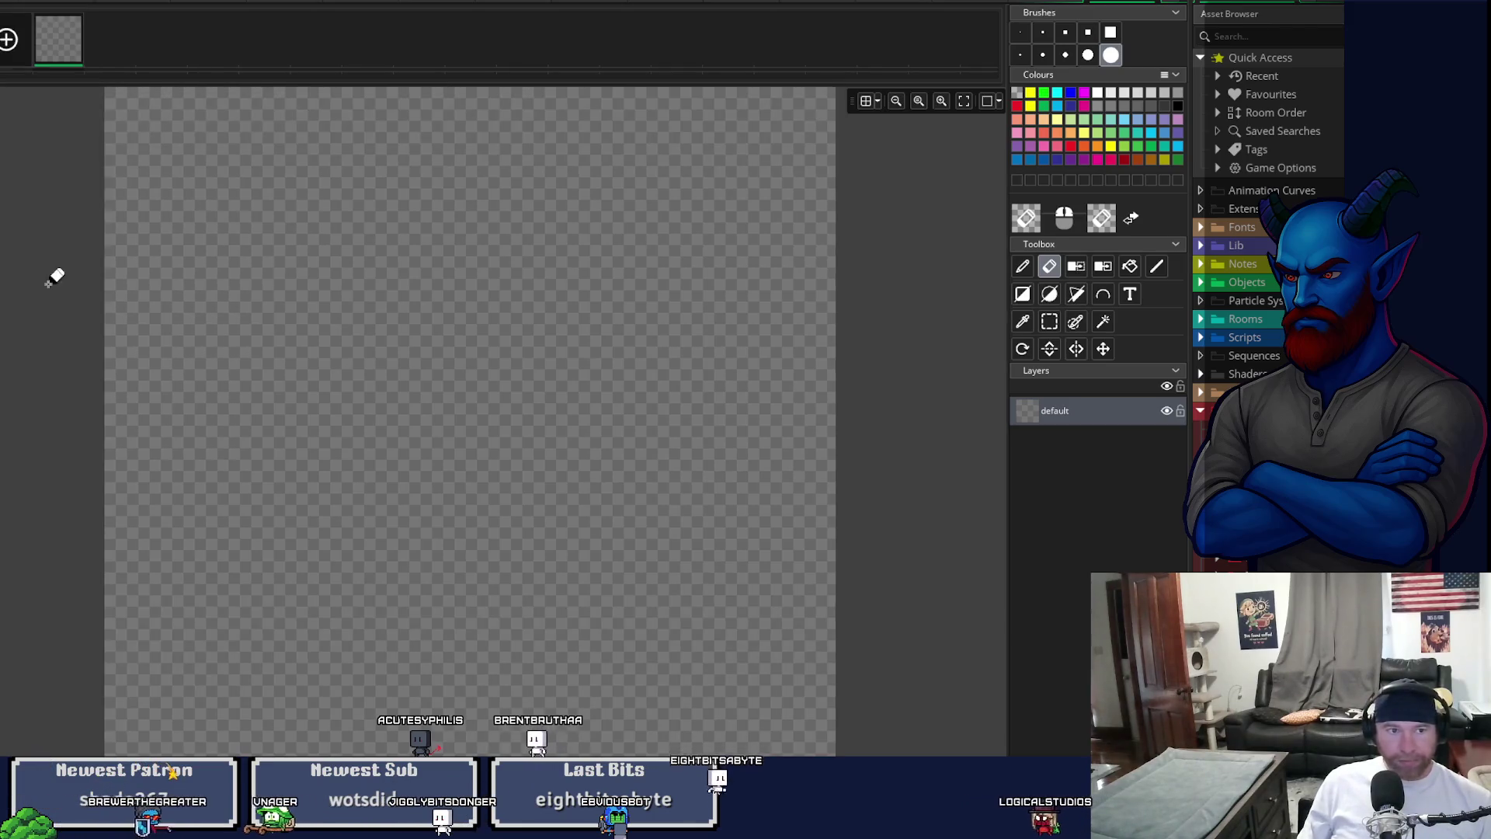
- Draw a filled white circle spanning the whole 96×96 canvas and close the image editor
key(o)
click(1021, 32)
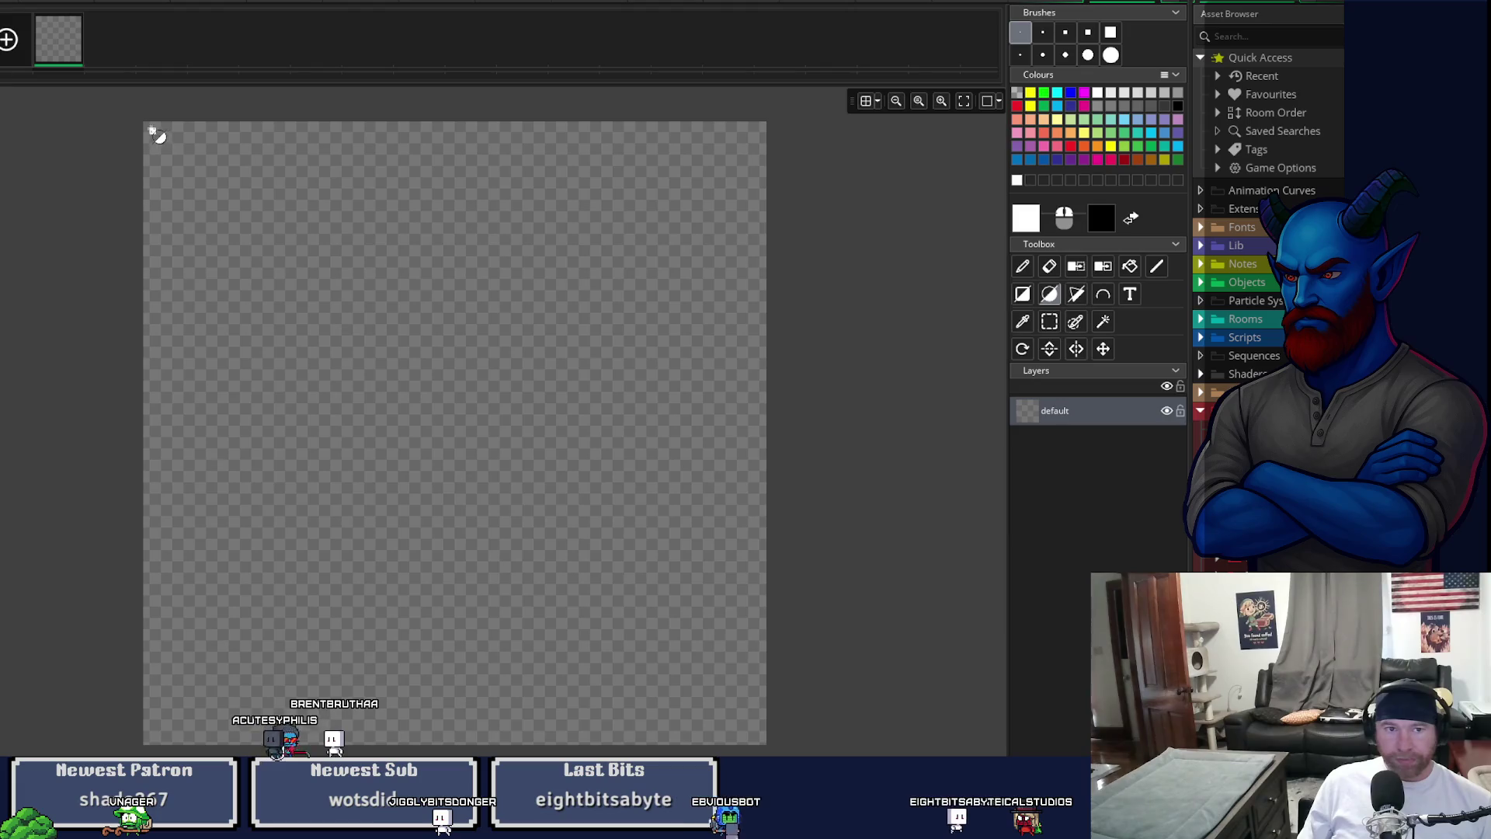
mouse_move(145, 124)
mouse_down()
mouse_move(640, 681)
mouse_move(765, 746)
mouse_up()
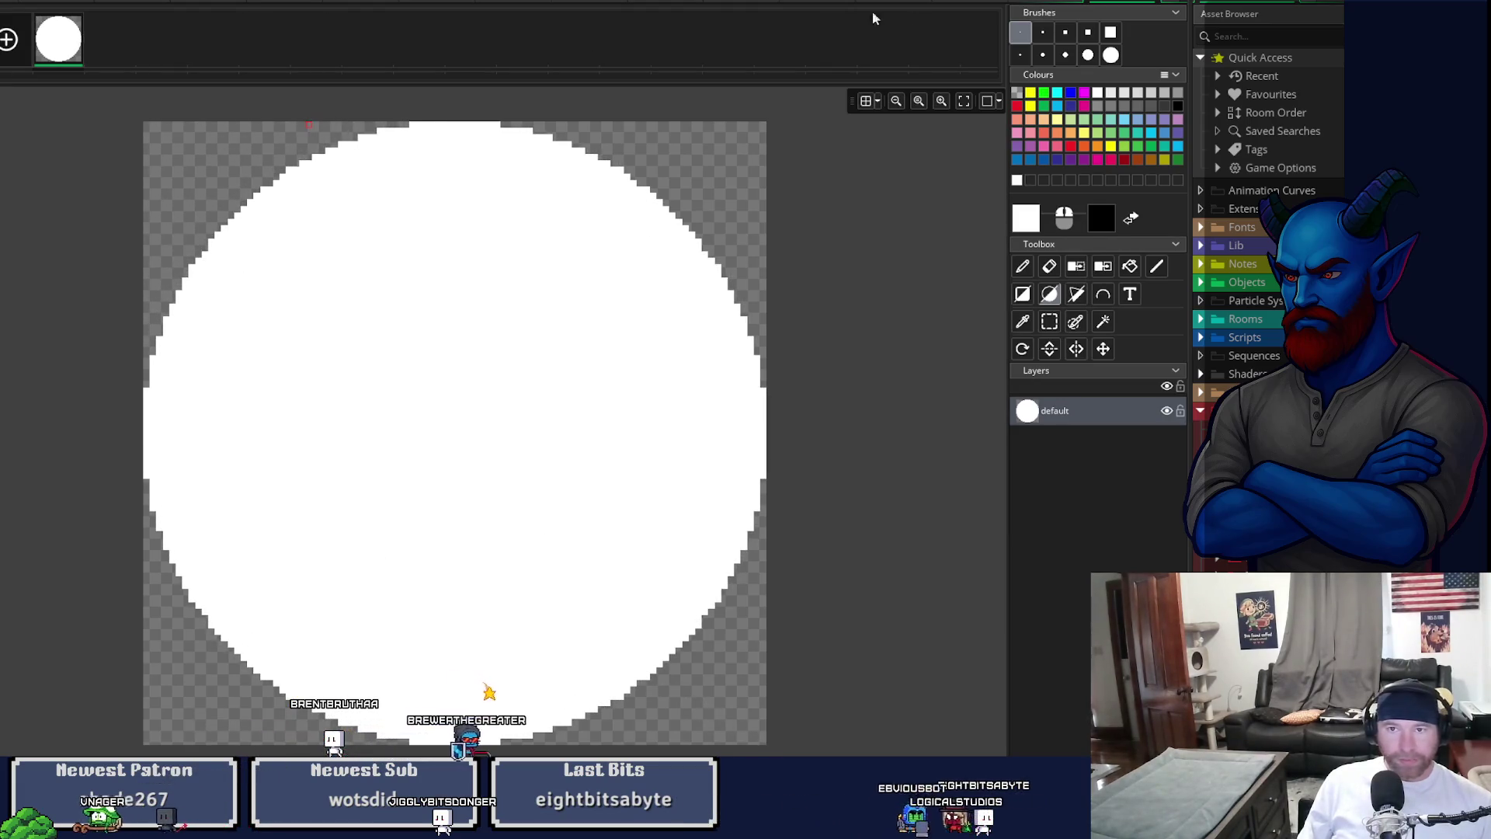
click(1153, 3)
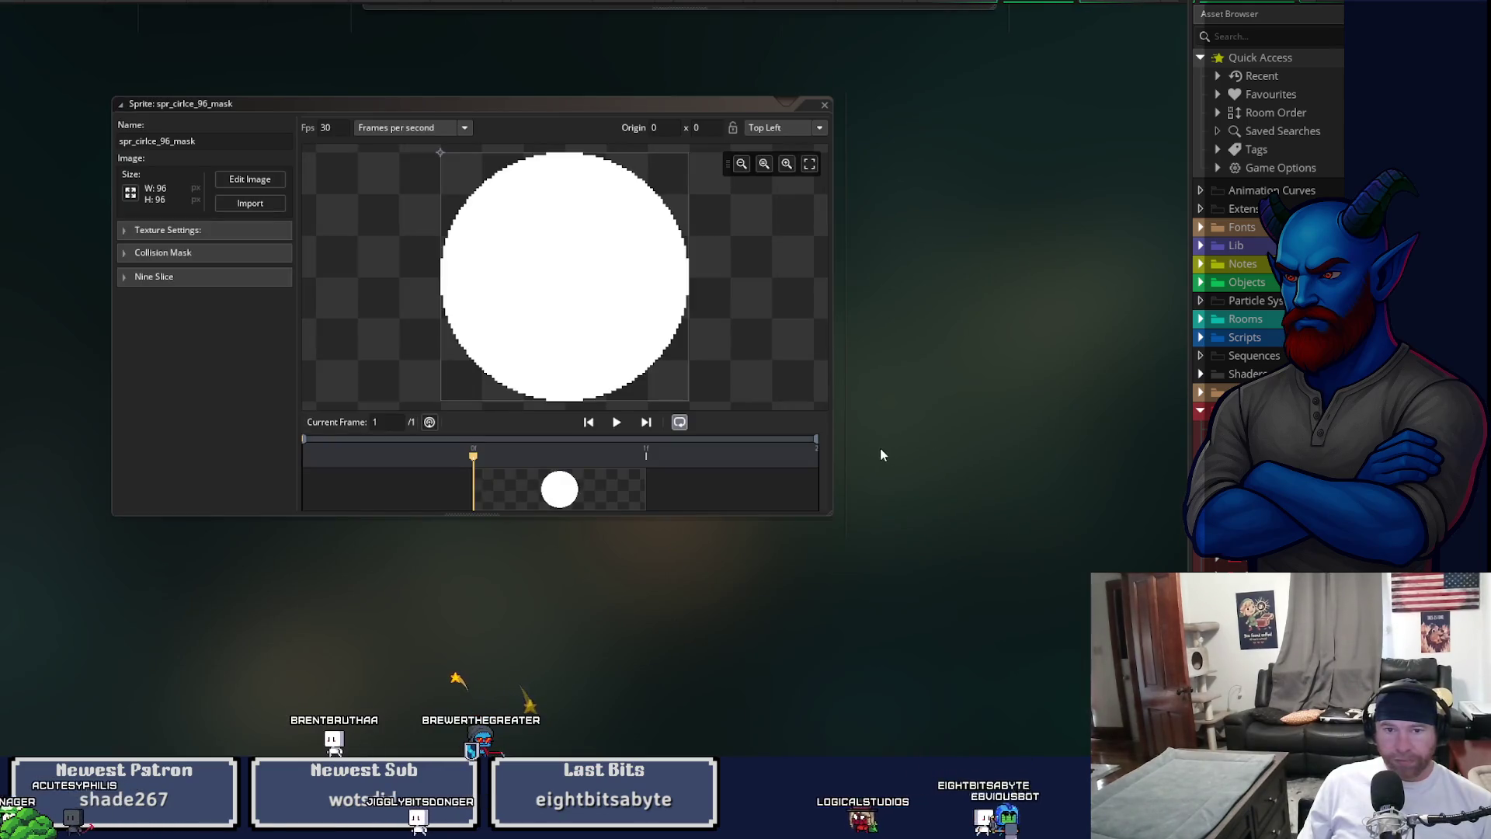
- Close the 96 mask sprite and erase the old circle in spr_cirlce_128_mask's image
click(824, 107)
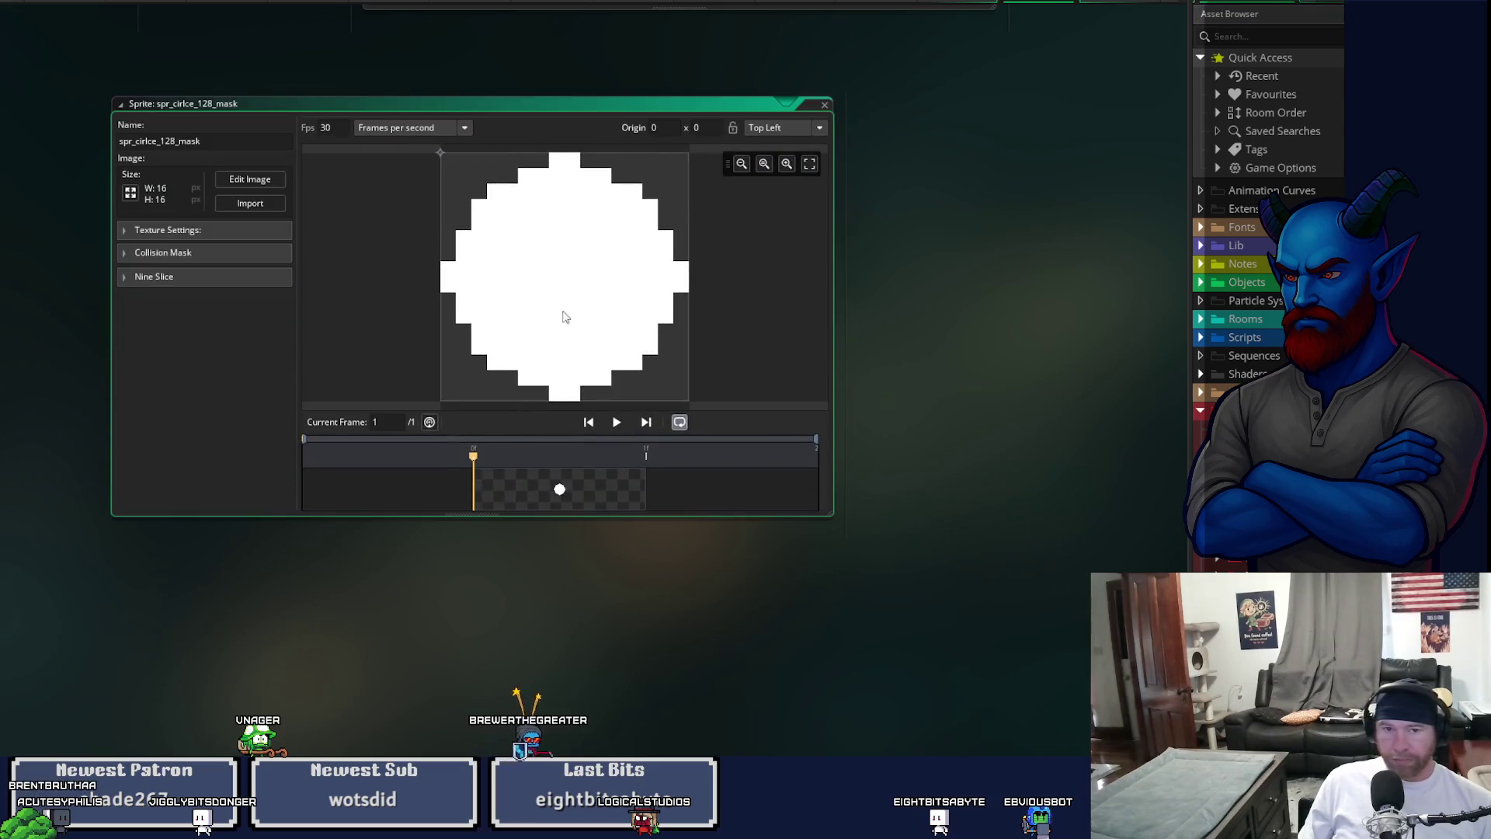
click(250, 181)
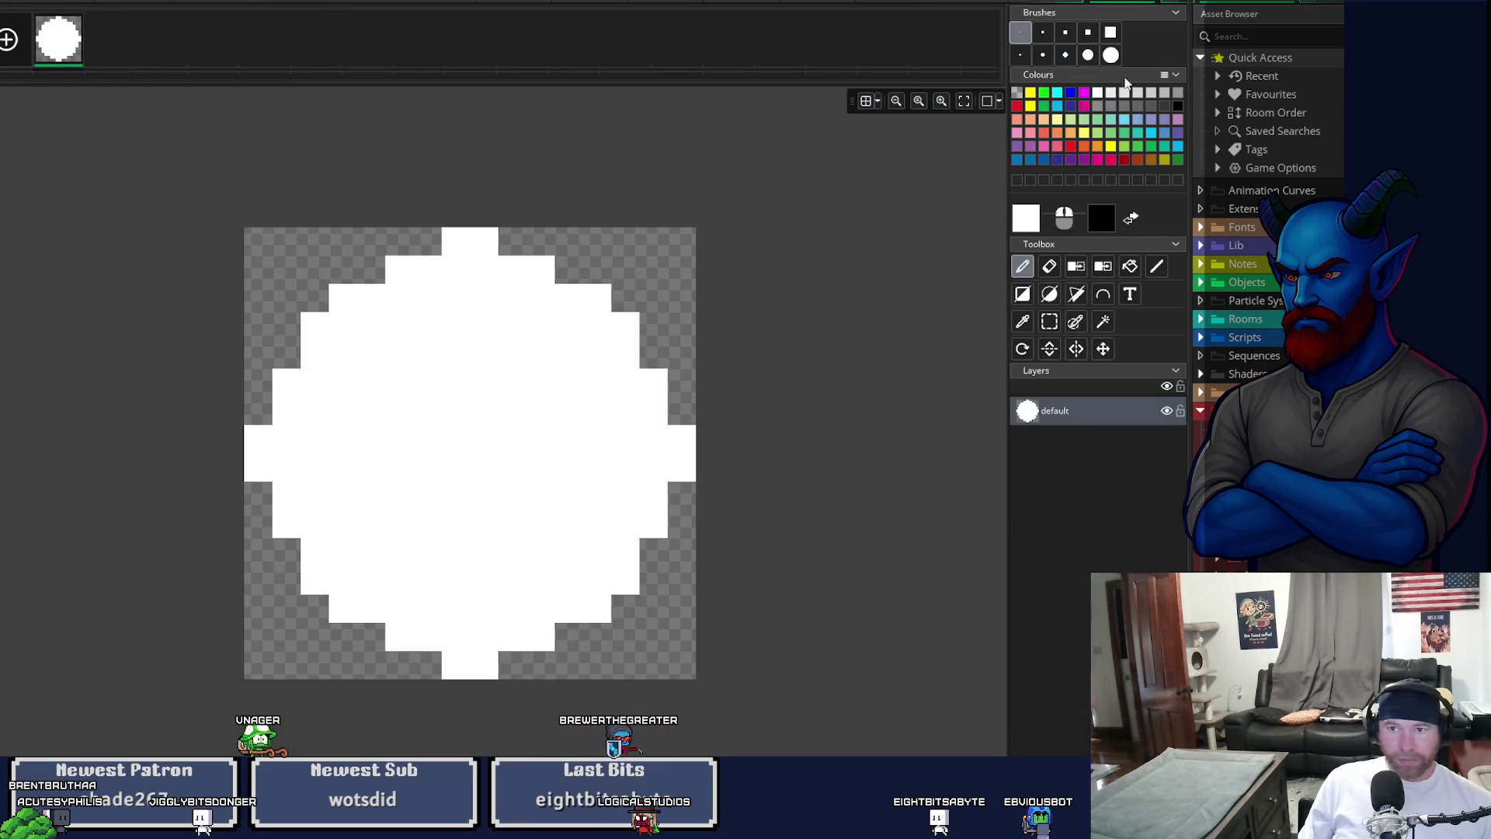
click(1048, 270)
drag(461, 443, 349, 606)
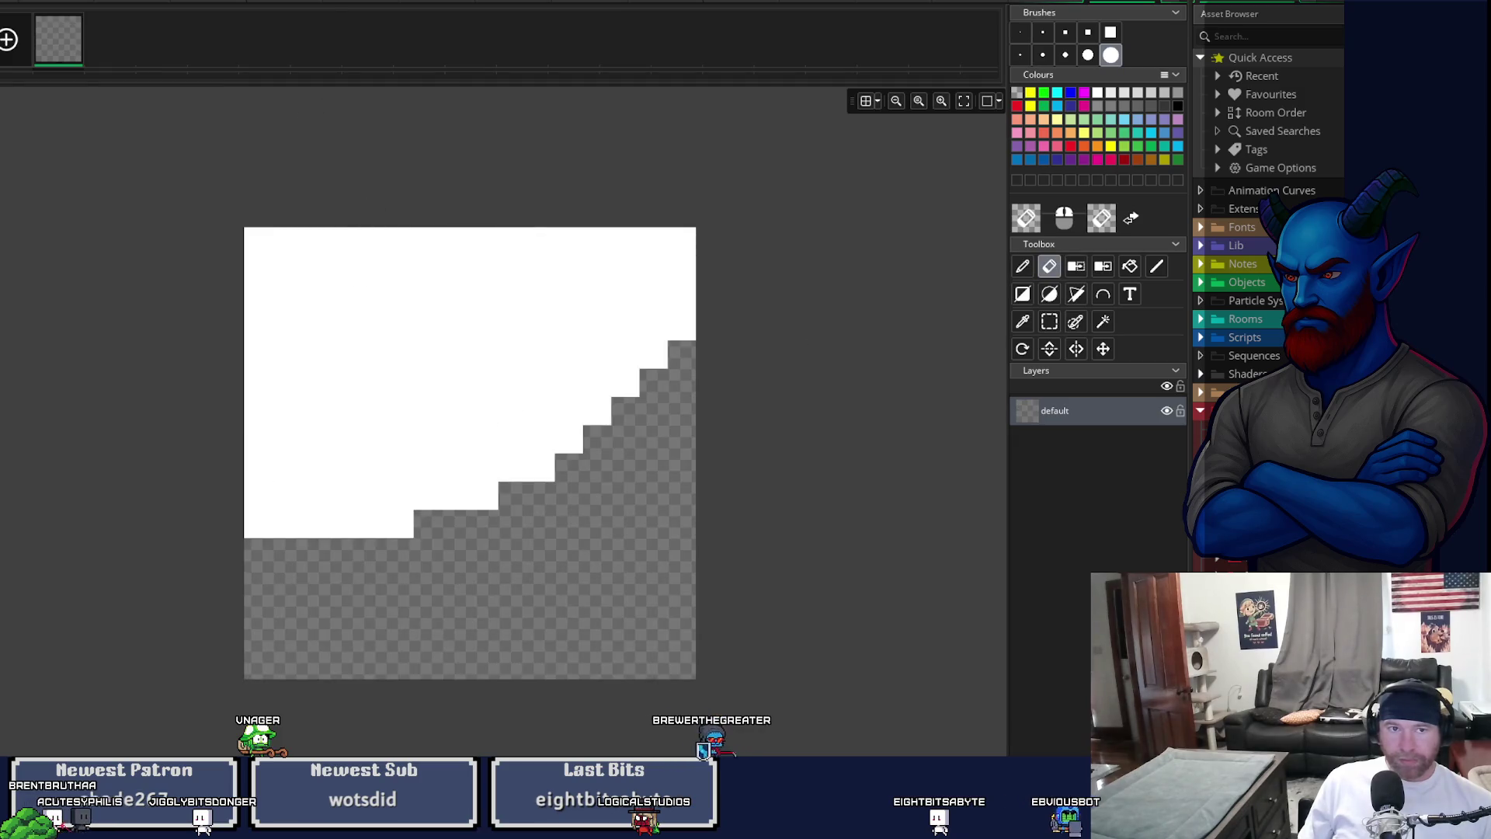
- Resize all frames of spr_cirlce_128_mask to 128×128
click(231, 4)
click(256, 171)
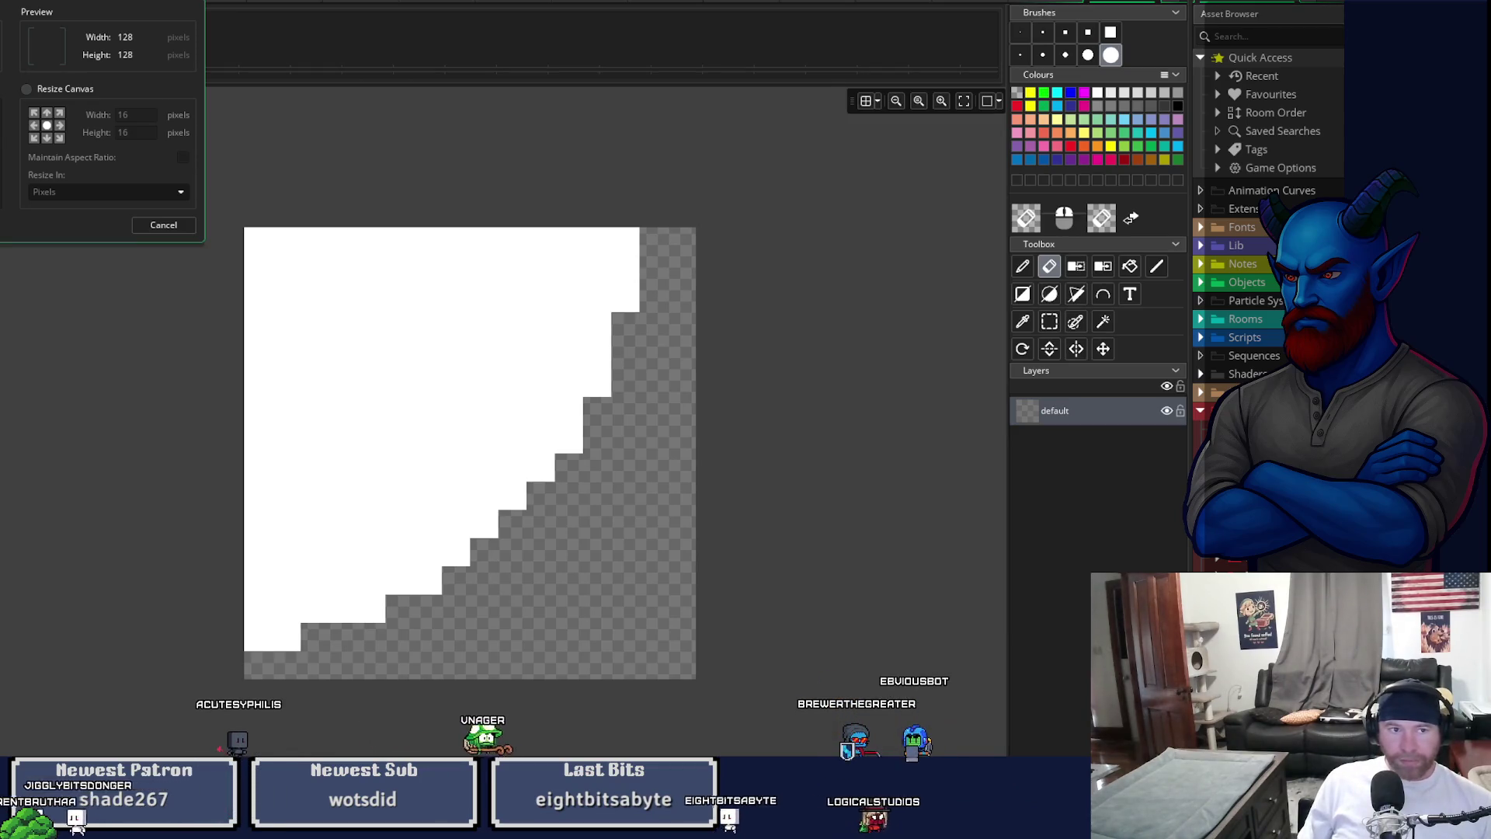
key(Return)
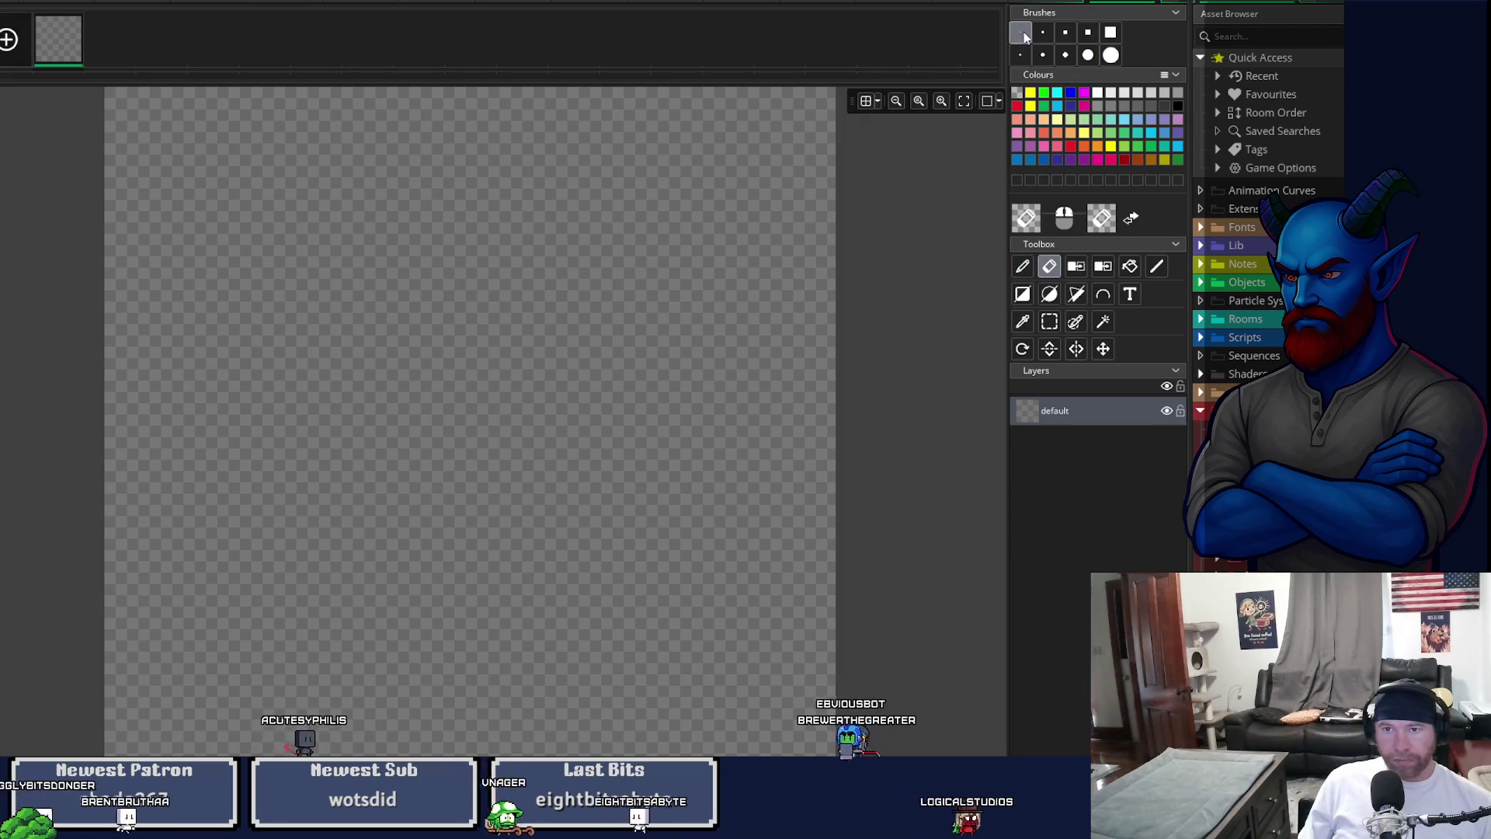
- Draw a filled white circle spanning the whole 128×128 canvas and close the editor
click(1049, 296)
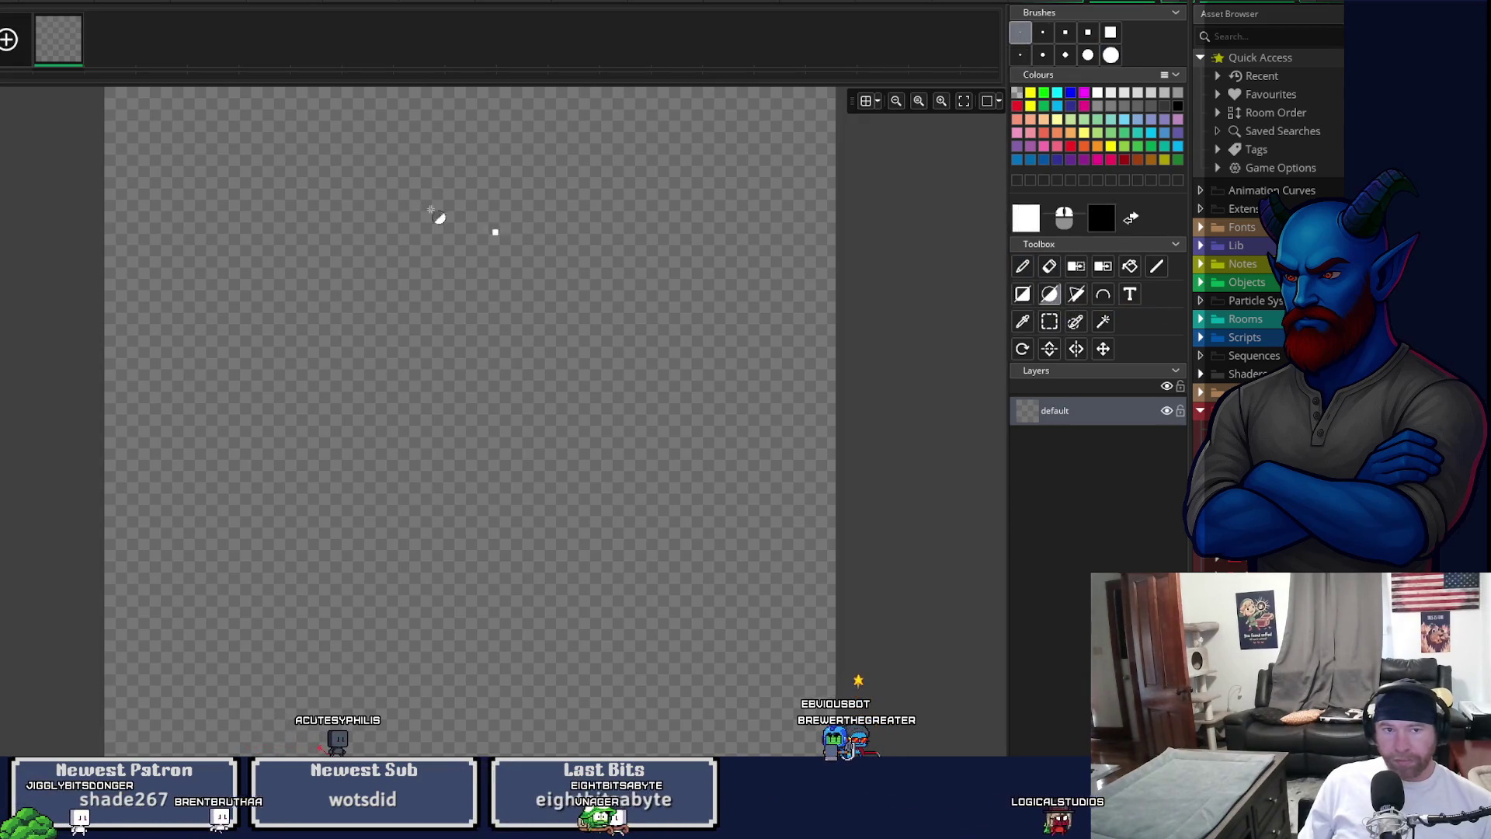
scroll(149, 171, down, 2)
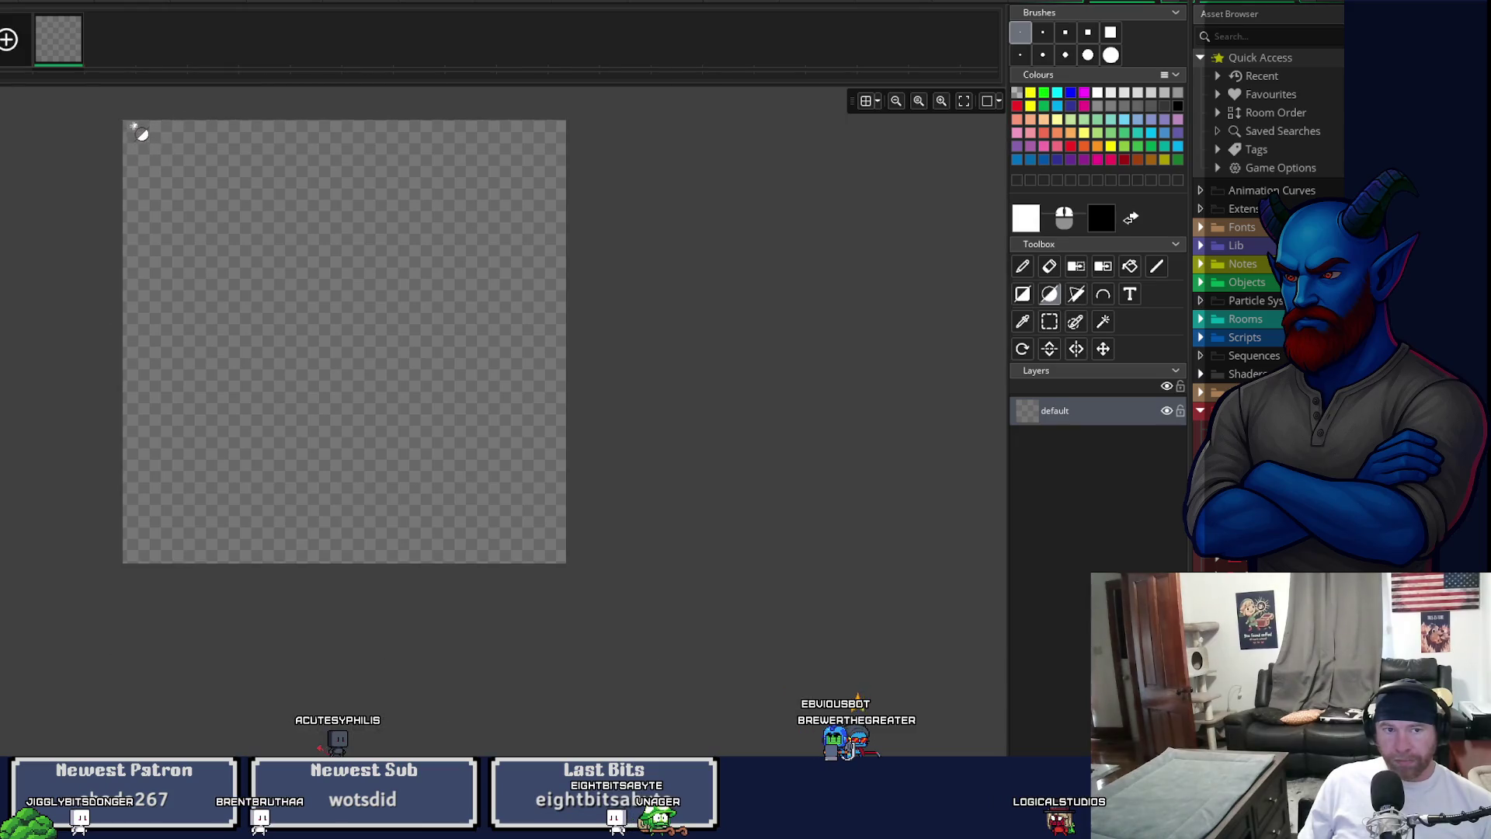
scroll(132, 126, up, 1)
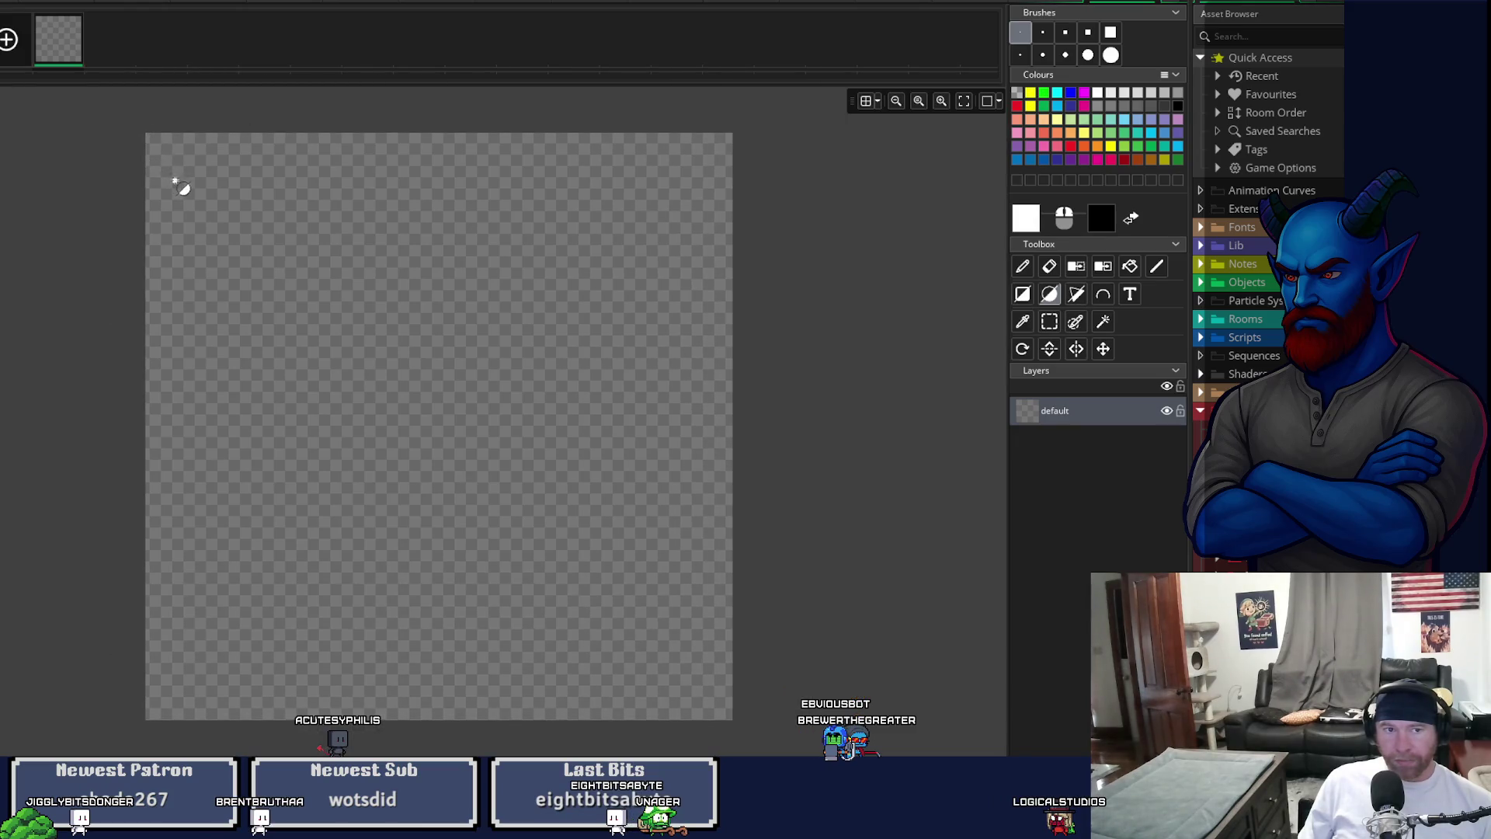
drag(269, 277, 730, 717)
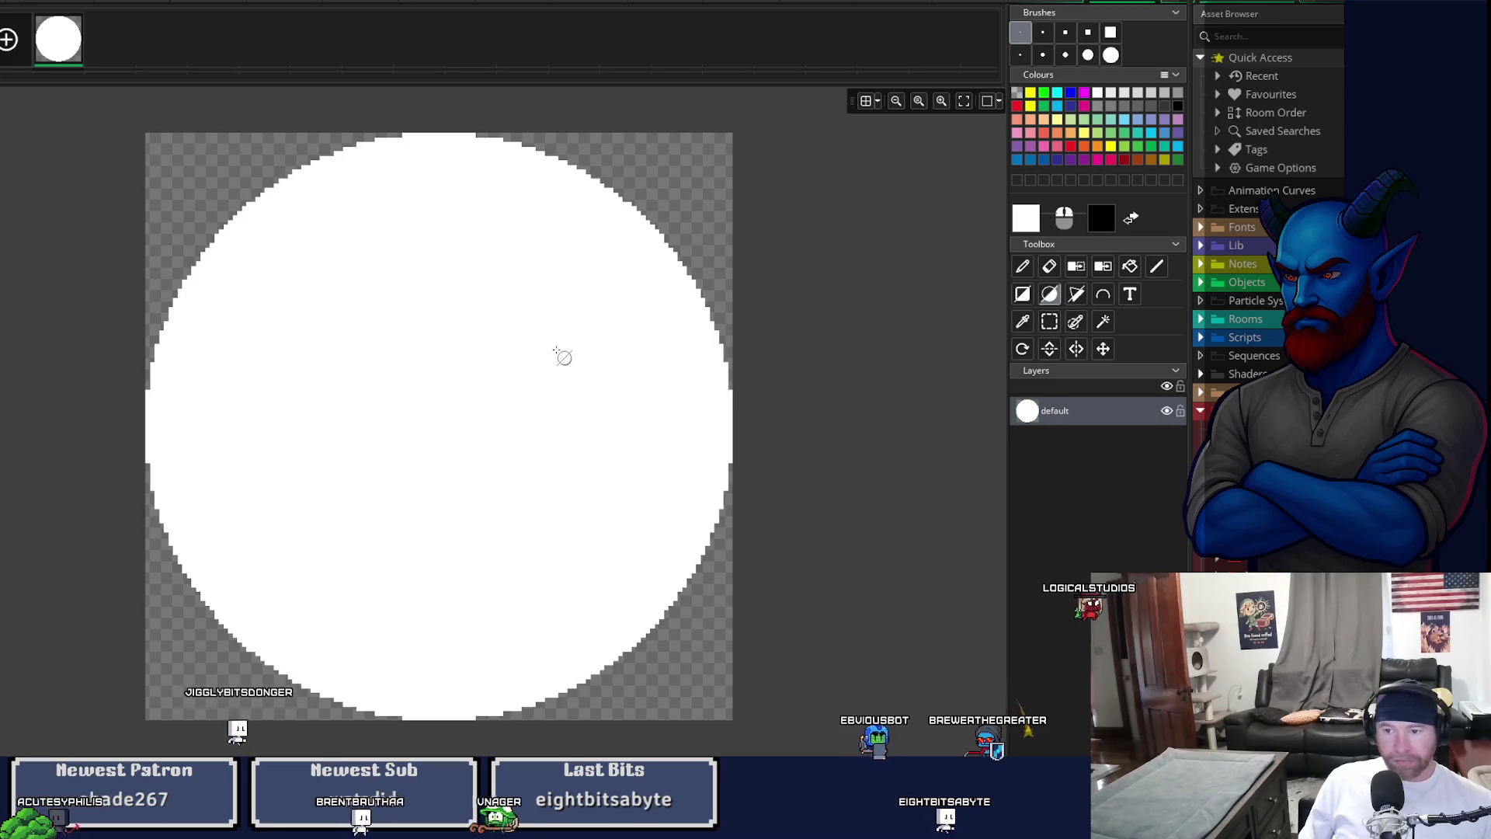
key(ctrl+w)
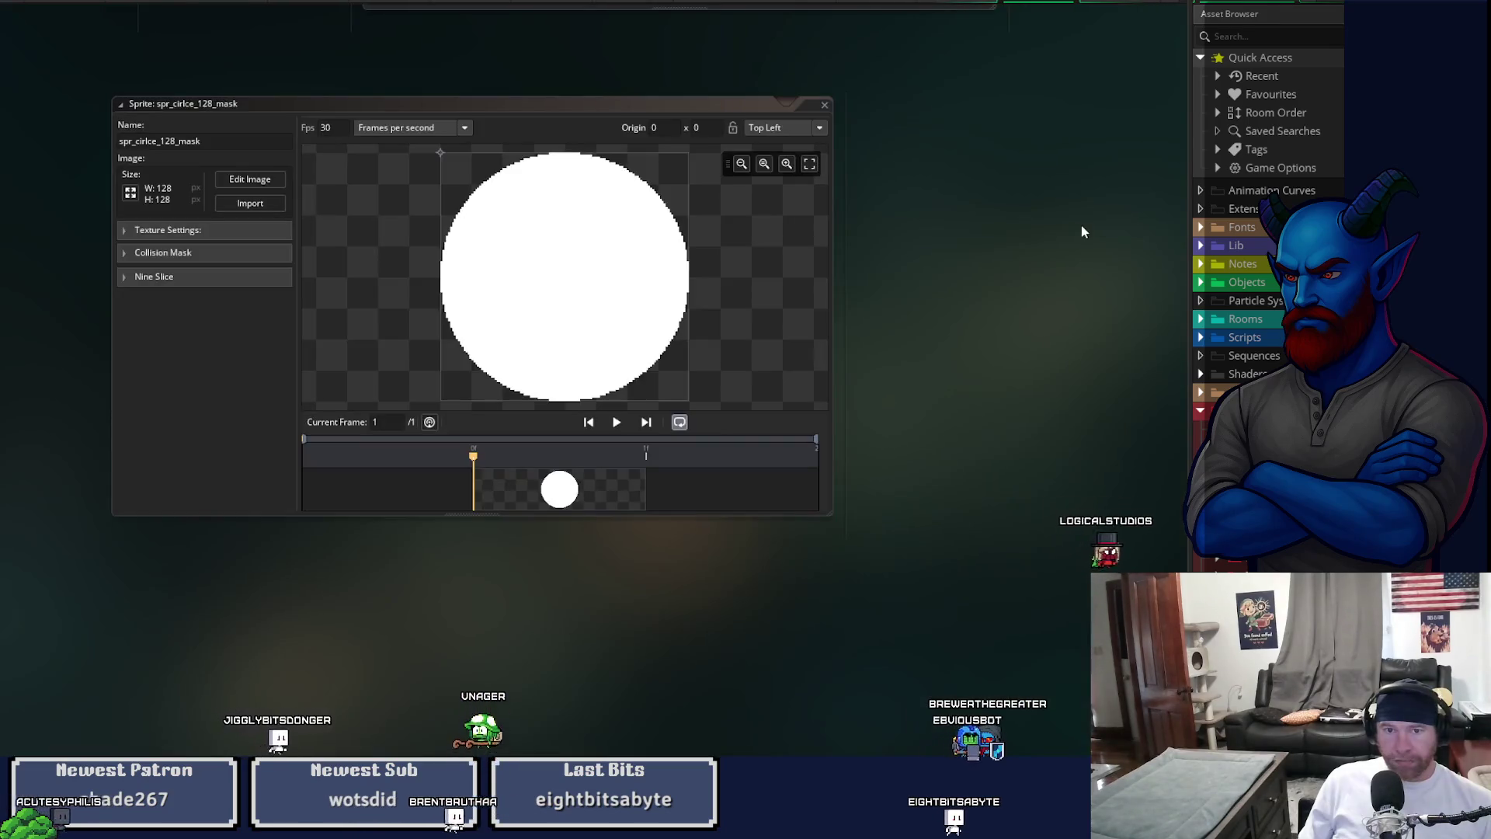
- Close the 128 mask sprite and return to the workspace with Maddie's Leap and BrewerInfo skill scripts
click(825, 106)
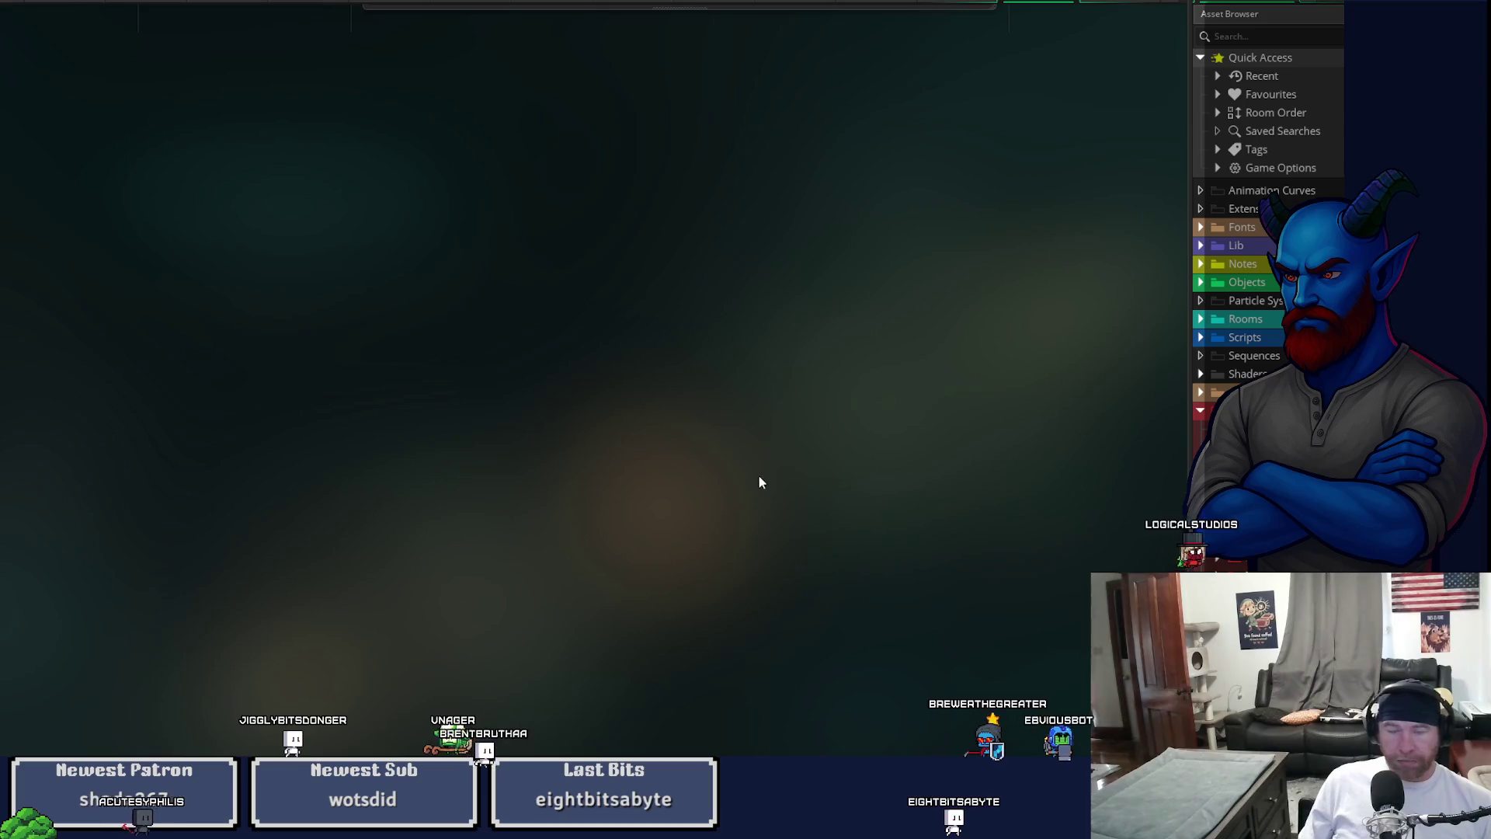
scroll(750, 491, up, 2)
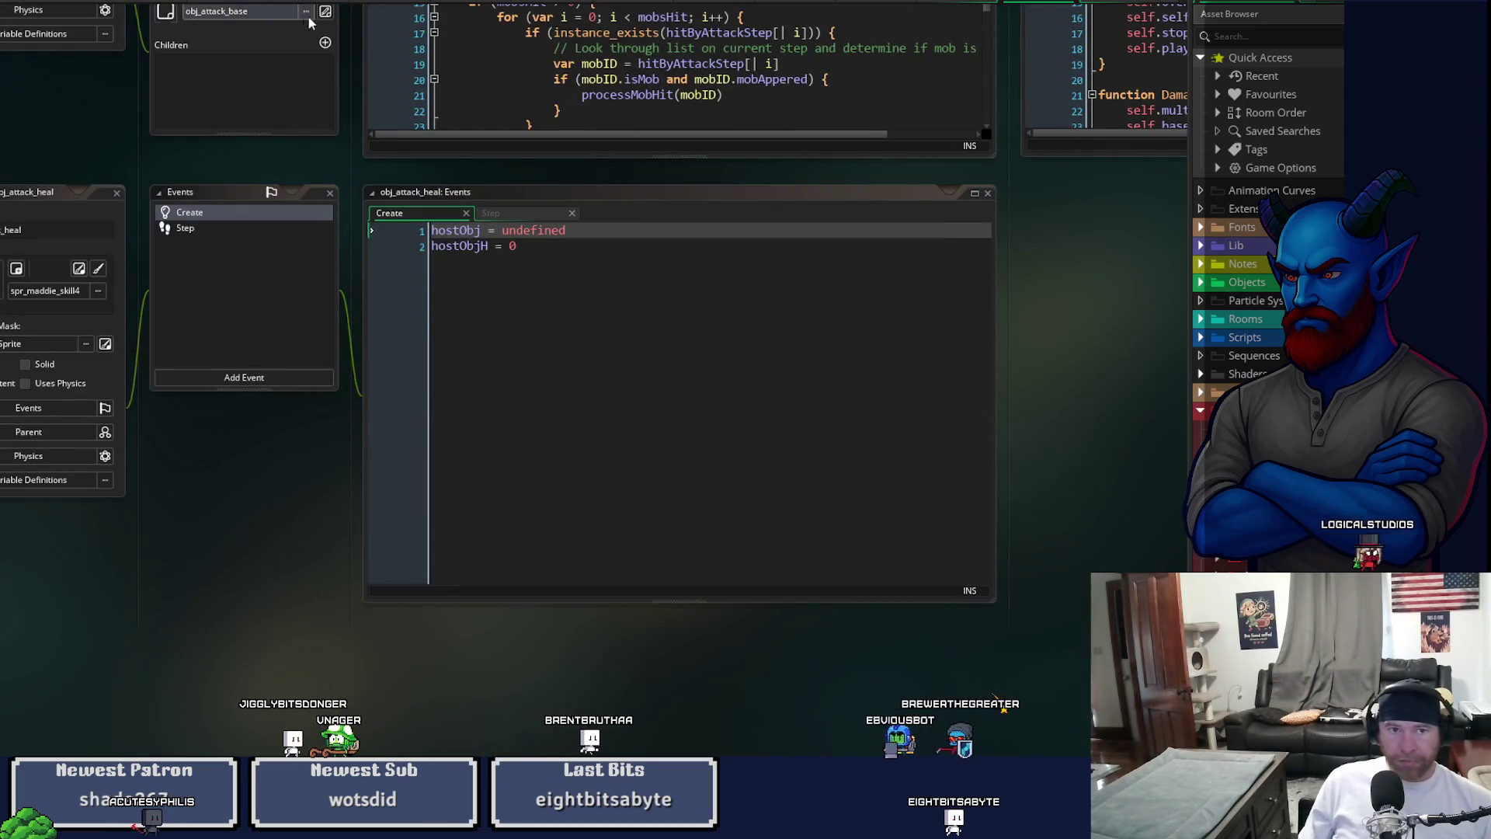
click(380, 2)
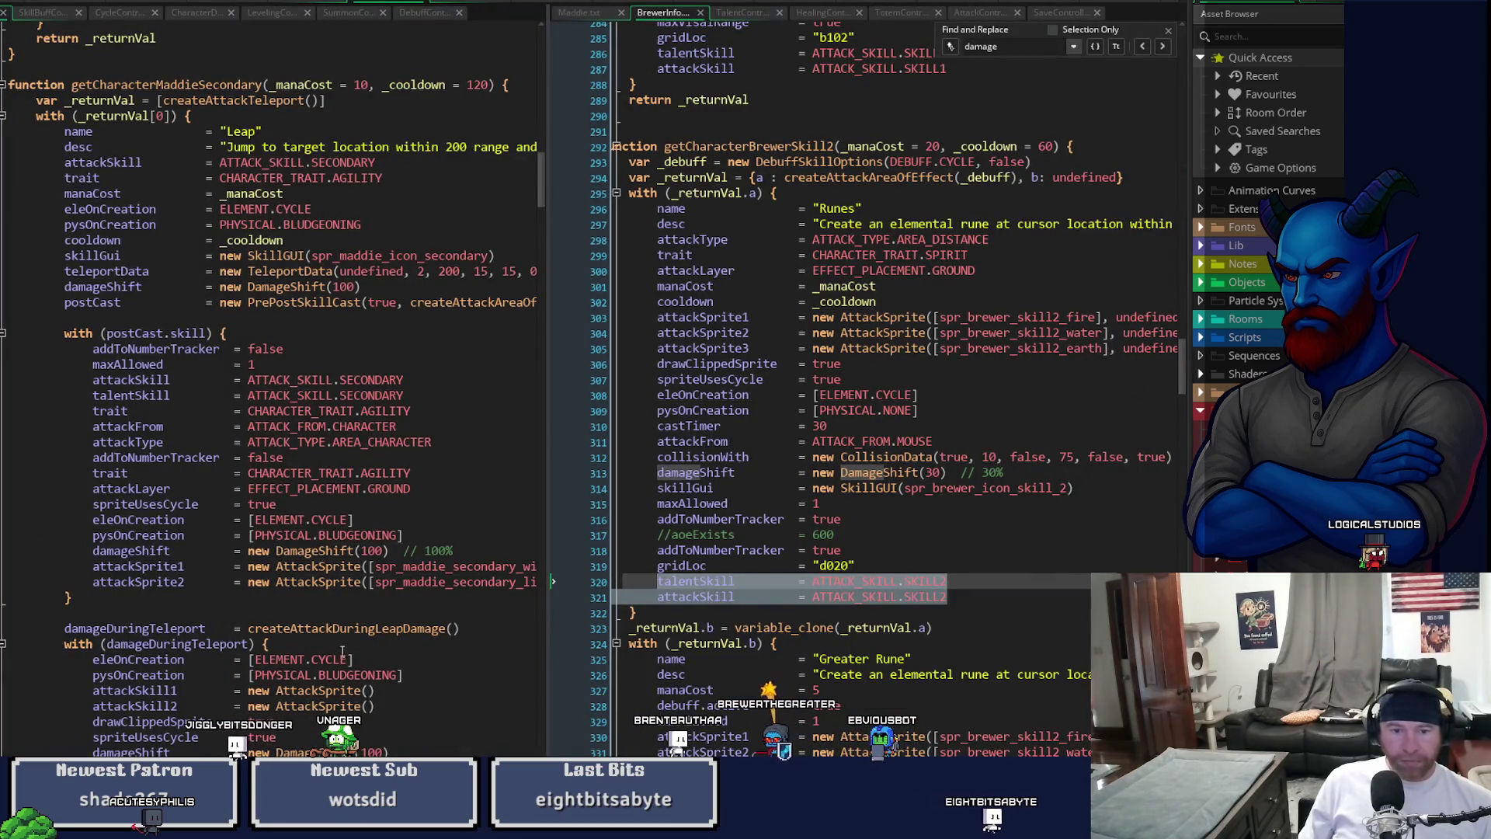
- Delete the attackSkill2, drawClippedSprite and spriteUsesCycle lines from the damageDuringTeleport block
click(540, 693)
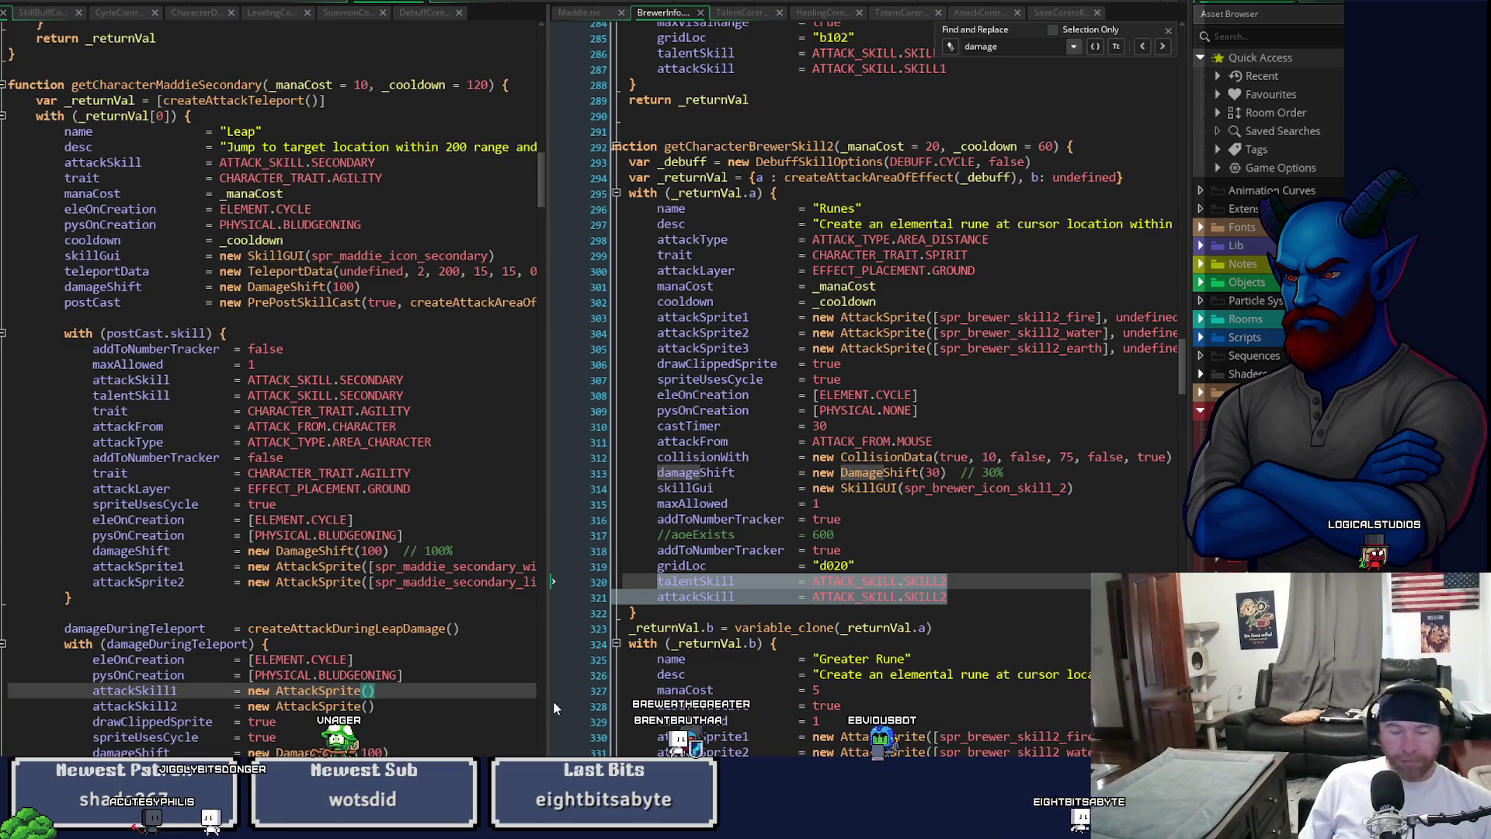
click(409, 704)
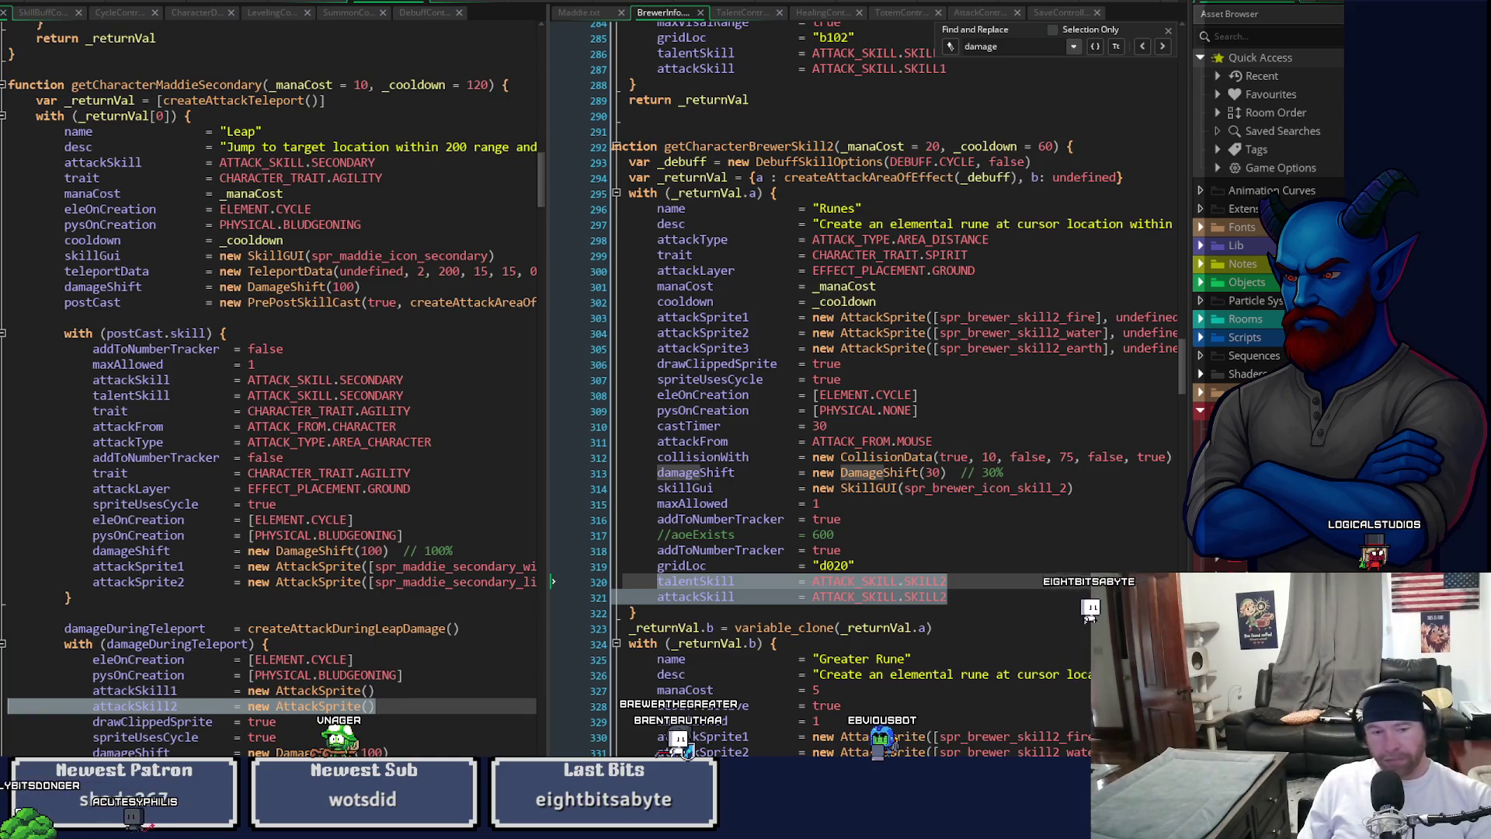
key(ctrl+d)
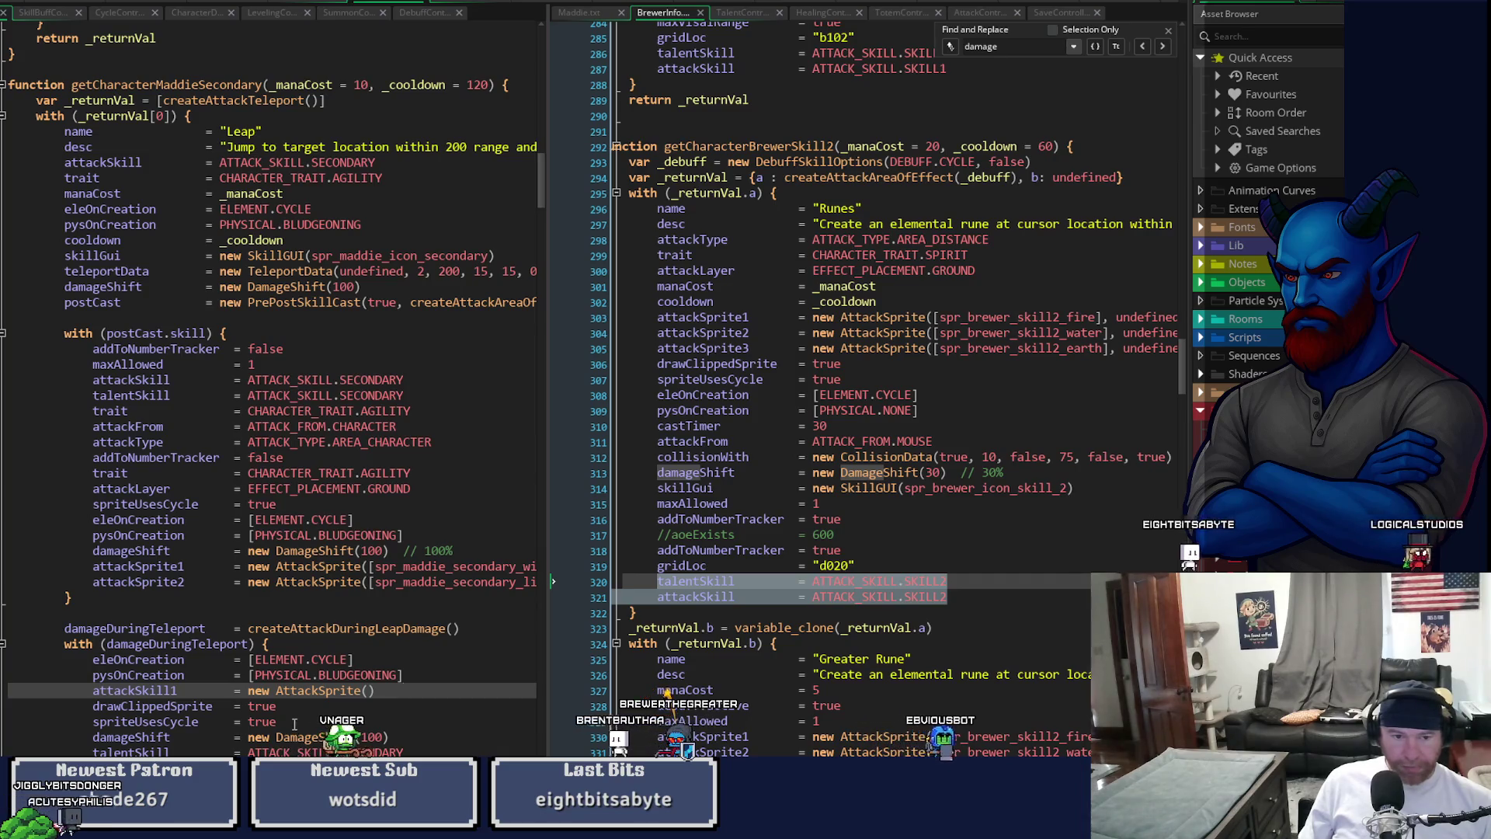
click(295, 723)
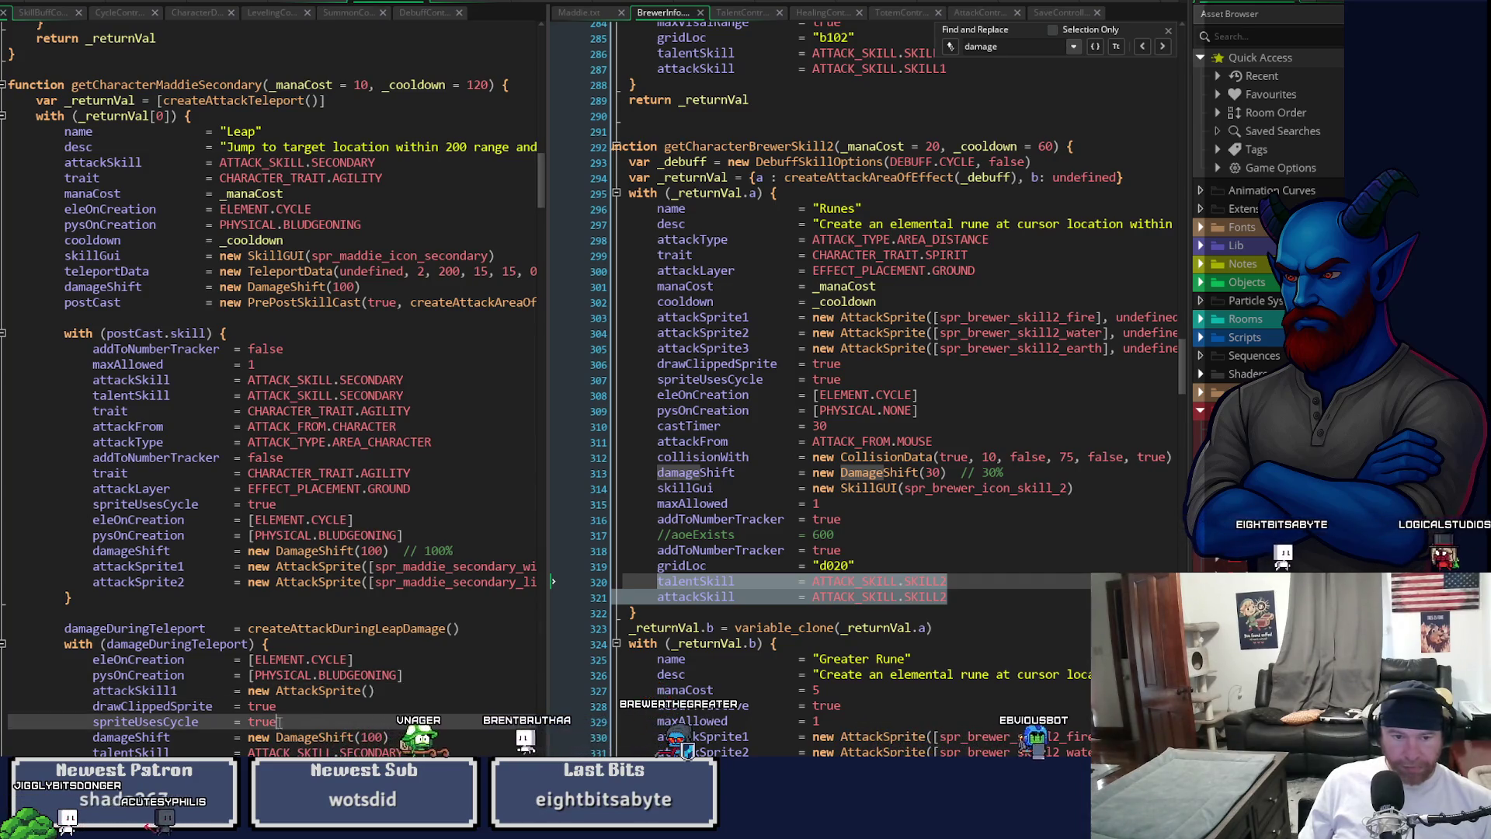
key(shift+Up)
key(shift+Home)
key(shift+Home)
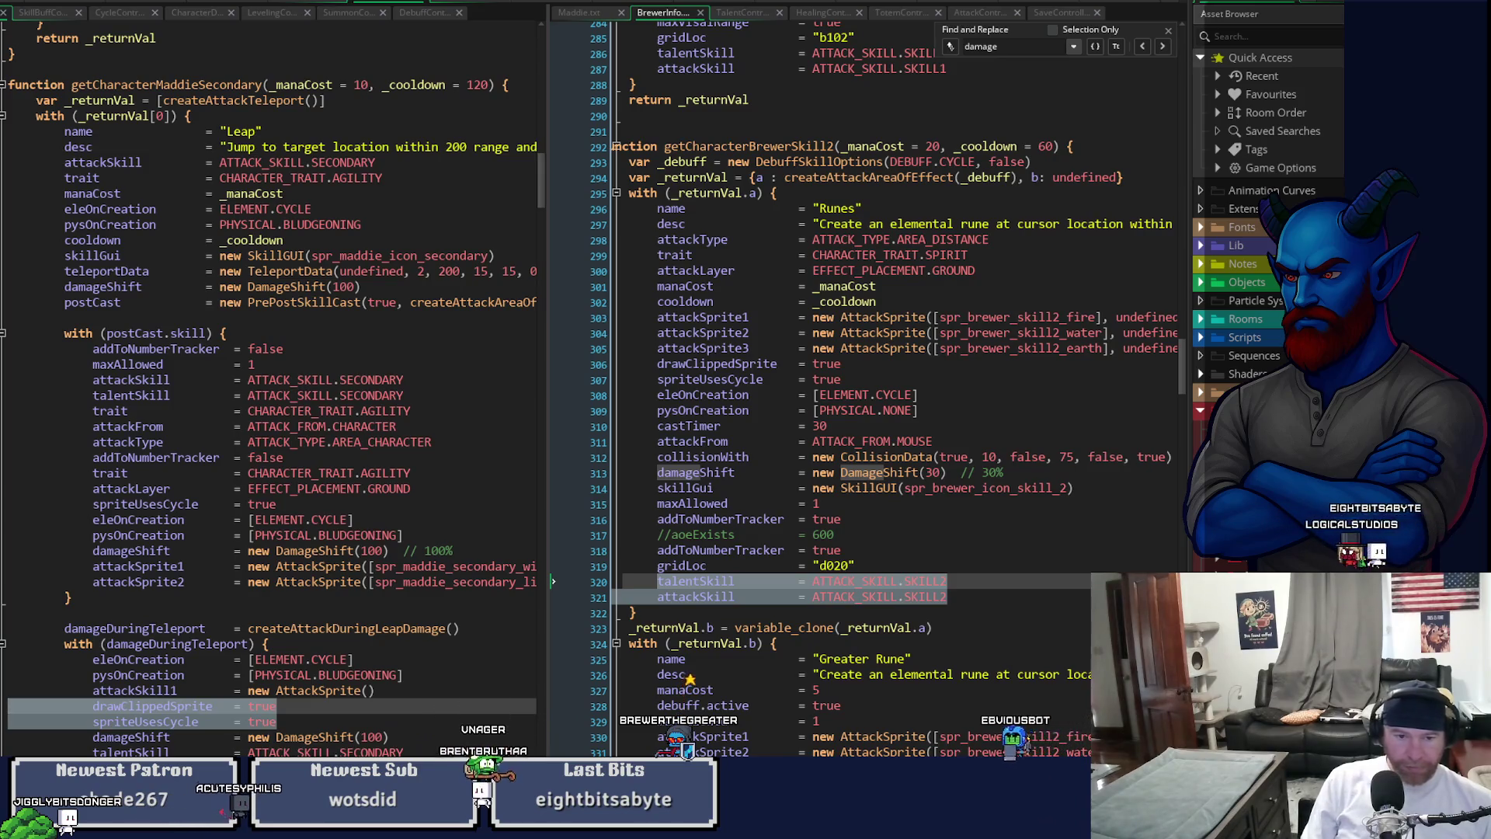
key(Delete)
key(BackSpace)
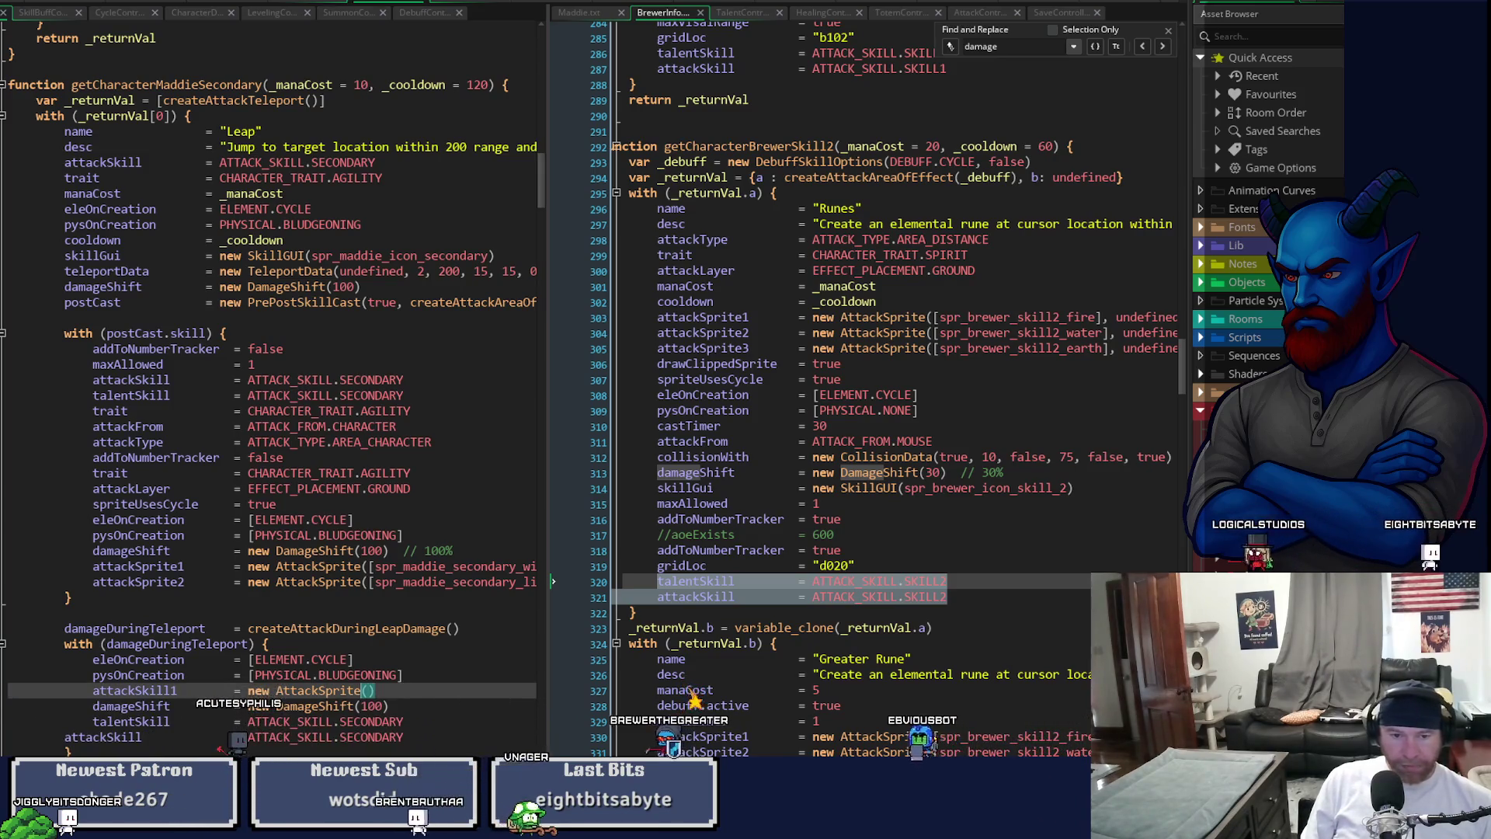
- Fill attackSprite1's AttackSprite with spr_no_collision, spr_cirlce_48_mask and obj_attack_aoe via autocomplete
text(spr_)
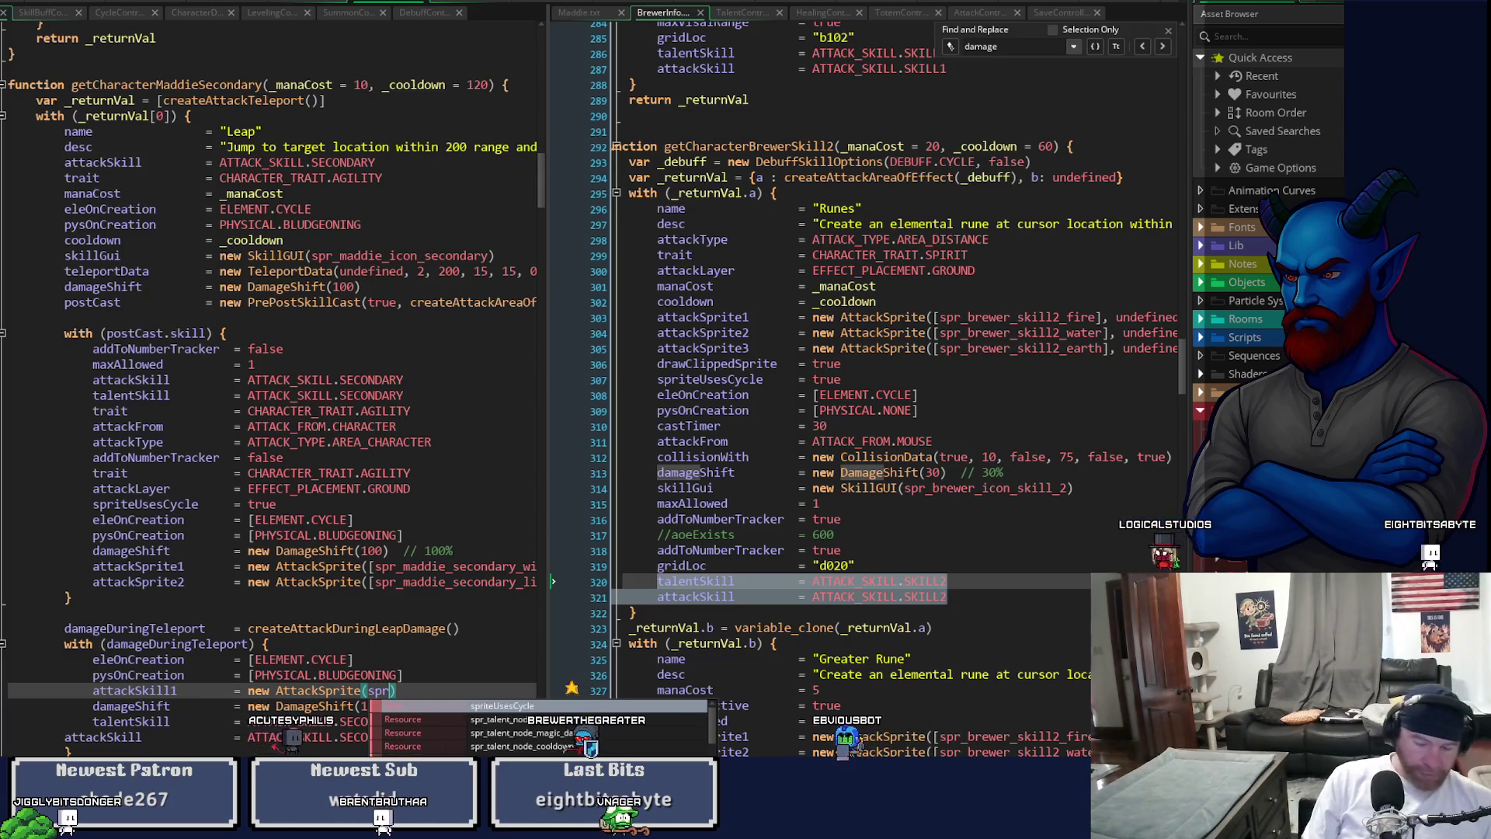
text(n)
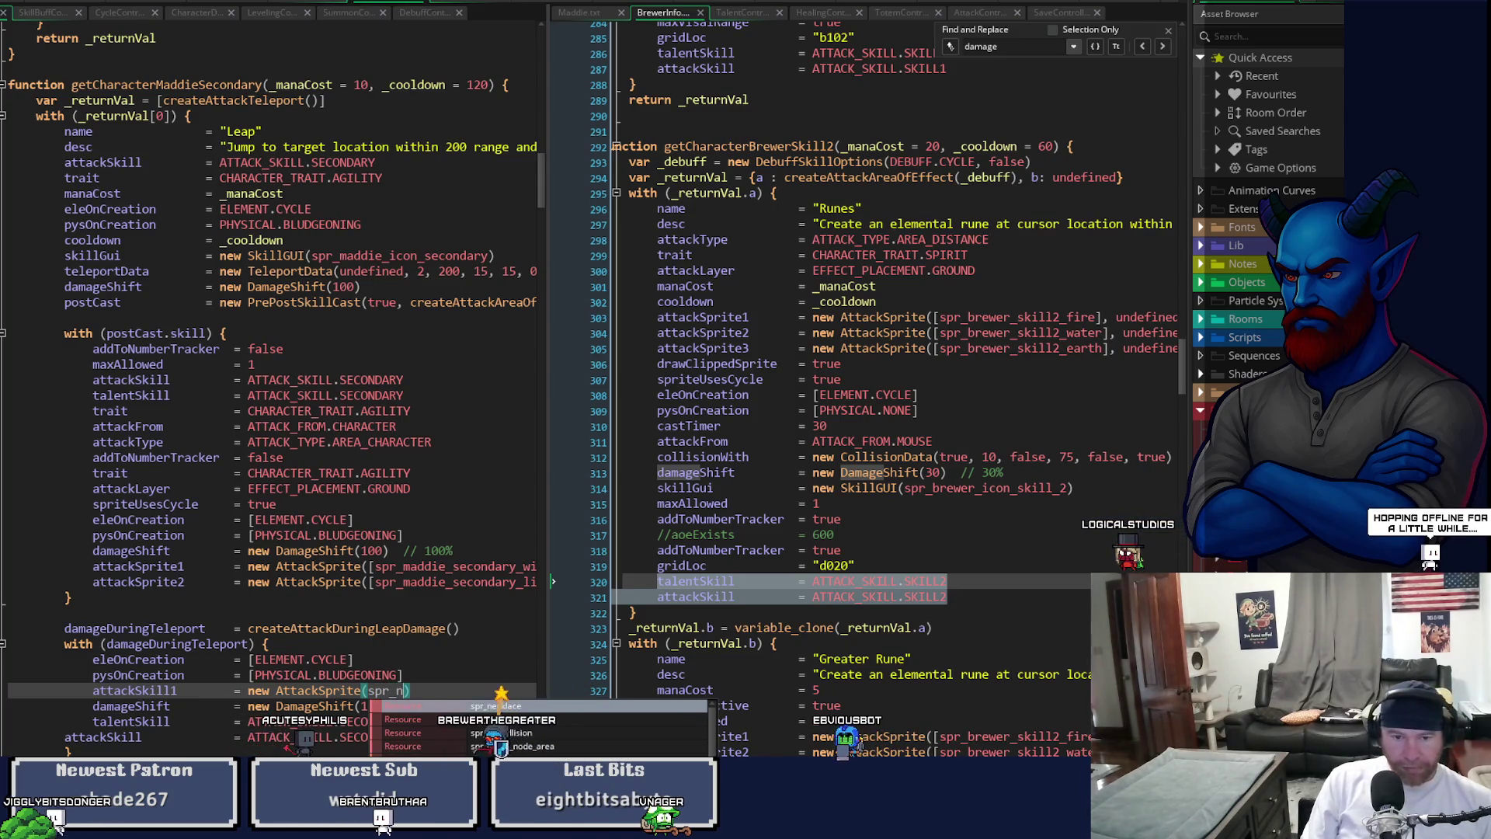
text(o_collision, )
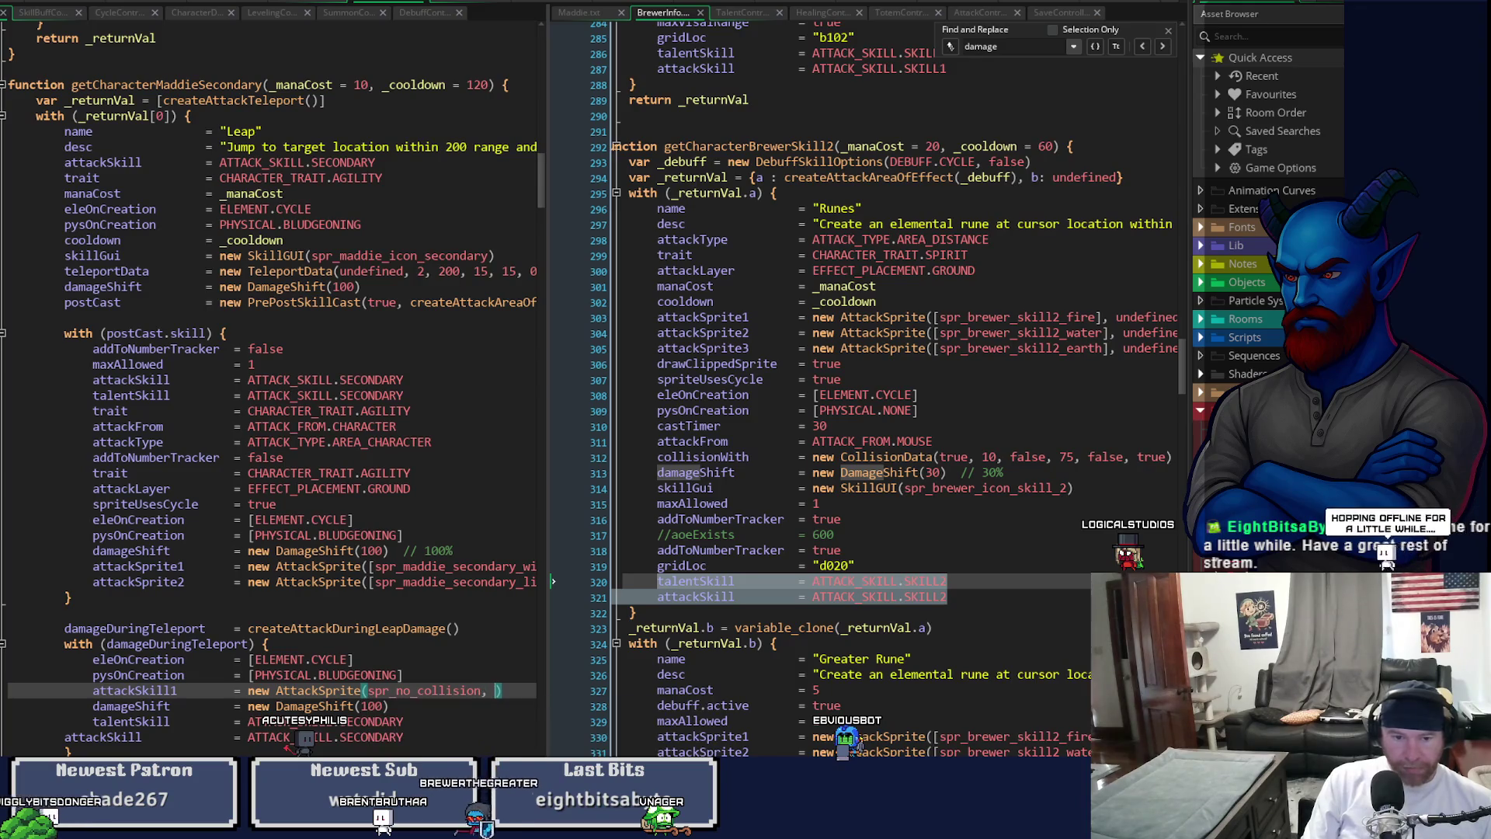
text(spr)
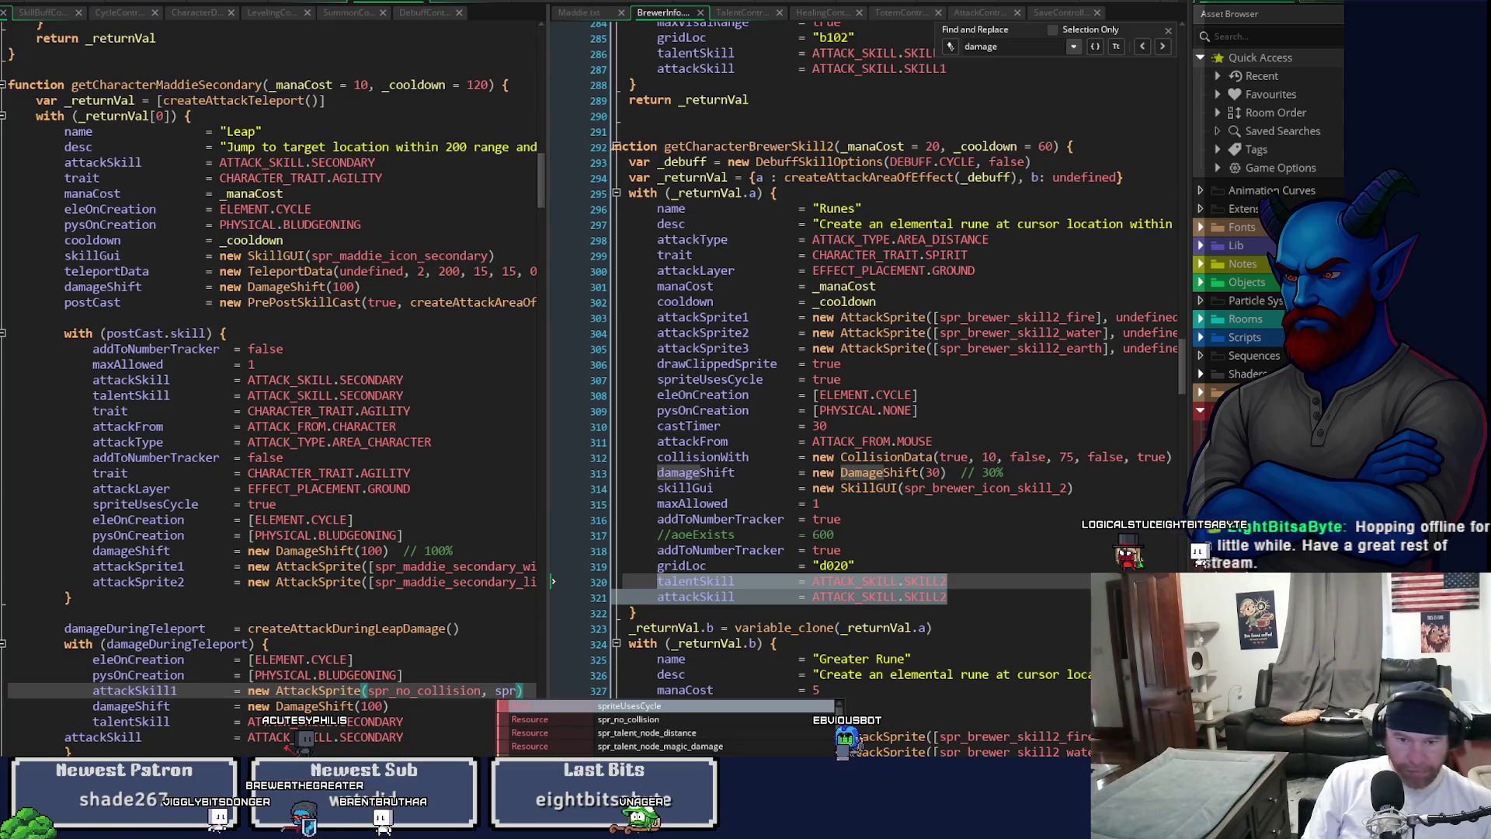
text(_)
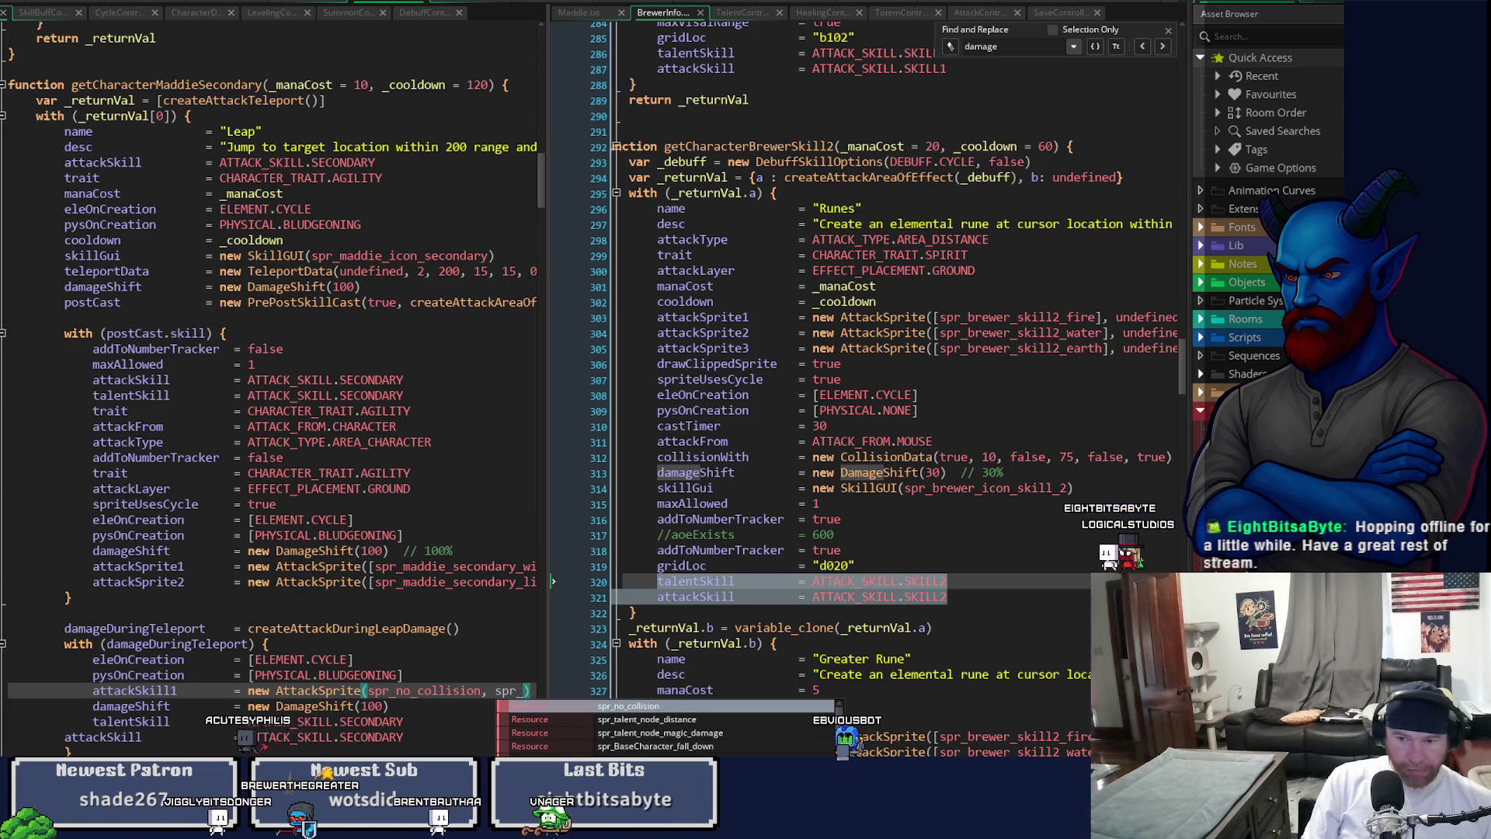
text(cir)
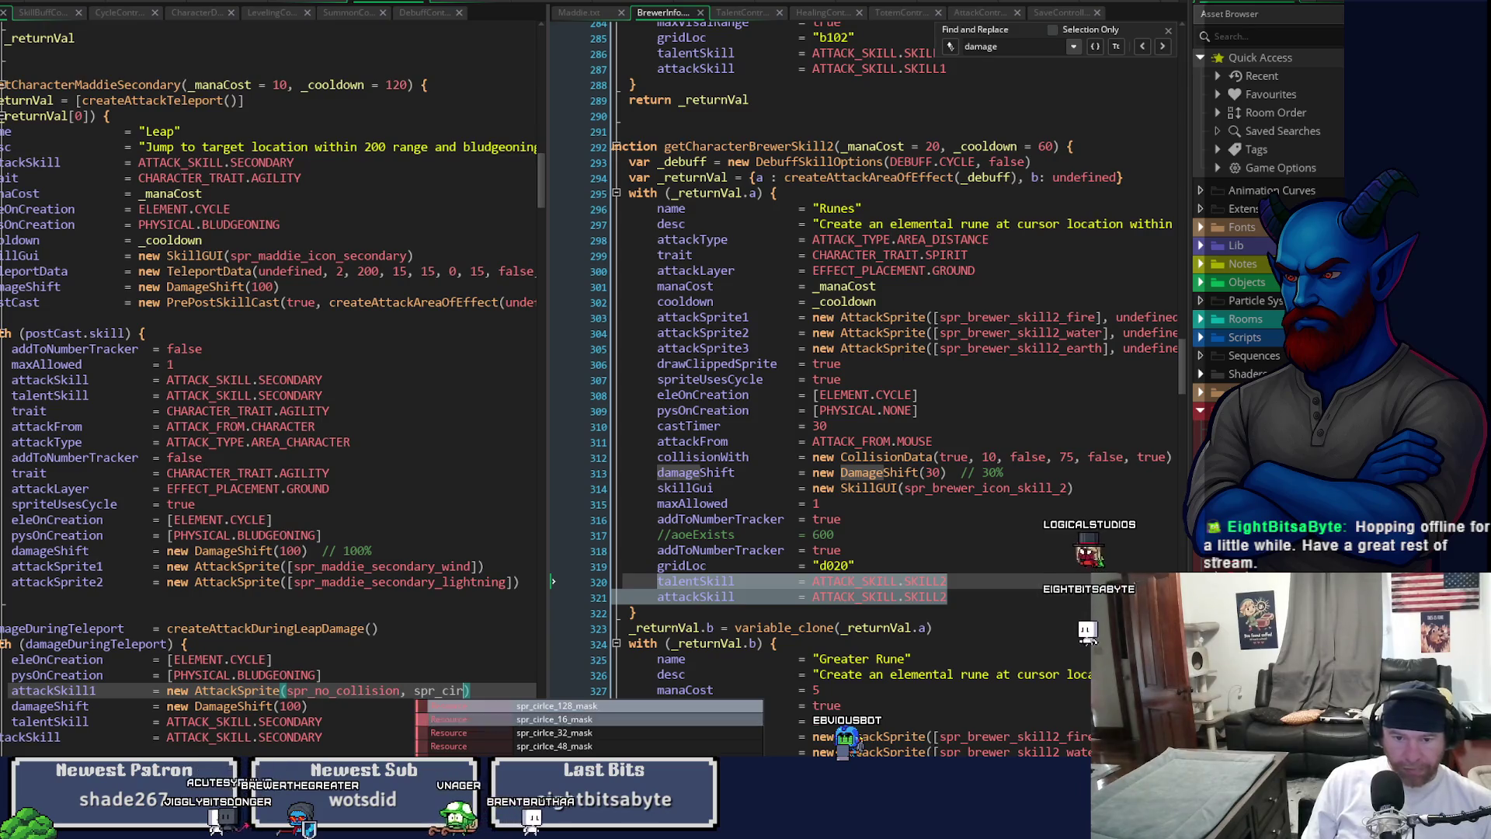
key(Down)
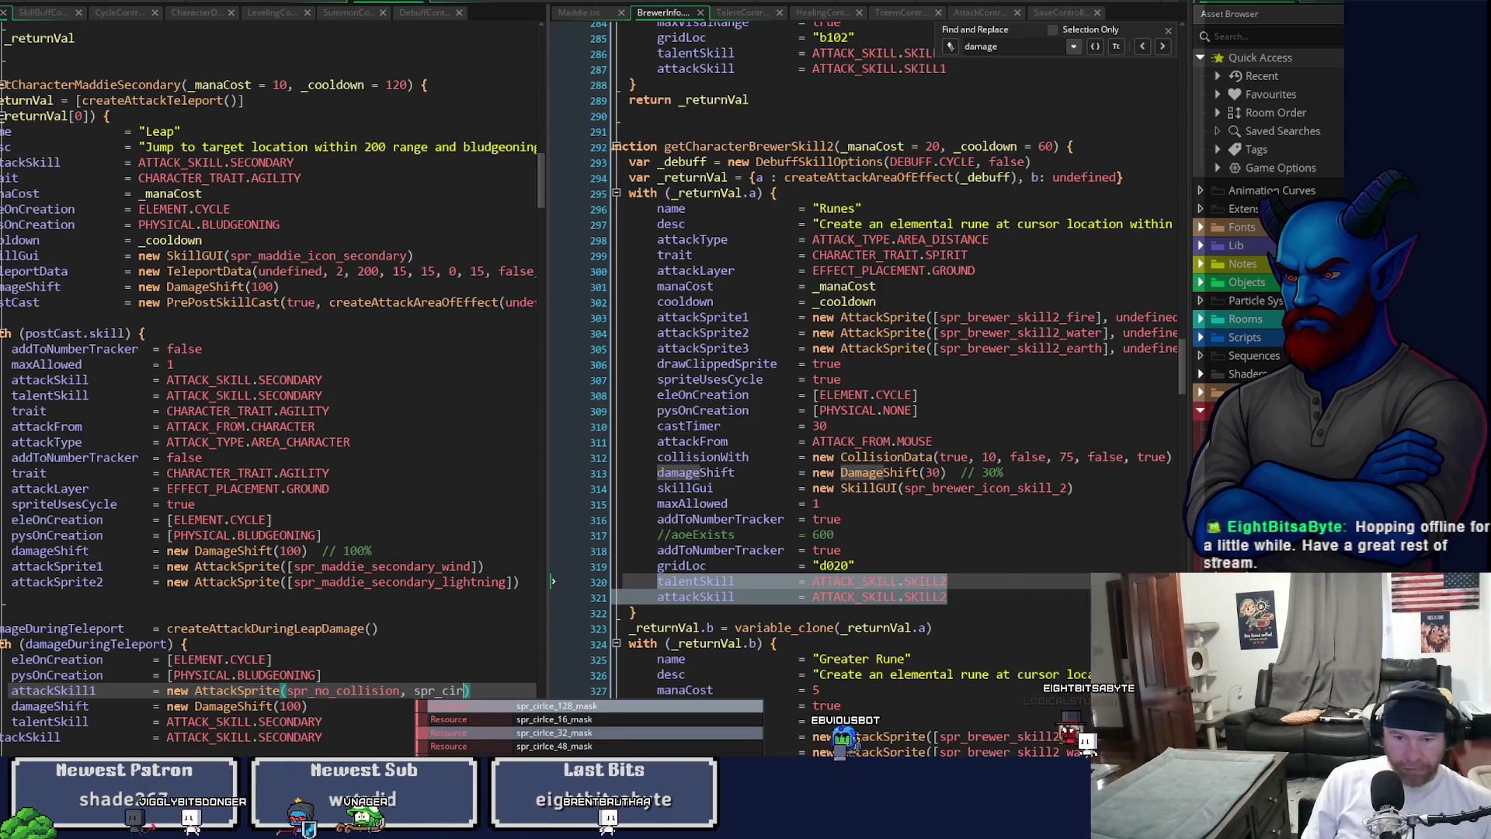
key(Down)
key(Return)
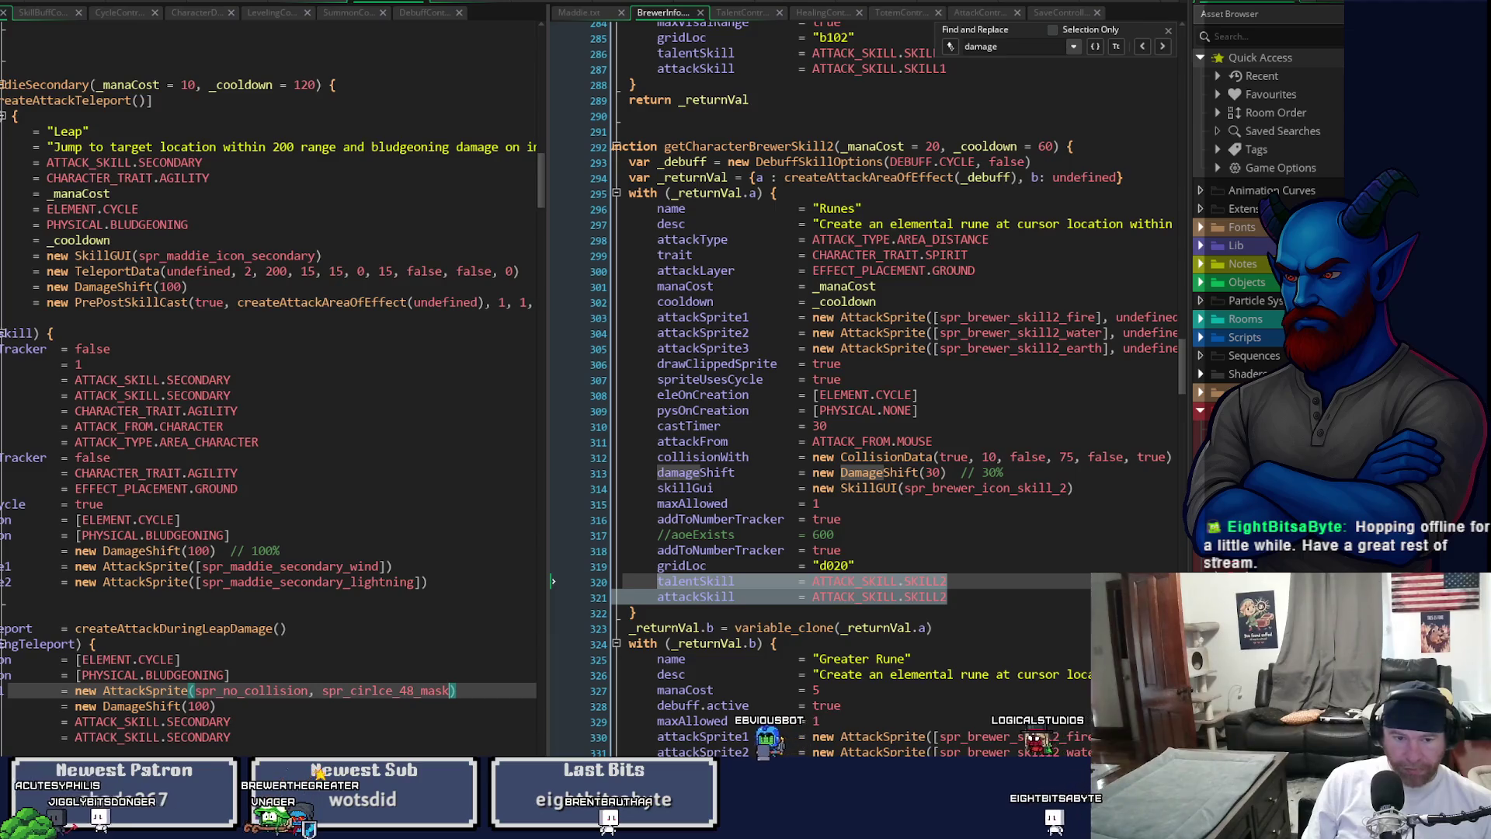
text(, obj_attack_att)
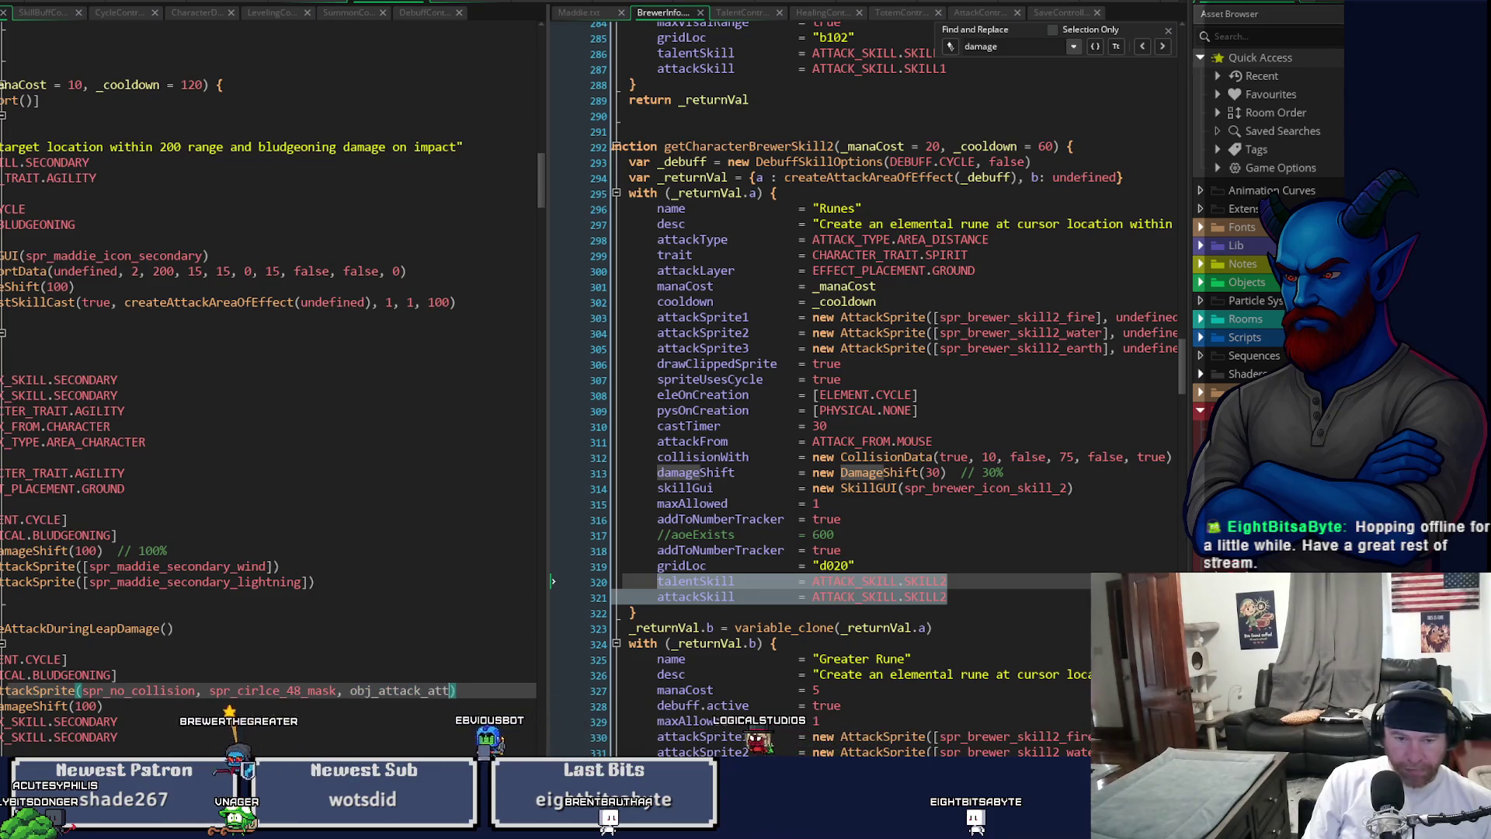
key(BackSpace)
key(BackSpace)
key(BackSpace)
text(oe)
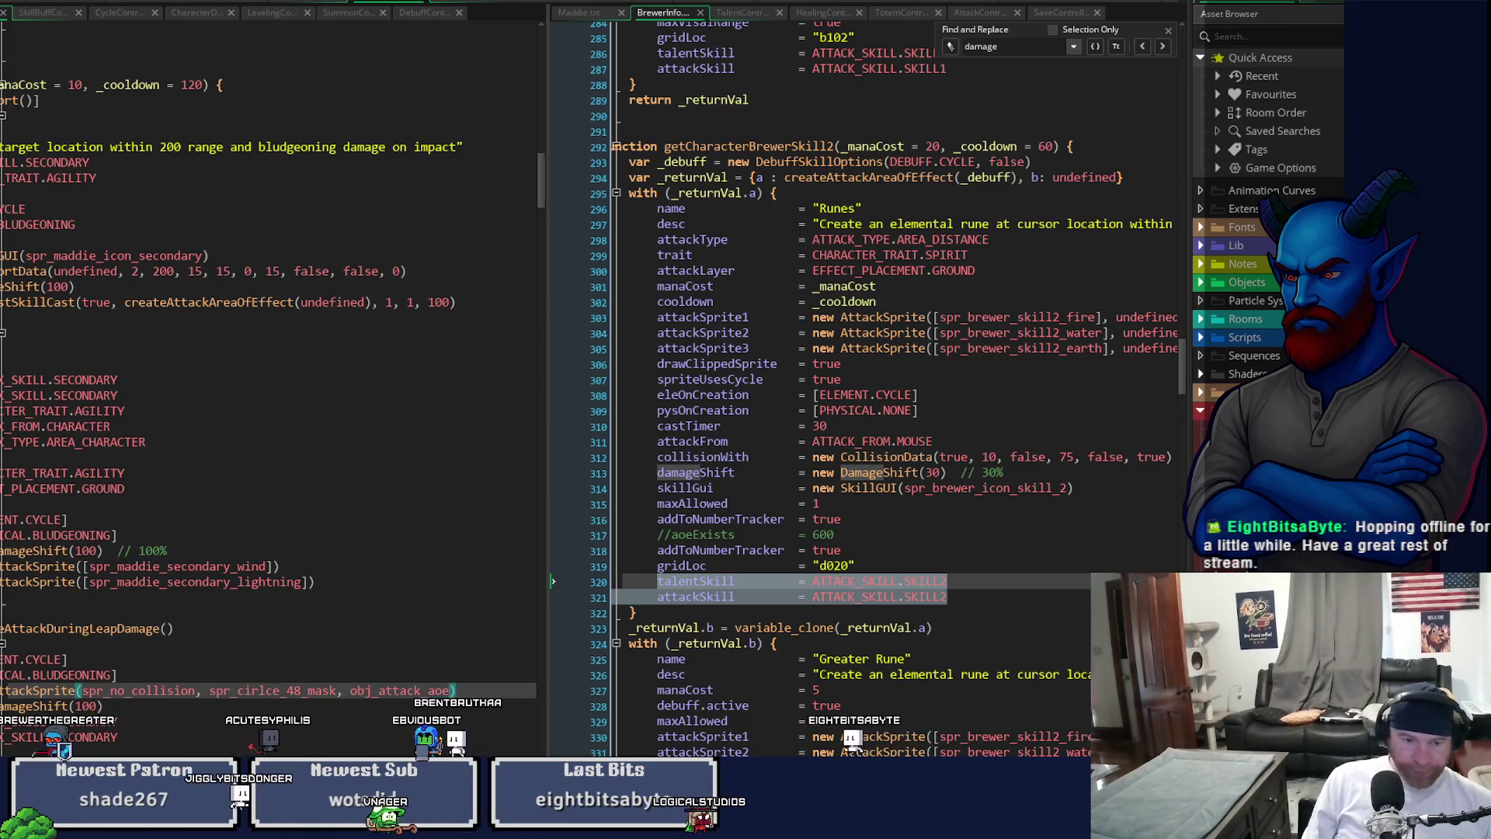
key(Home)
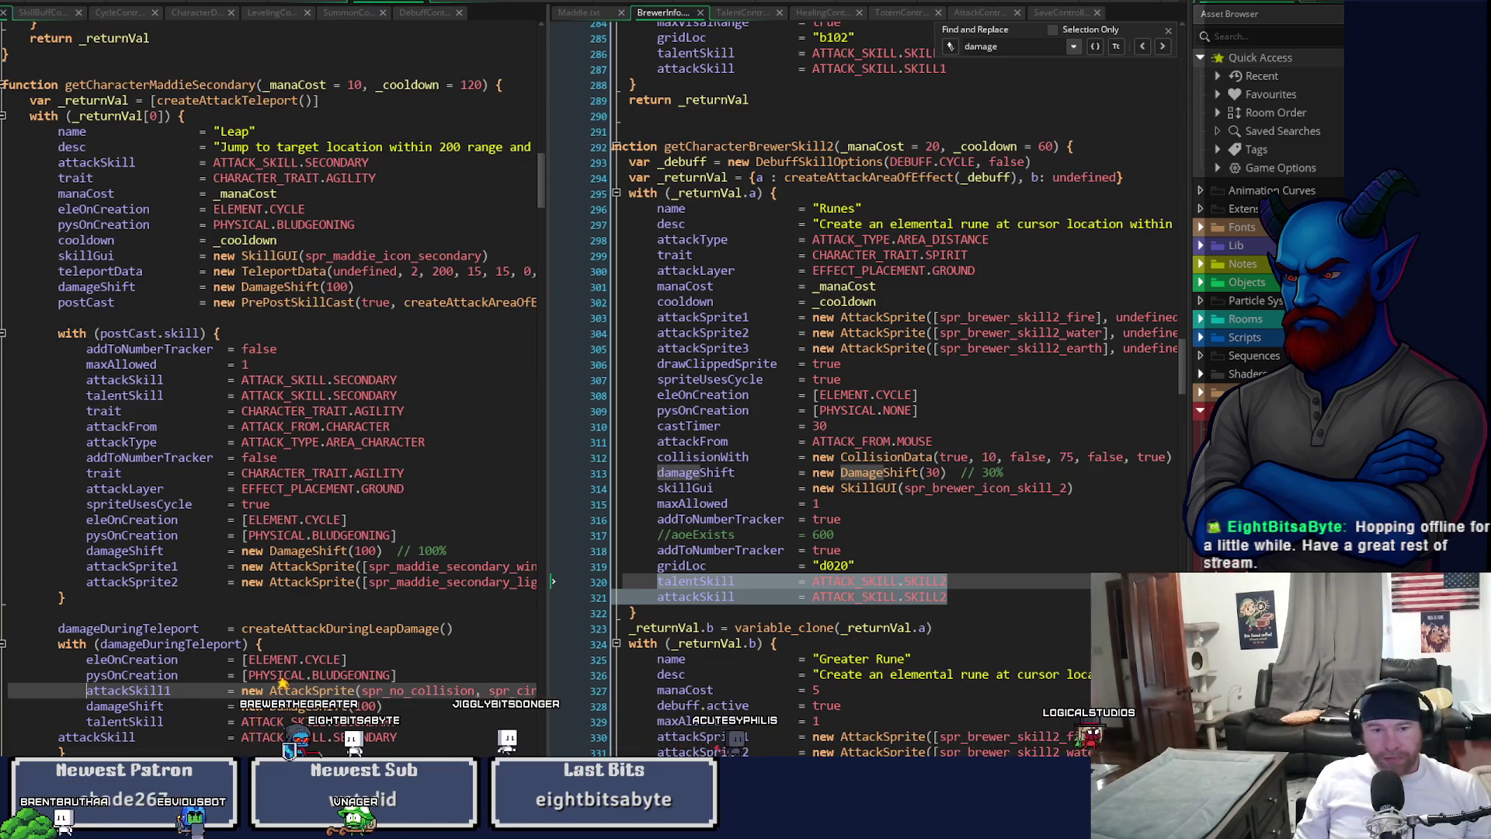
click(240, 629)
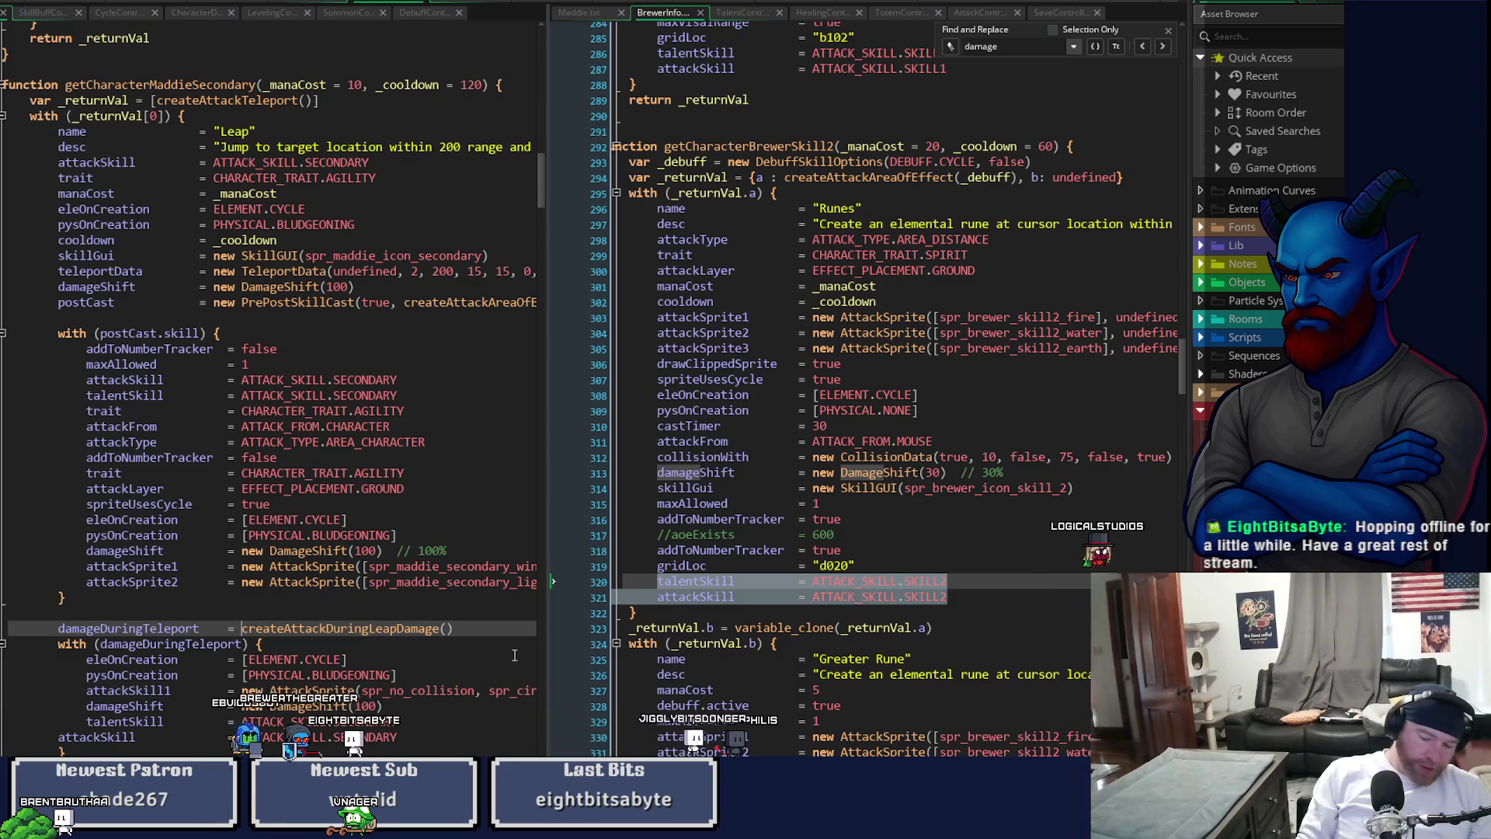
- Wrap damageDuringTeleport's value in a struct {active: false, effect: createAttackDuringLeapDamage()}
text({active)
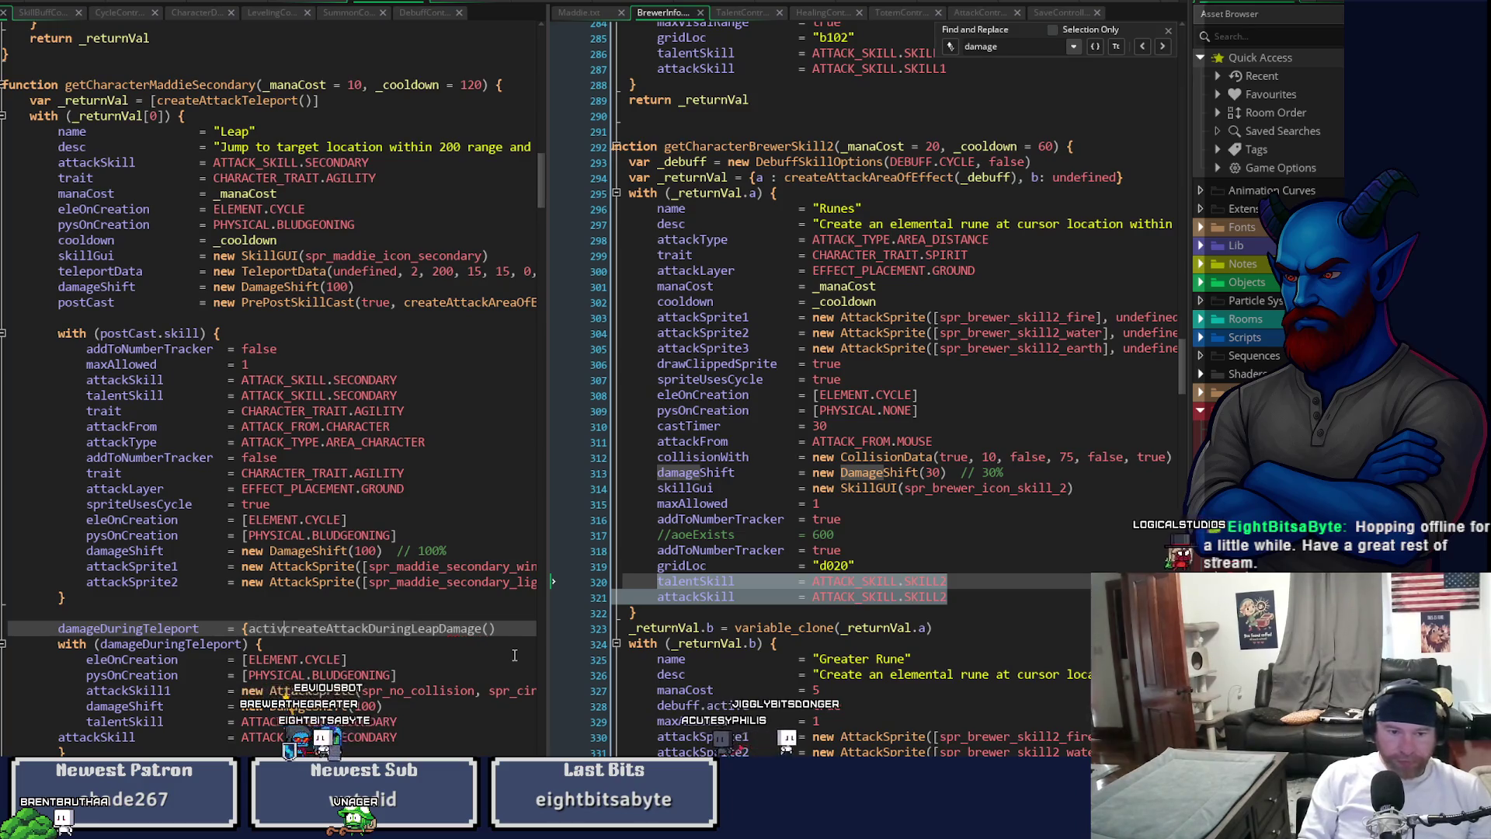
text(: false, at)
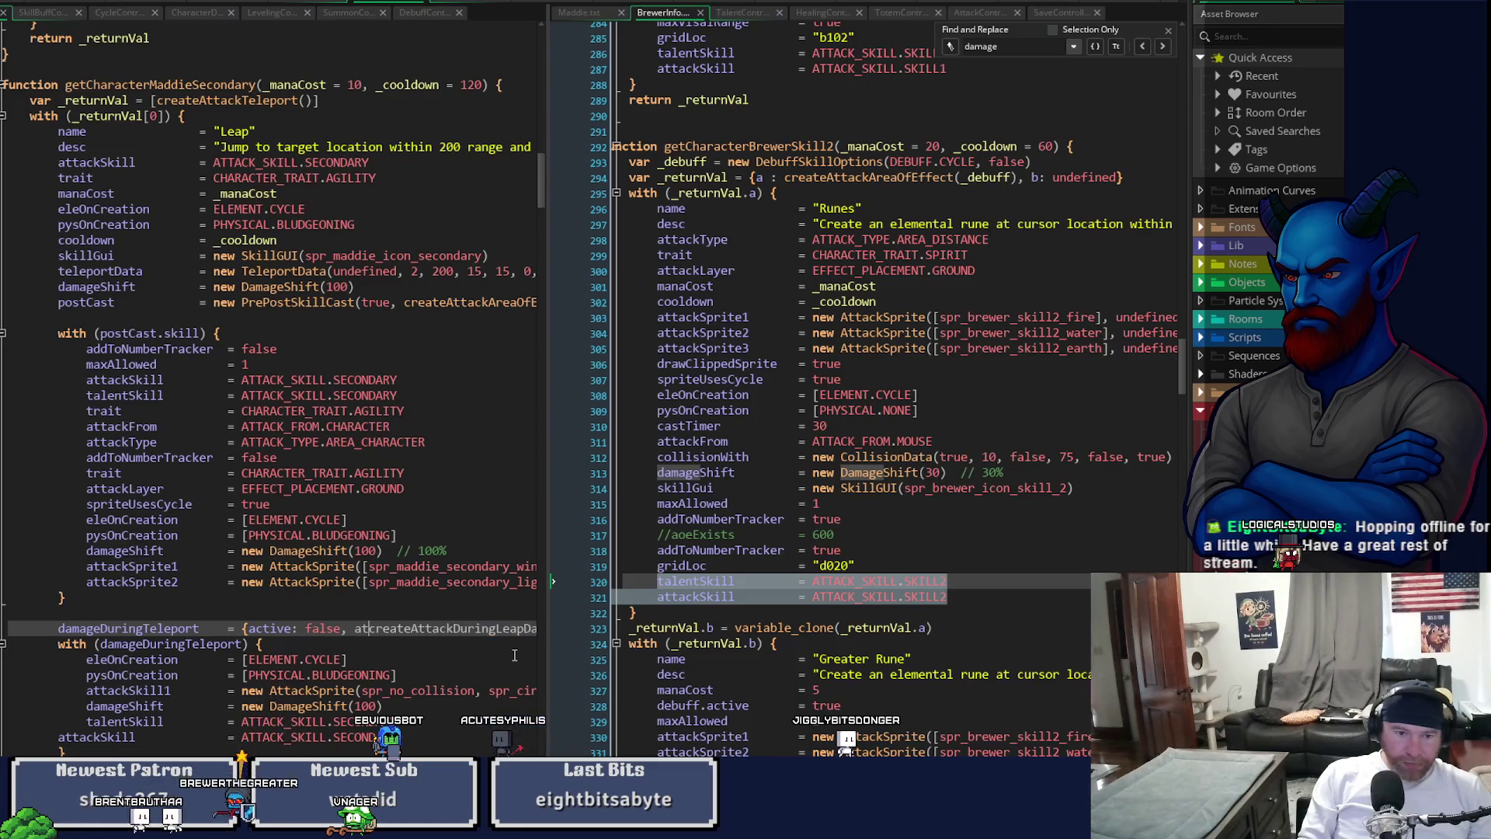
key(BackSpace)
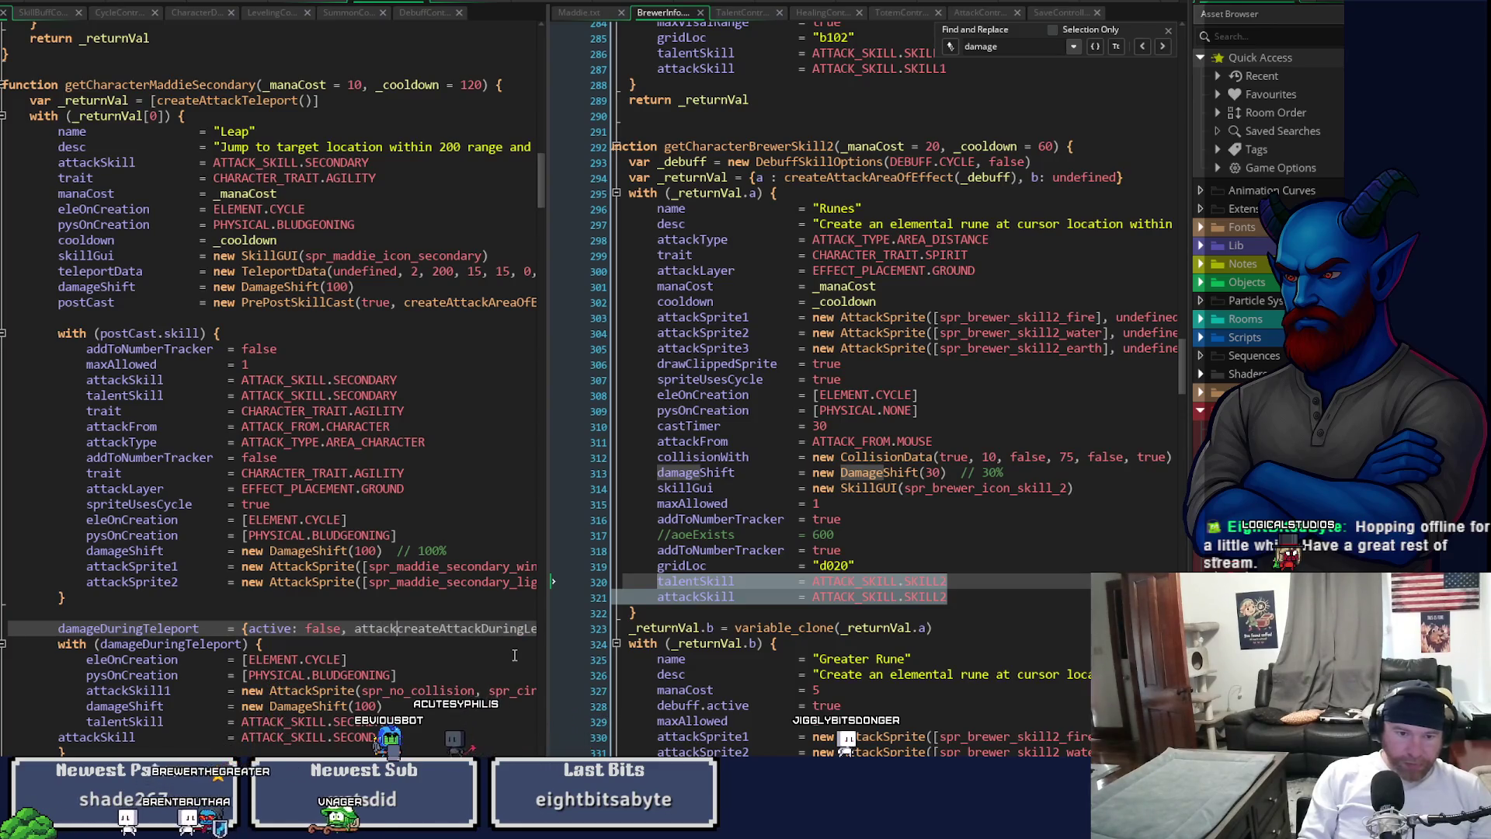
key(BackSpace)
text(effect:)
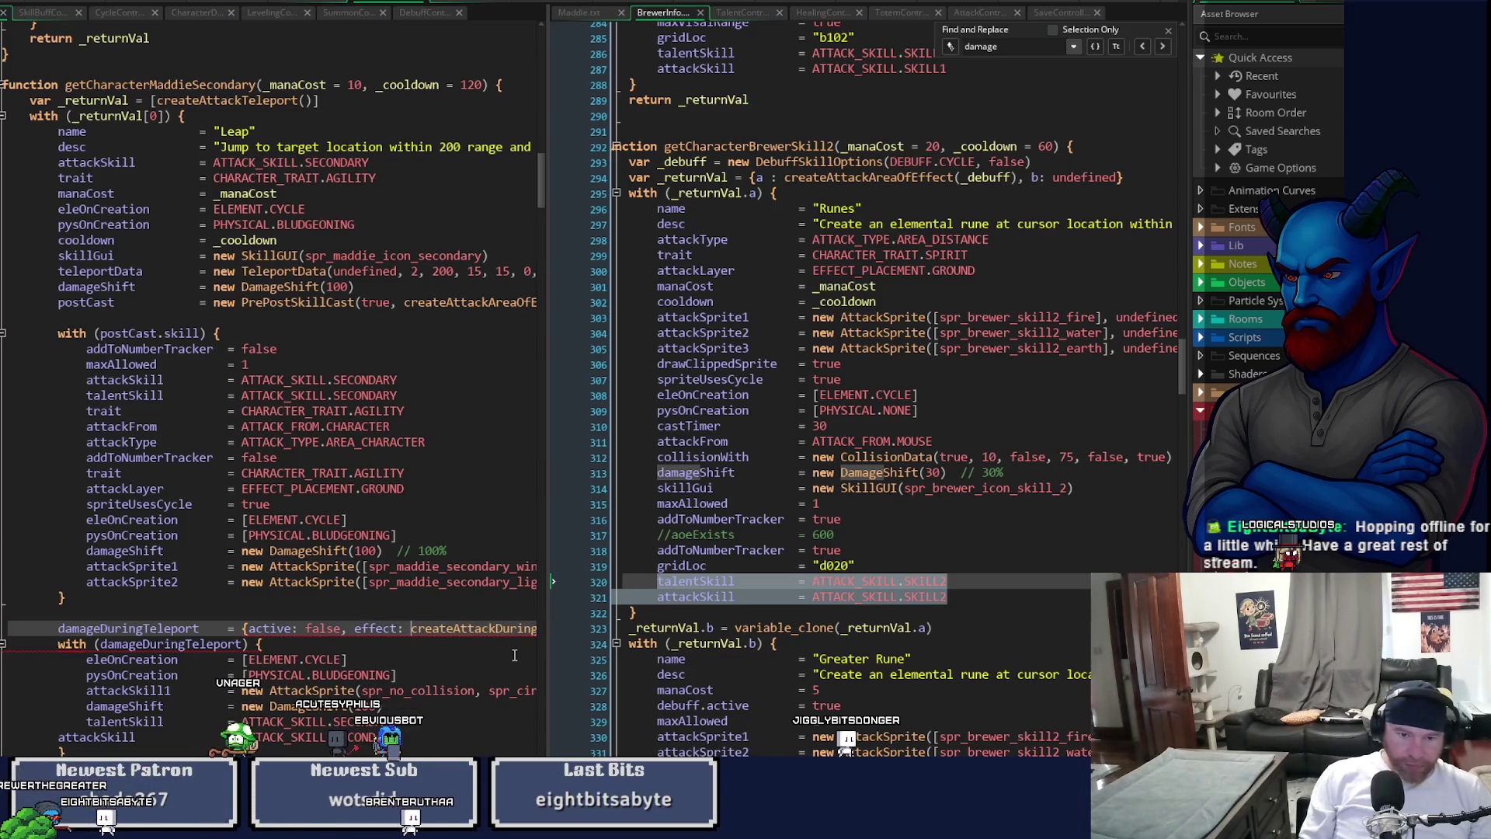
key(End)
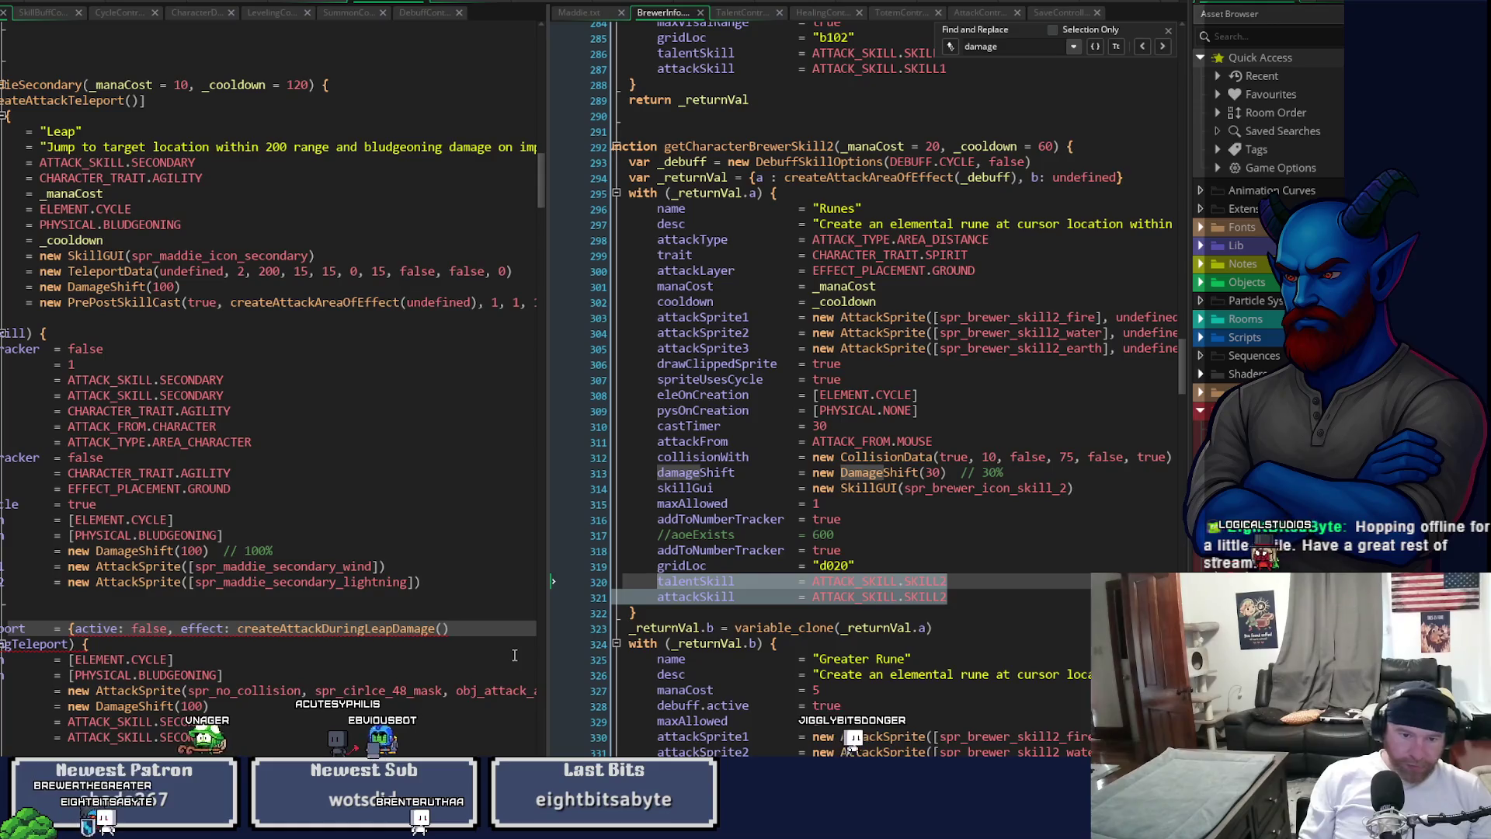
key(Home)
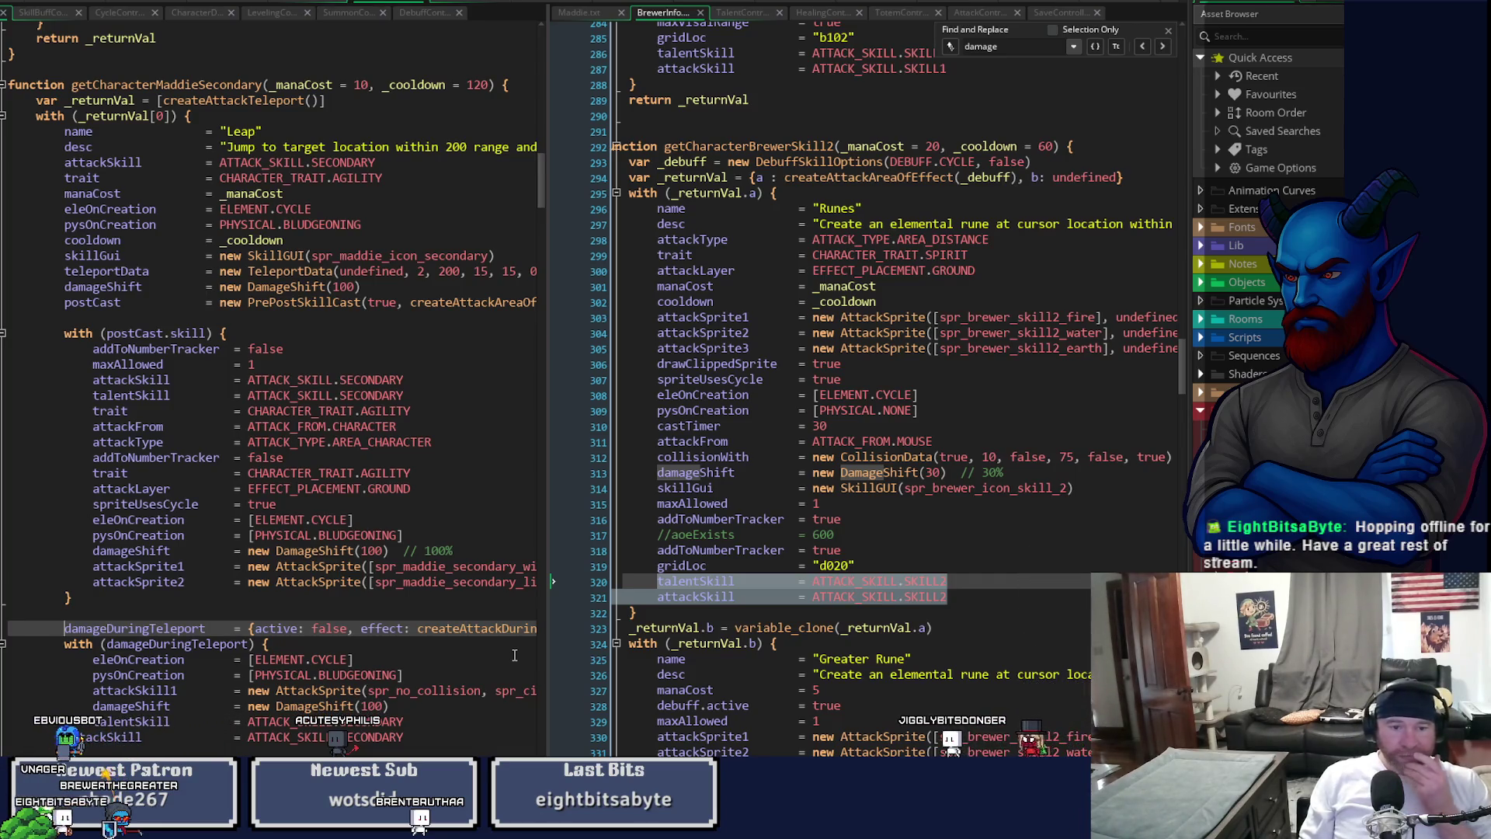
- Point the with statement at damageDuringTeleport.effect, then view obj_attack_aoe's Step event code
key(Down)
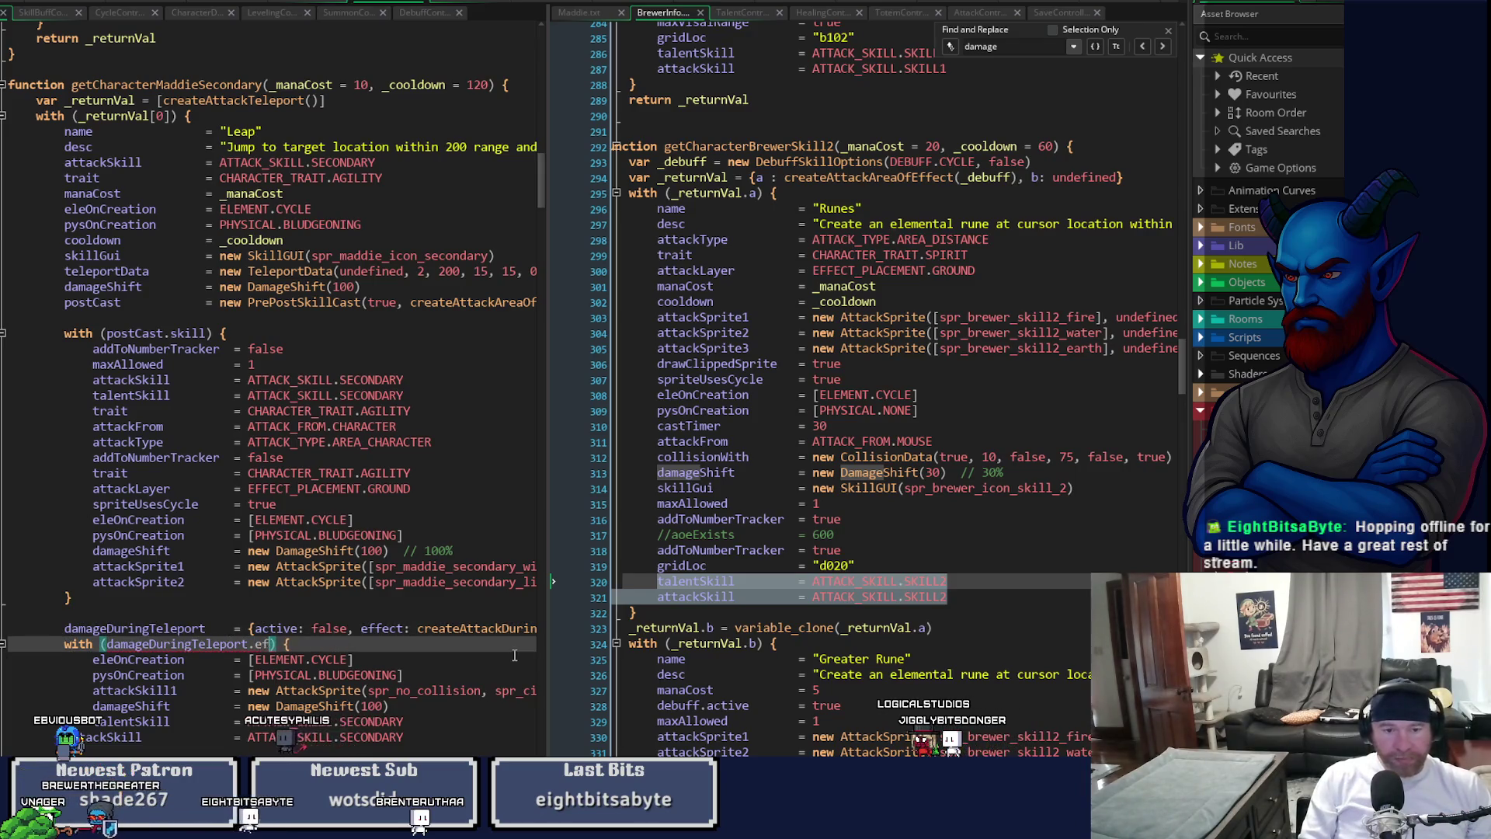
text(ect)
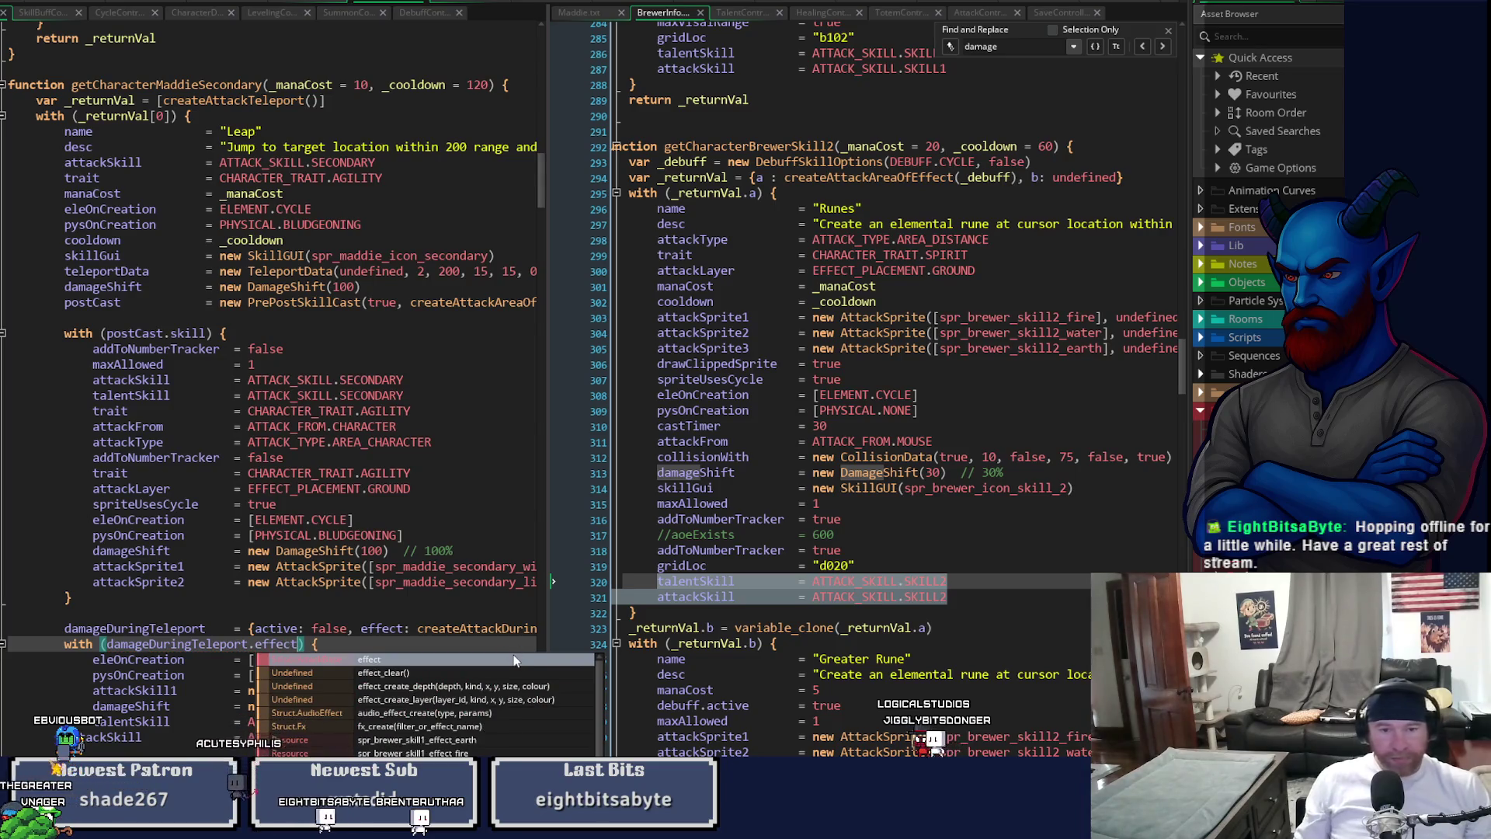
click(422, 607)
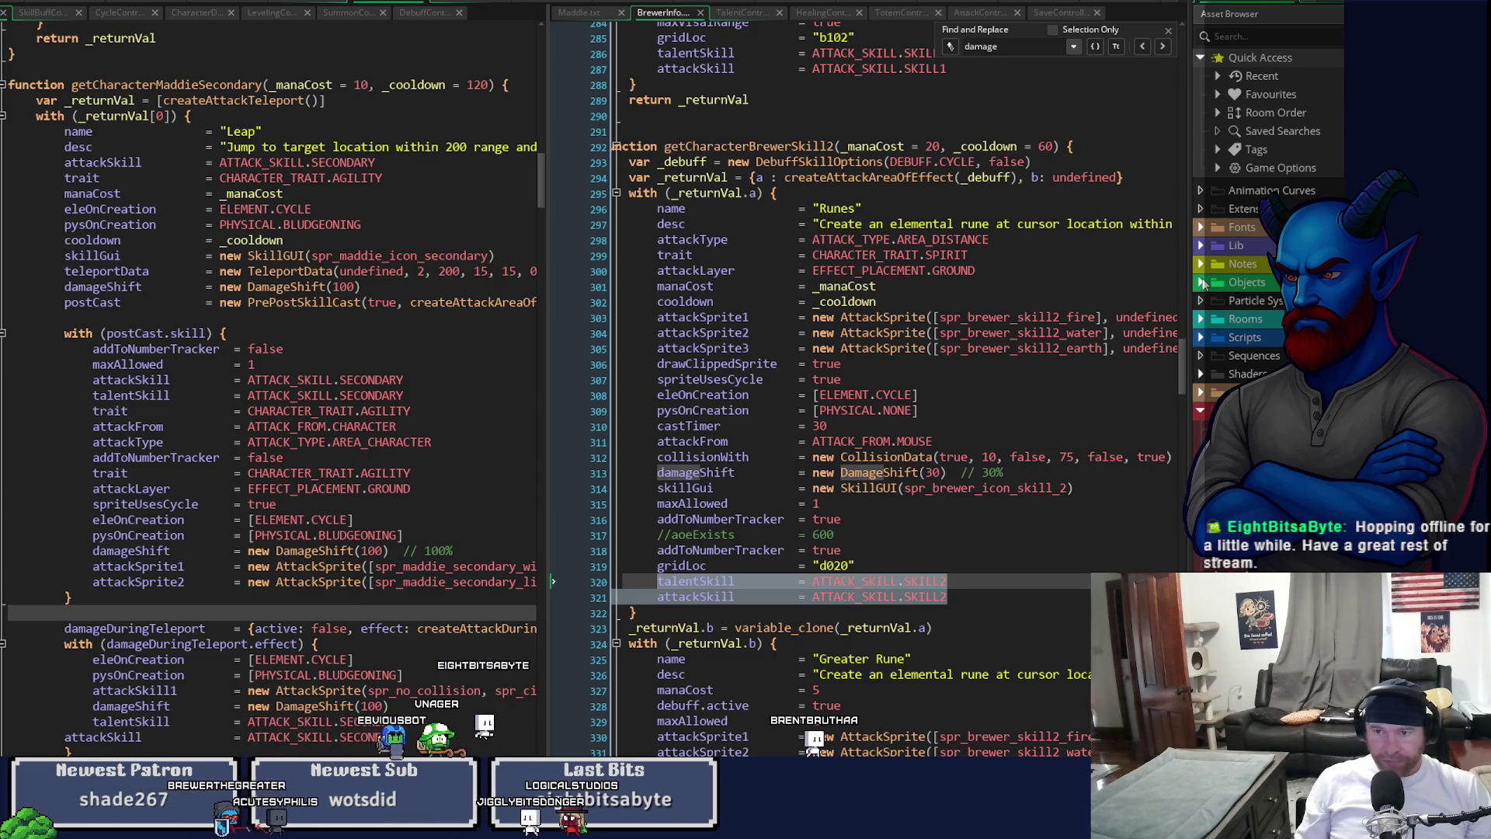
click(1202, 283)
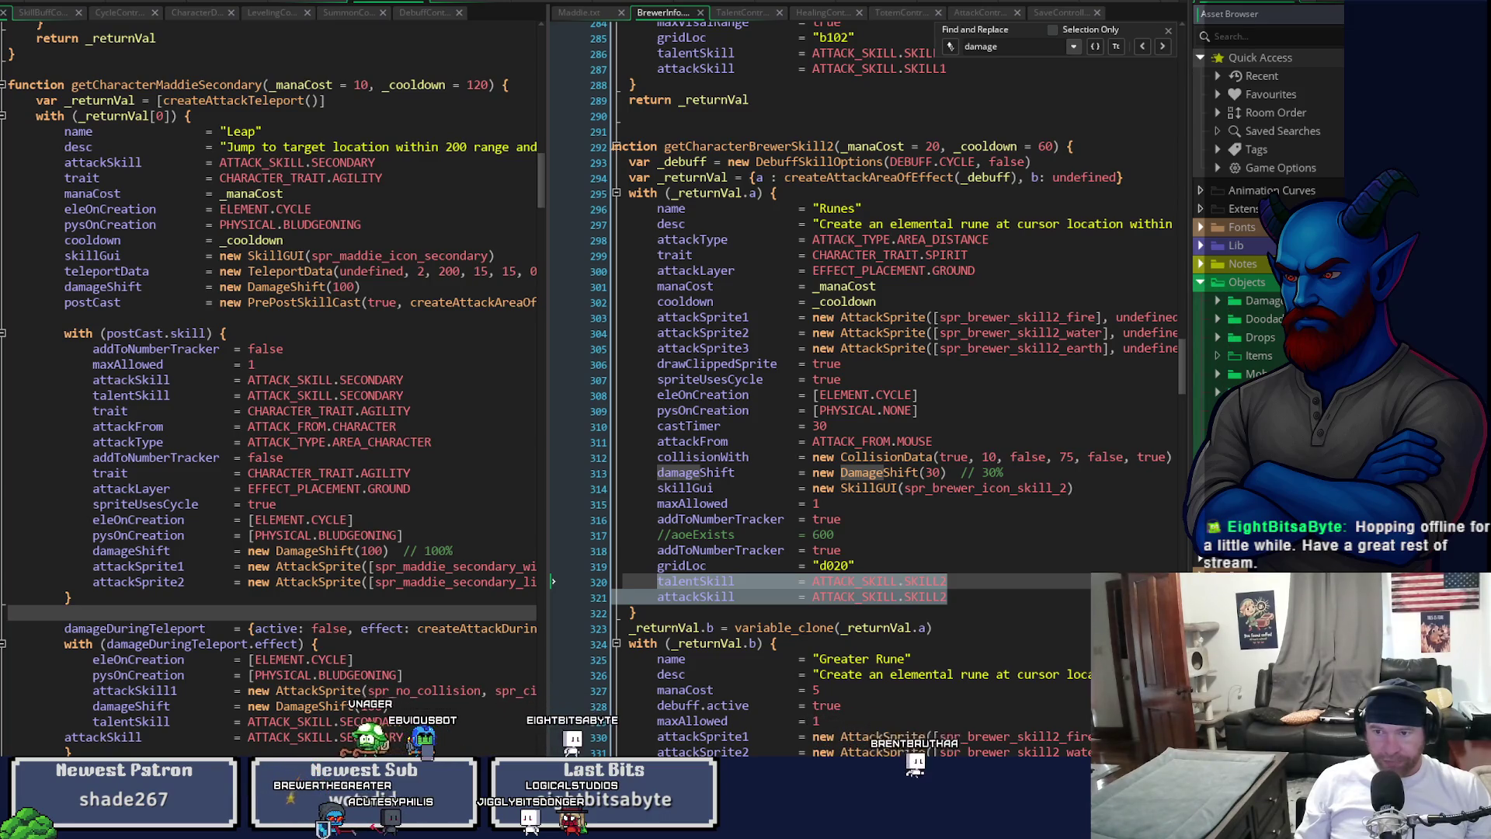
key(ctrl+Tab)
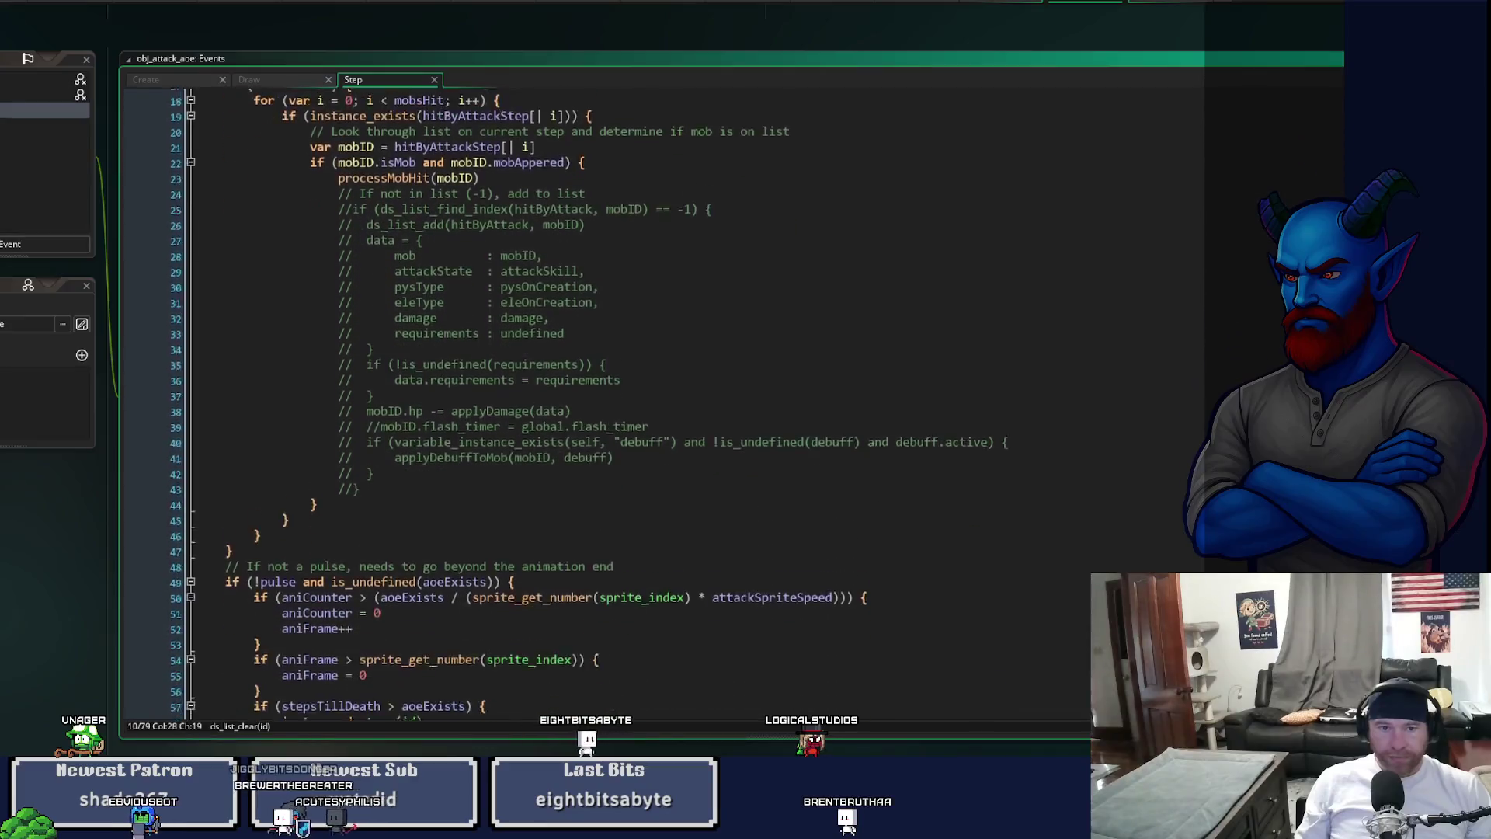
scroll(621, 404, down, 1)
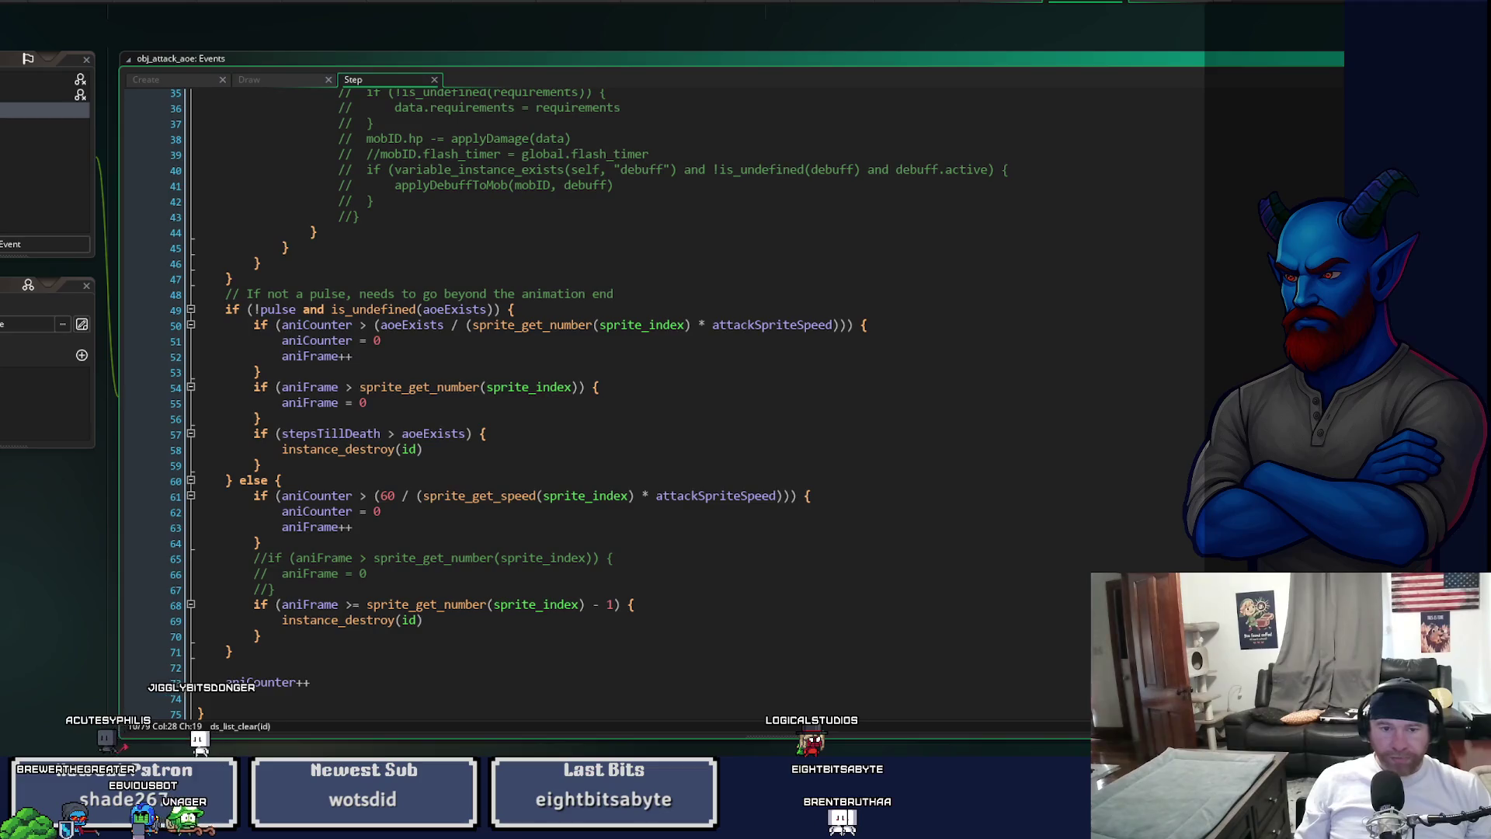
scroll(543, 389, down, 1)
scroll(543, 388, up, 12)
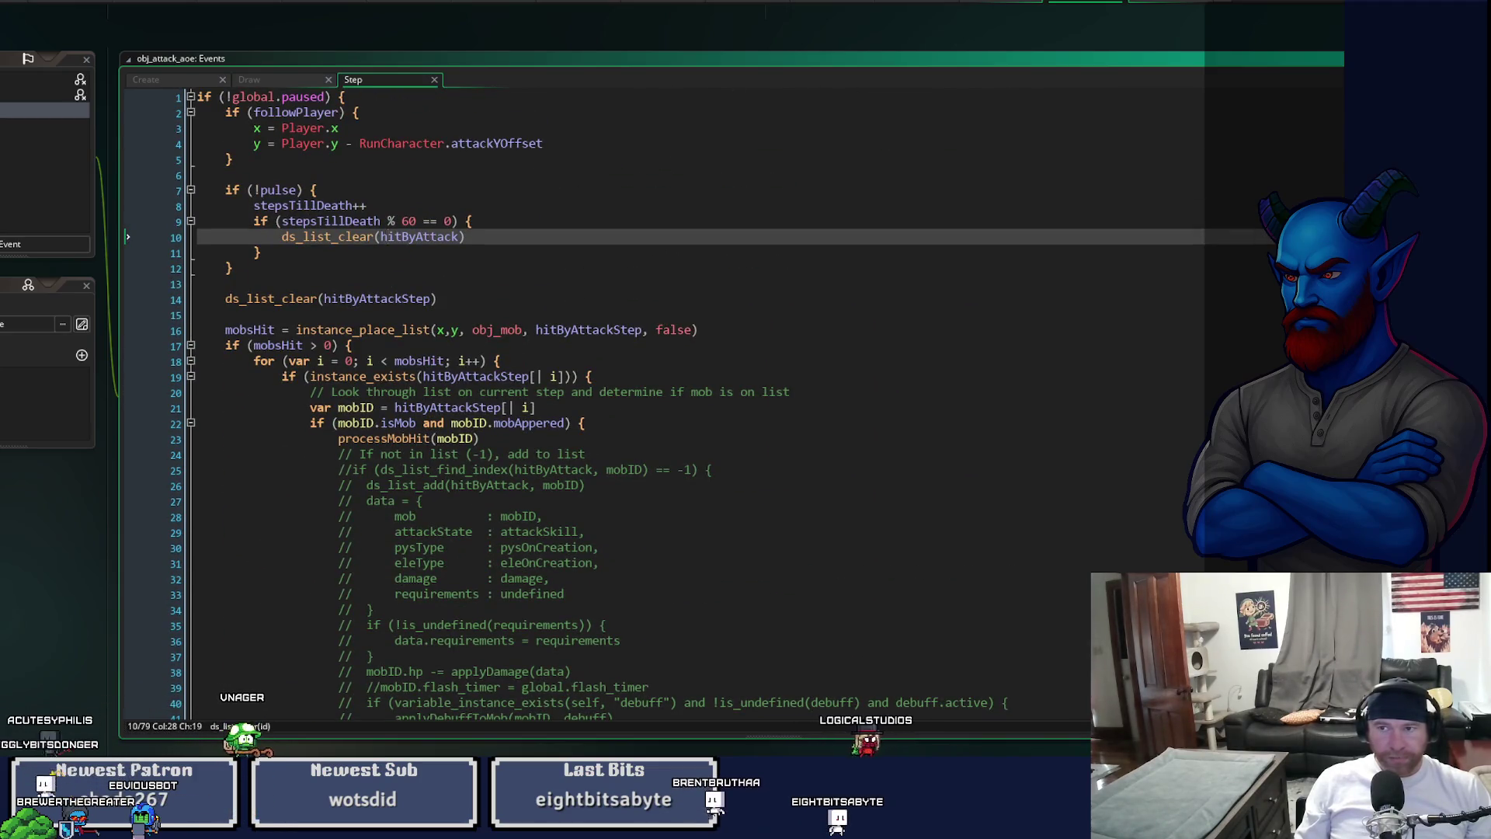
key(ctrl+w)
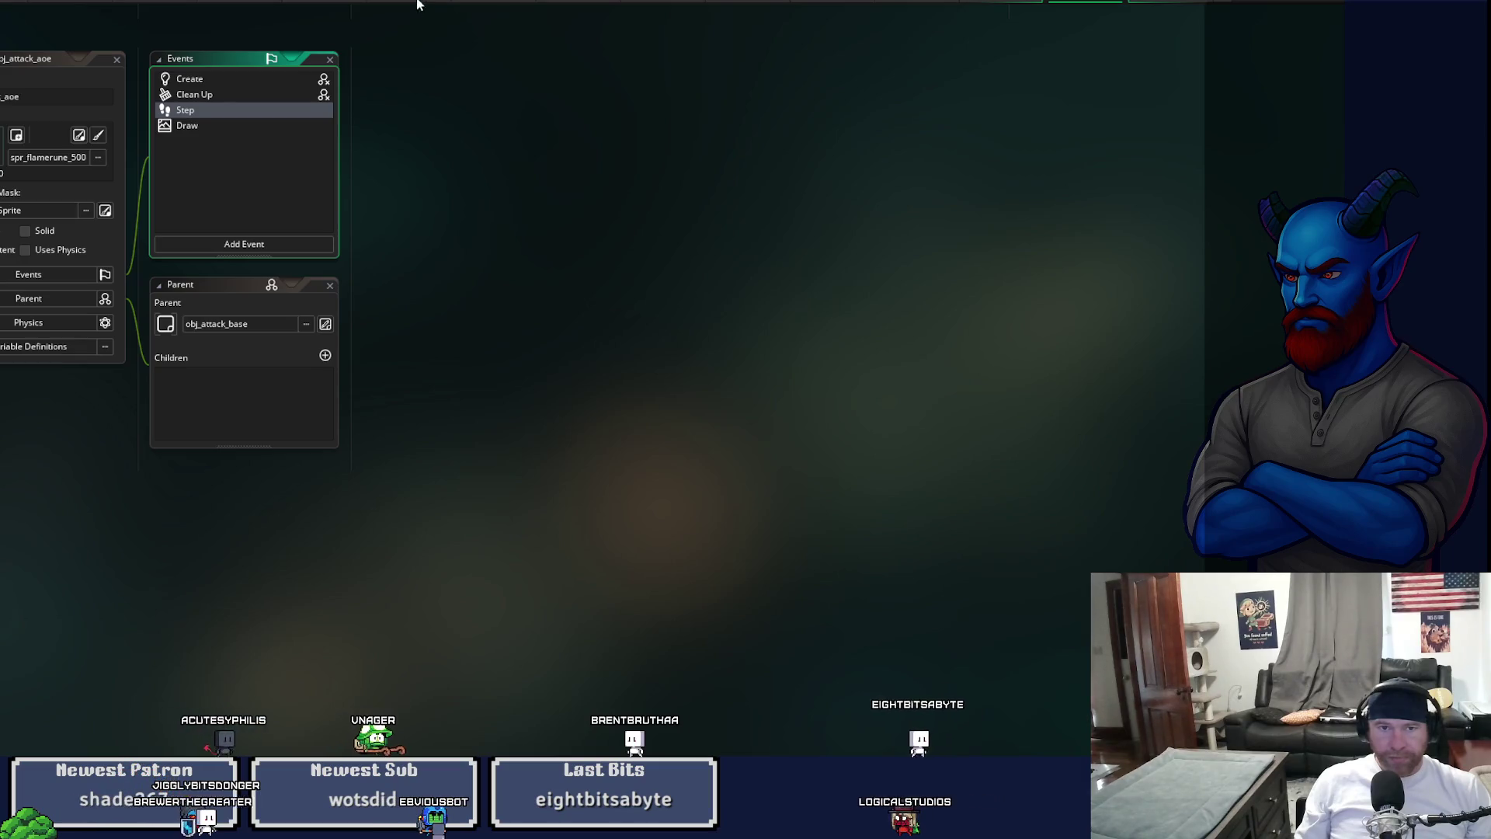
click(420, 3)
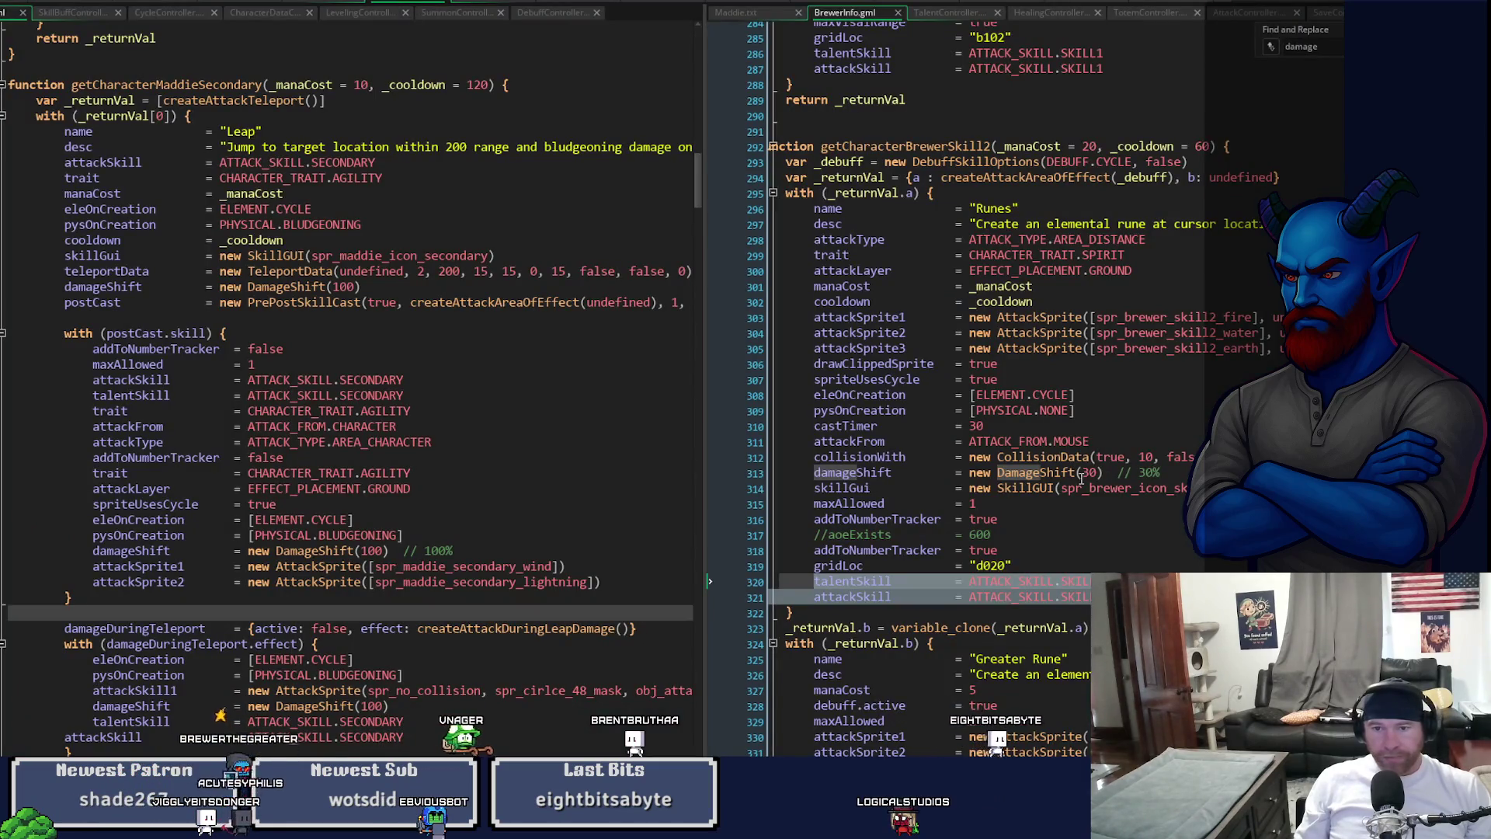
- Select the aoeExists value 600 and widen the BrewerInfo.gml pane to show Runes' obj_attack_aoe lines
double_click(985, 536)
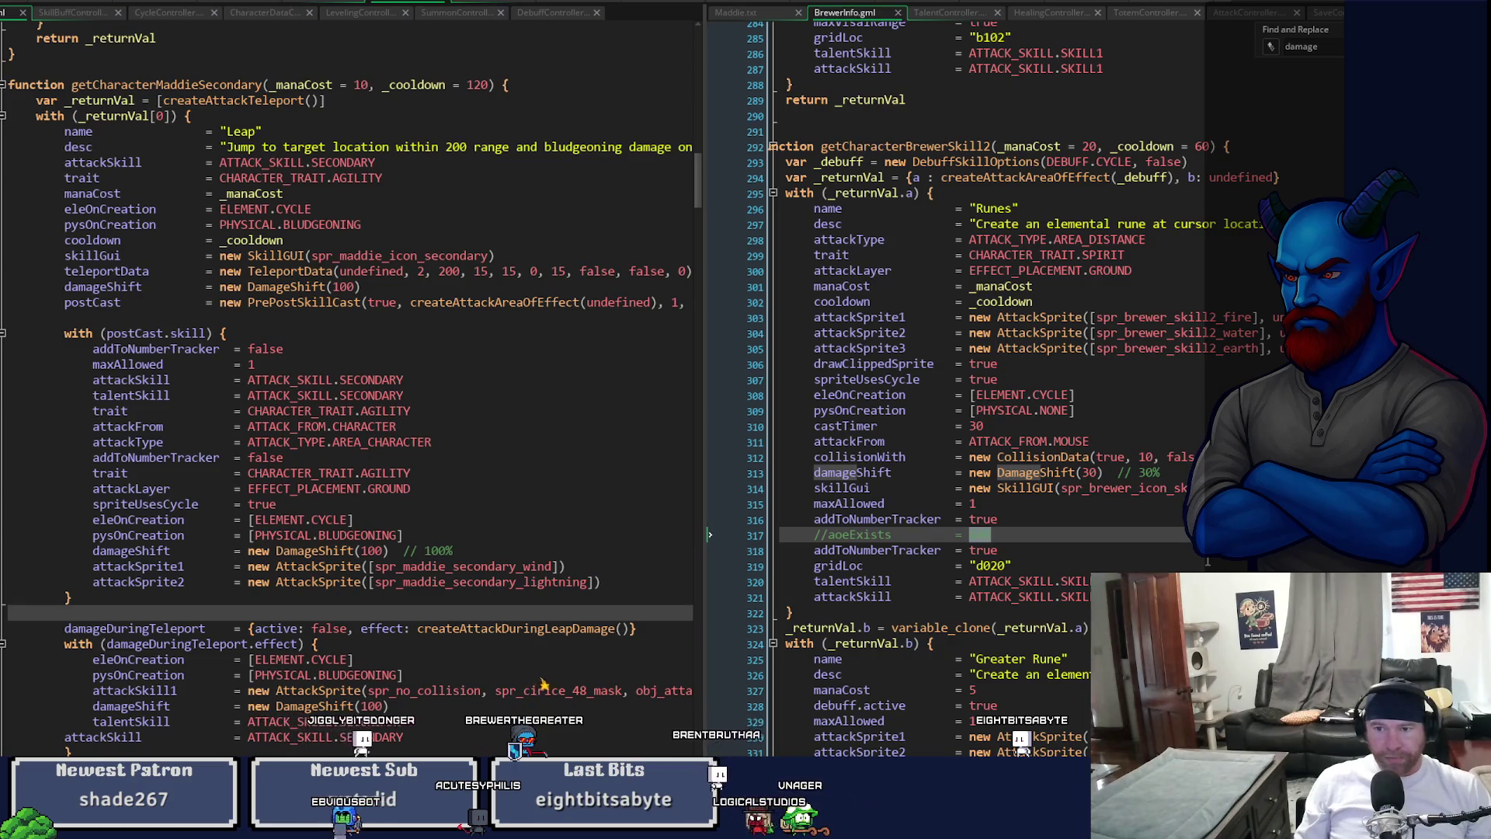
scroll(1208, 559, down, 2)
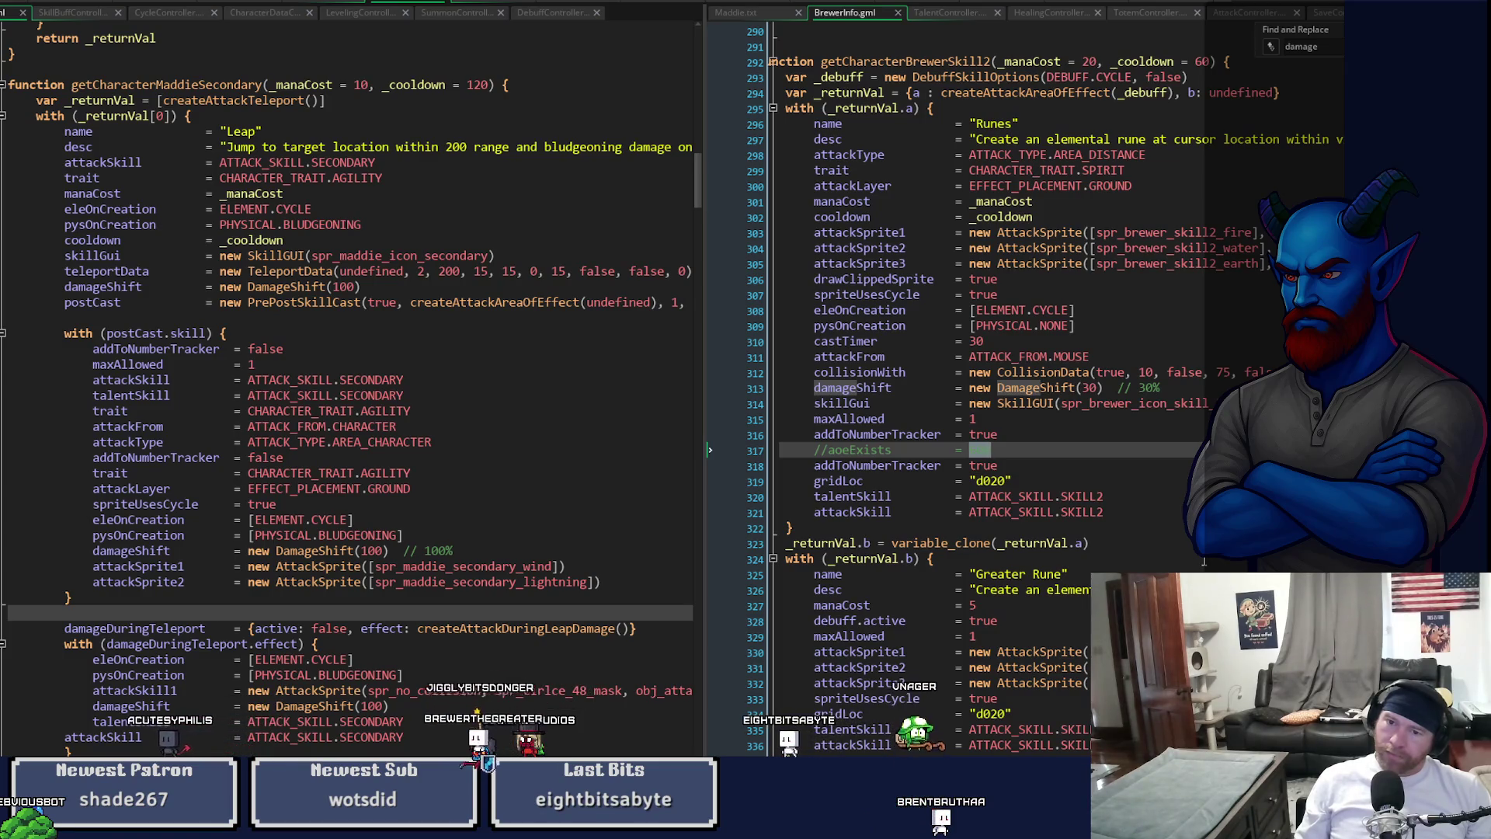
scroll(1203, 561, up, 2)
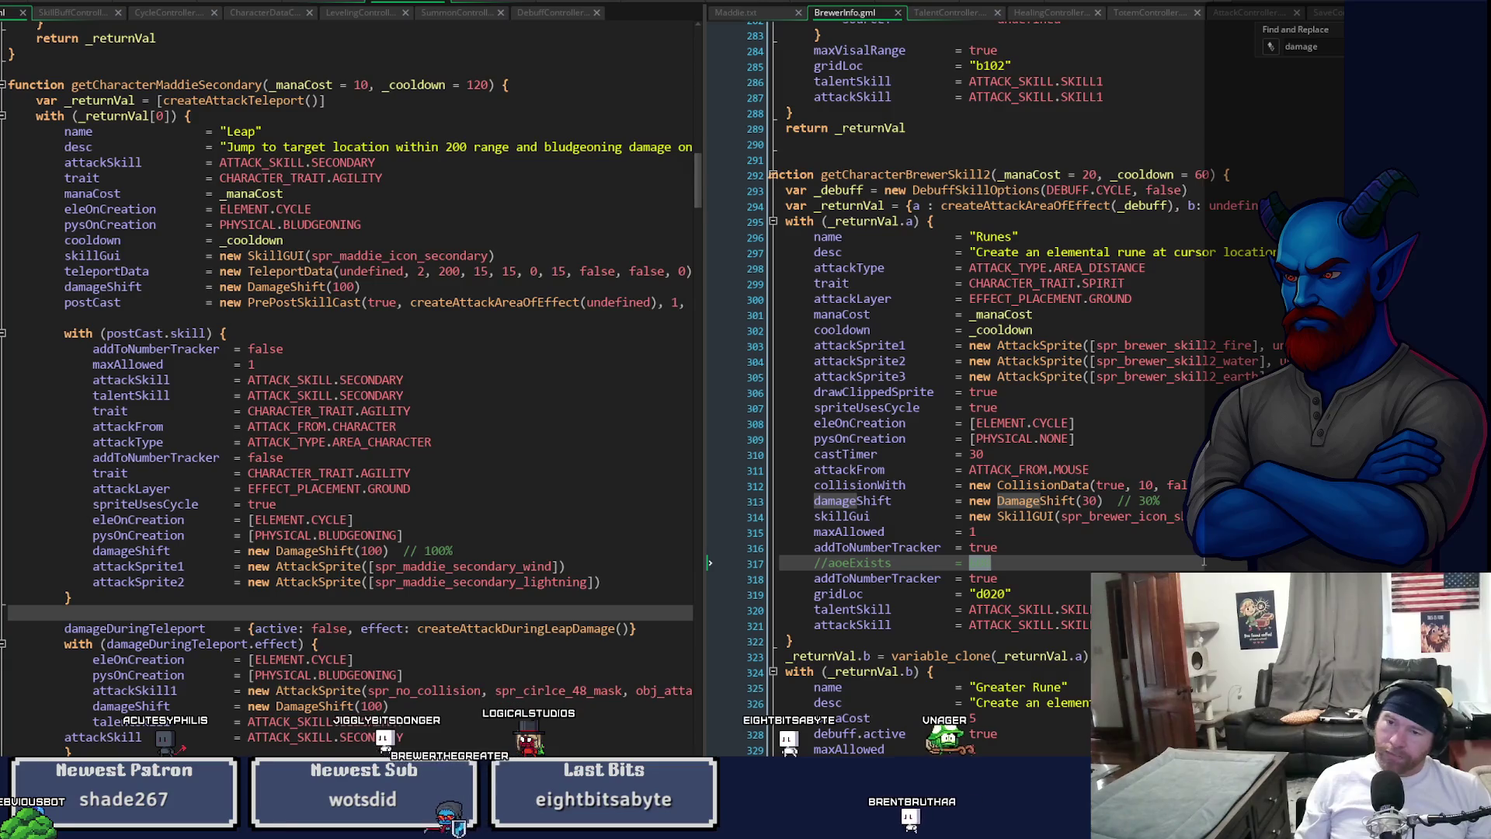
drag(704, 477, 464, 477)
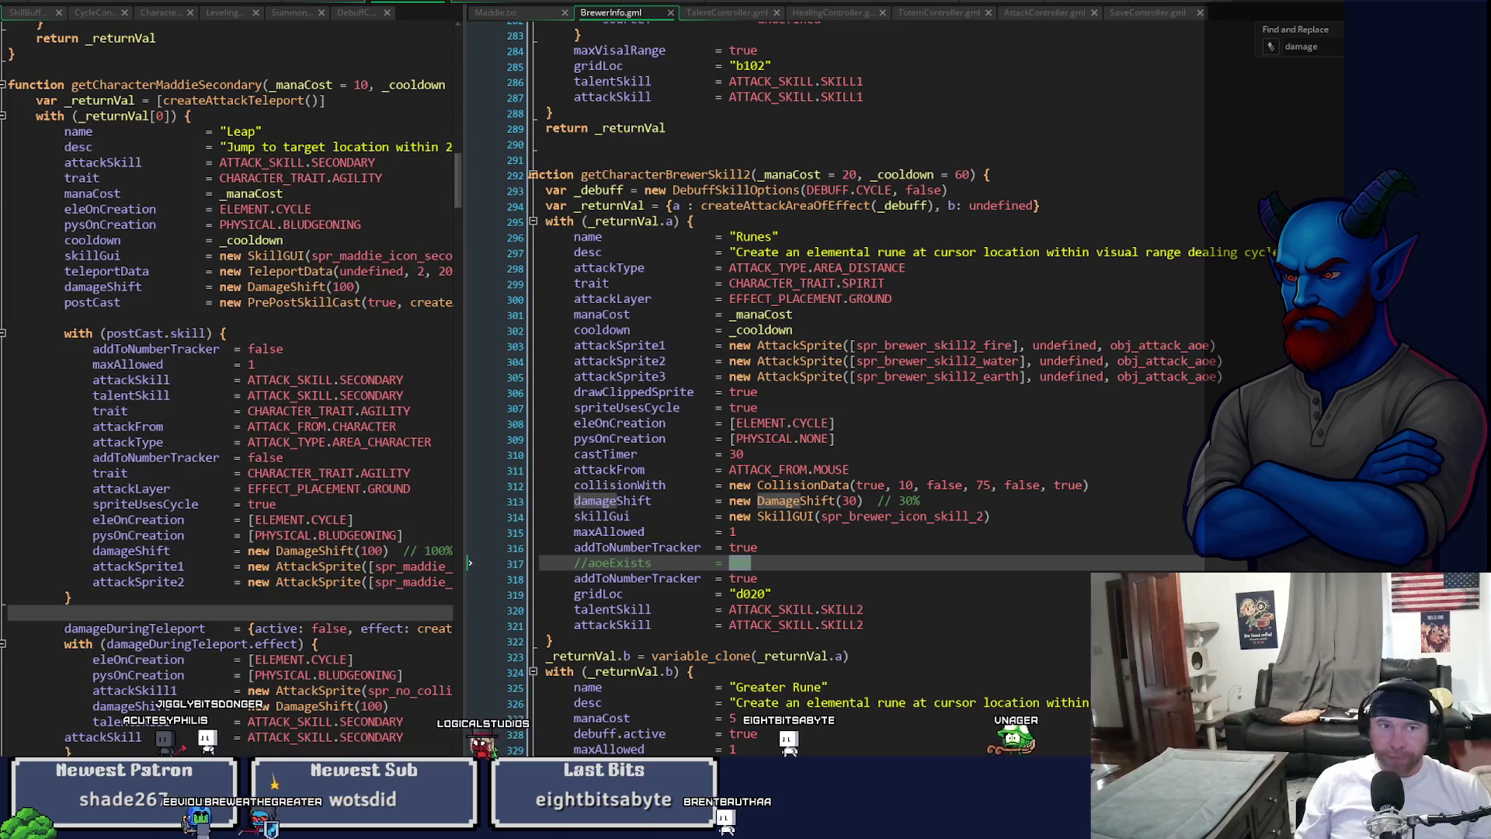
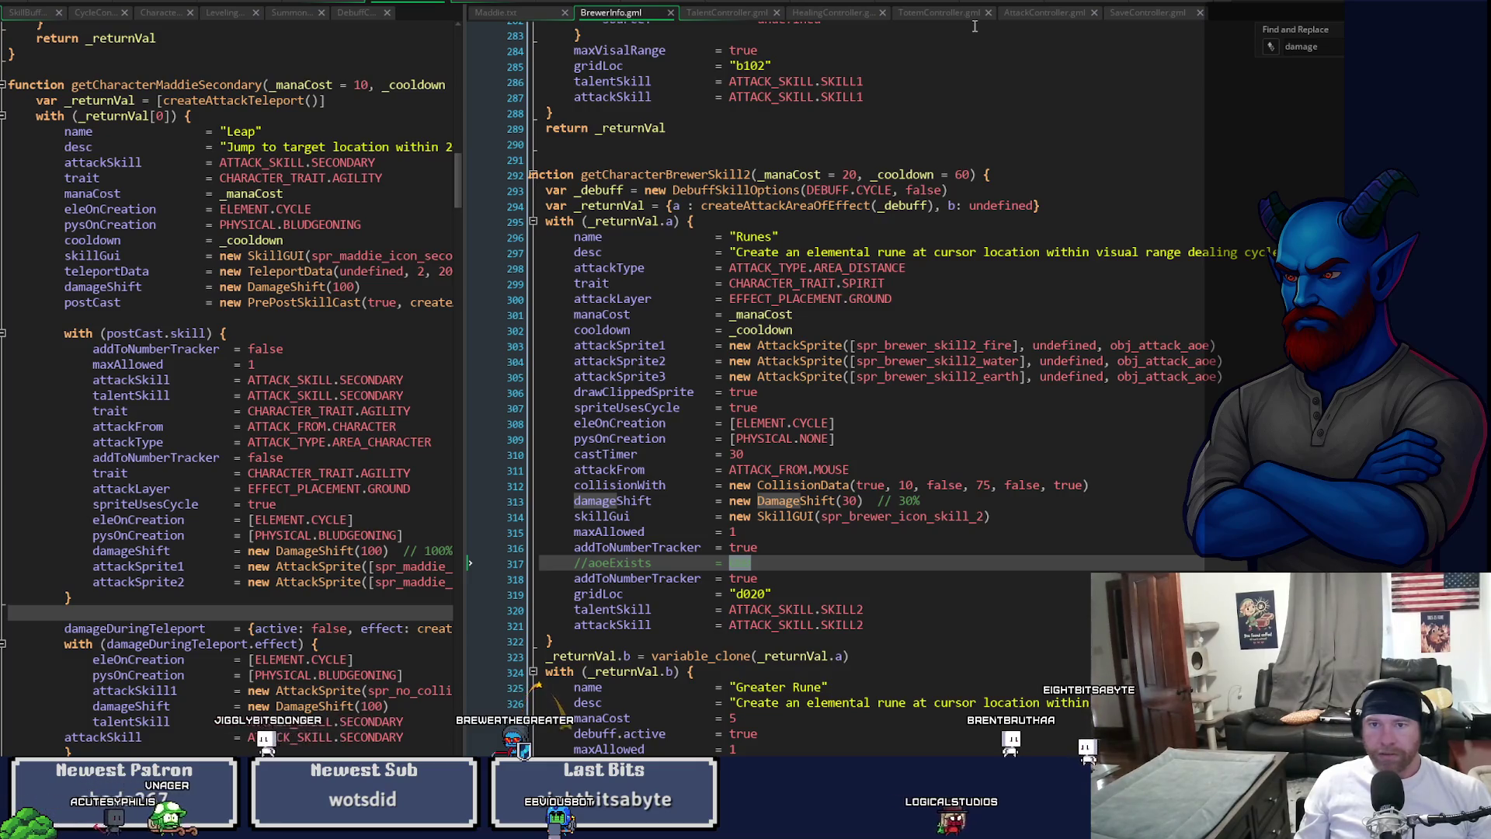
- Open the Create and Step event code of obj_attack_aoe
click(1080, 4)
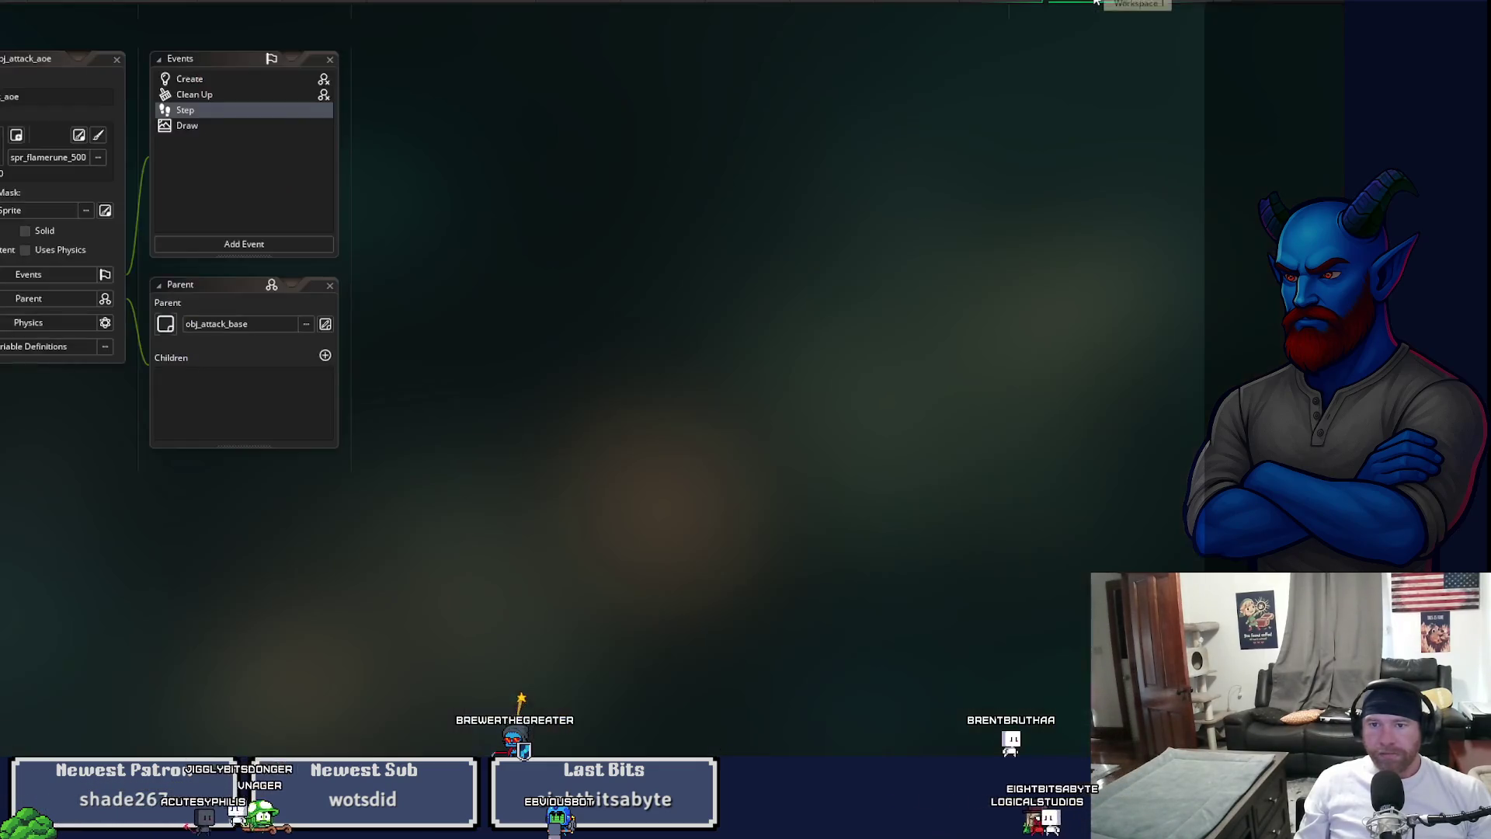
click(204, 78)
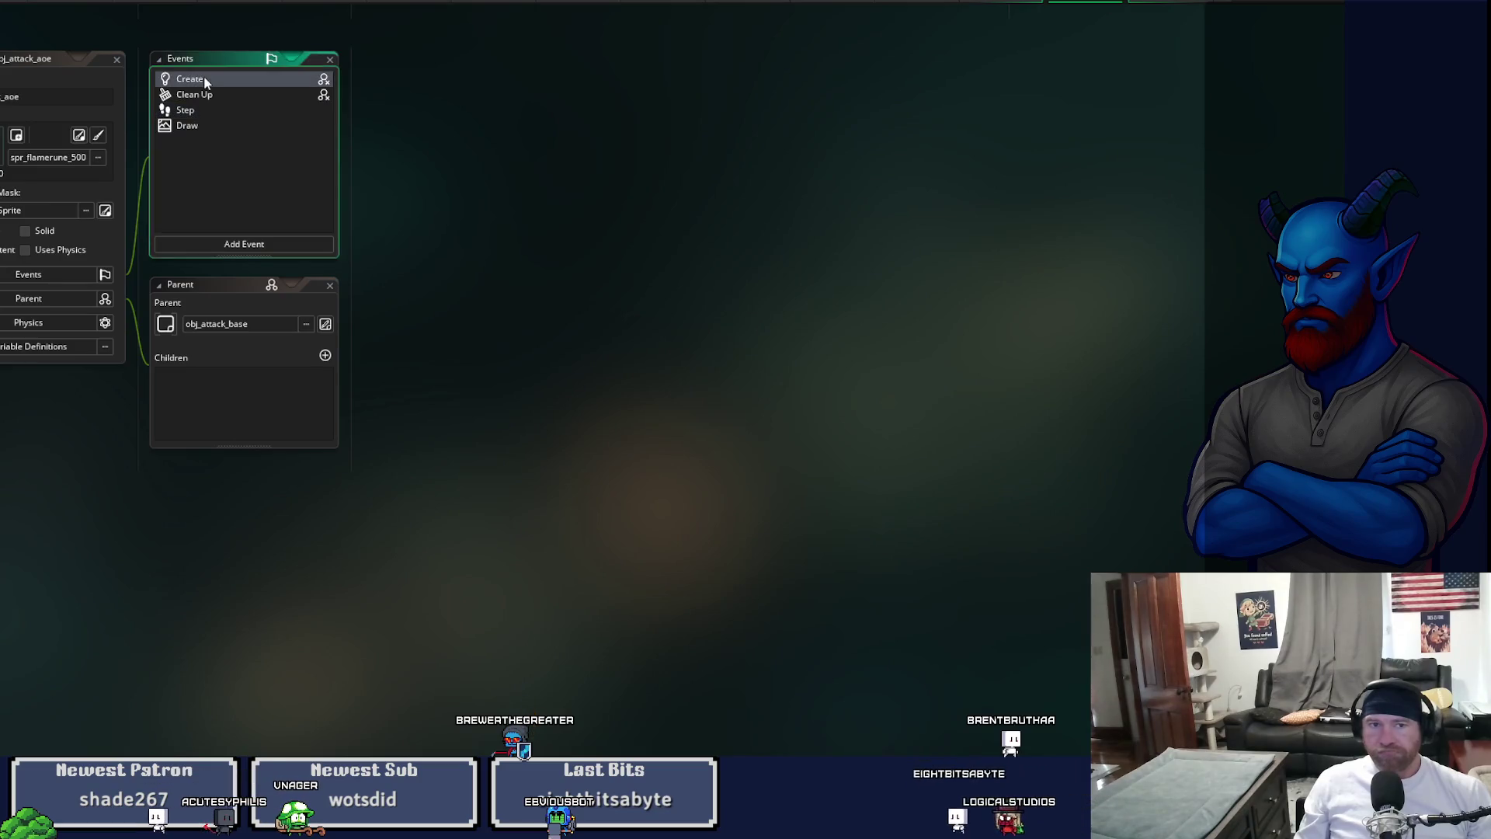
click(203, 113)
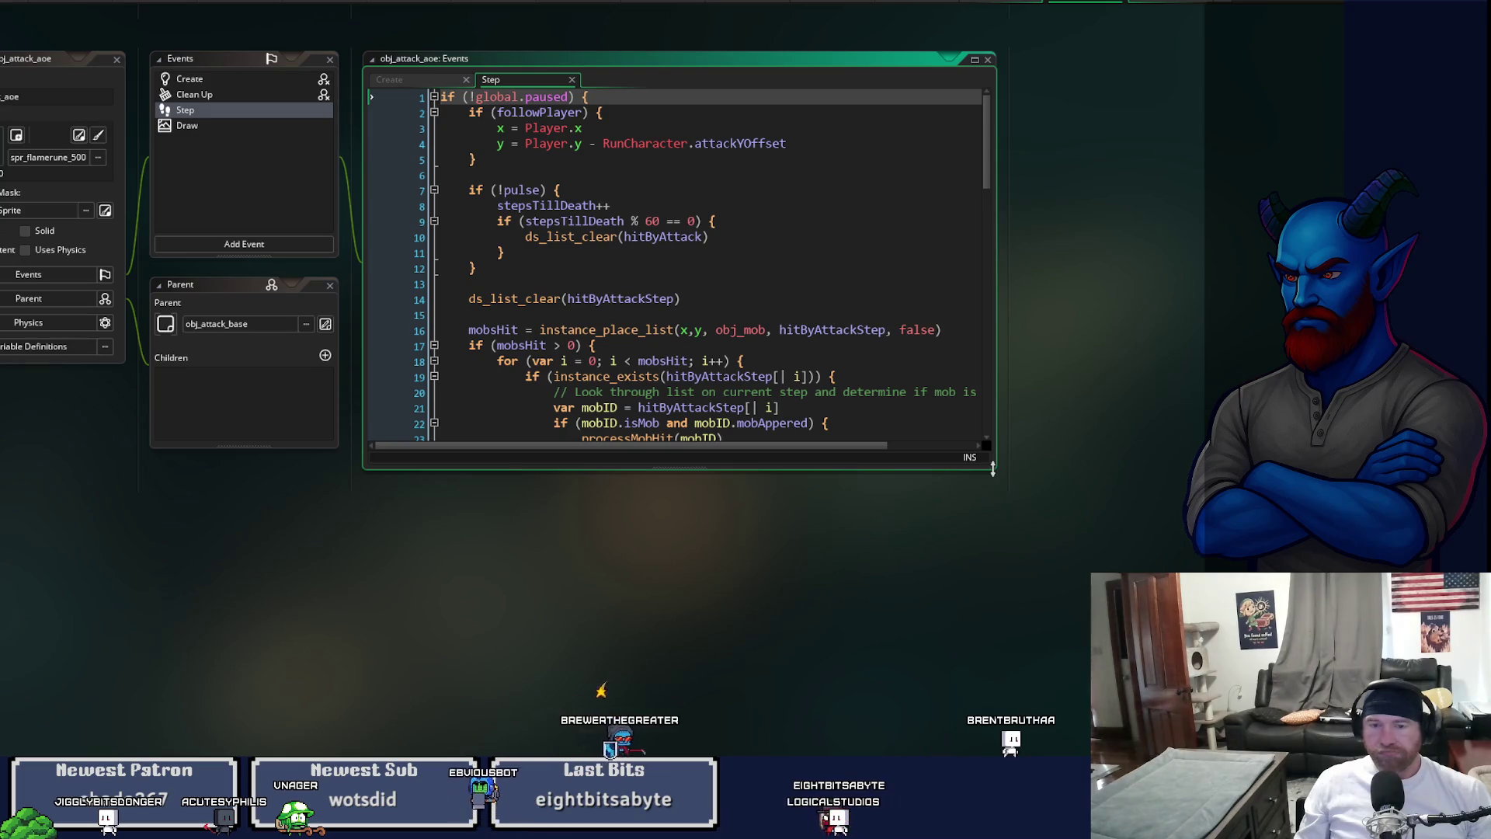
- Enlarge the code editor, return to the top of the Step code, and open the Draw event
drag(997, 470, 1344, 769)
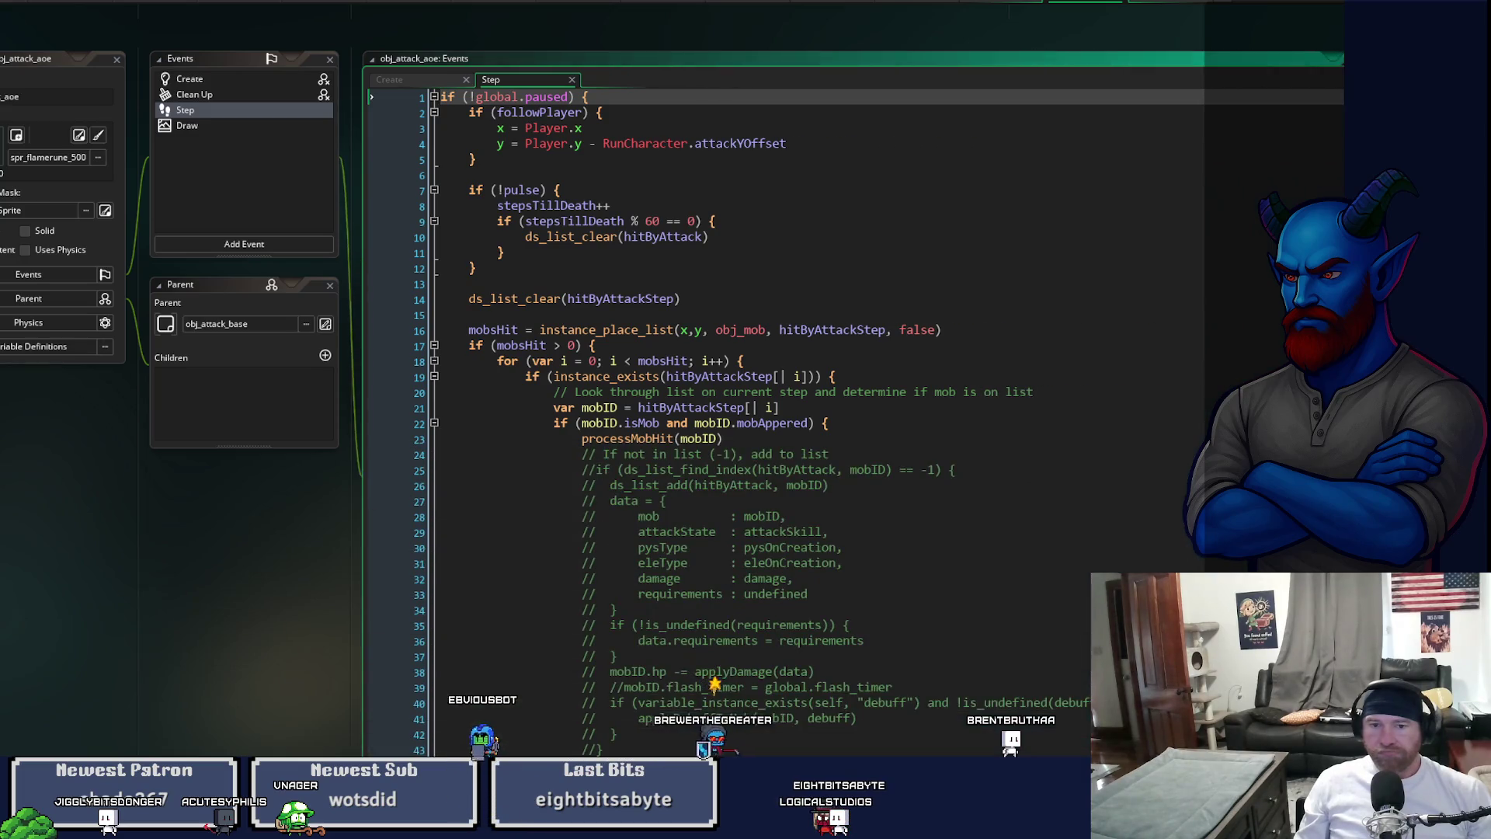
scroll(777, 389, down, 13)
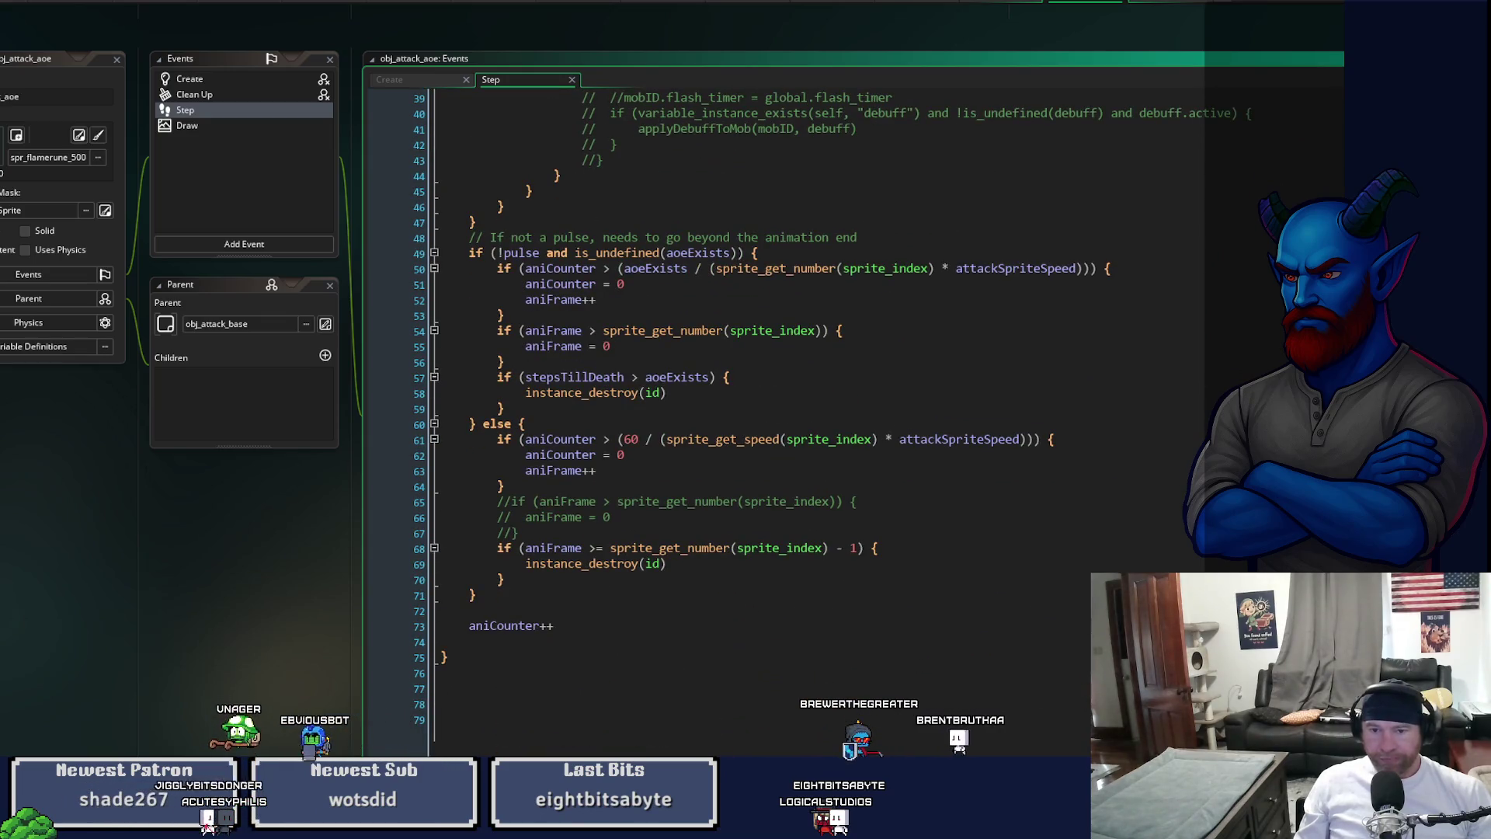
scroll(776, 389, up, 2)
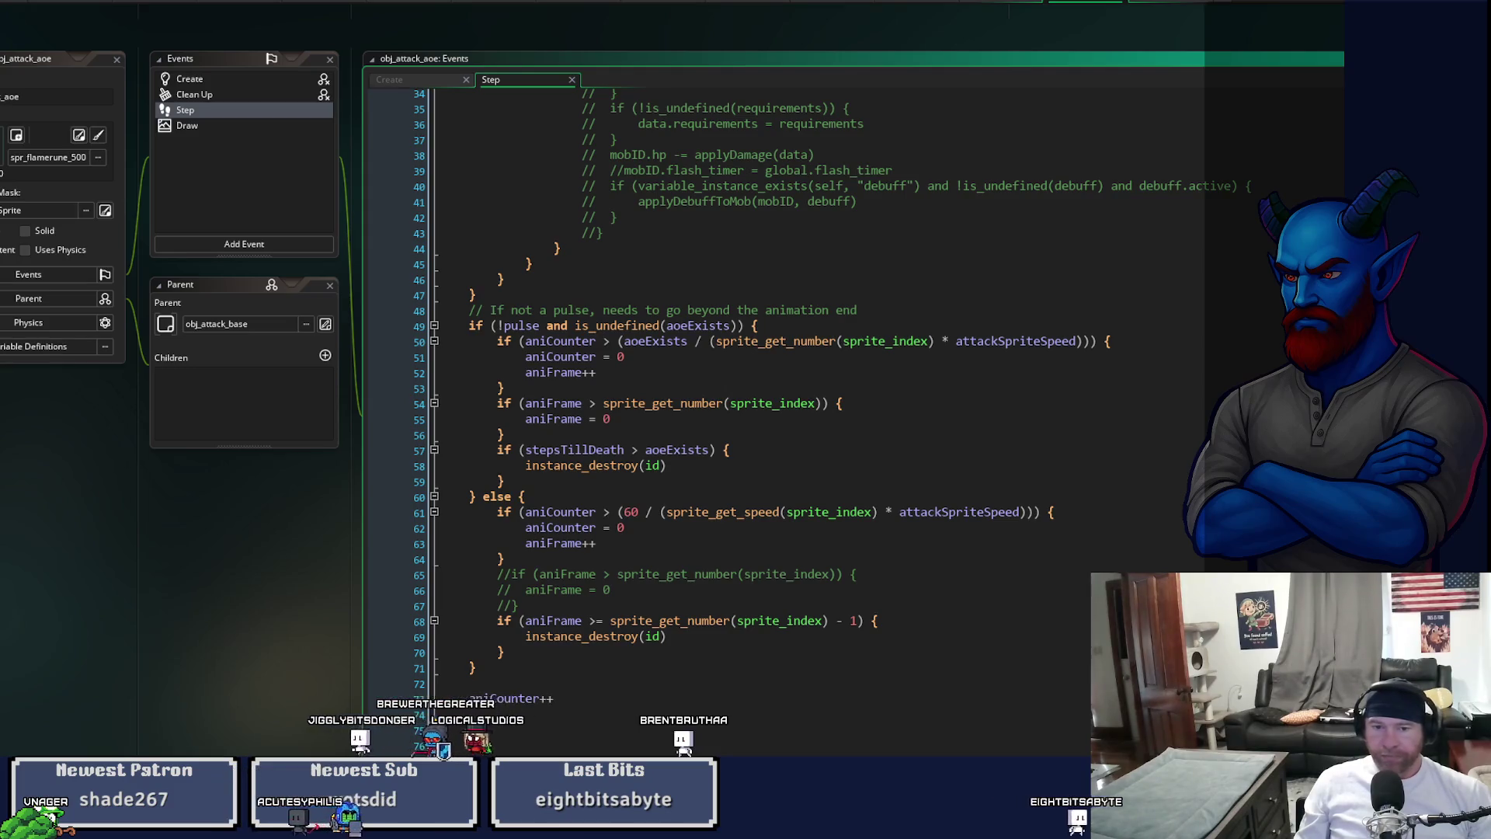
key(ctrl+Home)
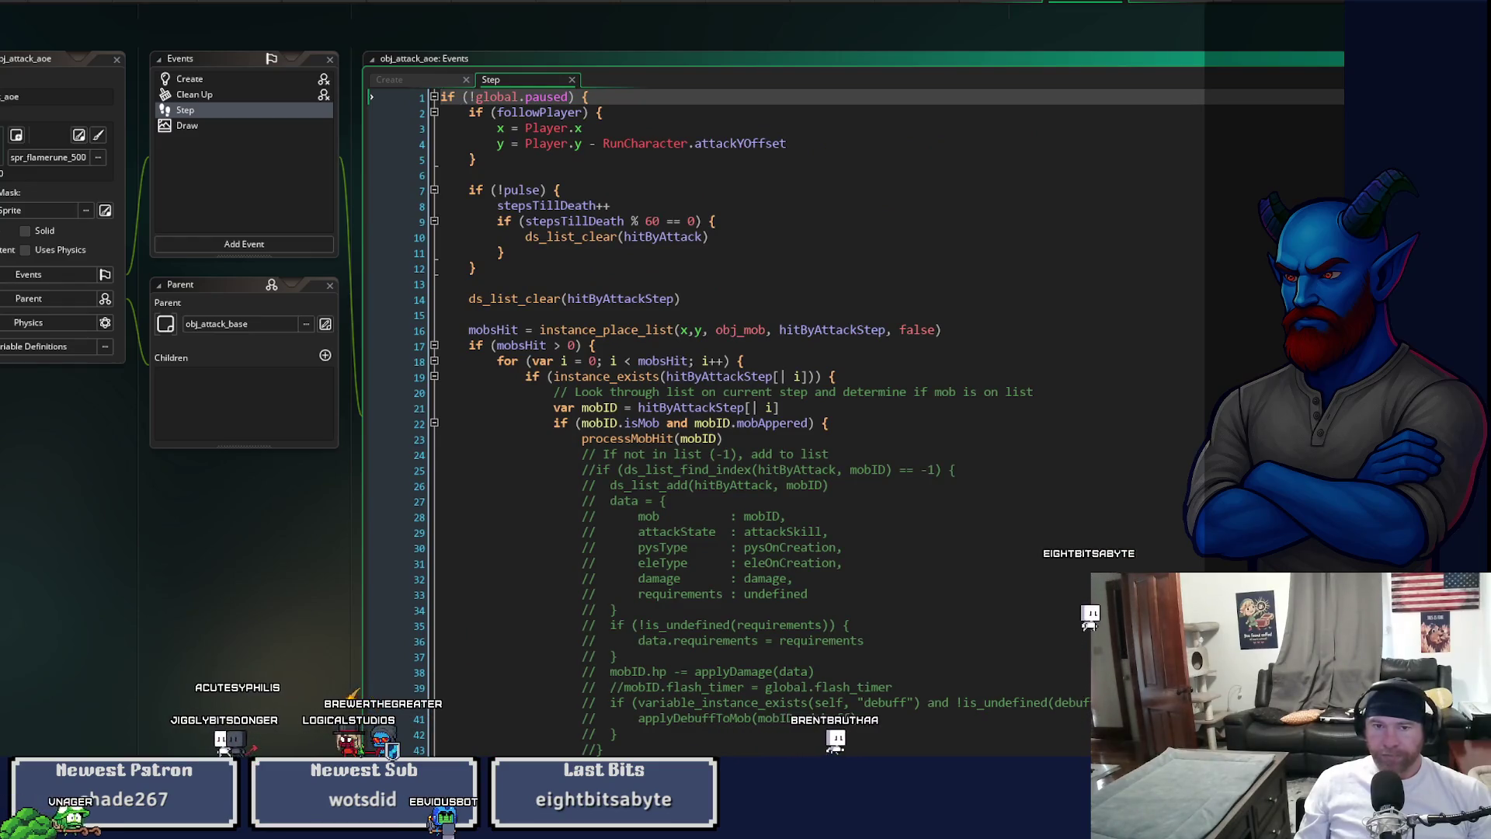
click(186, 129)
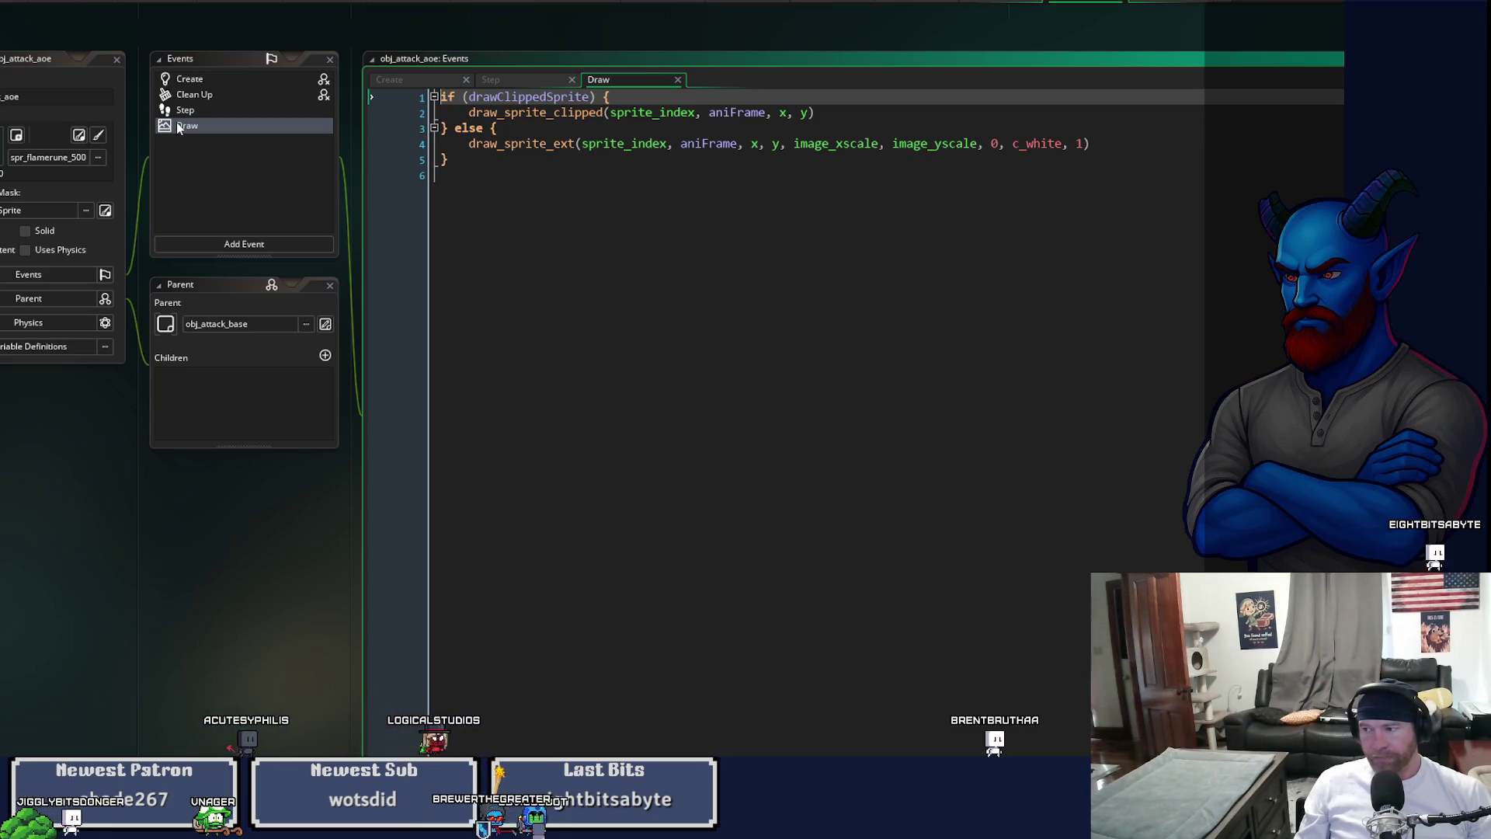
- Scroll the Step code down to the pulse/animation-end block, then bring up the Create event
click(491, 81)
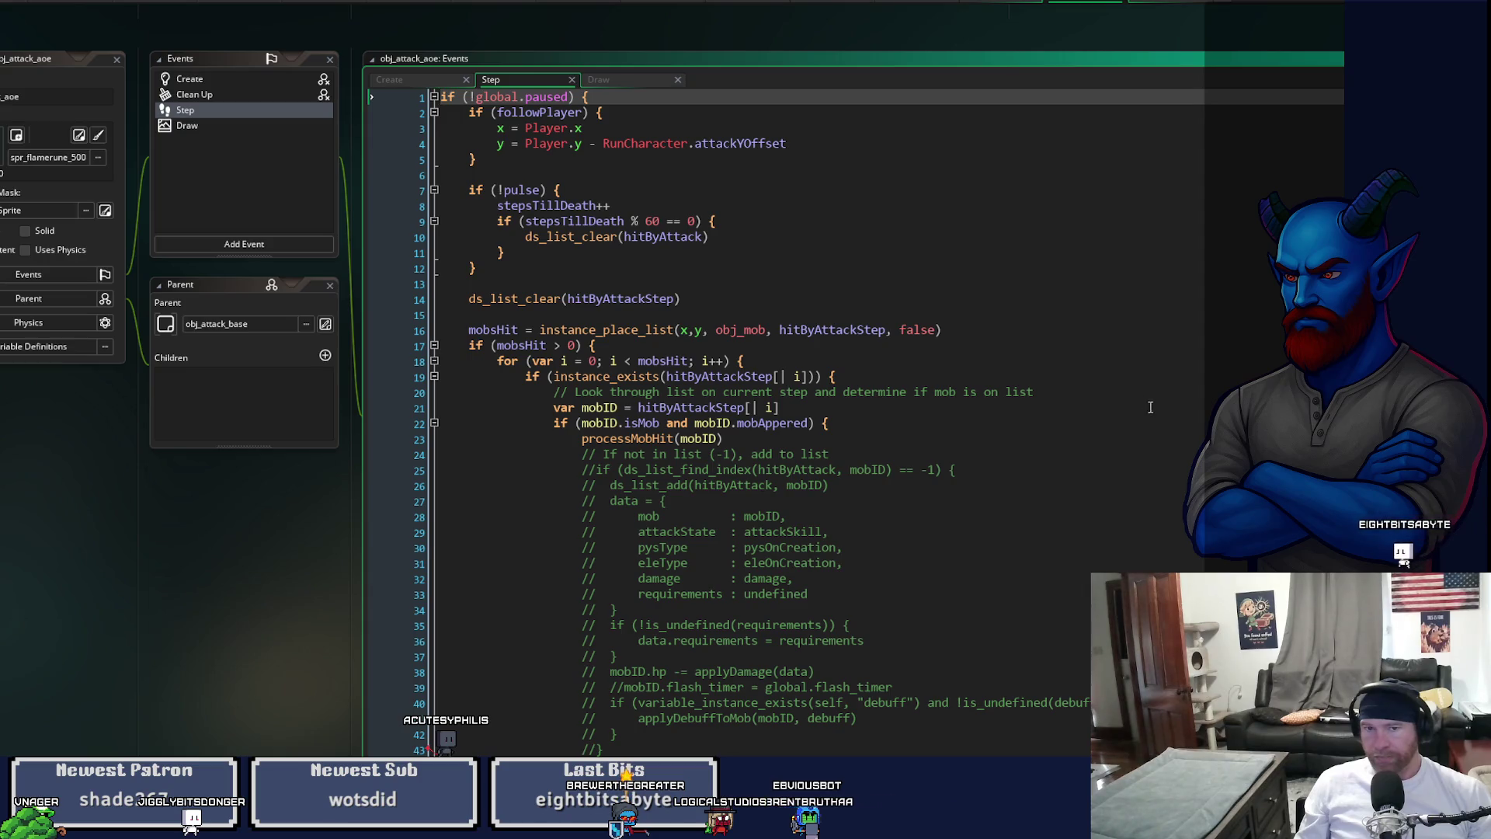
scroll(699, 419, down, 9)
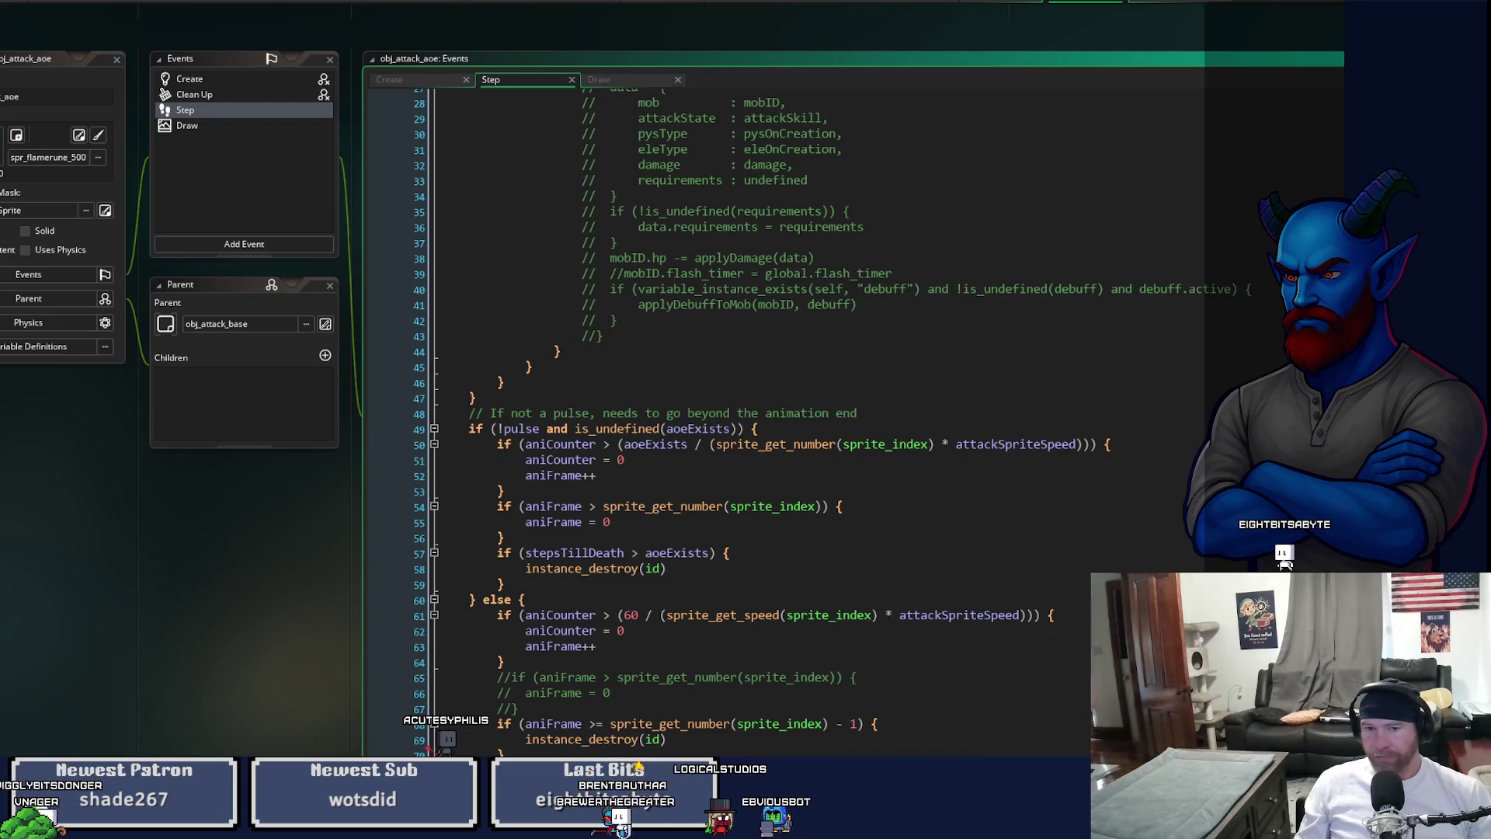
scroll(777, 419, down, 2)
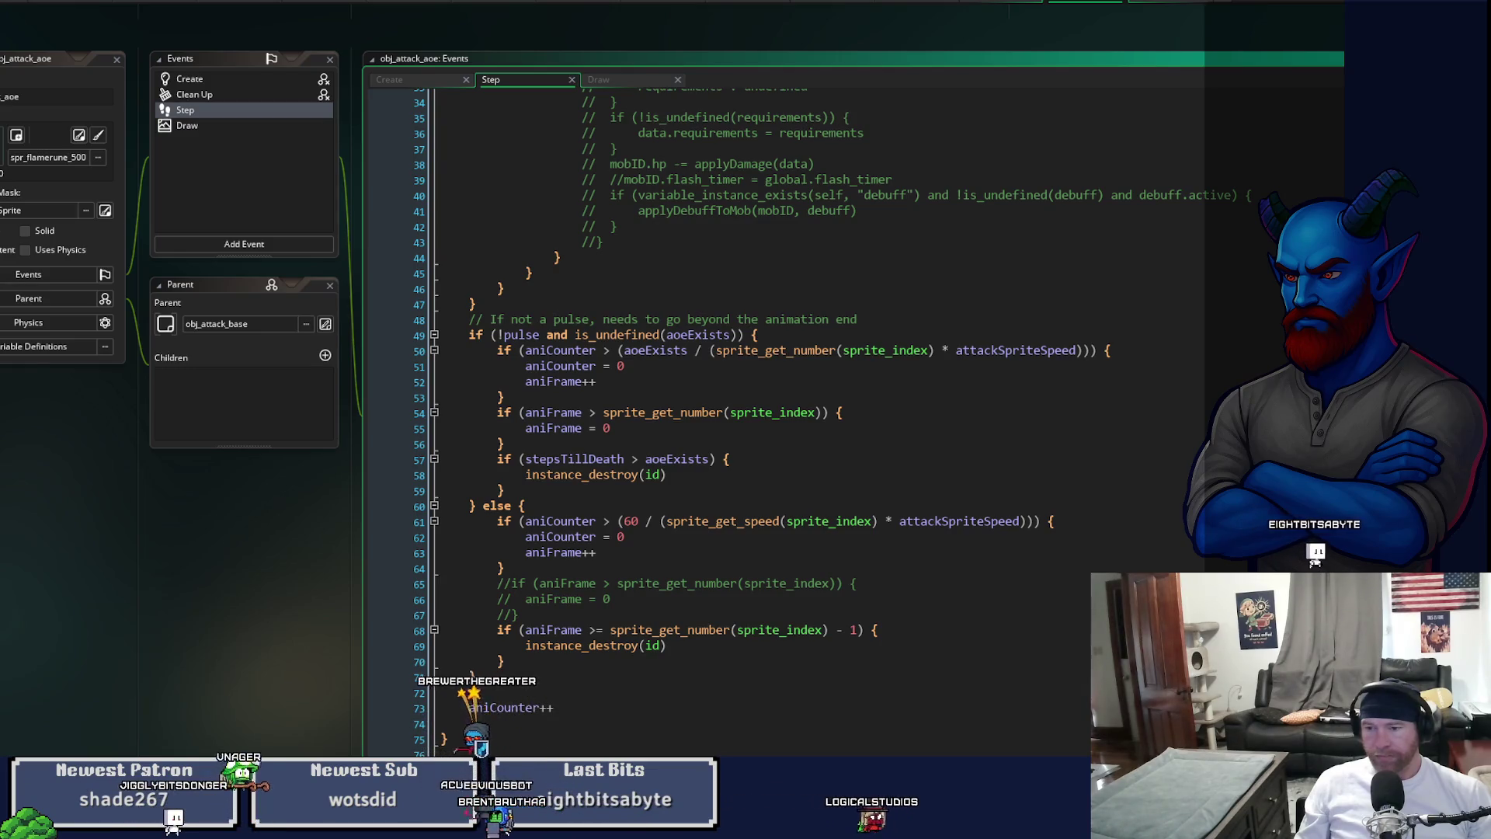
scroll(776, 388, down, 2)
click(389, 79)
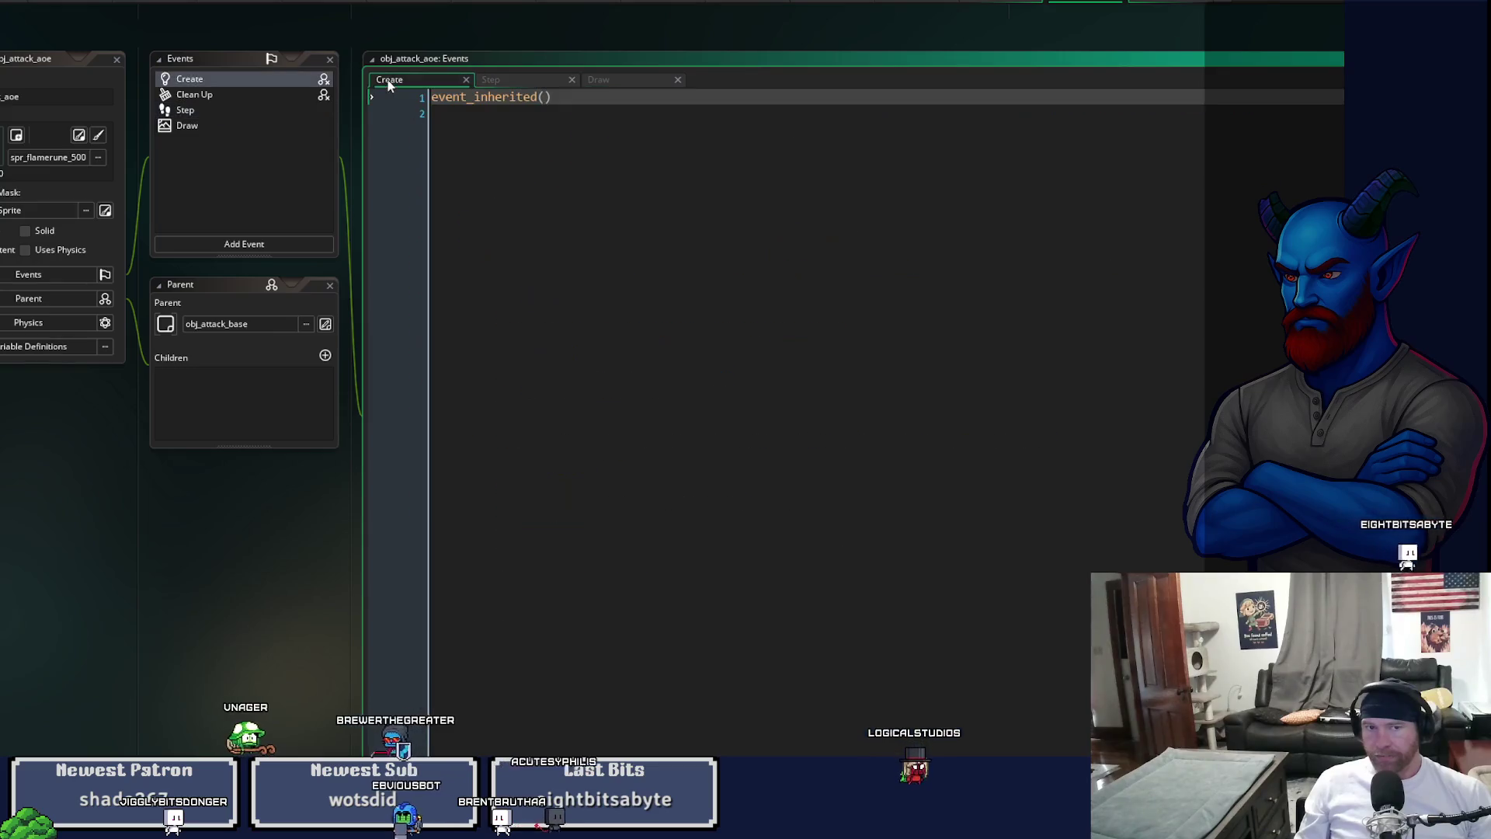
- Add 'useAnimationDuration = true' below event_inherited() in Create, save, and copy the variable name
click(757, 108)
key(Return)
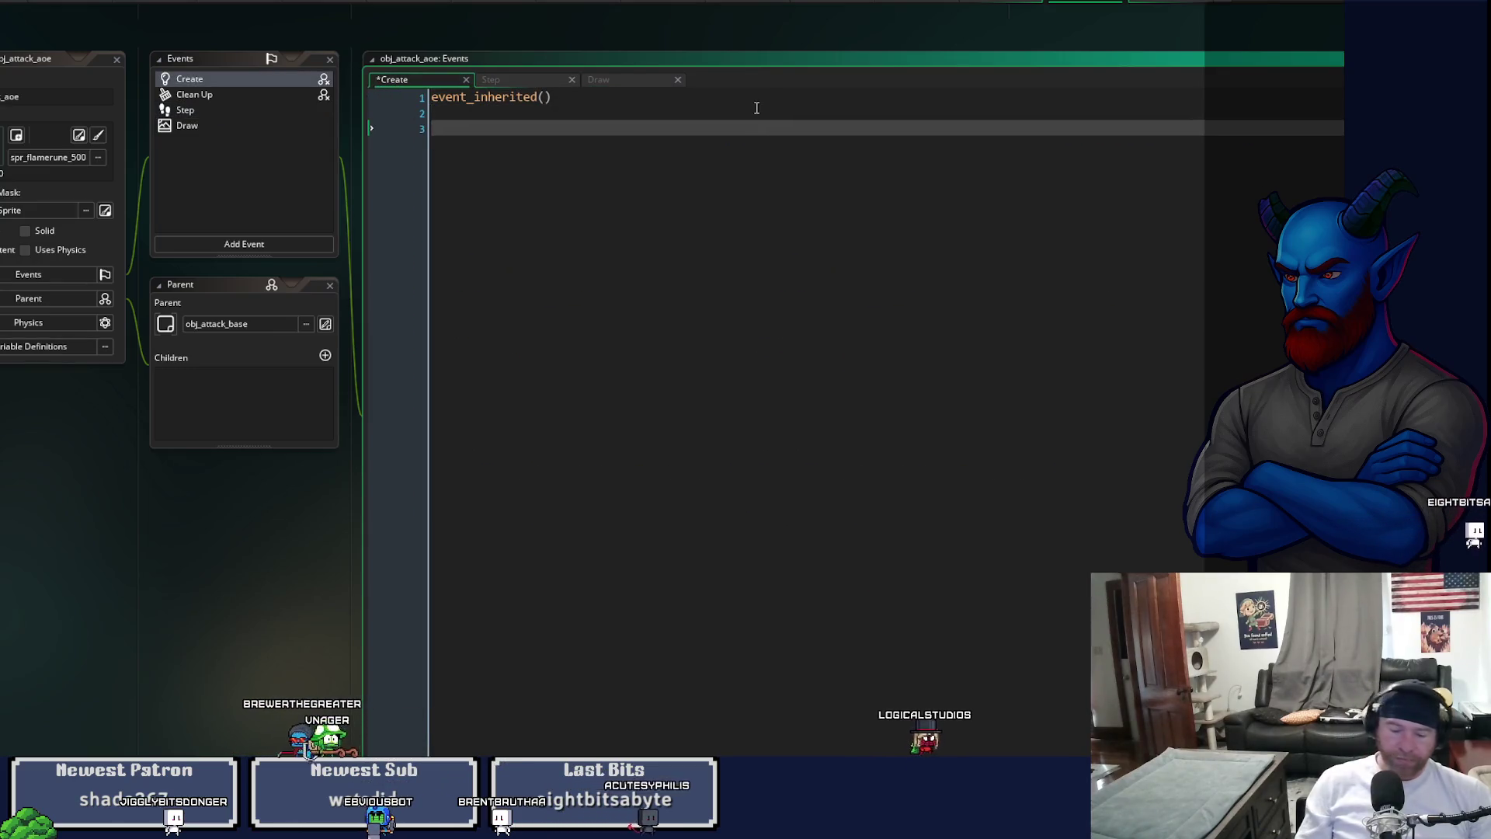
text(use)
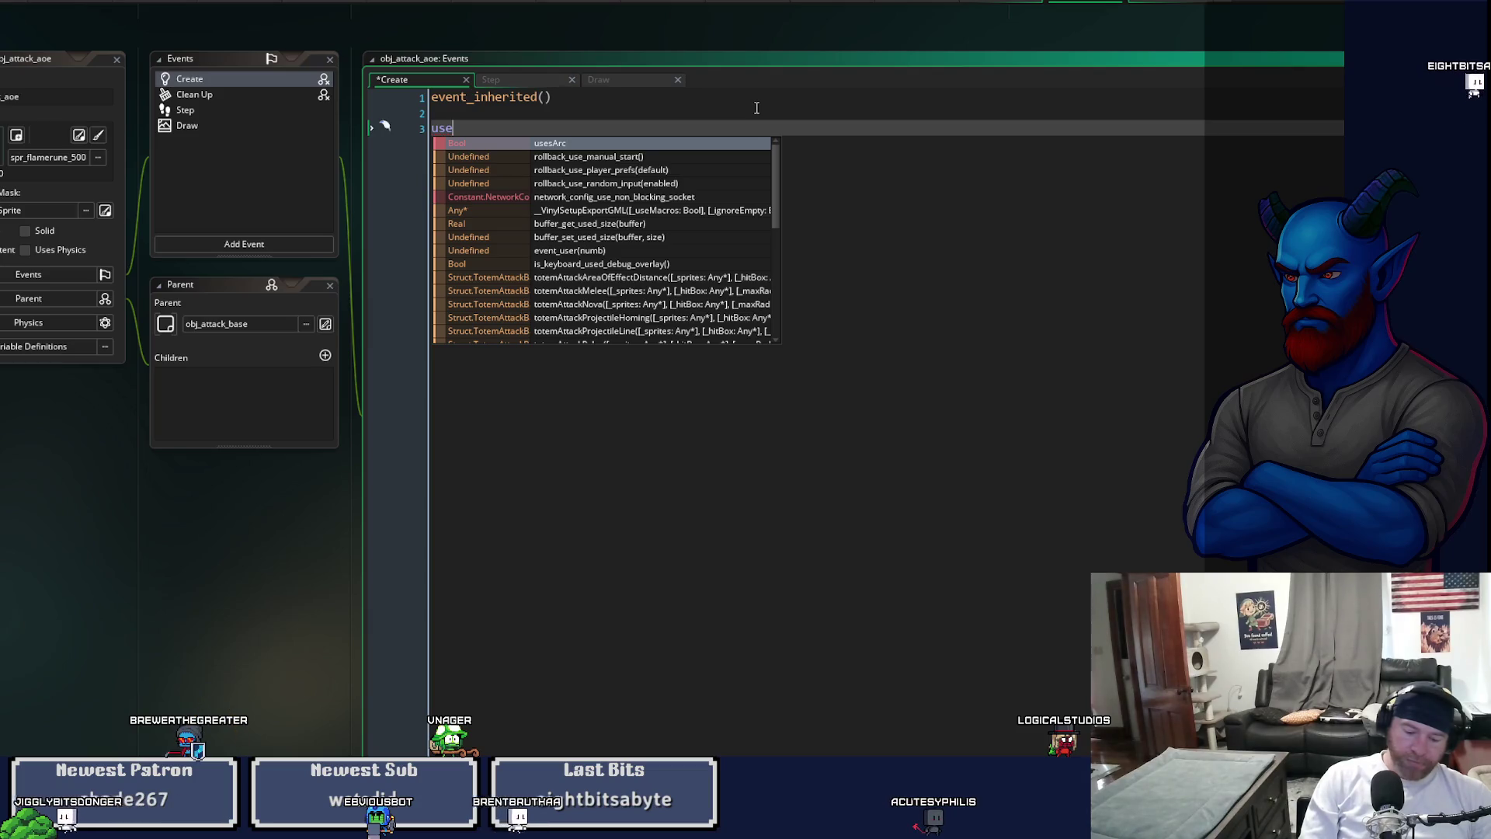
text(Anim)
key(Return)
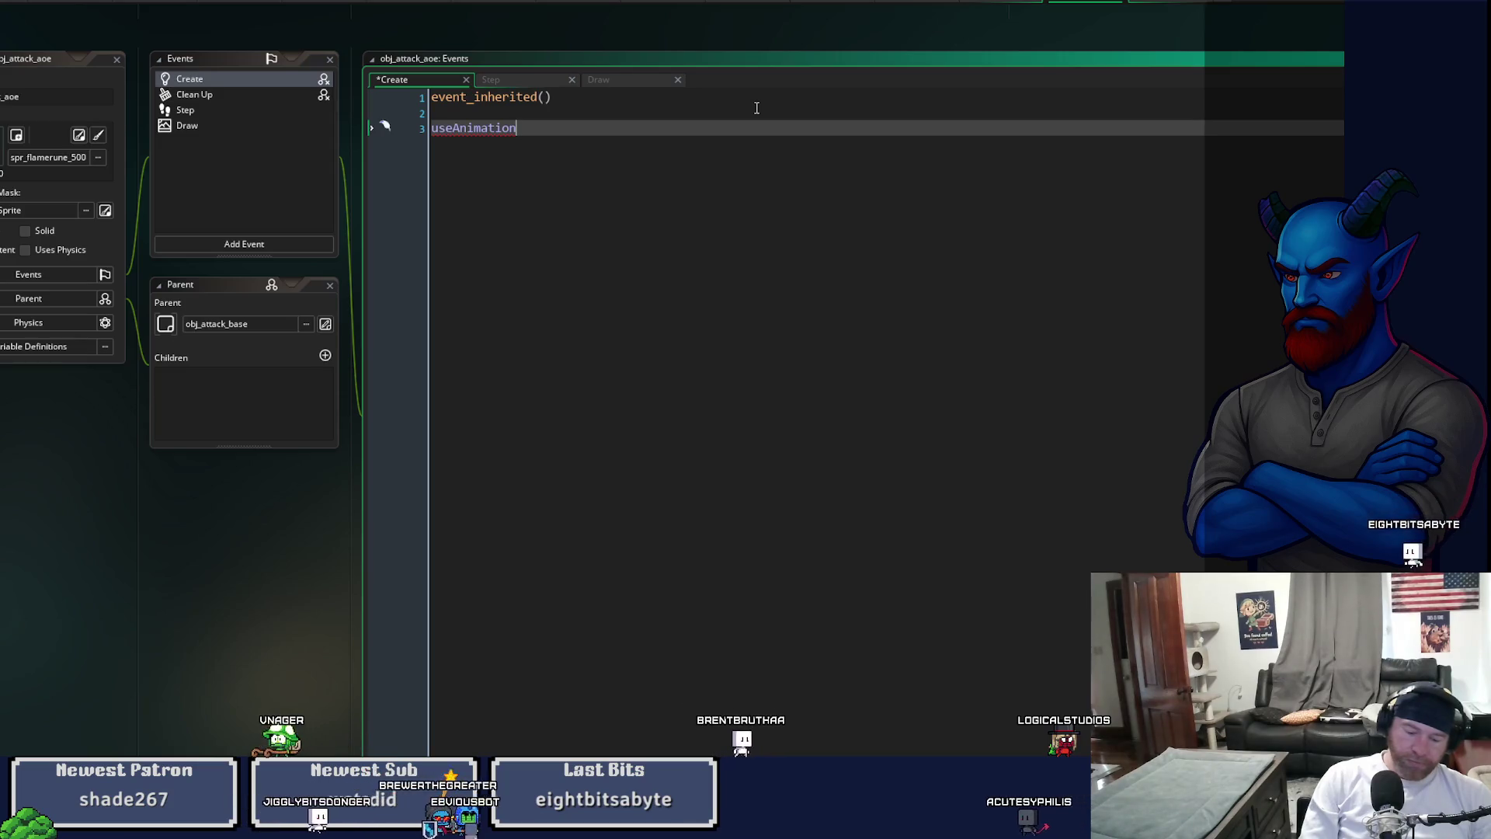
text(Duration = true)
key(ctrl+s)
double_click(548, 129)
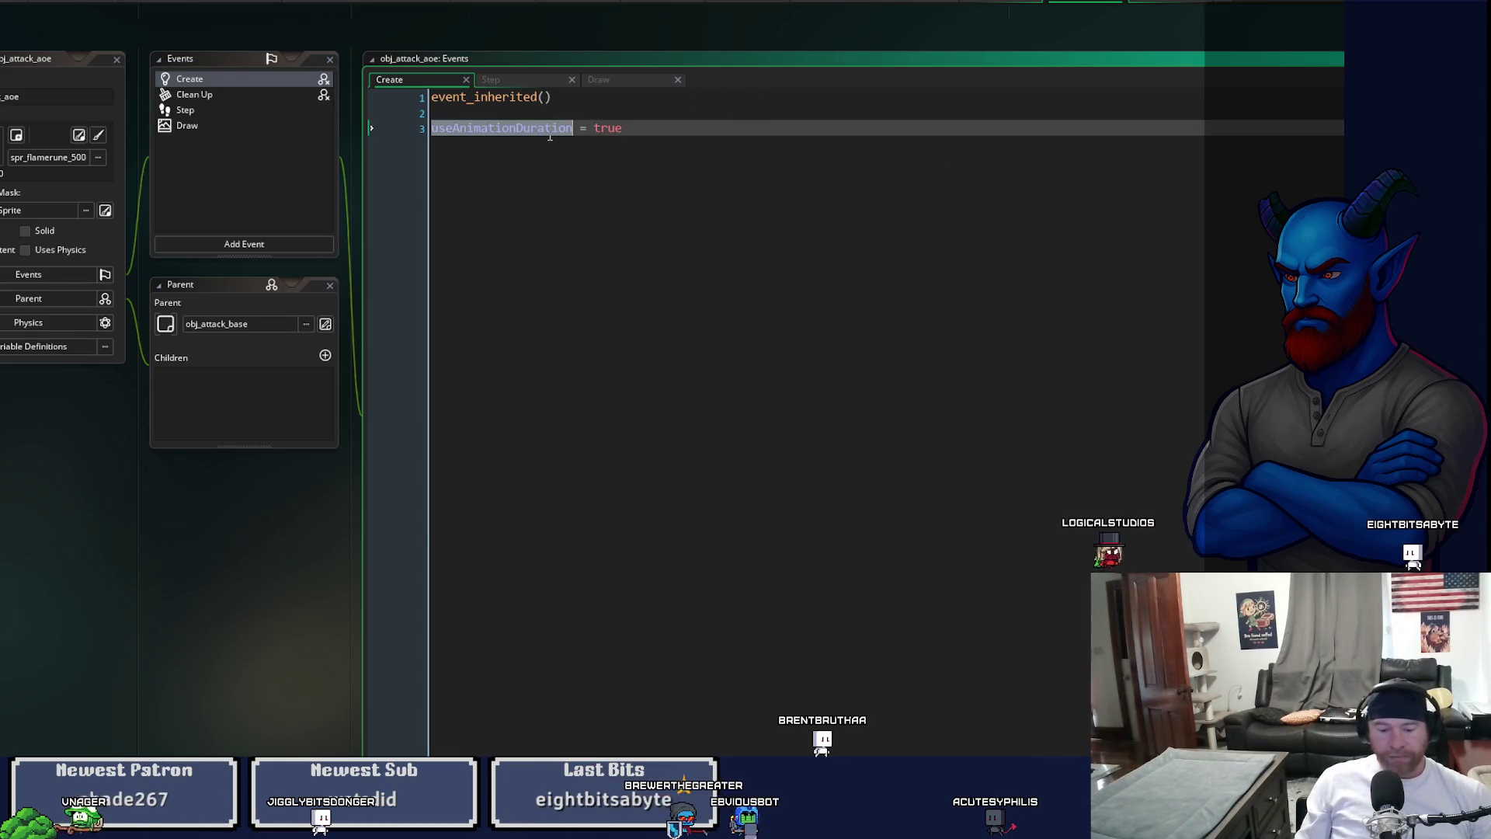
click(536, 79)
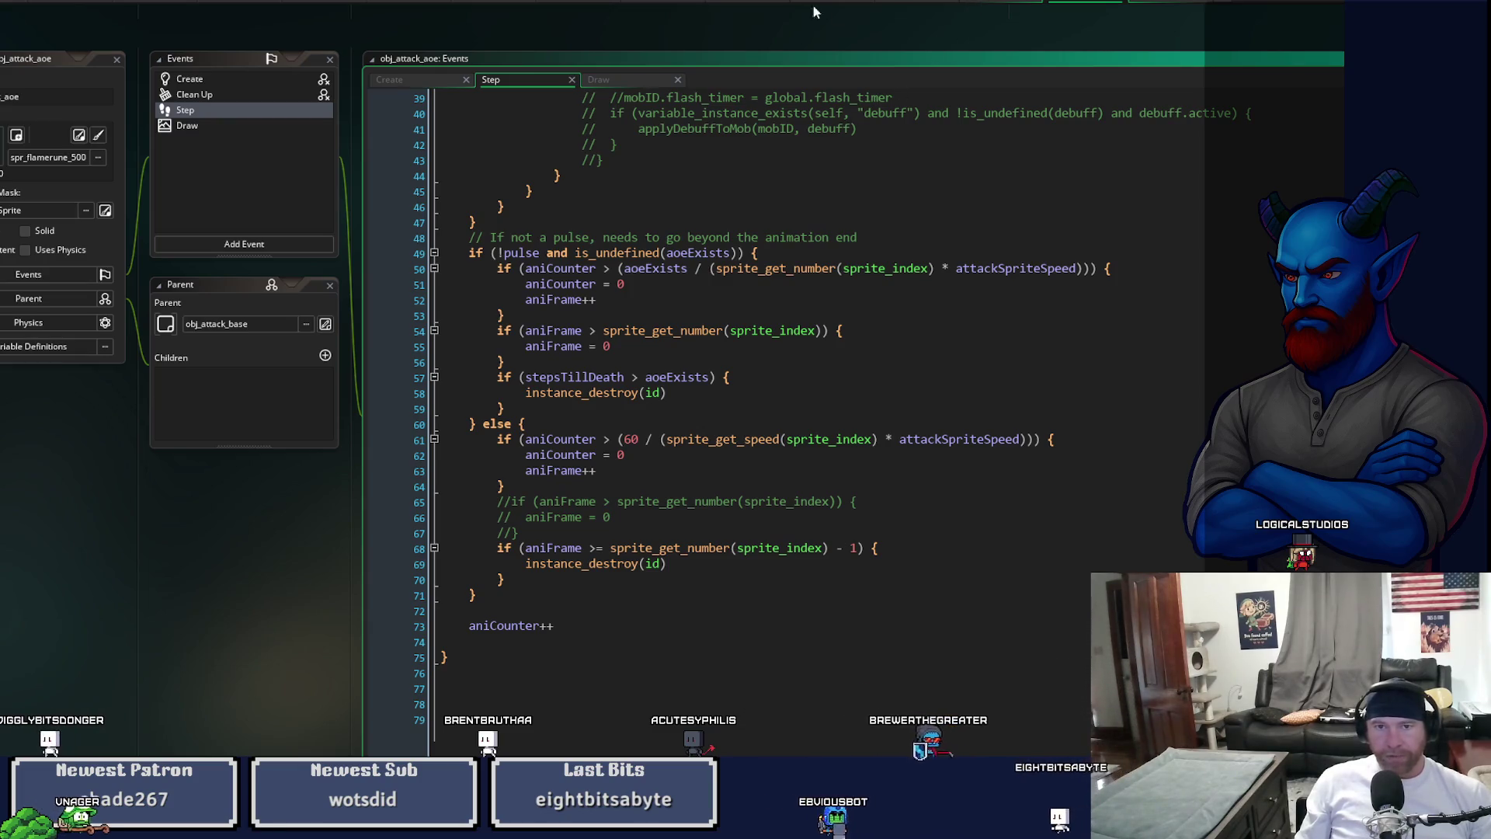
click(403, 3)
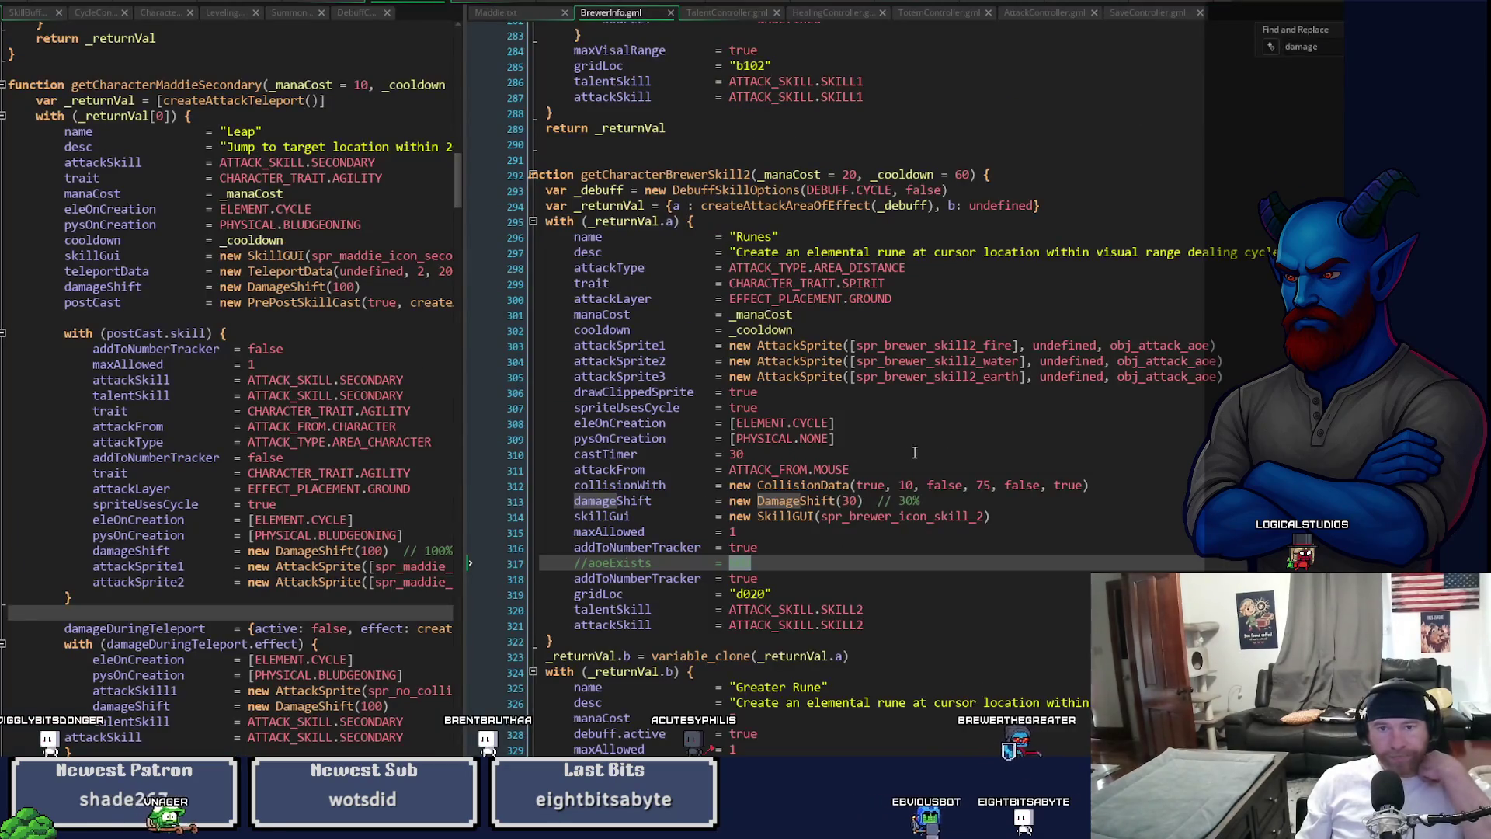
scroll(911, 452, down, 13)
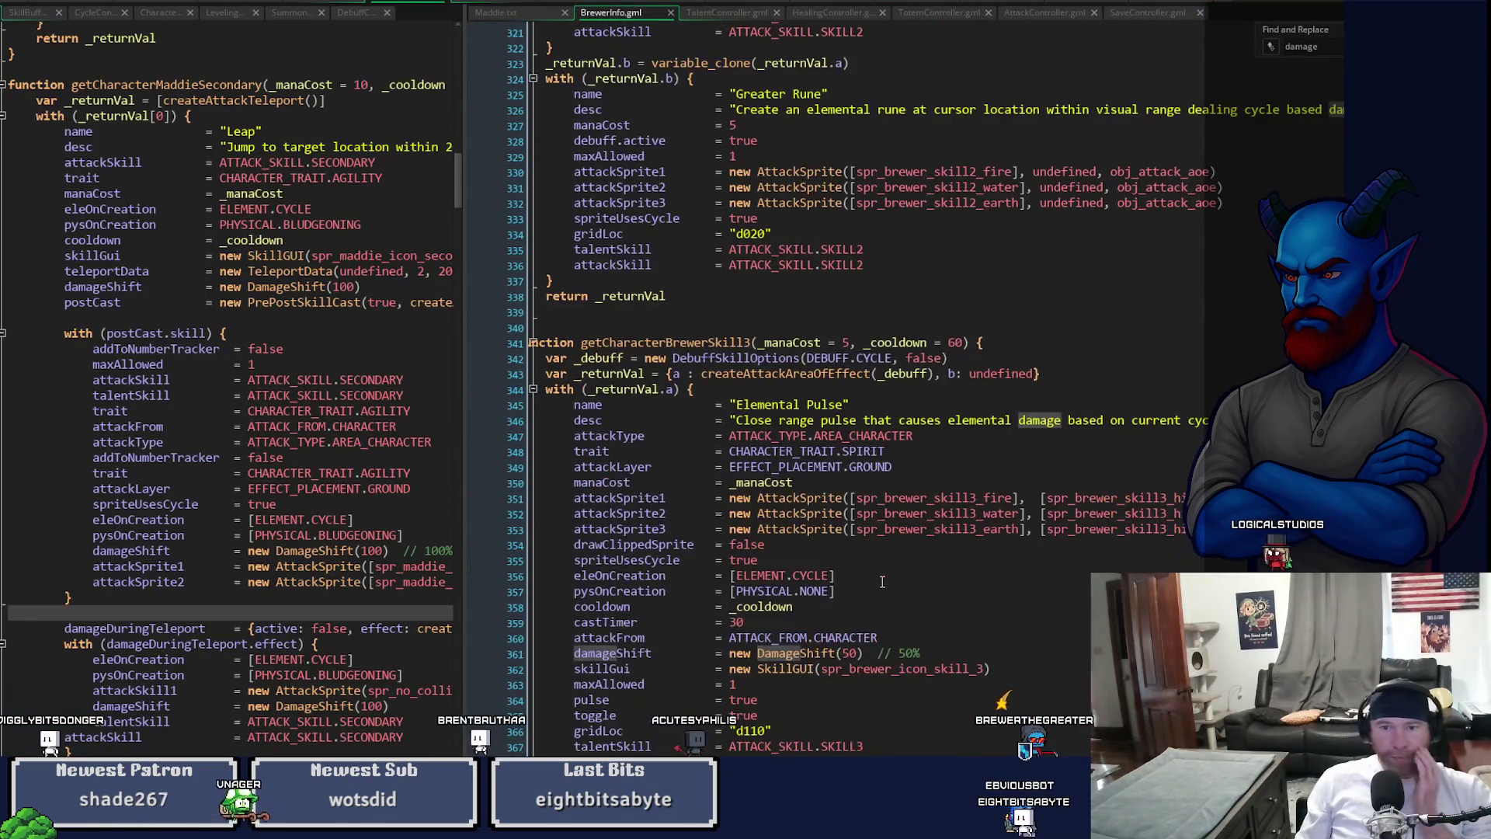
scroll(880, 567, down, 2)
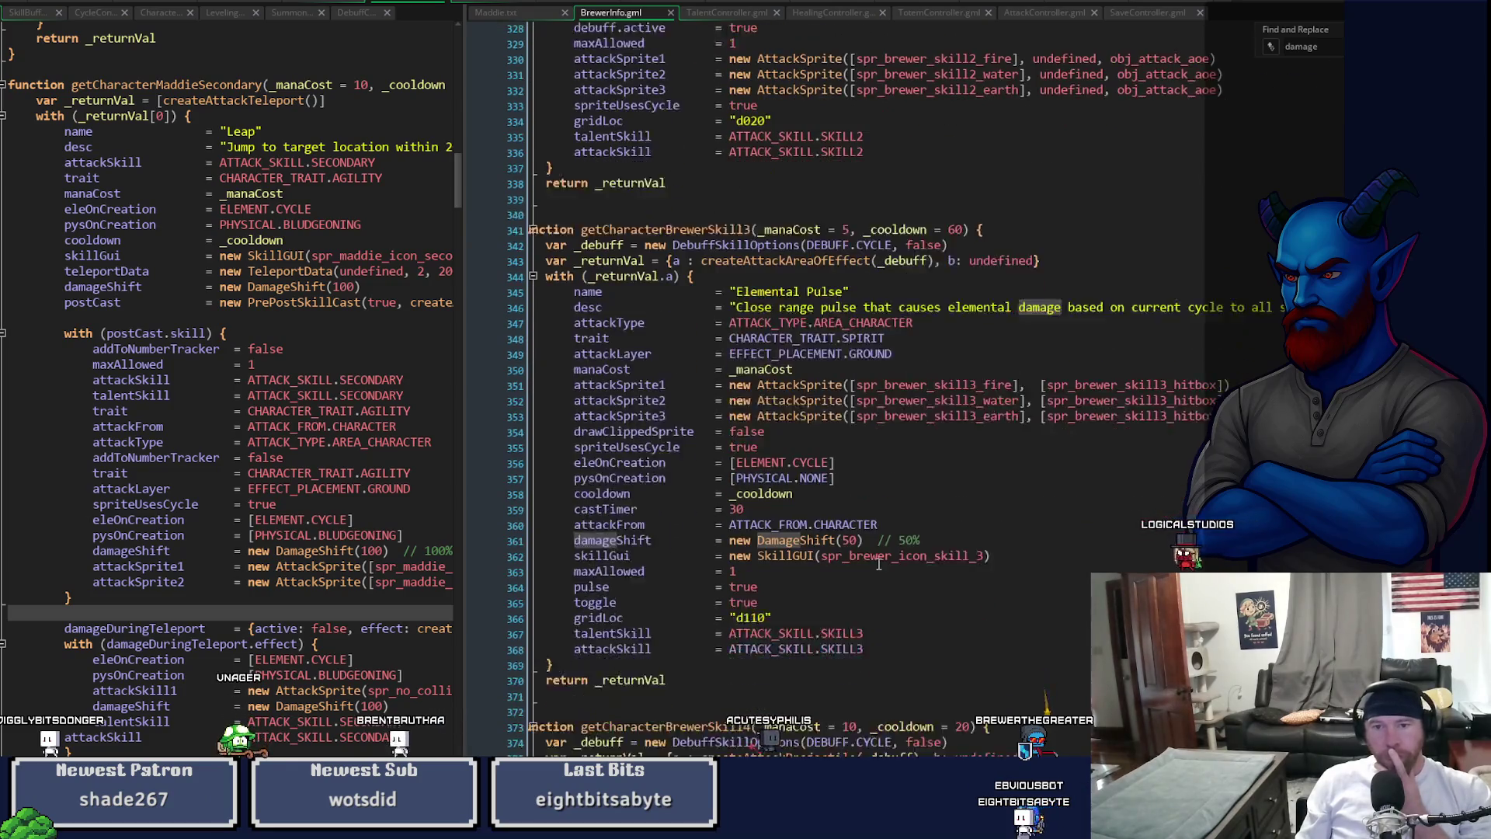
scroll(880, 565, down, 1)
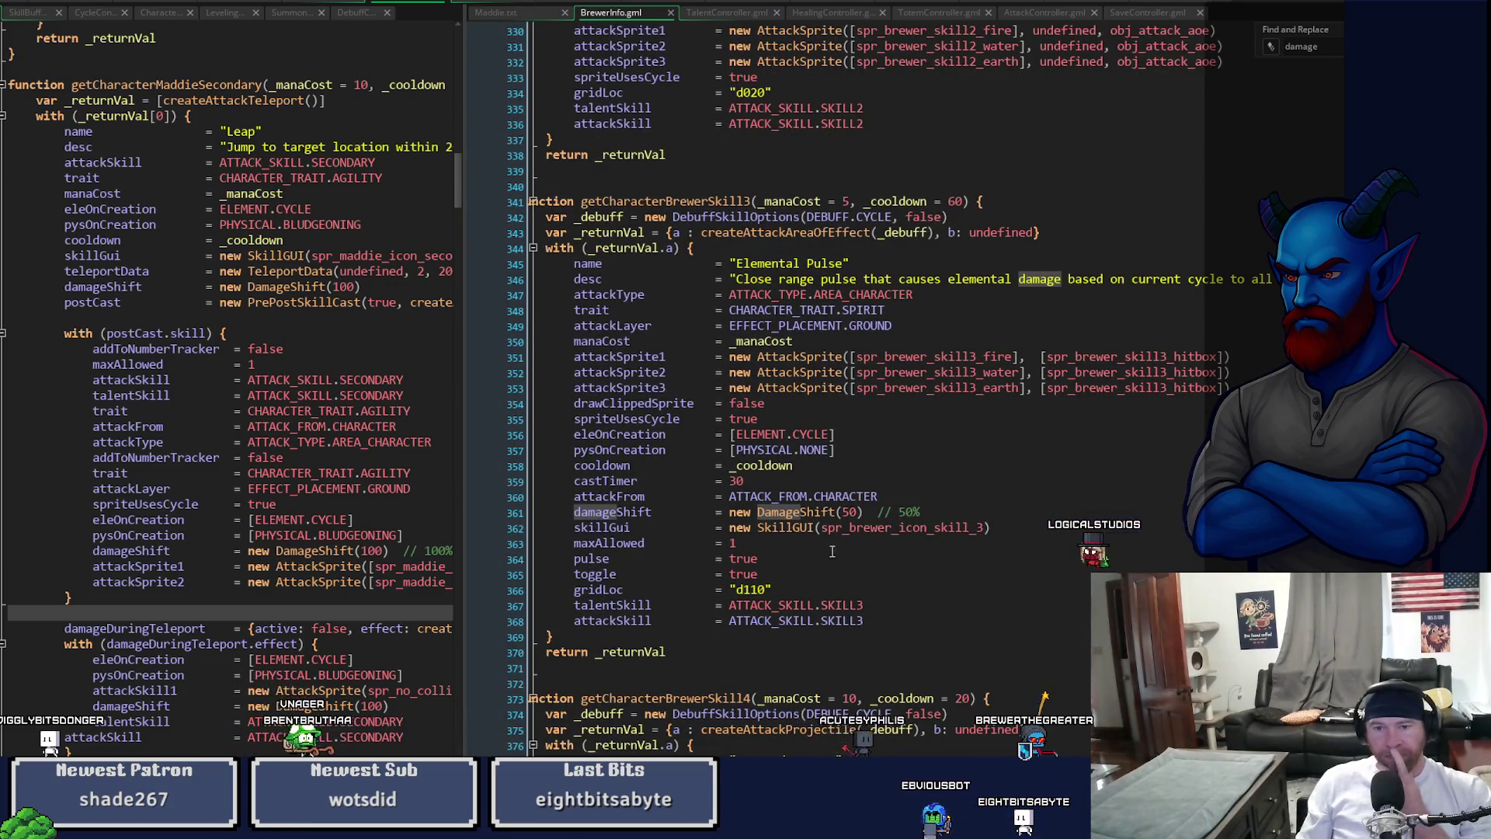
click(868, 587)
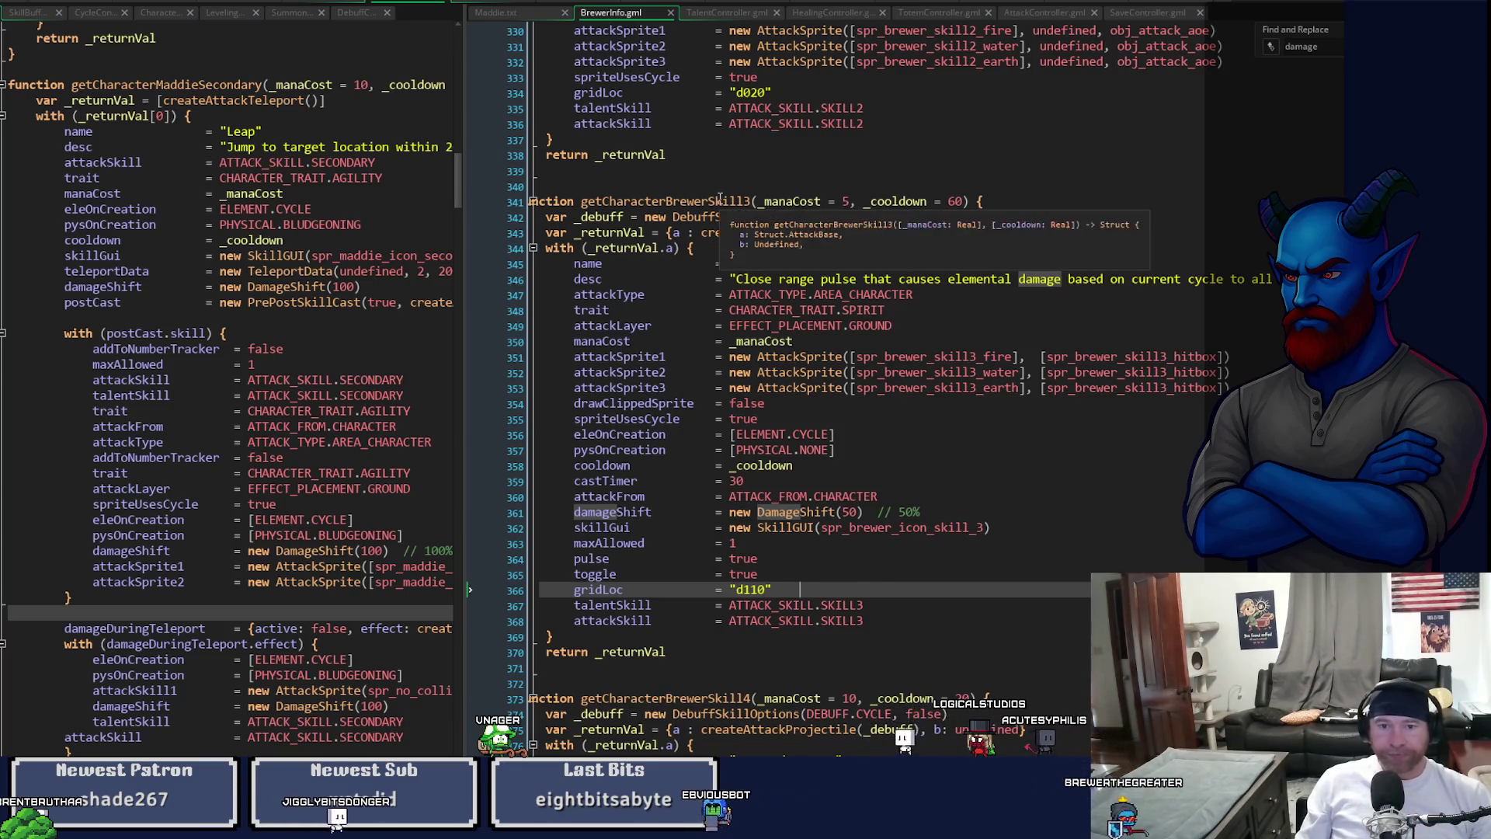
middle_click(1164, 62)
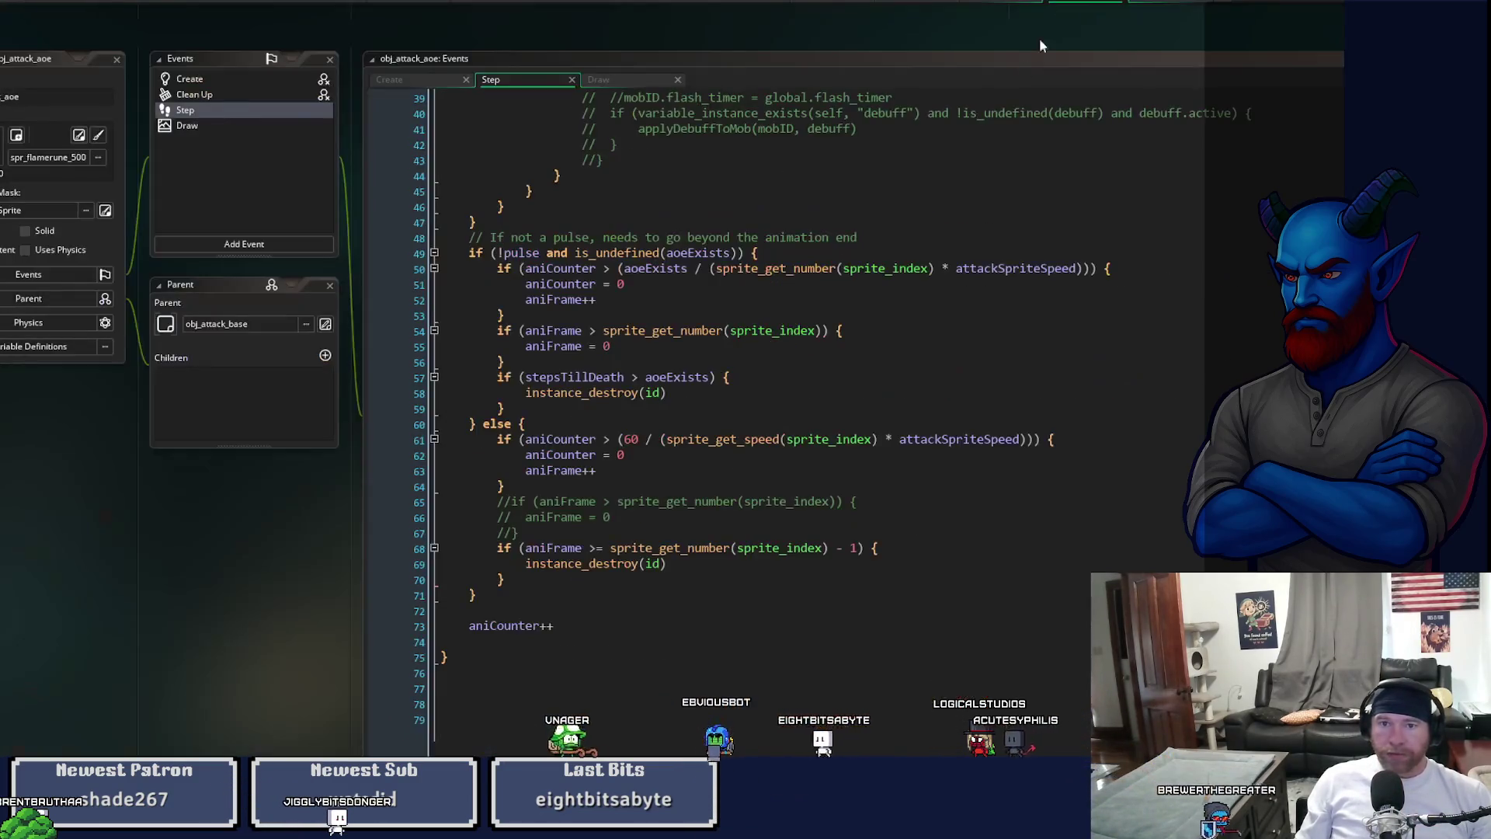
- Change the else on Step line 60 to 'else if (useAnimationDuration)'
click(511, 424)
text(if (useAnimationDuration)
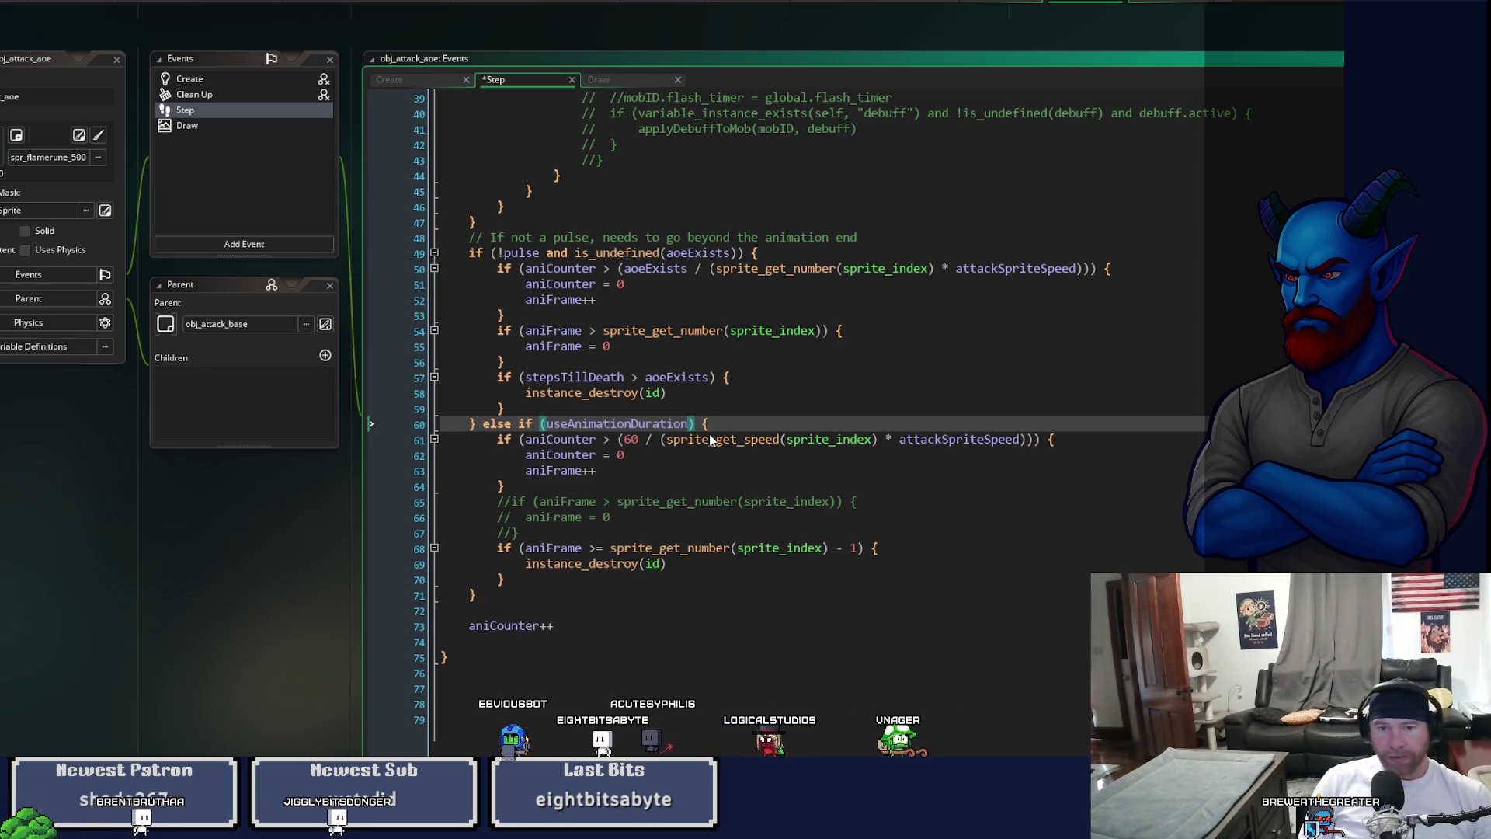
key(Down)
key(Down)
key(Down)
key(Down)
key(Down)
key(Down)
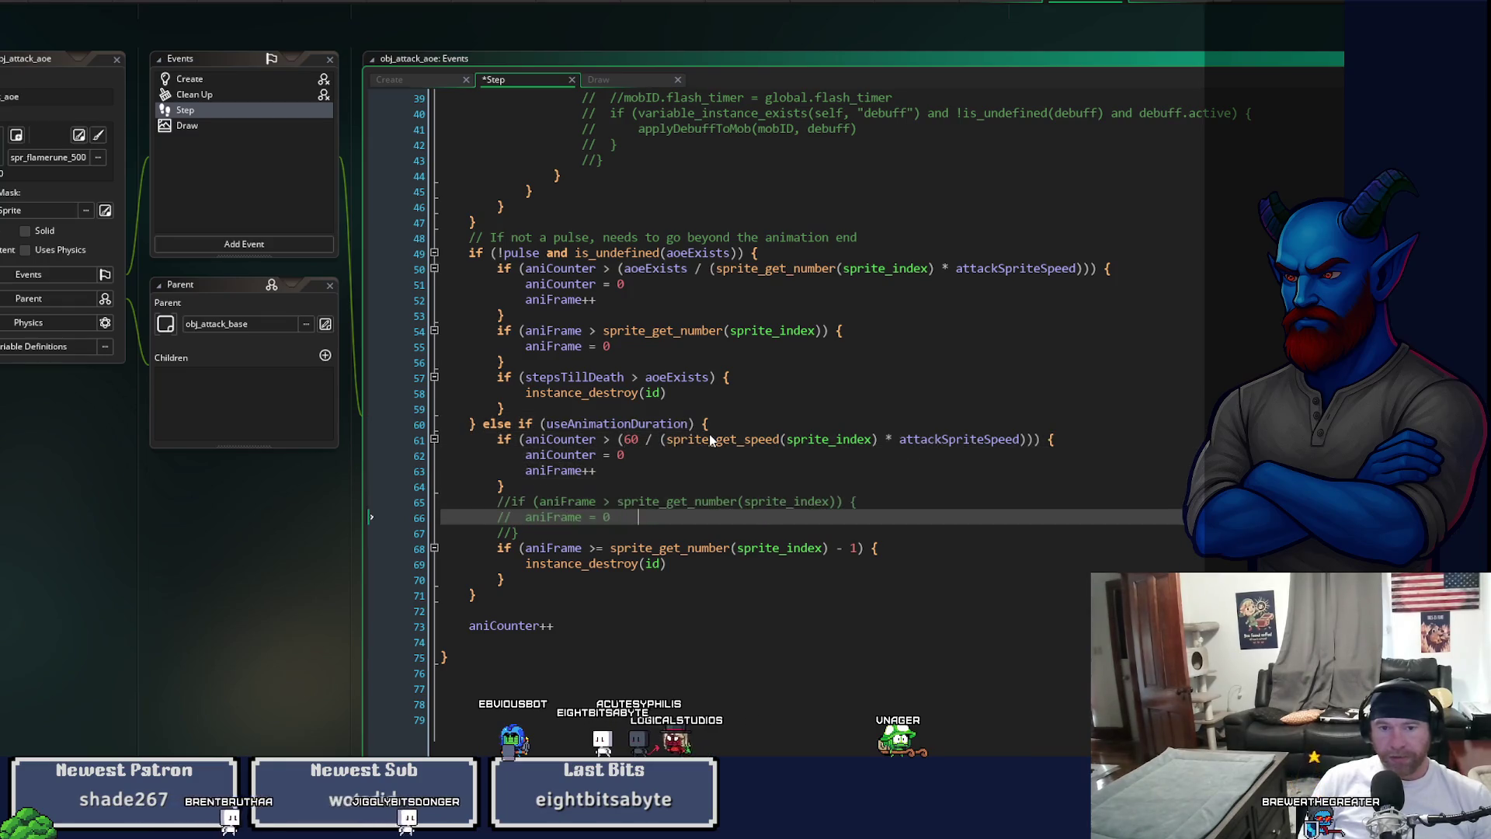
key(Down)
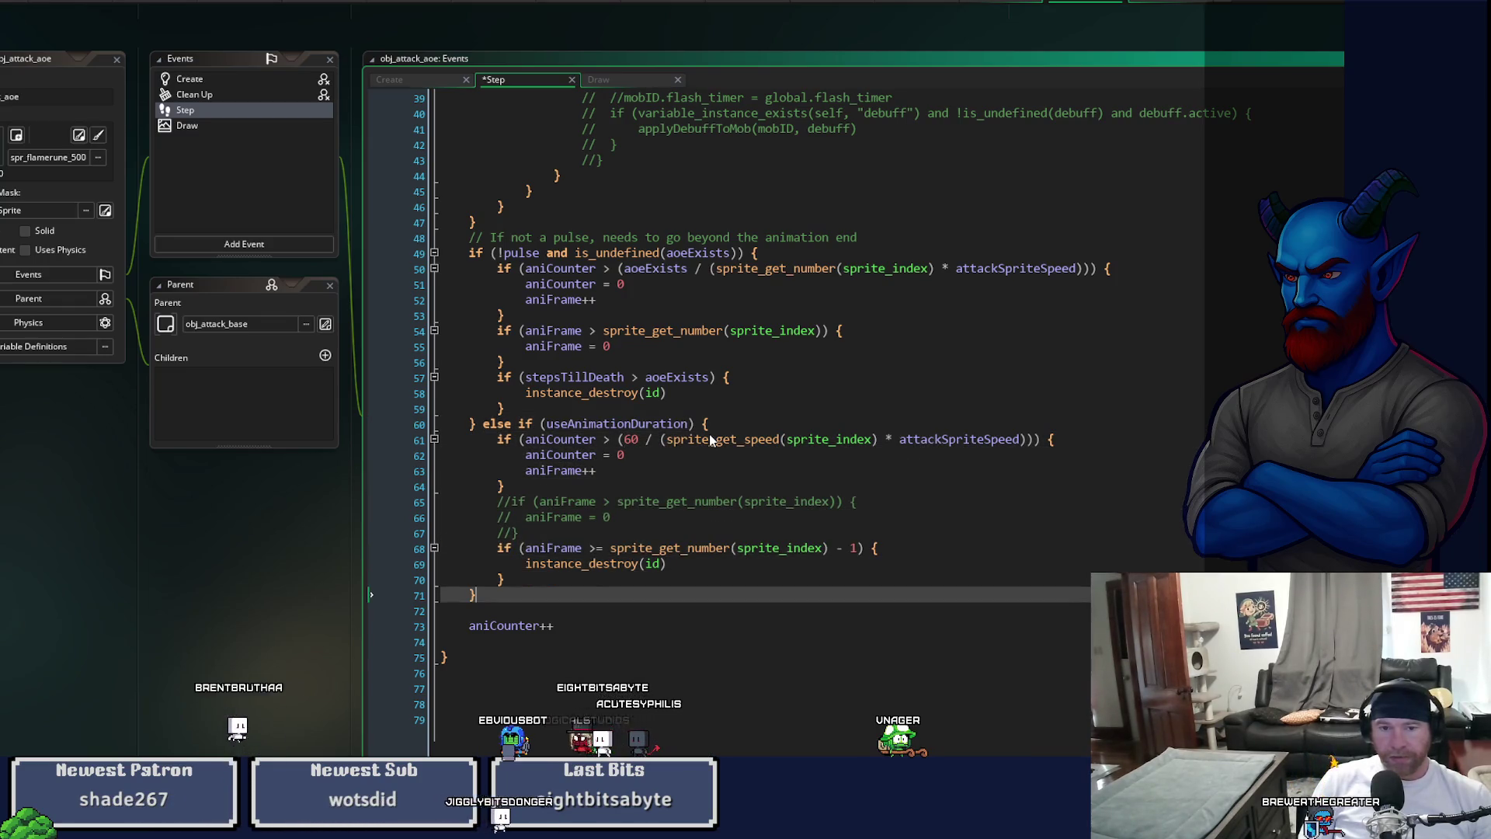